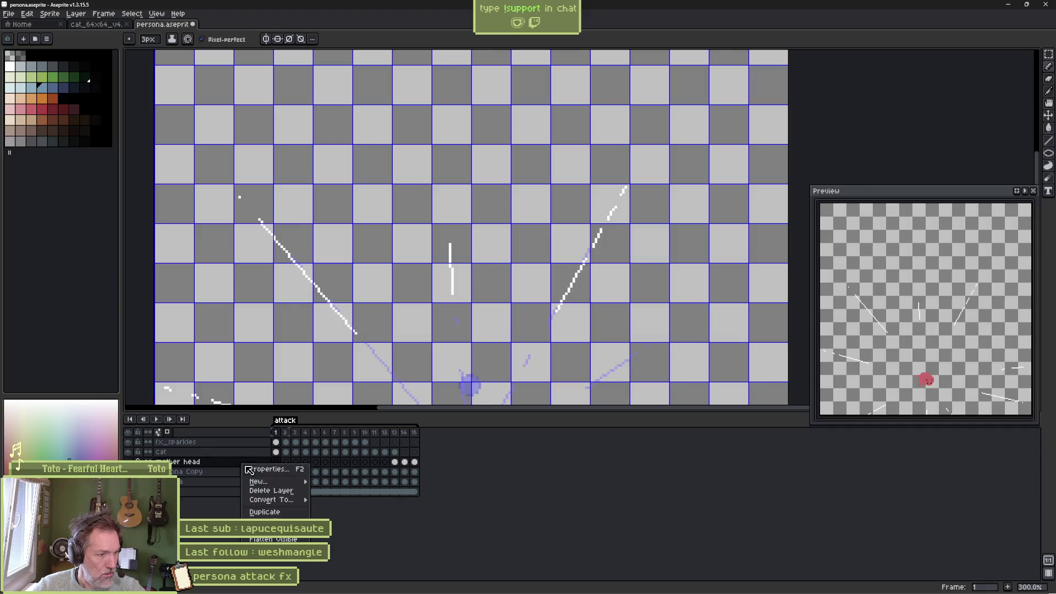
# Delete the mother head and persona layers, select frames 1–8, and minimize Aseprite.
pyautogui.click(246, 487)
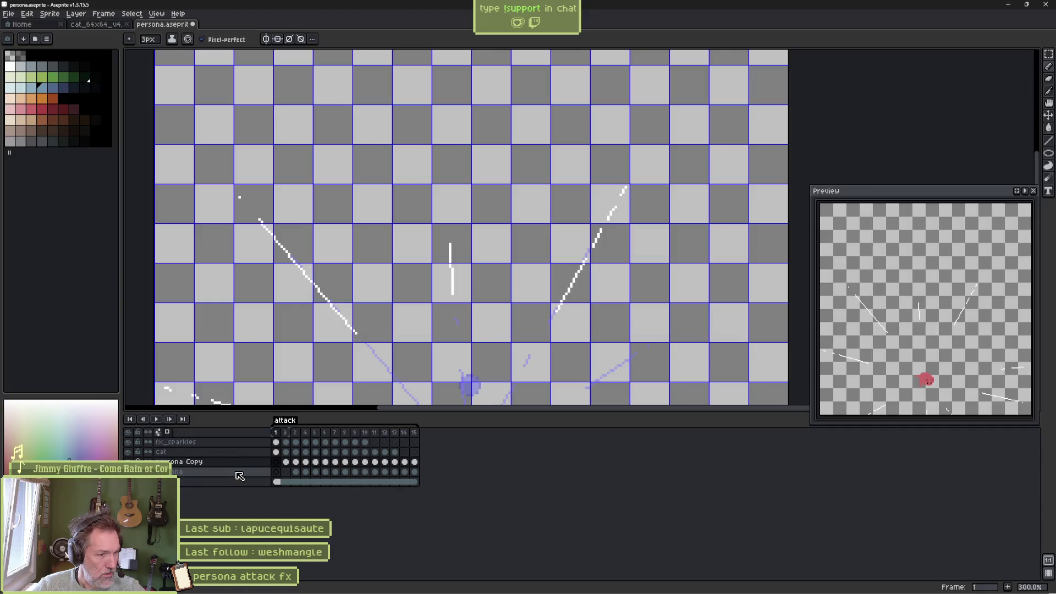
pyautogui.rightClick(240, 477)
pyautogui.click(258, 500)
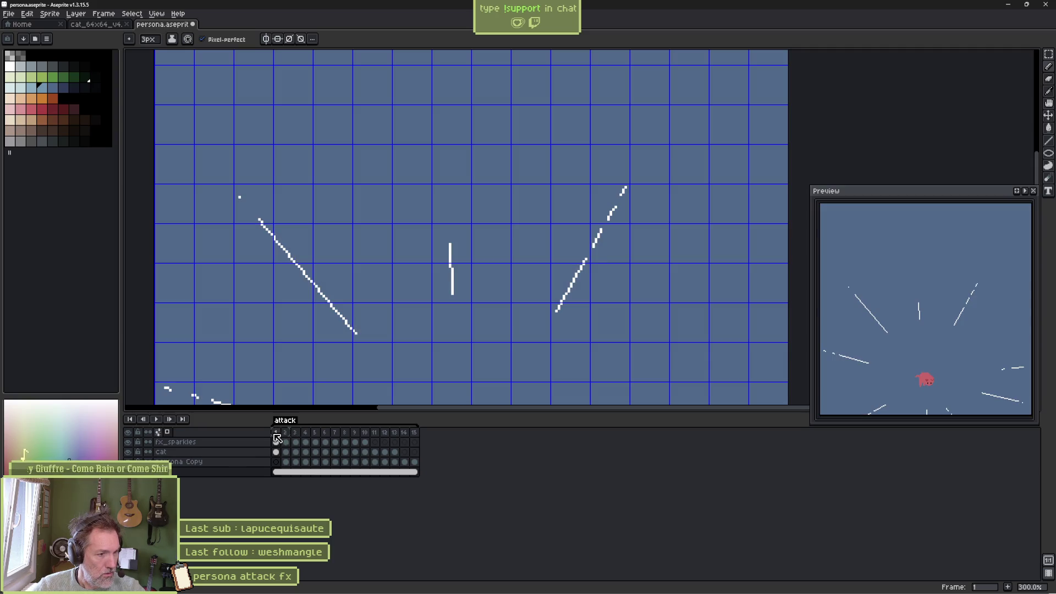
pyautogui.moveTo(276, 432)
pyautogui.mouseDown()
pyautogui.moveTo(425, 435)
pyautogui.moveTo(276, 433)
pyautogui.mouseUp()
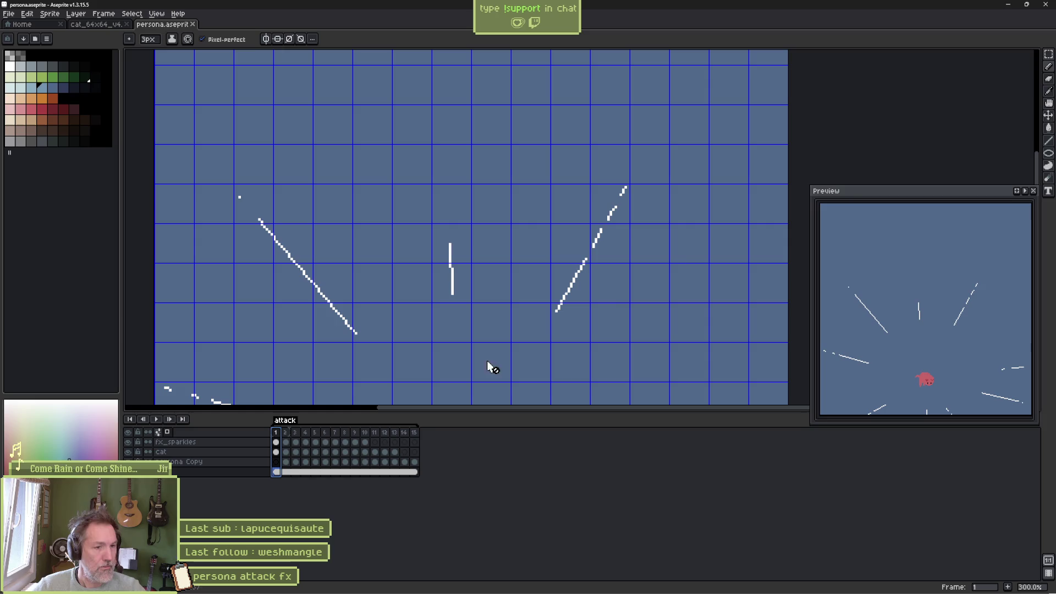
pyautogui.click(1008, 4)
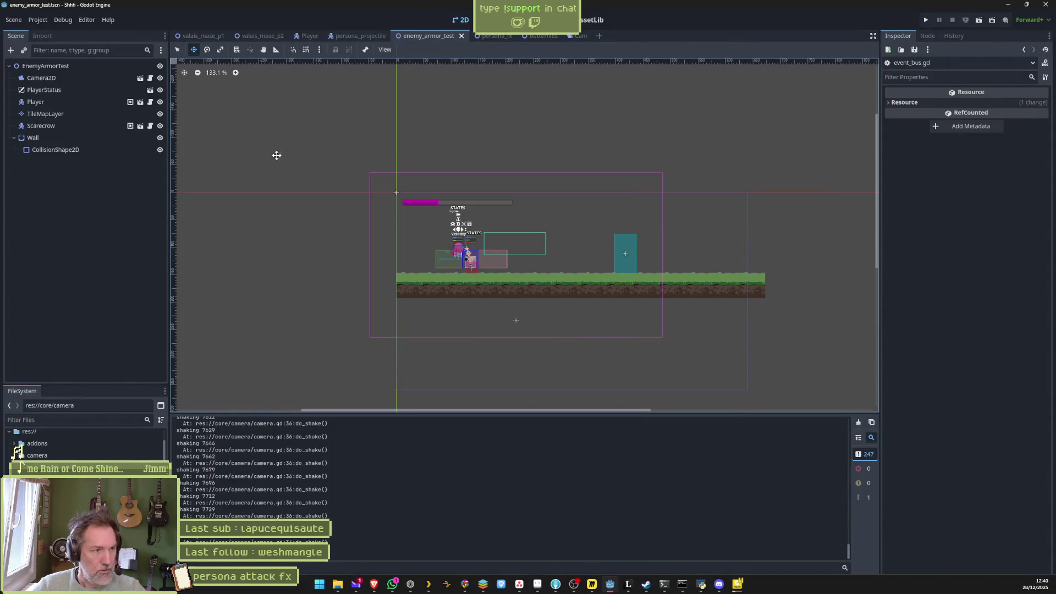
# Check persona_fx's Sprite2D, then test-run the enemy_armor_test scene with F6 and stop it.
pyautogui.click(488, 36)
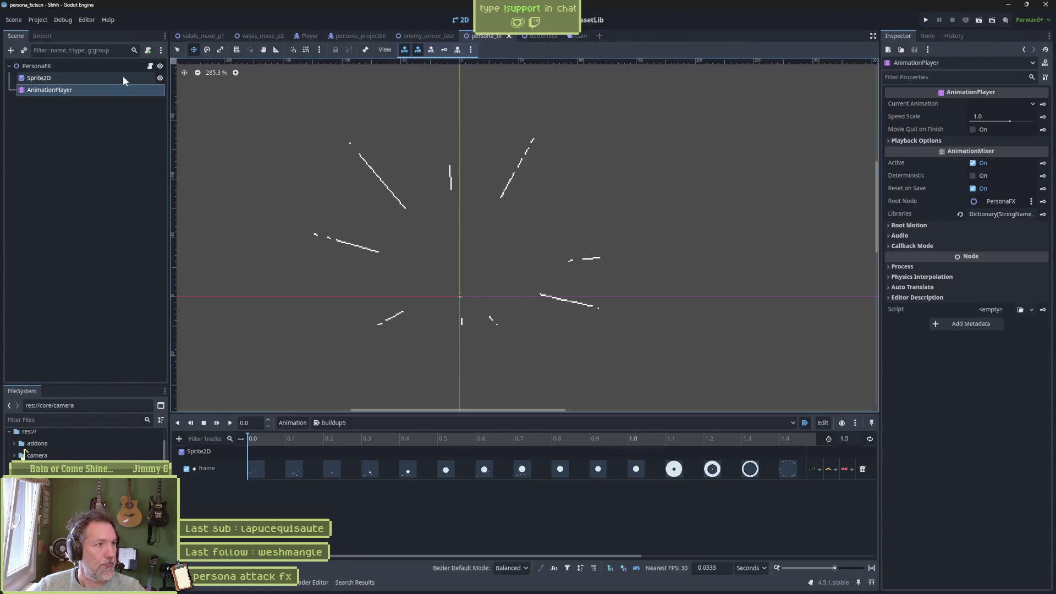
pyautogui.click(94, 78)
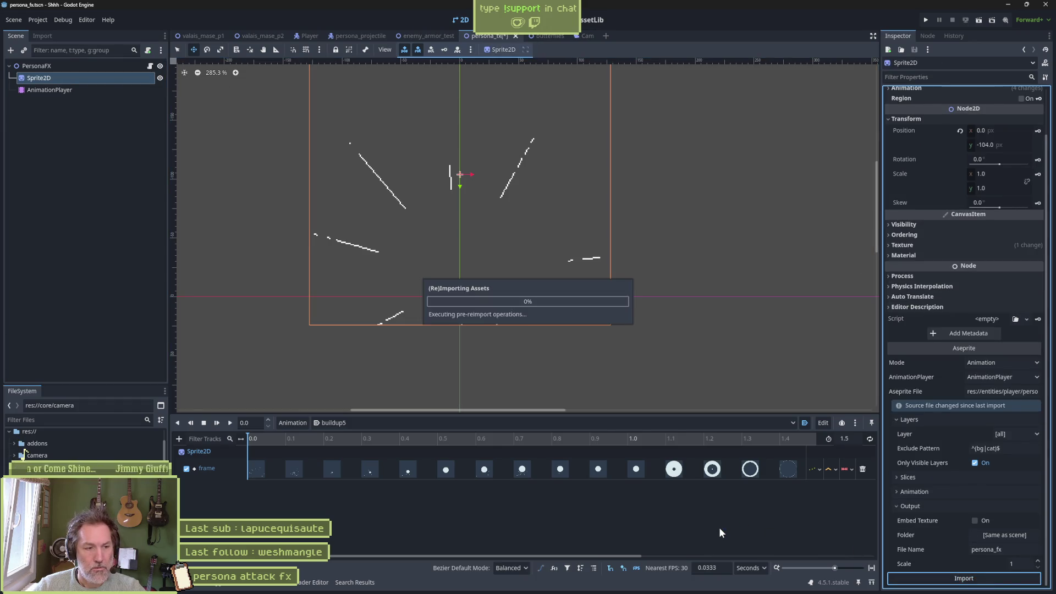
pyautogui.click(420, 35)
pyautogui.press('F6')
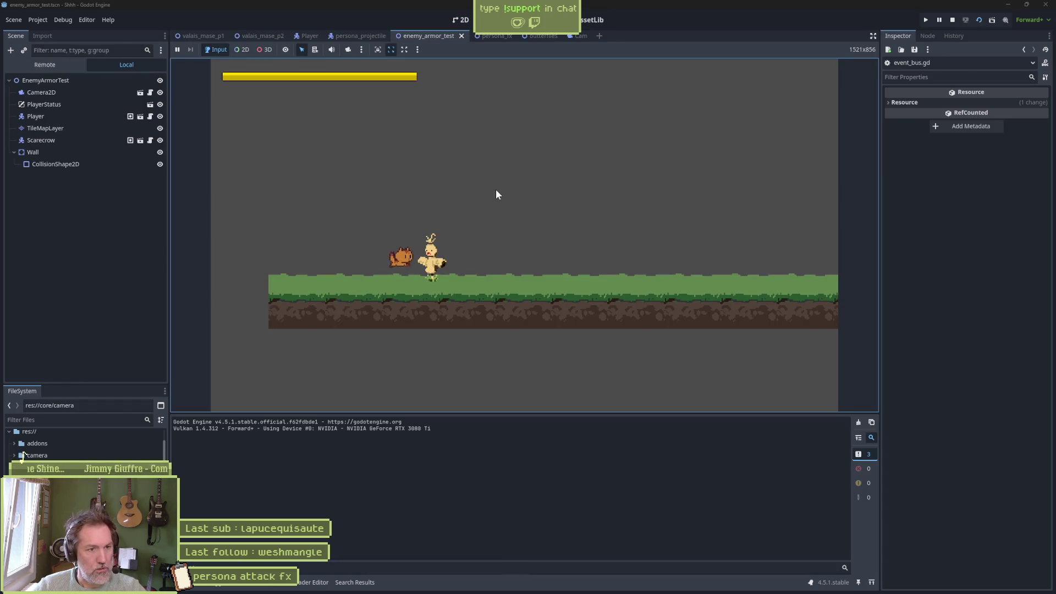
pyautogui.click(496, 189)
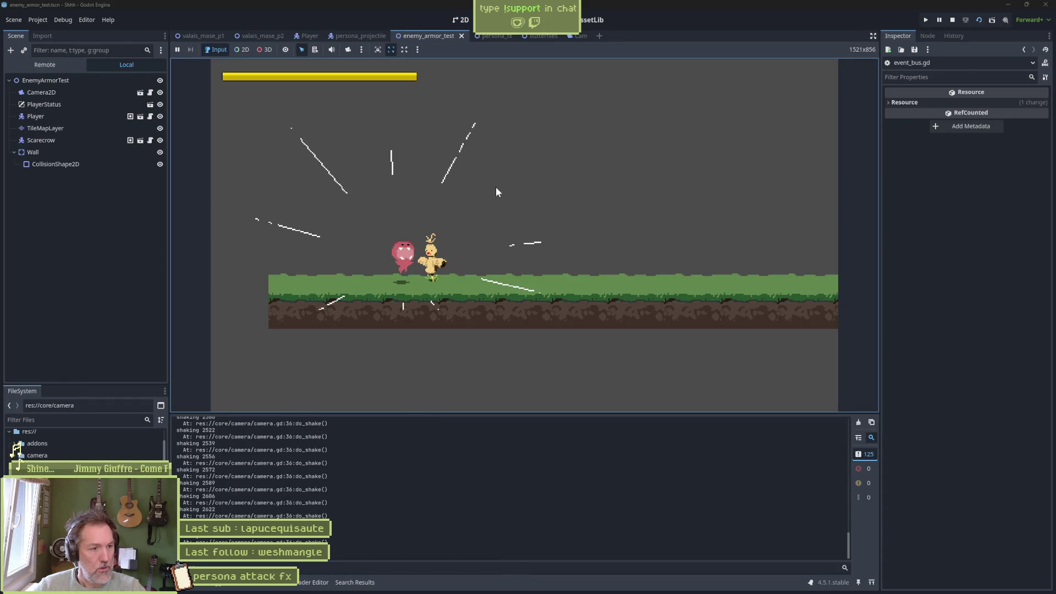
pyautogui.press('F8')
# Set the persona_fx 'attack' animation to autoplay on load and loop, then retest enemy_armor_test.
pyautogui.click(491, 36)
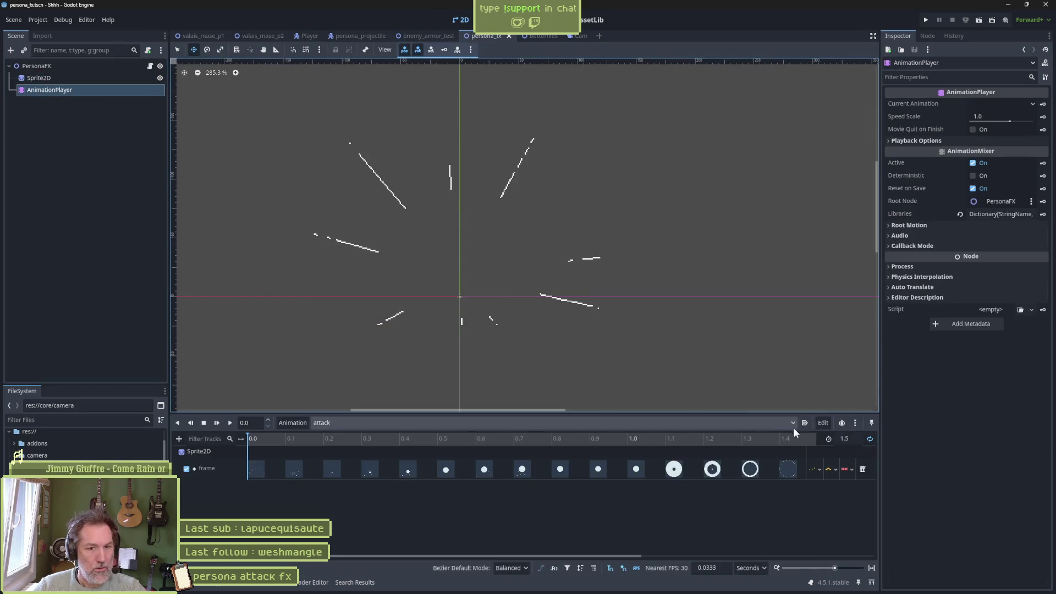
pyautogui.click(804, 423)
pyautogui.click(869, 438)
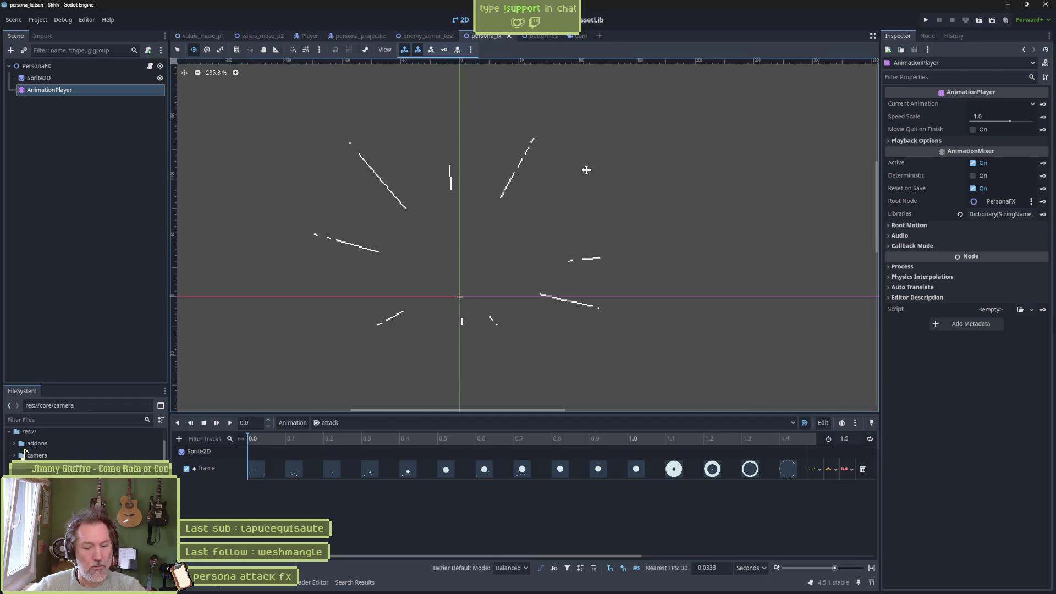
pyautogui.click(427, 37)
pyautogui.press('F6')
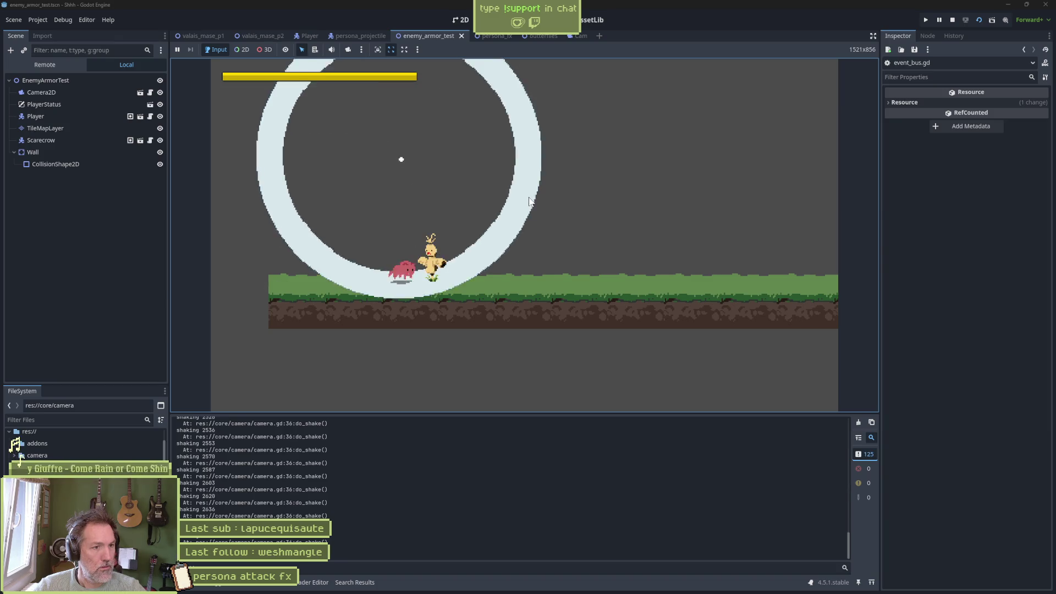
pyautogui.press('F8')
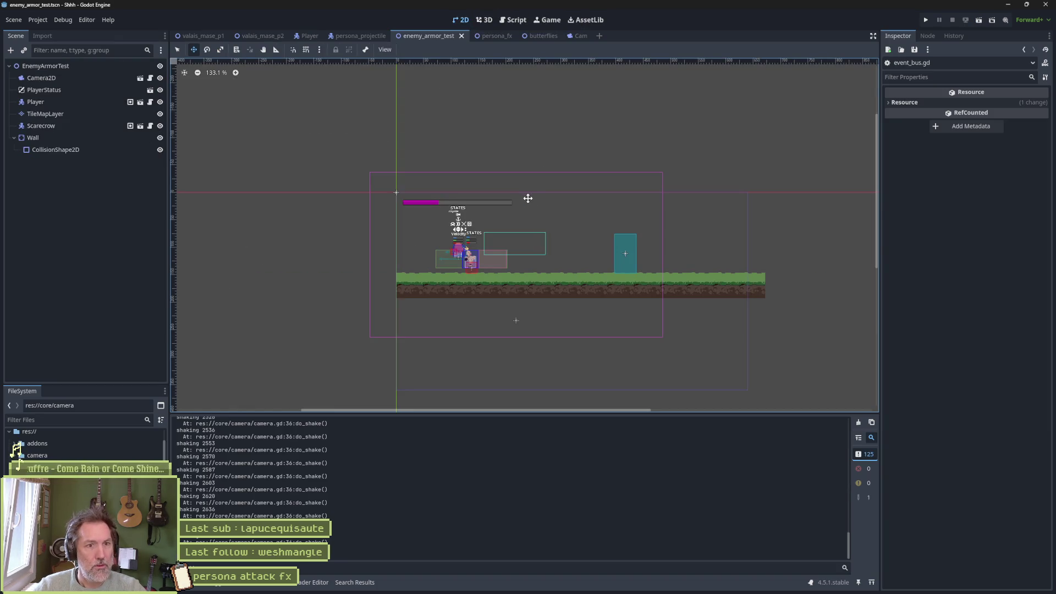
# Glance at the Shhh task board, then bring up the Fork git client.
pyautogui.moveTo(576, 592)
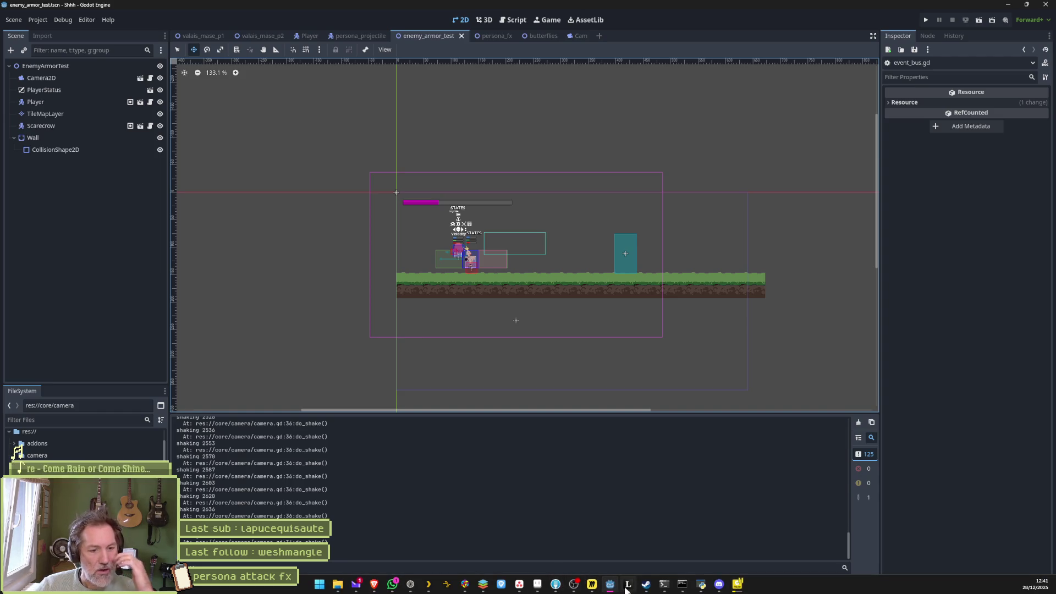
pyautogui.moveTo(640, 591)
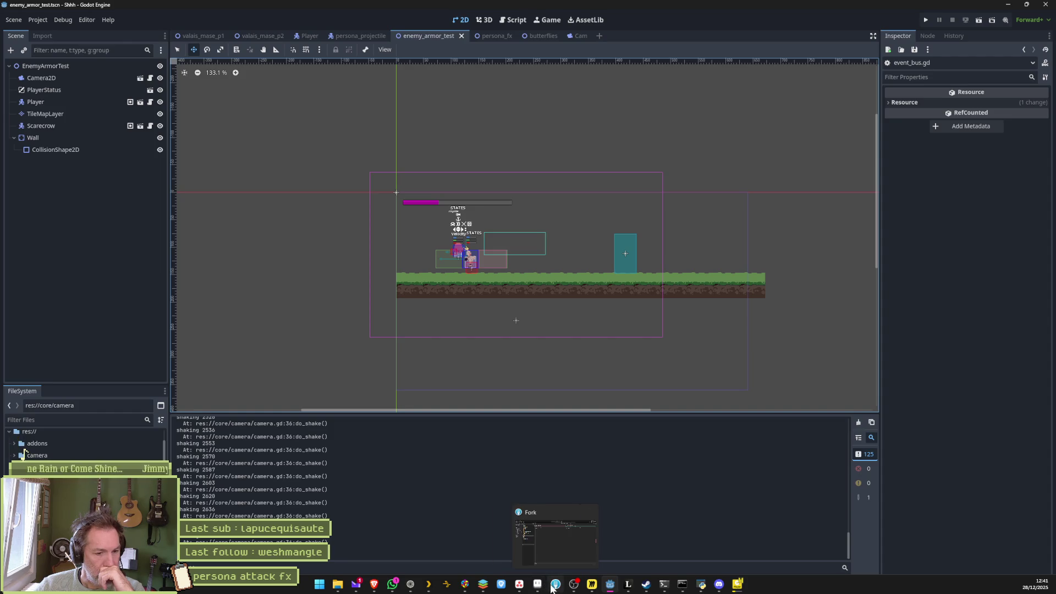
pyautogui.click(525, 588)
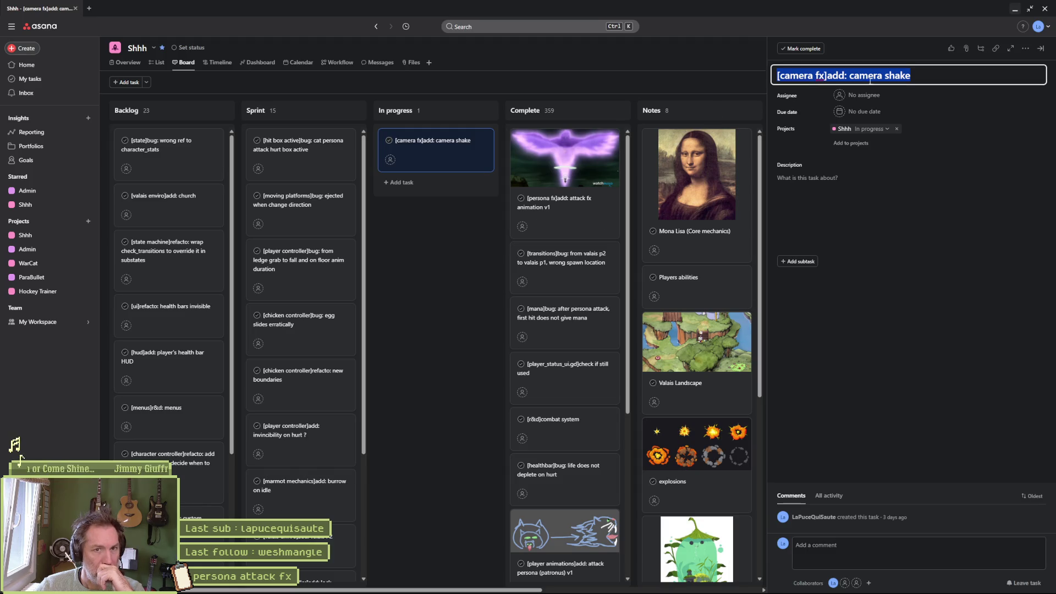
pyautogui.click(1015, 9)
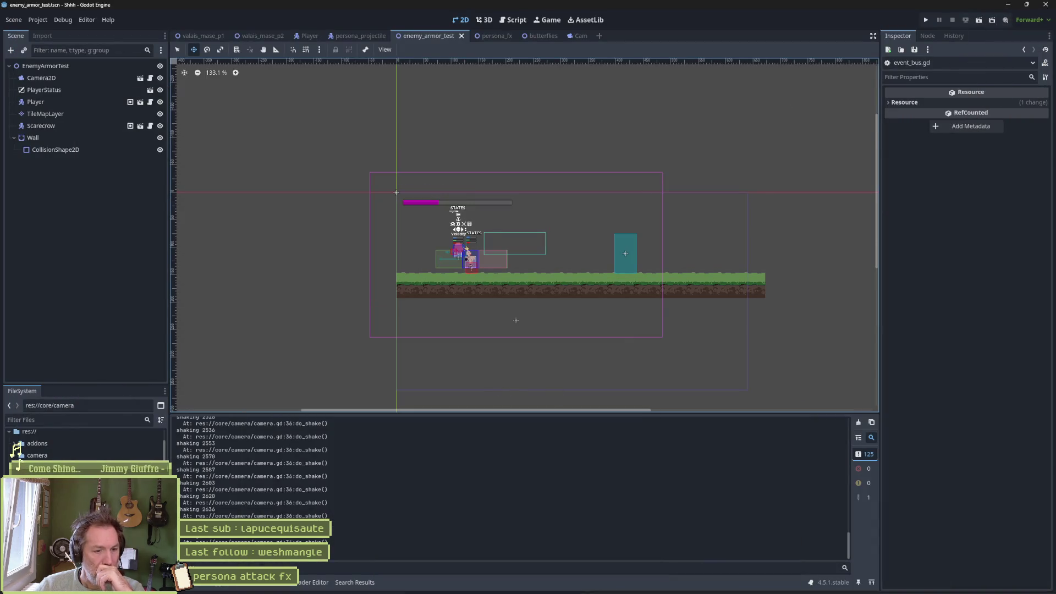
pyautogui.click(556, 586)
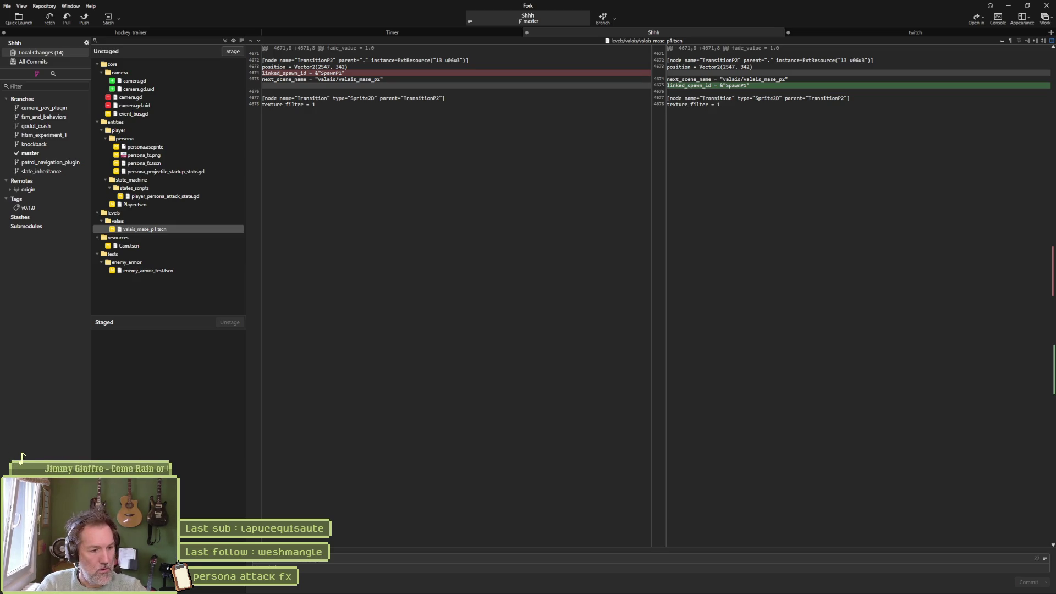
# Write a Fork commit subject about cleaning up unused frames and layers.
pyautogui.press('BackSpace')
pyautogui.press('BackSpace')
pyautogui.press('BackSpace')
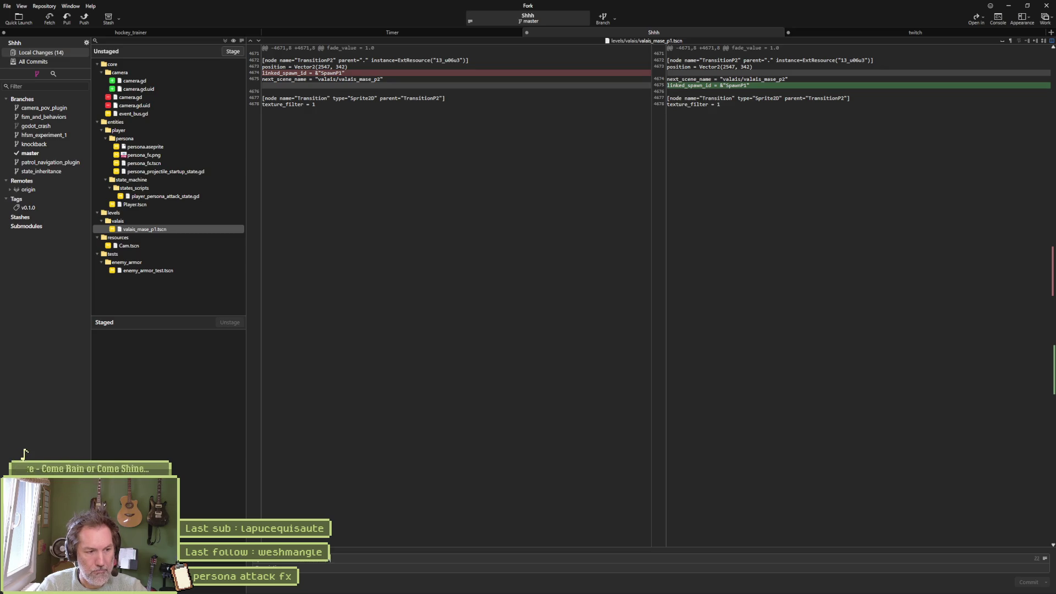
pyautogui.write('eanup unuse')
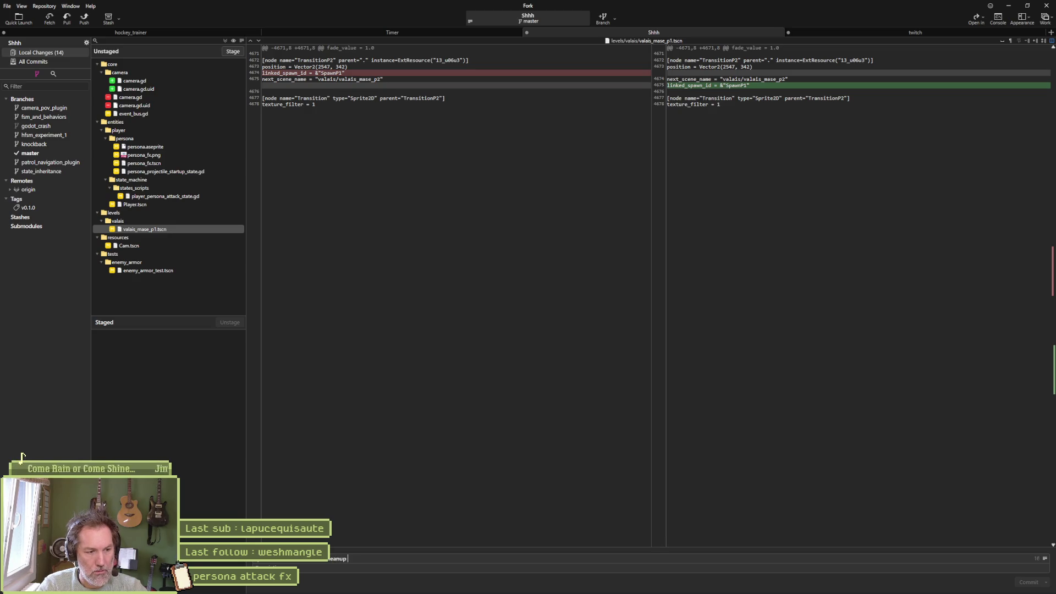
pyautogui.write('d tracks and')
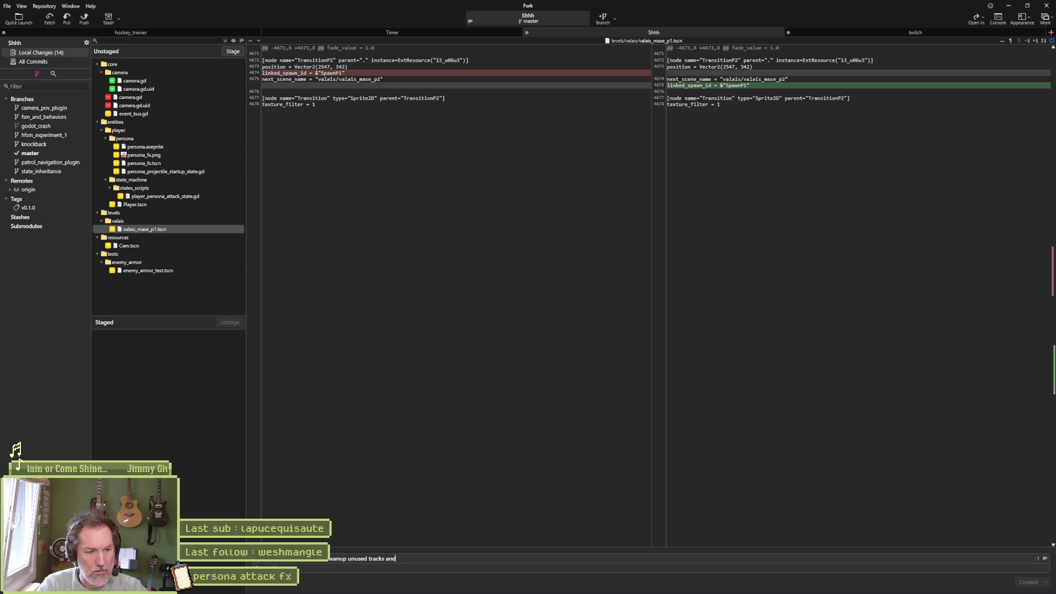
pyautogui.press('BackSpace')
pyautogui.press('BackSpace')
pyautogui.press('BackSpace')
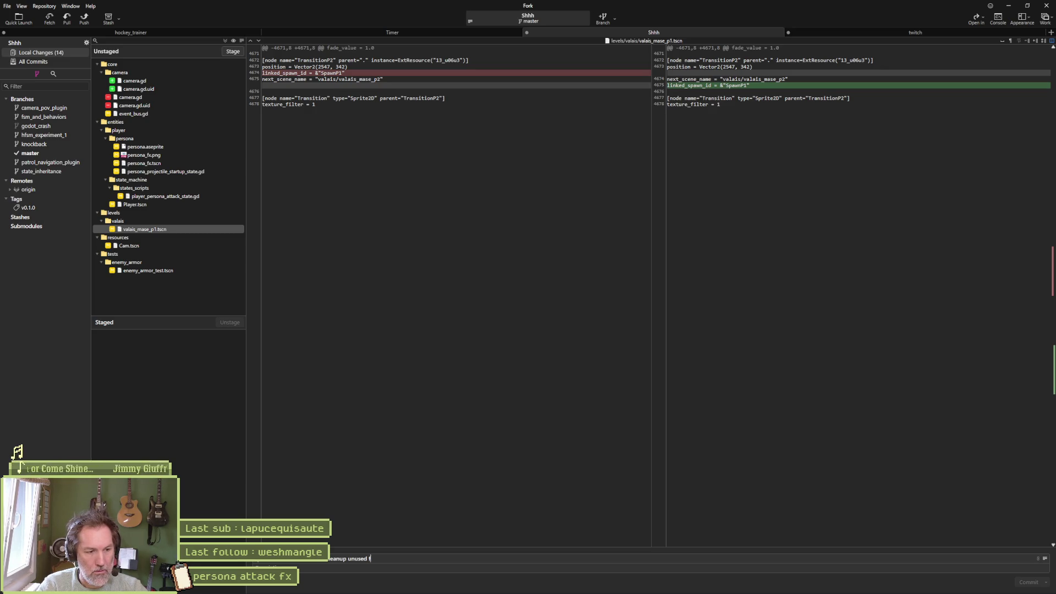
pyautogui.write('rames and layers')
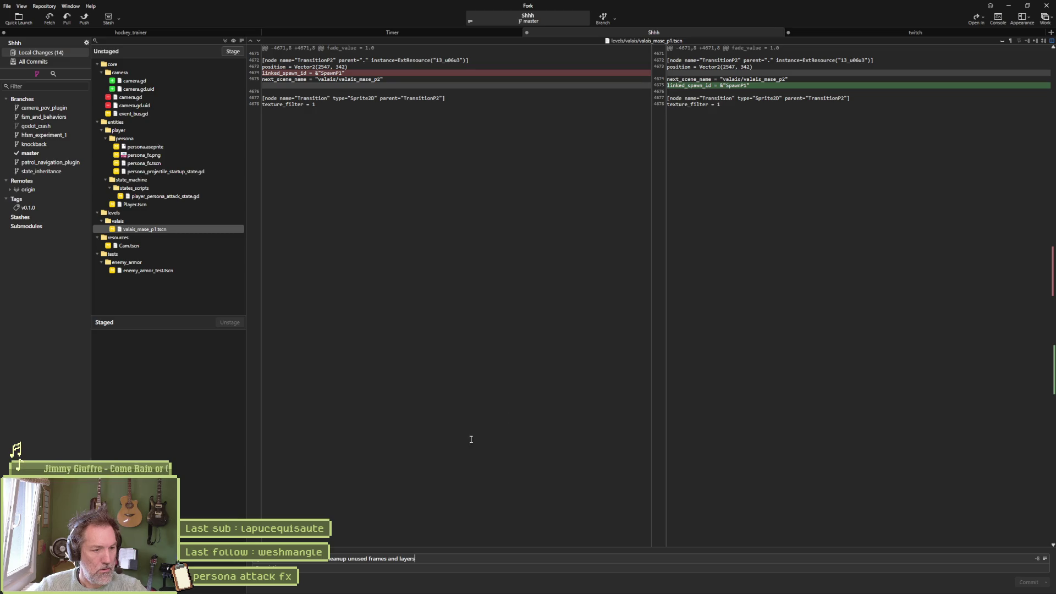
pyautogui.press('BackSpace')
pyautogui.press('BackSpace')
pyautogui.press('BackSpace')
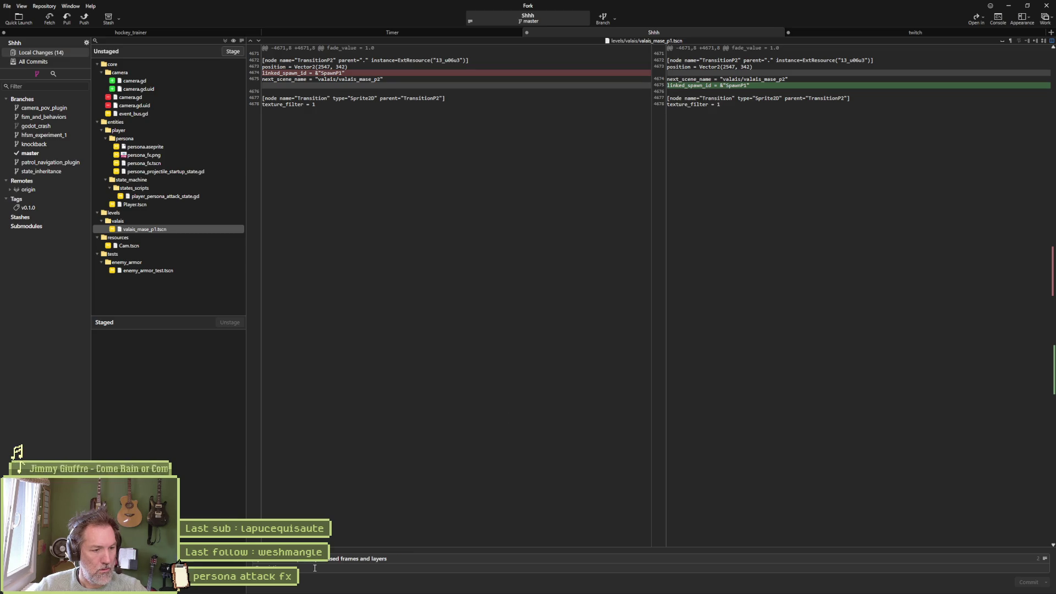
pyautogui.write('ination unu')
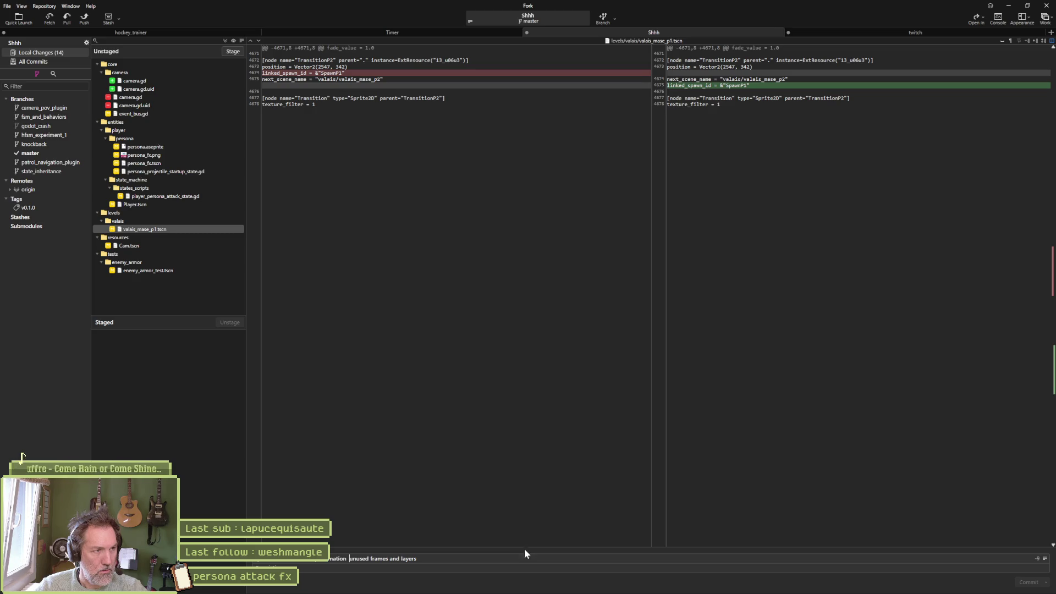
pyautogui.hotkey('alt', 'Tab')
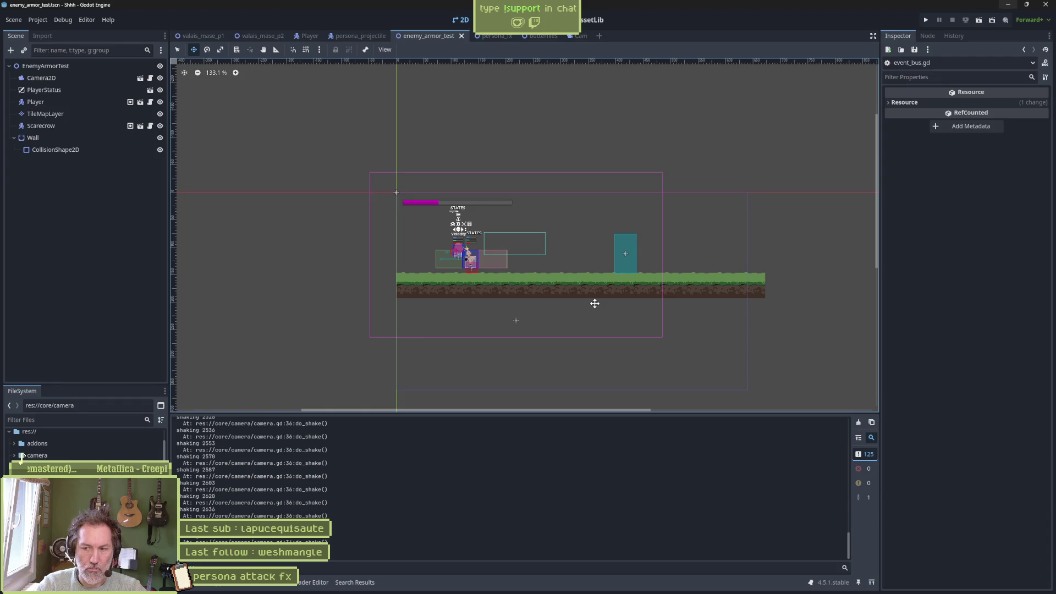
# Close all PotPlayer windows and bring forward the browser's Dragon Ball image results.
pyautogui.moveTo(800, 590)
pyautogui.rightClick(743, 586)
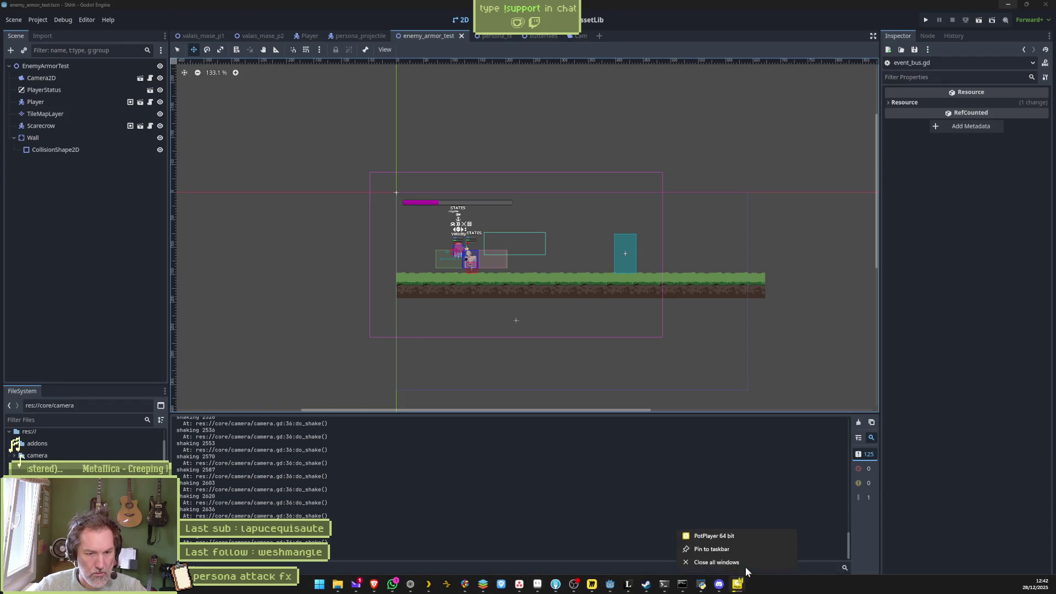
pyautogui.click(731, 572)
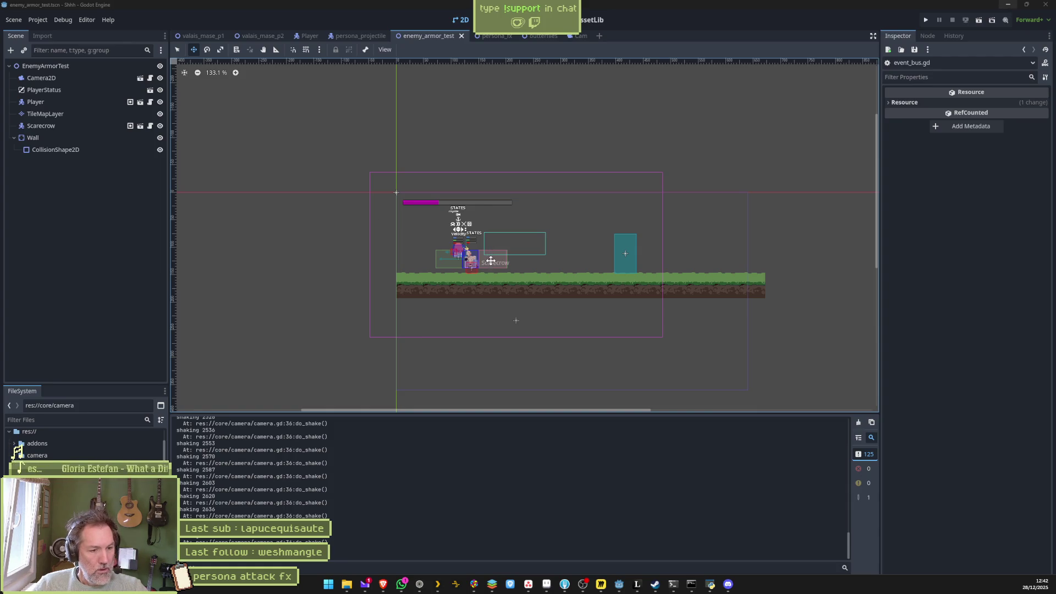
pyautogui.click(419, 585)
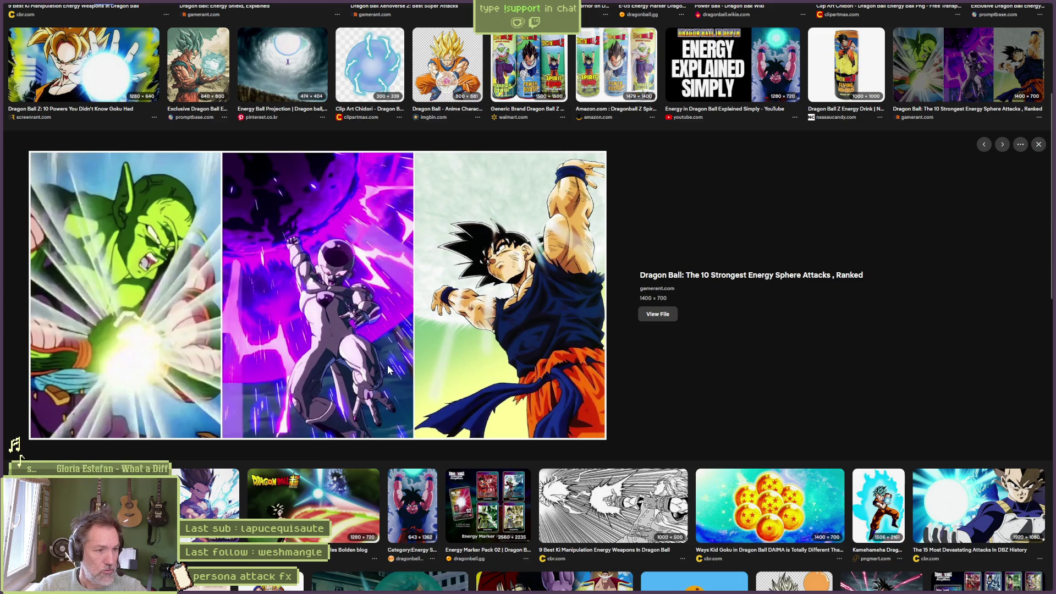
# Return to persona.aseprite in Aseprite after viewing the energy sphere reference.
pyautogui.click(536, 584)
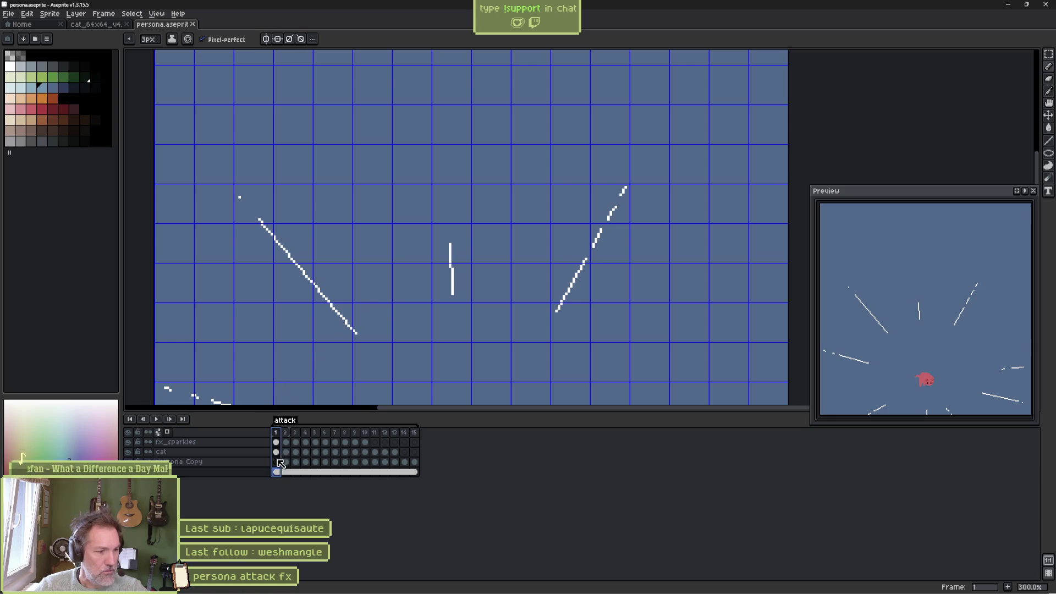
# Duplicate fx_sparkles, place the copy below the original, and hide the blue background layer.
pyautogui.click(276, 443)
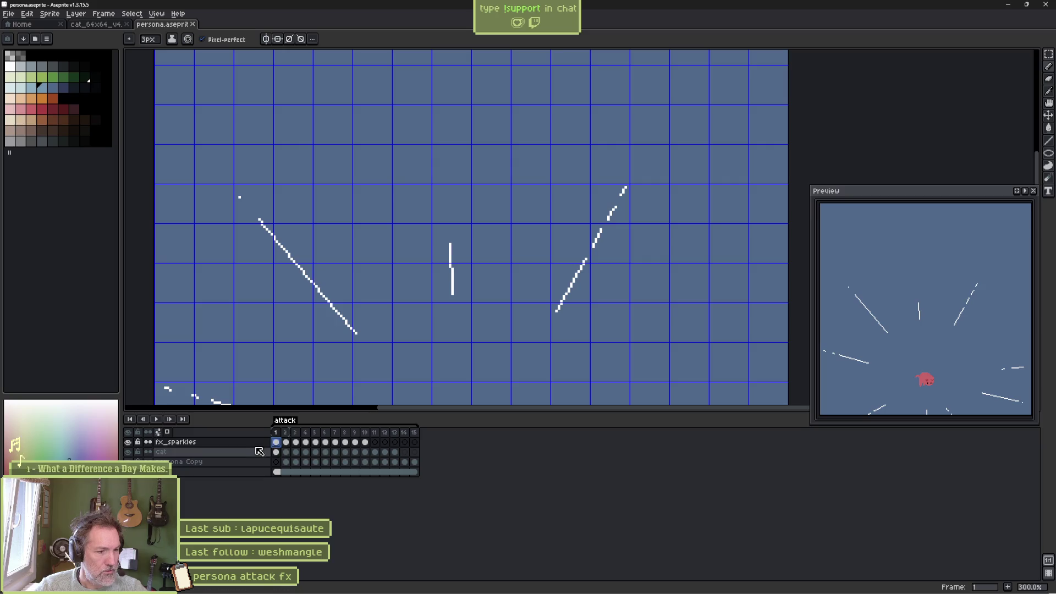
pyautogui.keyDown('shift'); pyautogui.click(257, 451); pyautogui.keyUp('shift')
pyautogui.rightClick(250, 443)
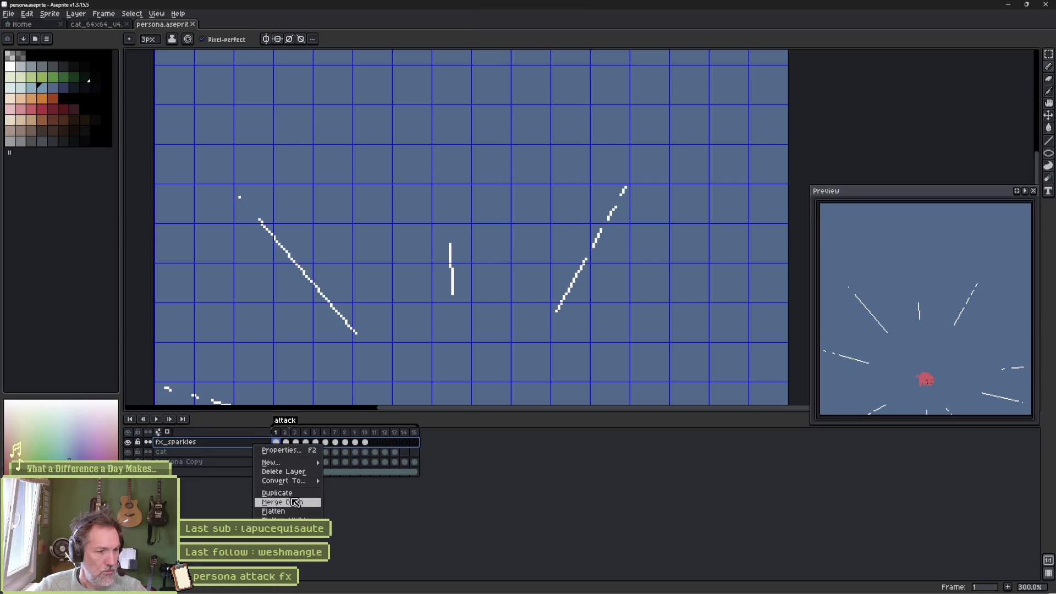
pyautogui.click(295, 498)
pyautogui.moveTo(231, 442); pyautogui.dragTo(247, 460)
pyautogui.click(276, 451)
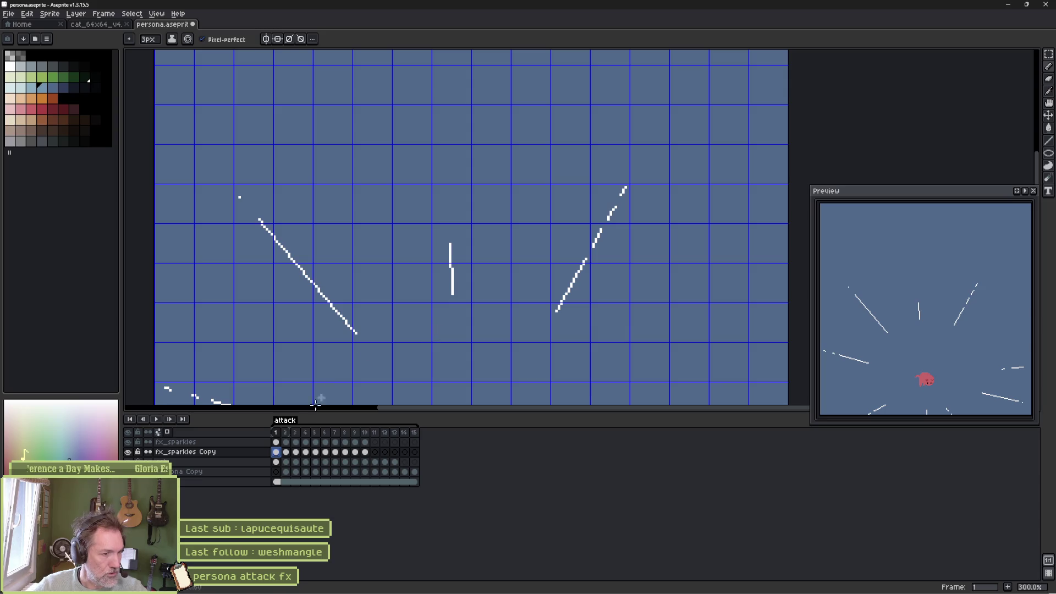
pyautogui.click(127, 461)
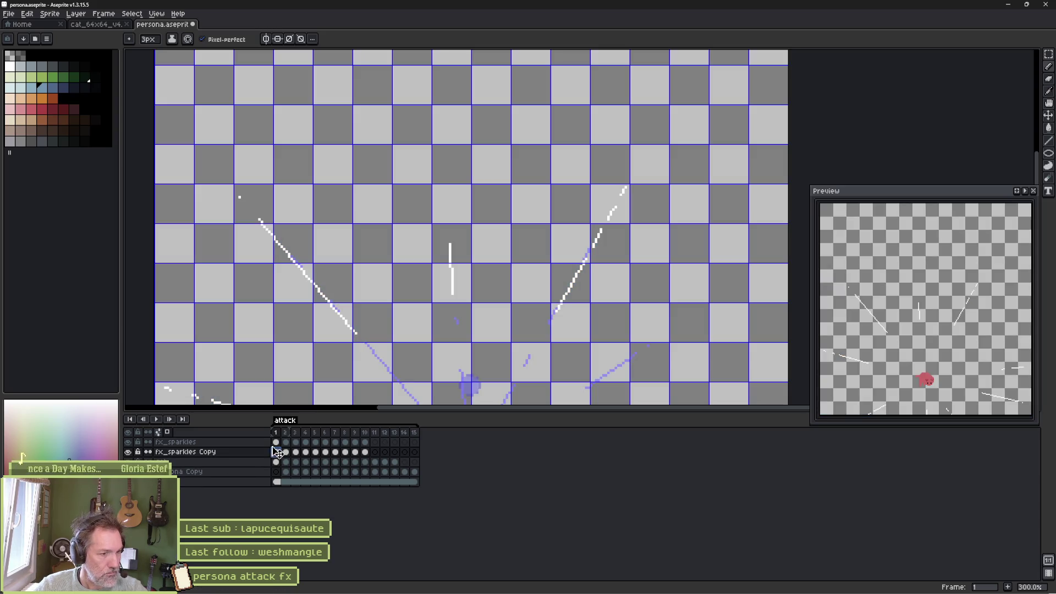
# Apply an Outside outline to the copy's white streaks.
pyautogui.hotkey('shift', 'o')
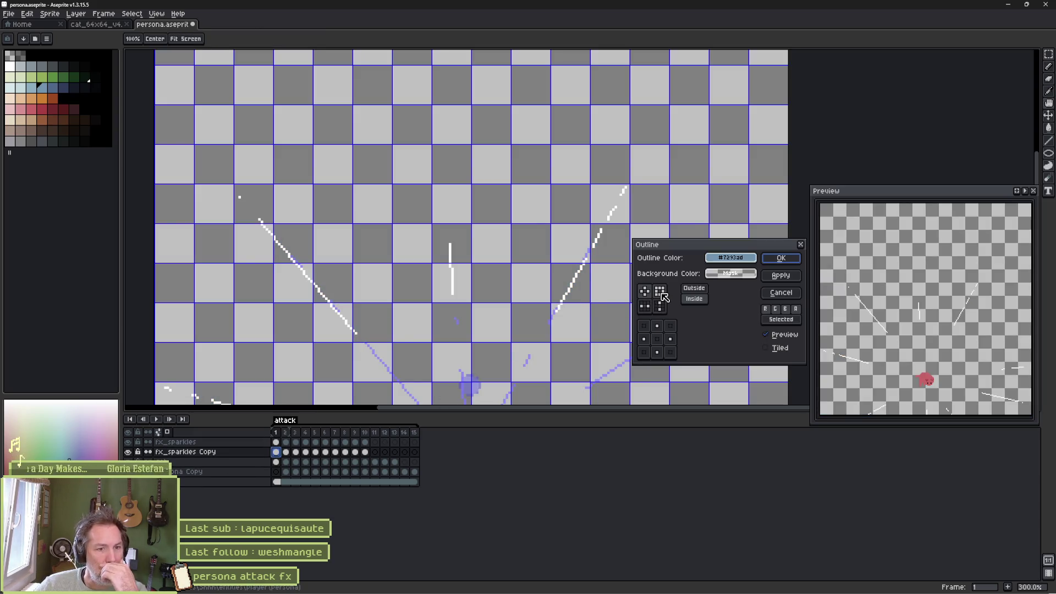
pyautogui.click(699, 288)
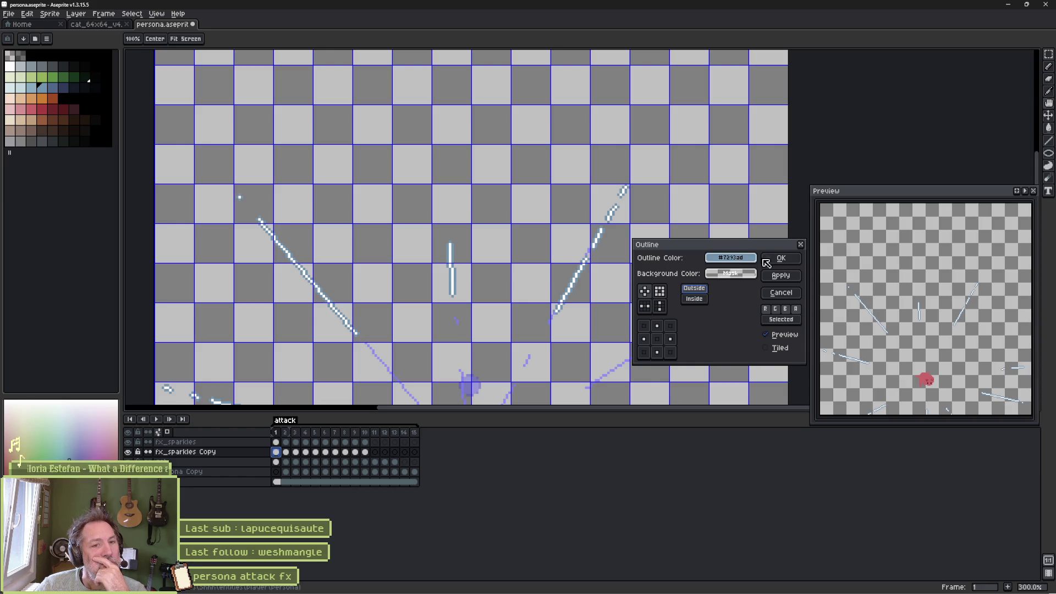
pyautogui.click(781, 258)
# Lower the fx_sparkles Copy layer's opacity to 56% in Layer Properties.
pyautogui.doubleClick(258, 457)
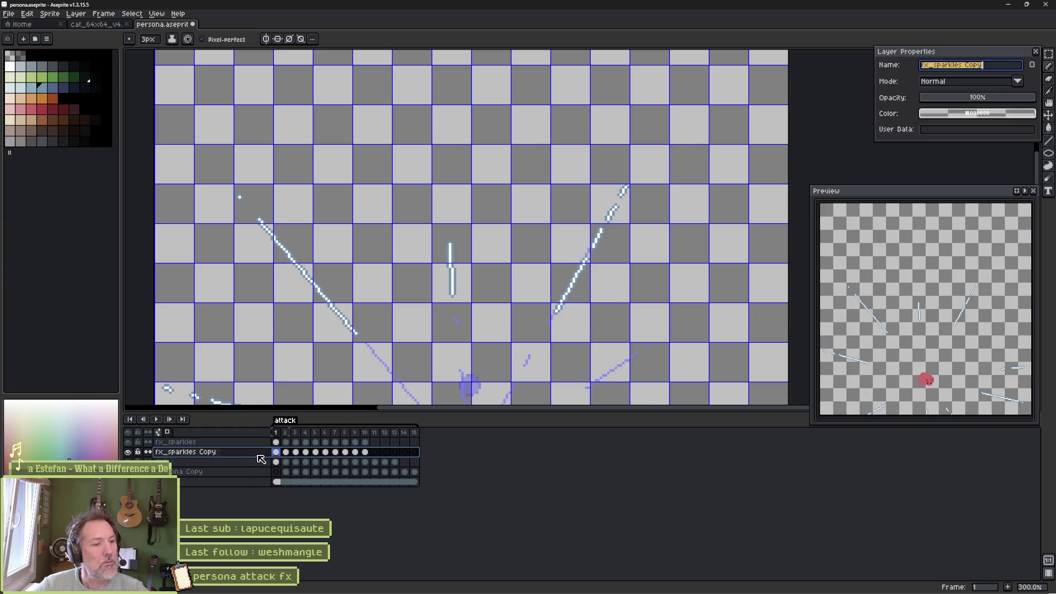
pyautogui.click(987, 99)
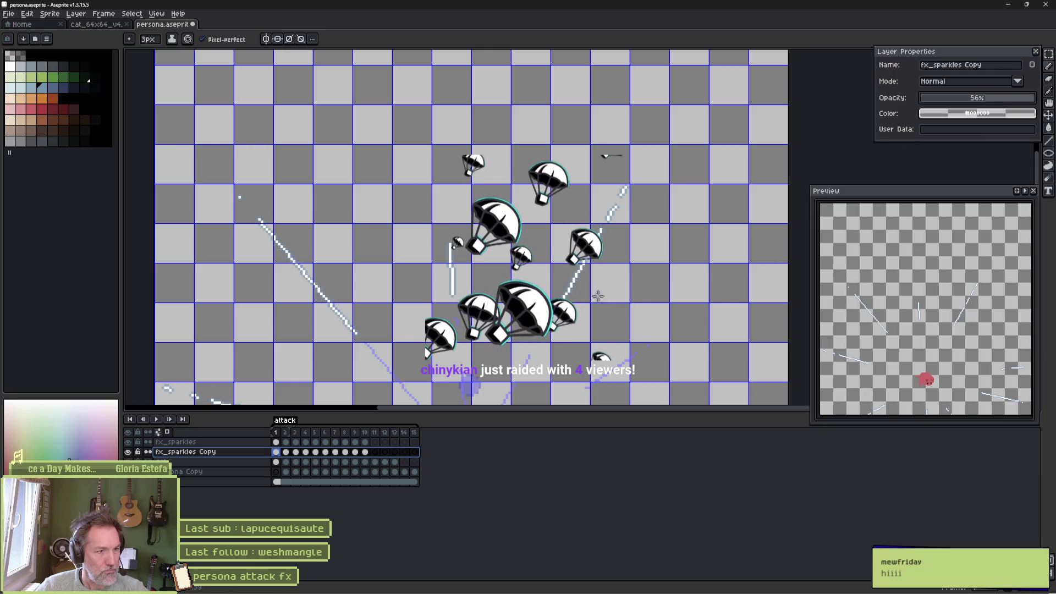
pyautogui.click(1035, 52)
# Nudge the sparkle copy one pixel and set an Outline using palette colour Idx-33 with Mask background.
pyautogui.moveTo(644, 281); pyautogui.dragTo(645, 279)
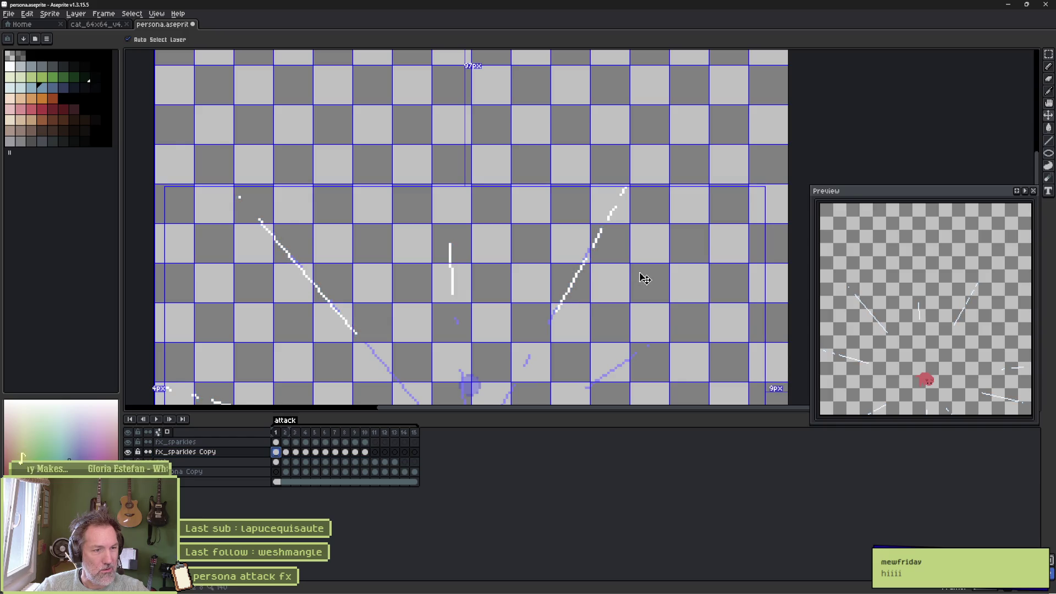
pyautogui.press('b')
pyautogui.hotkey('shift', 'o')
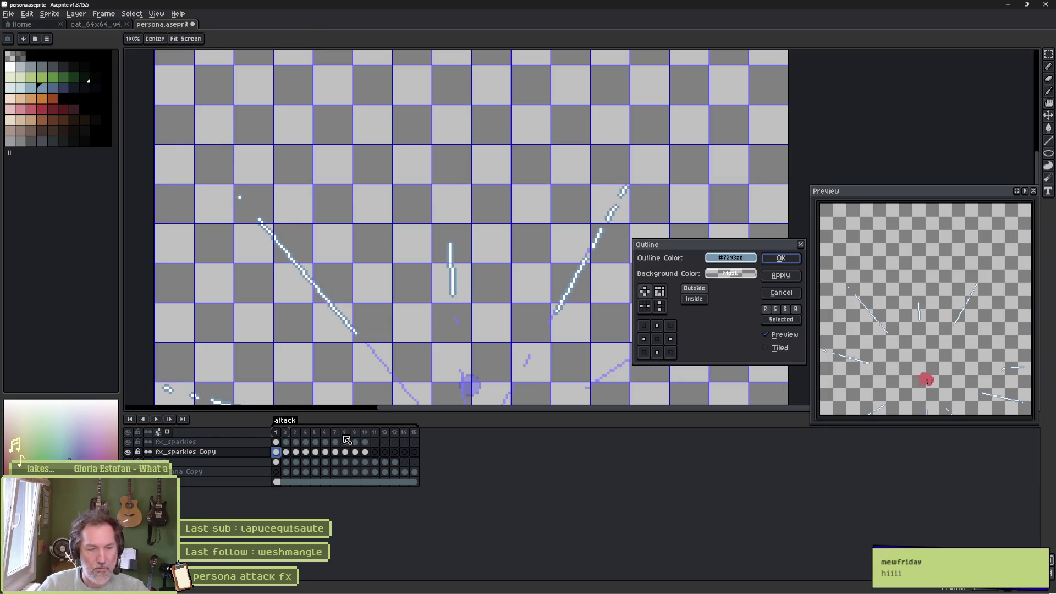
pyautogui.click(734, 262)
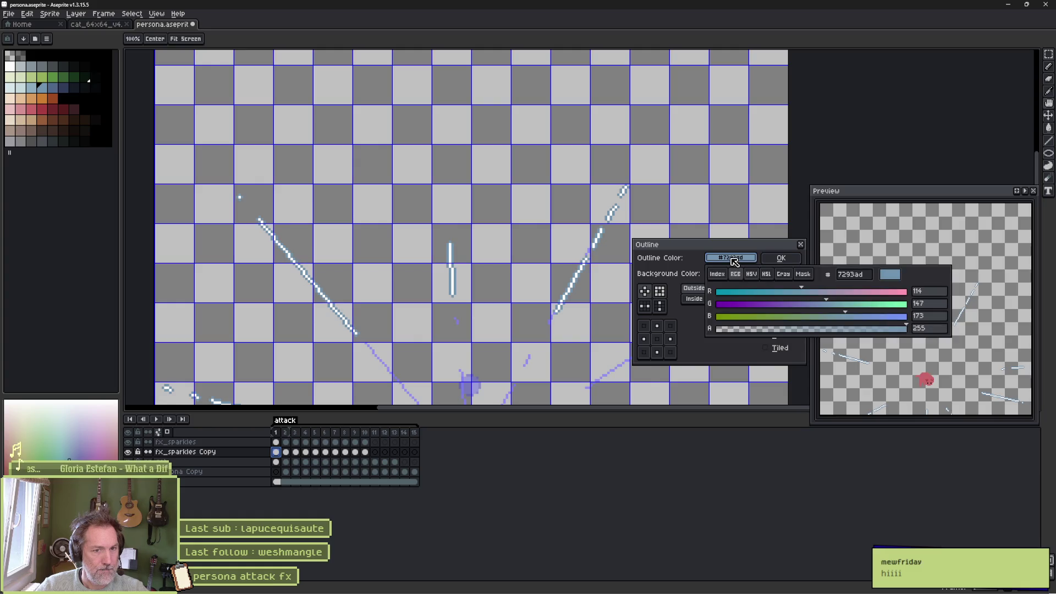
pyautogui.click(716, 274)
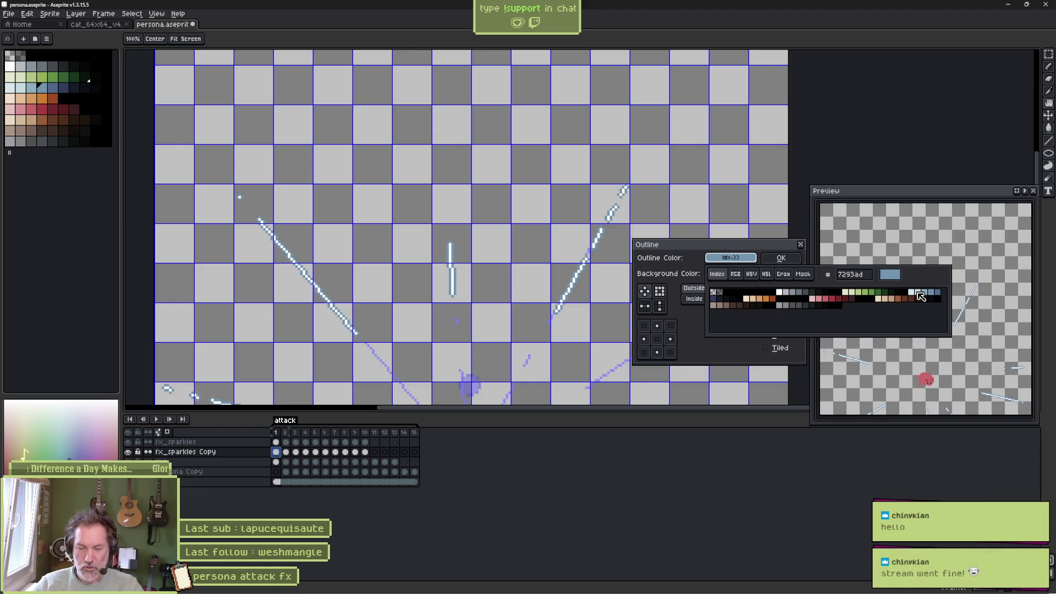
pyautogui.click(972, 304)
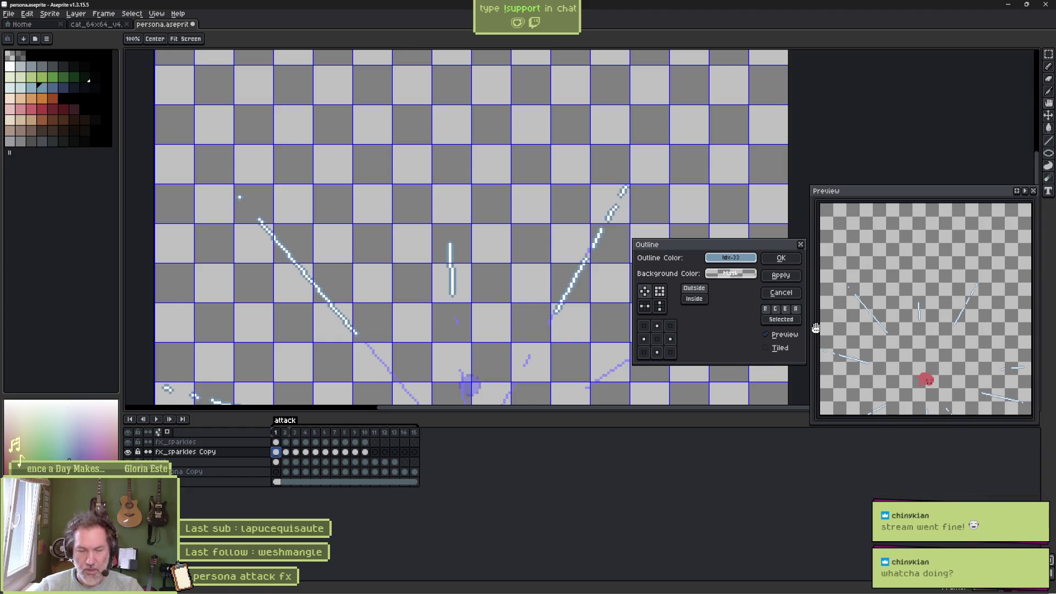
# Switch to Godot and run the enemy_armor_test scene with F6.
pyautogui.moveTo(645, 593)
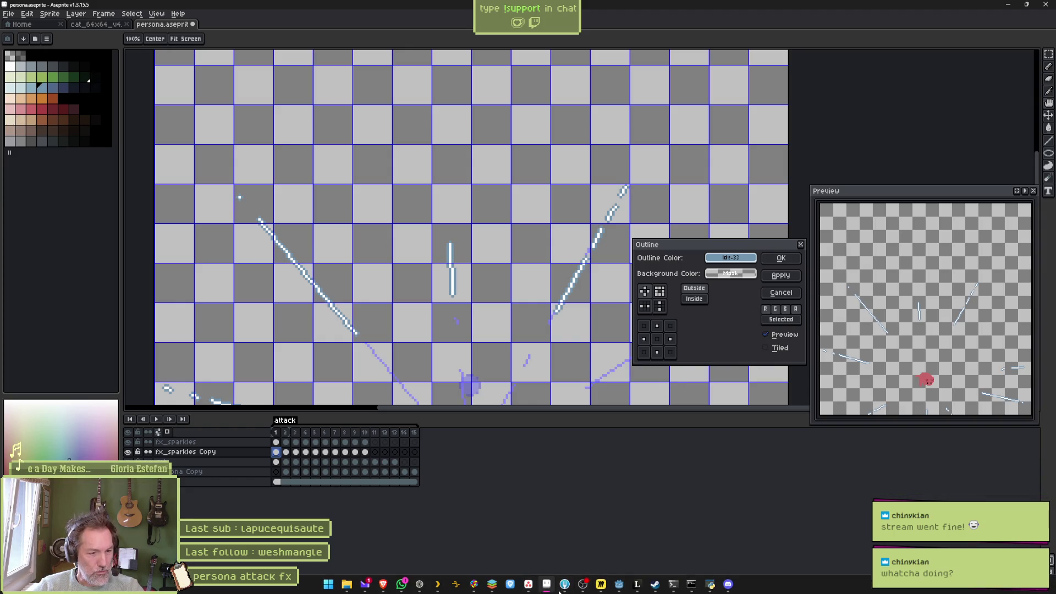
pyautogui.click(623, 589)
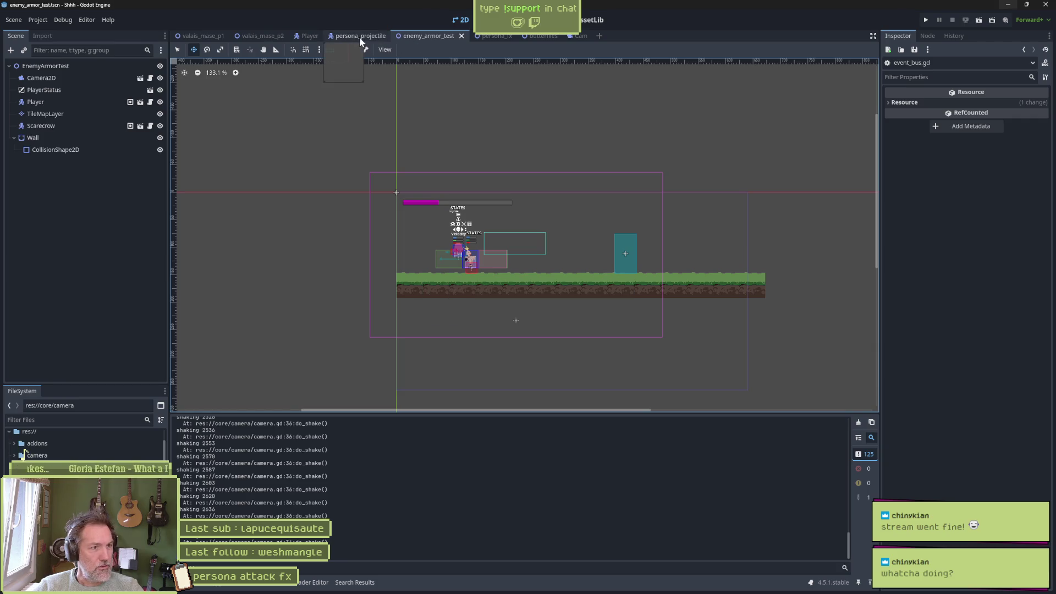
pyautogui.press('F6')
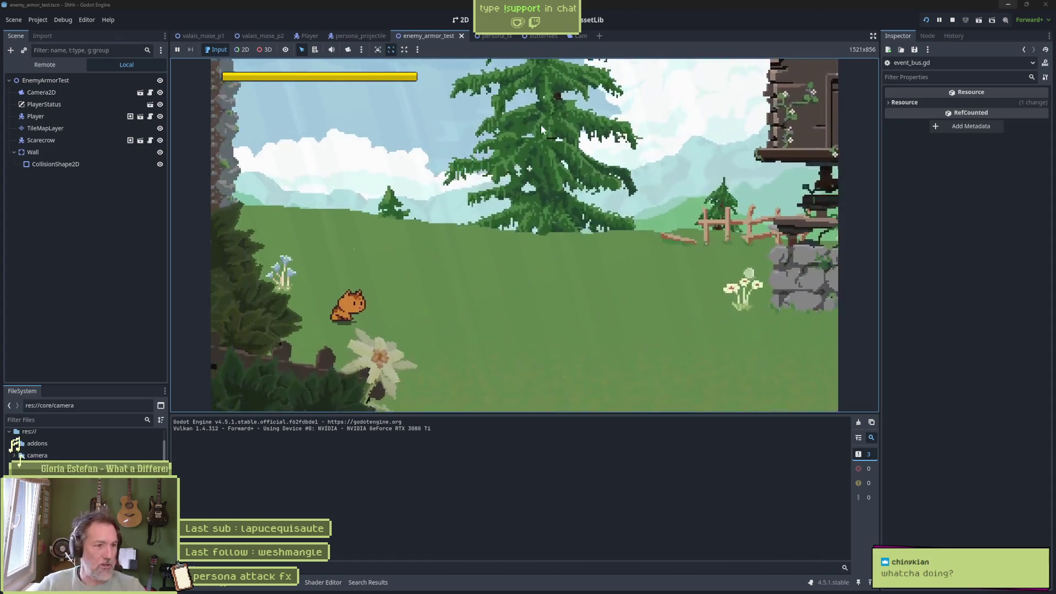
# Run the cat left and right, then onward past the barn and cliff to the farmyard.
pyautogui.press('Right')
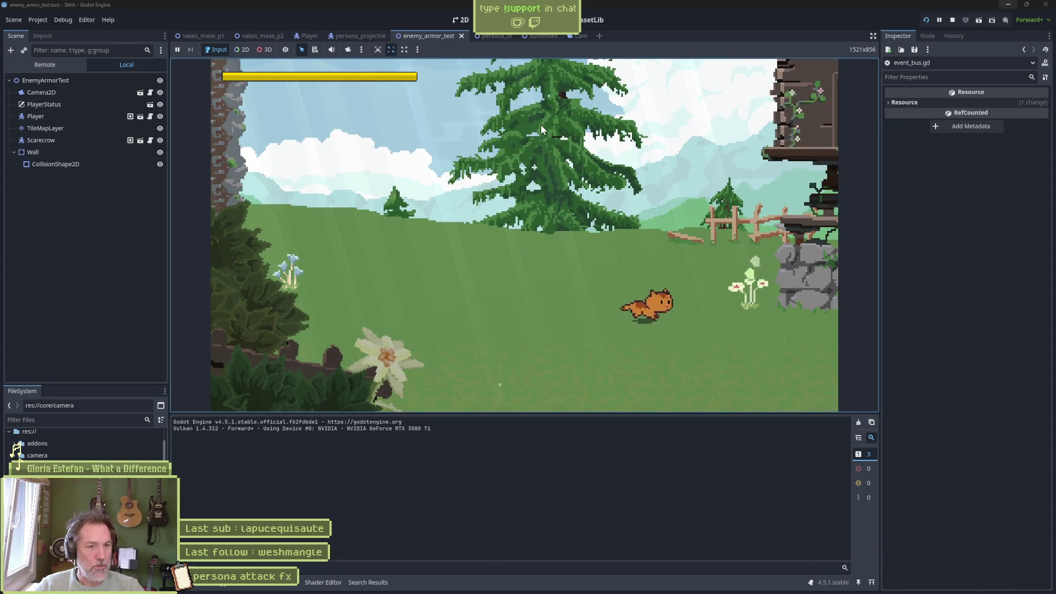
pyautogui.press('Left')
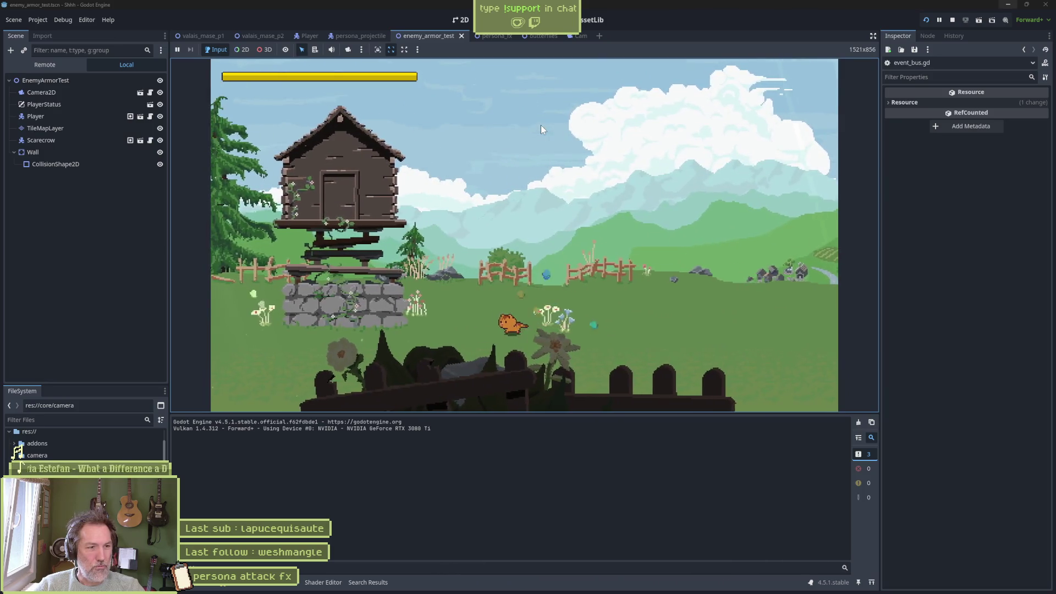
pyautogui.press('Right')
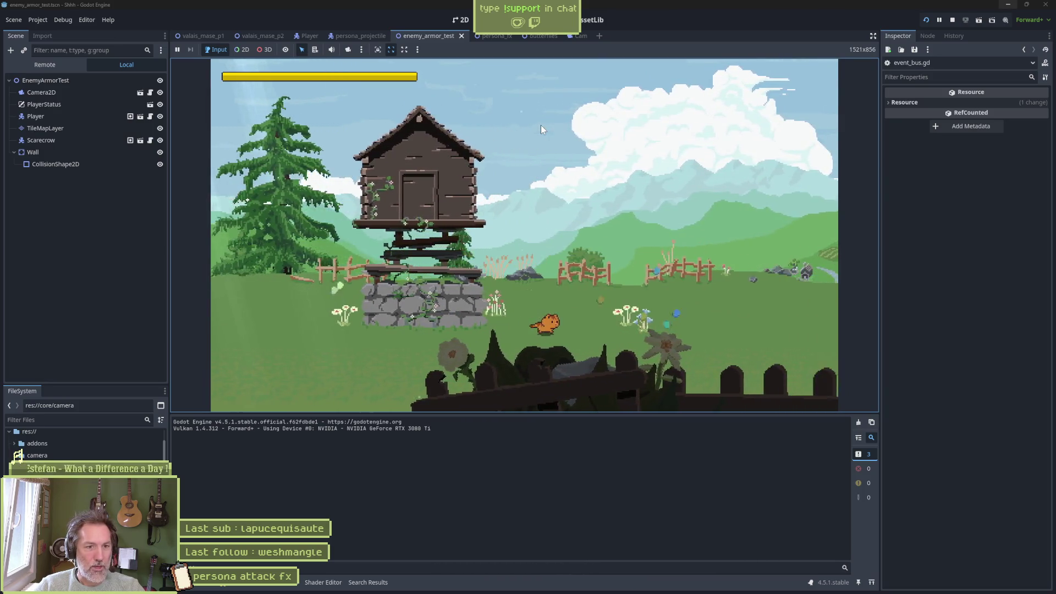
pyautogui.press('Right')
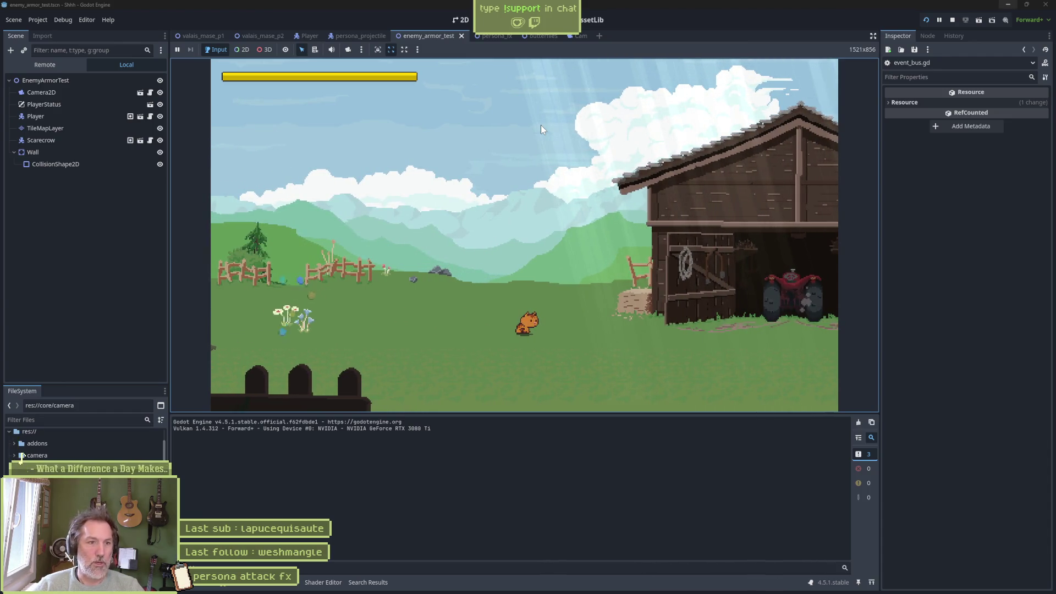
pyautogui.press('Left')
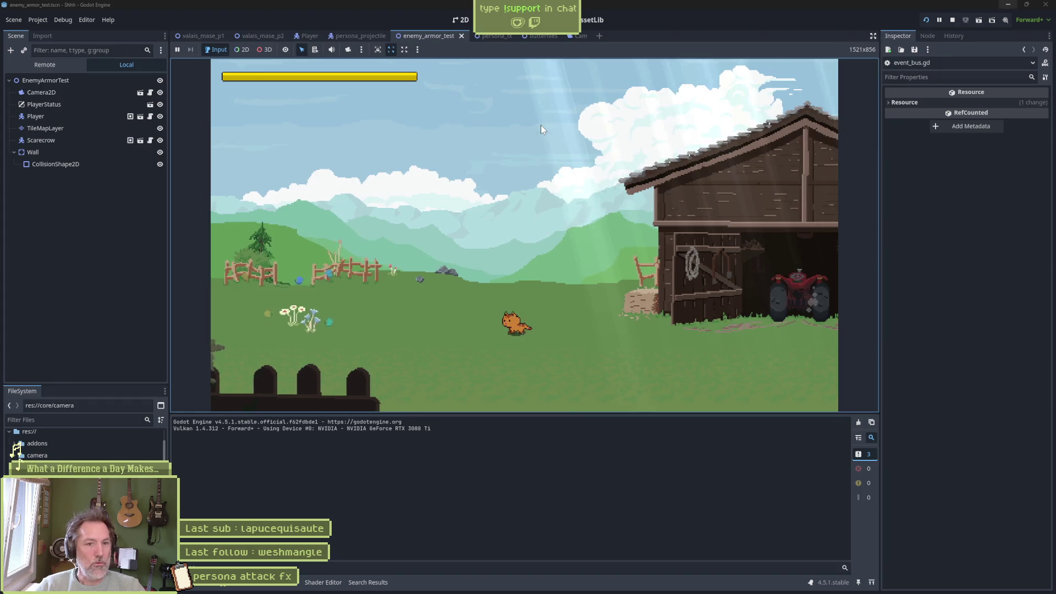
pyautogui.press('Right')
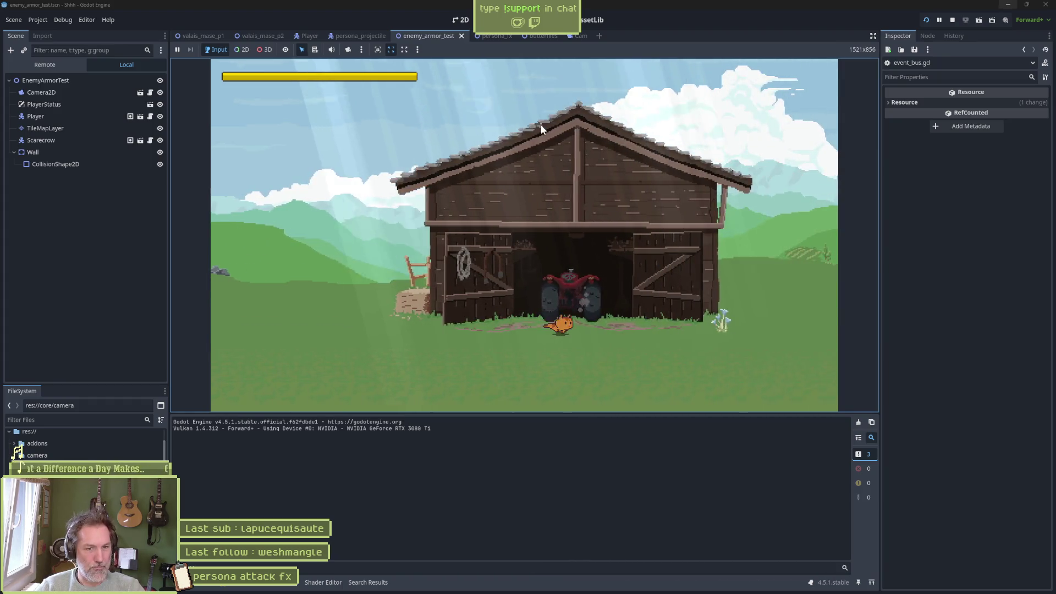
pyautogui.press('Right')
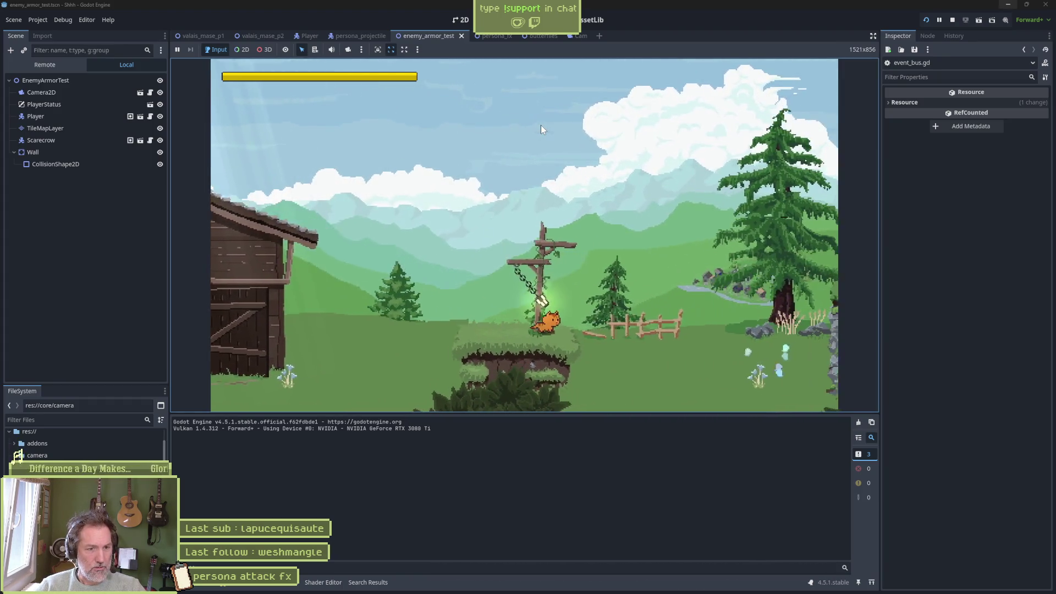
pyautogui.press('Right')
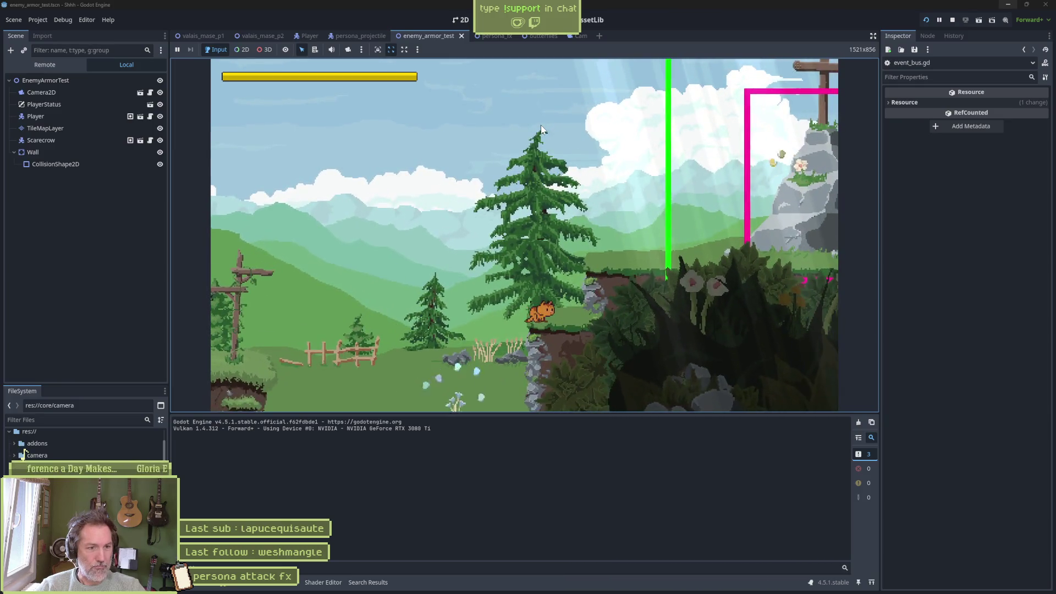
pyautogui.press('Right')
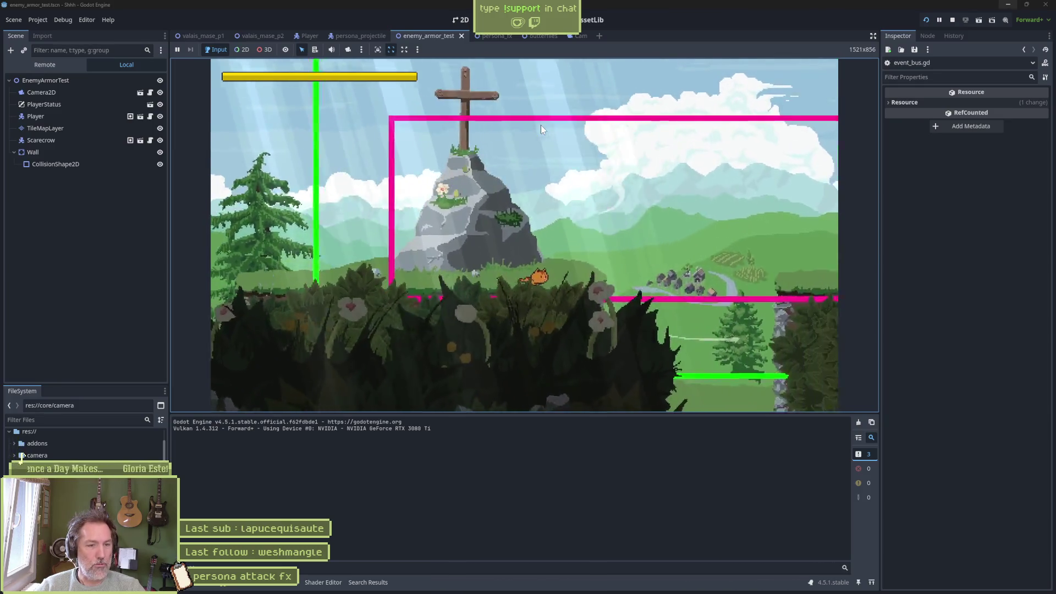
pyautogui.press('Right')
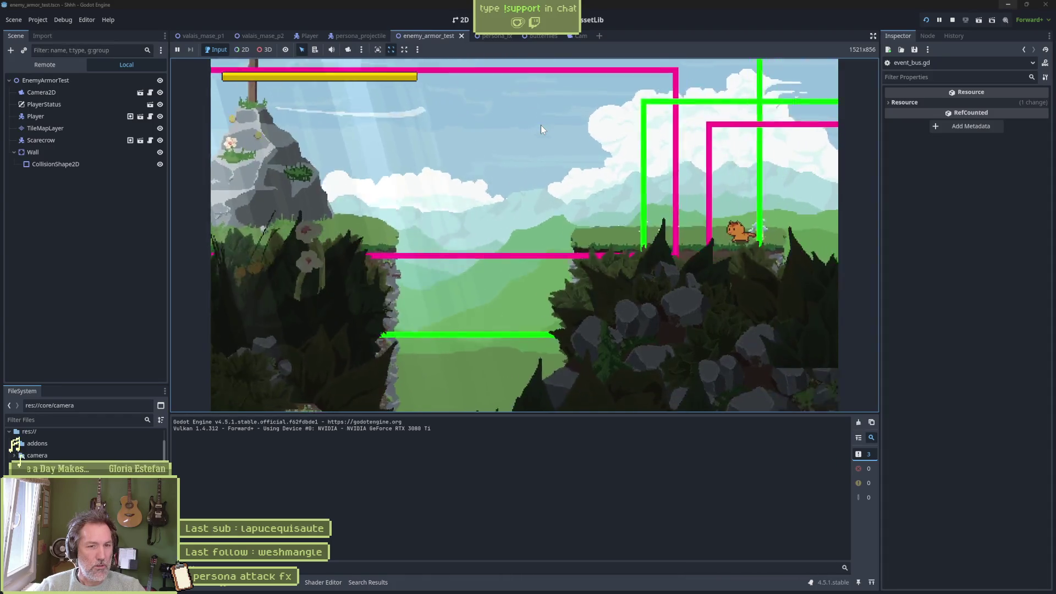
pyautogui.press('Right')
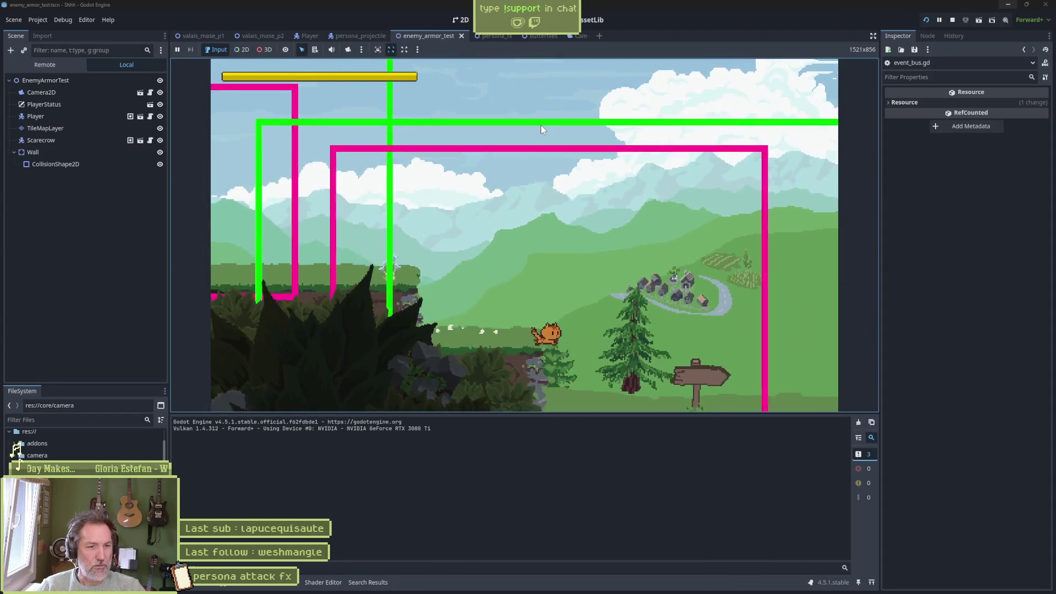
pyautogui.press('Right')
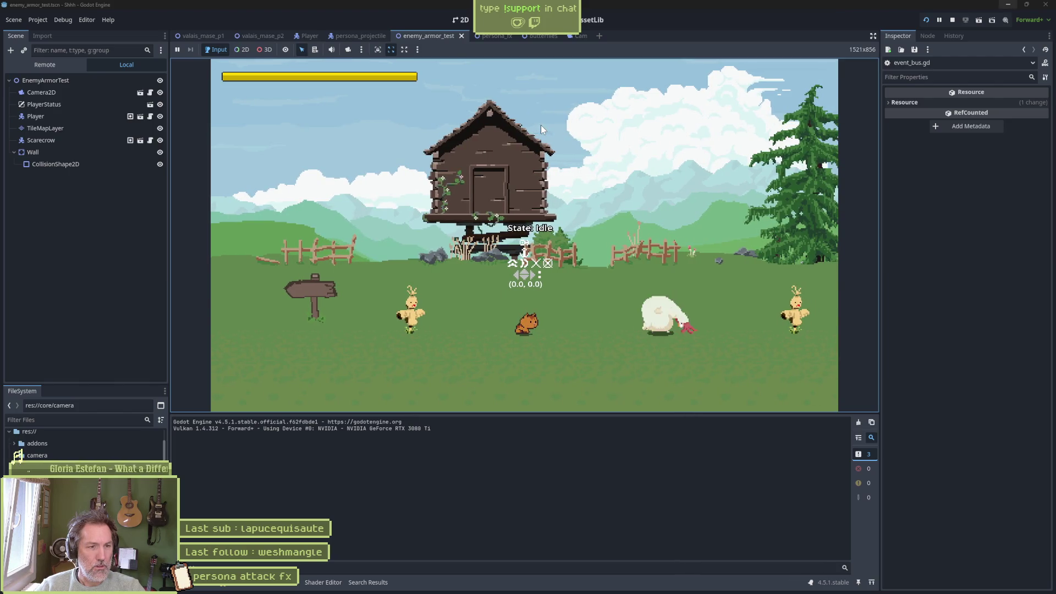
# Trigger the persona attack twice to test screen shake, then jump and dash right past the scarecrows.
pyautogui.press('Left')
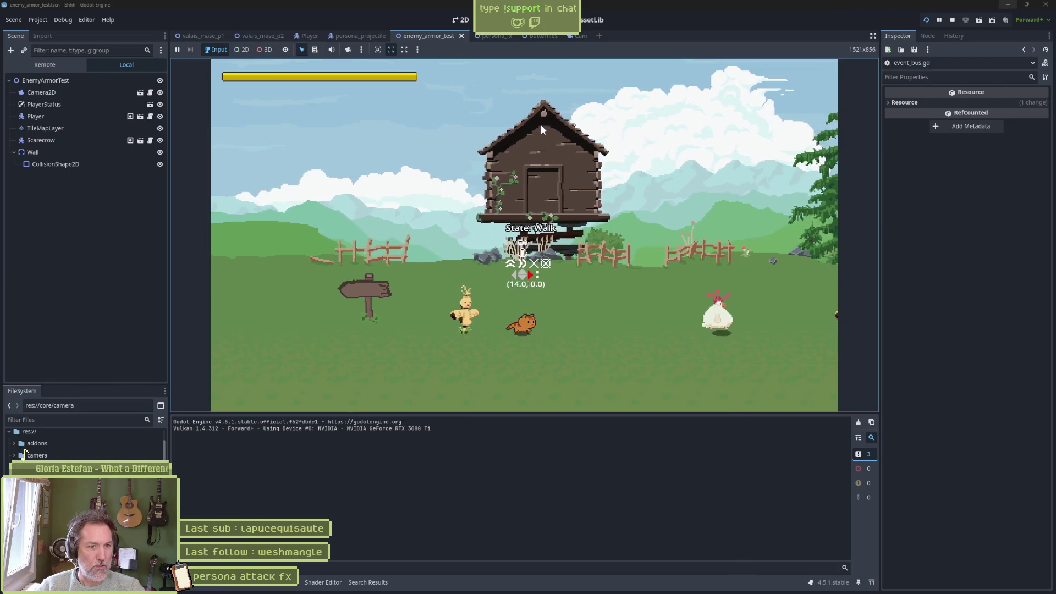
pyautogui.press('space')
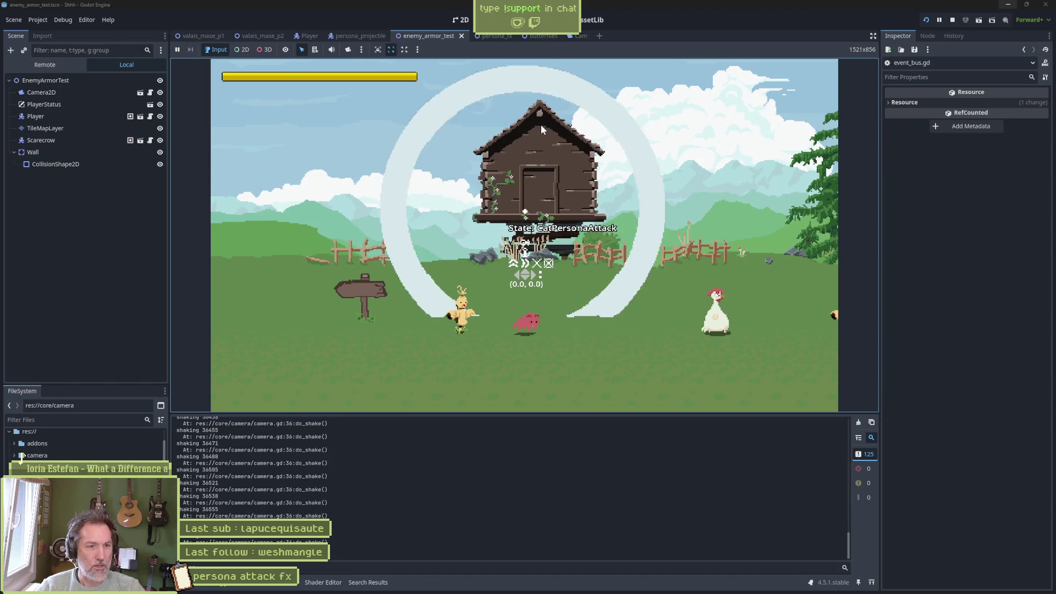
pyautogui.press('Right')
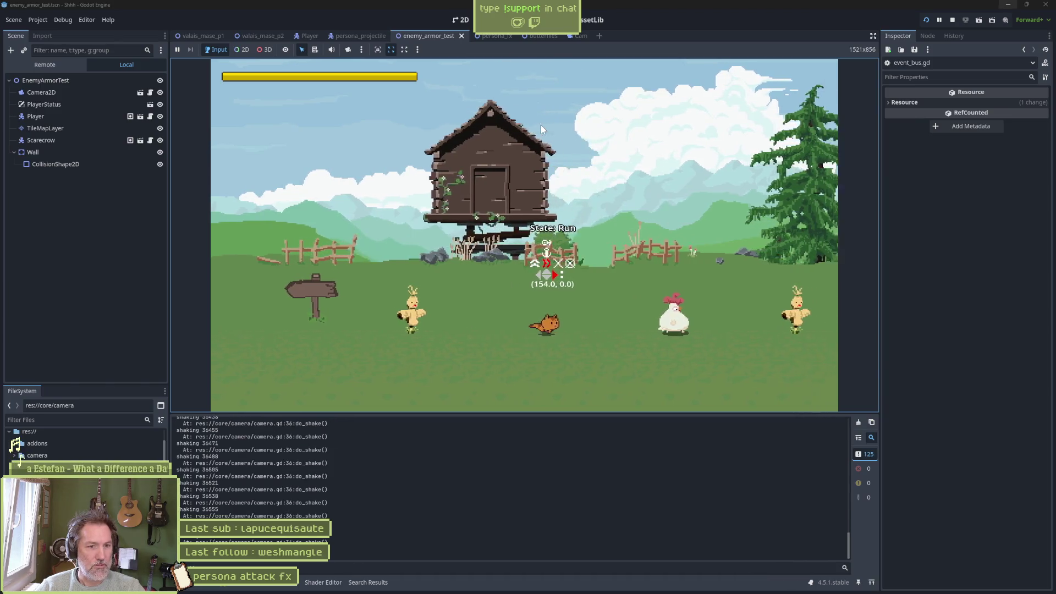
pyautogui.press('Up')
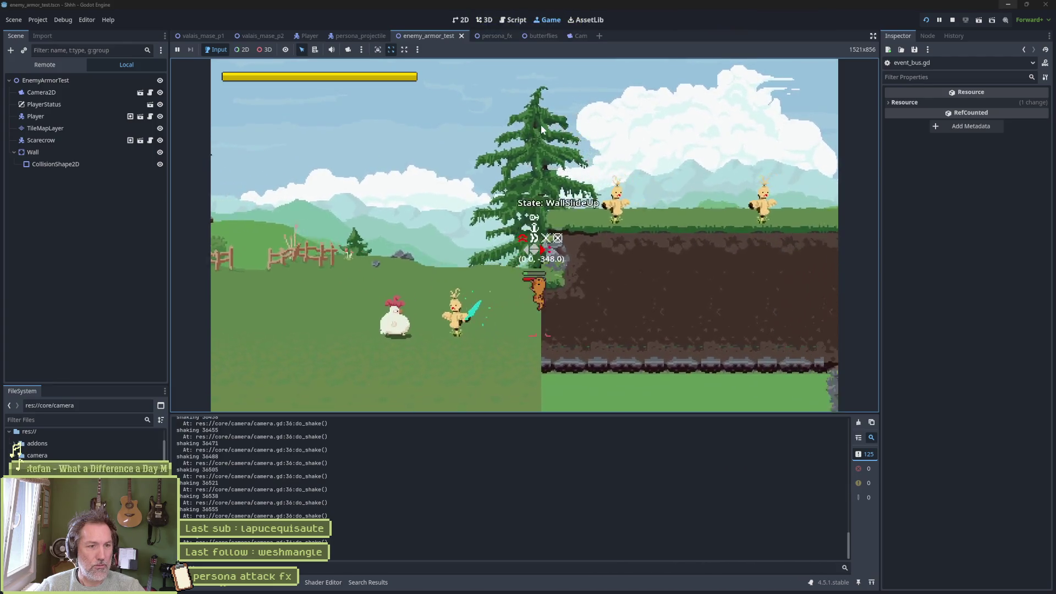
pyautogui.press('Right')
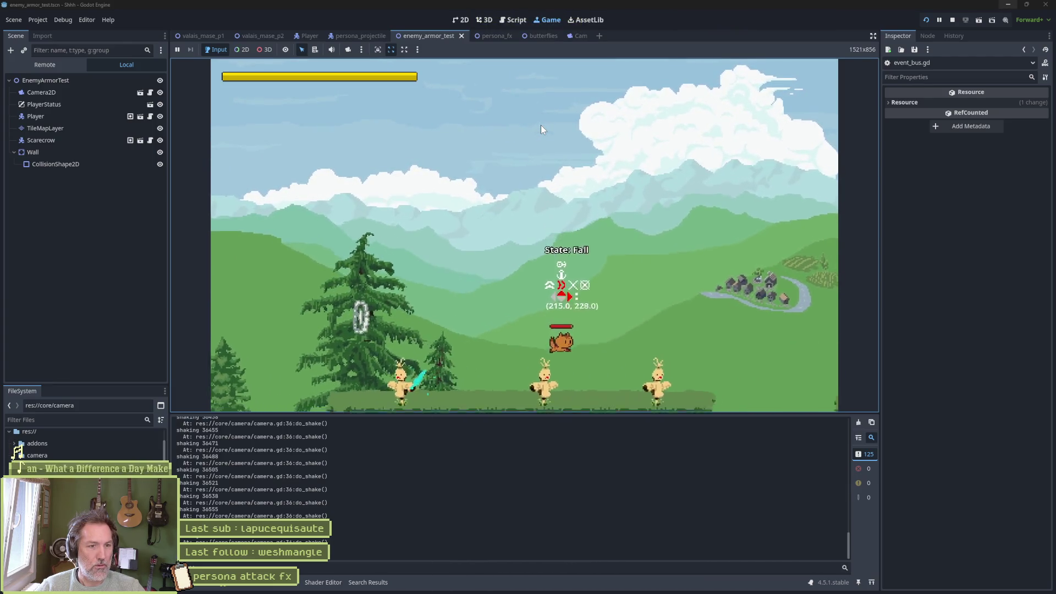
pyautogui.press('shift')
pyautogui.press('Right')
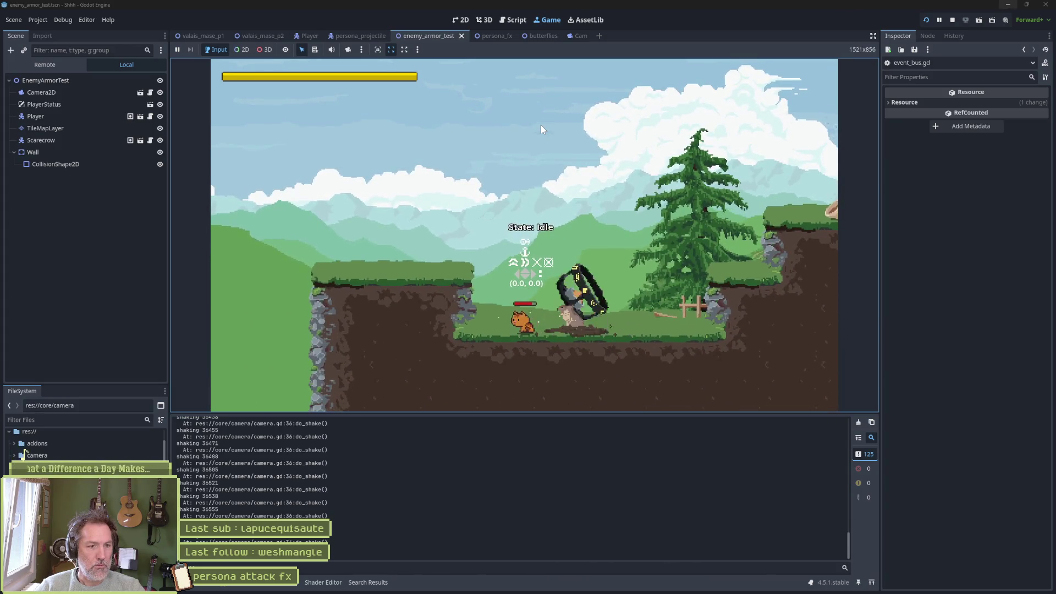
# Air-dash and walk the cat back and forth, then stop the game with F8.
pyautogui.press('Left')
pyautogui.press('Right')
pyautogui.press('space')
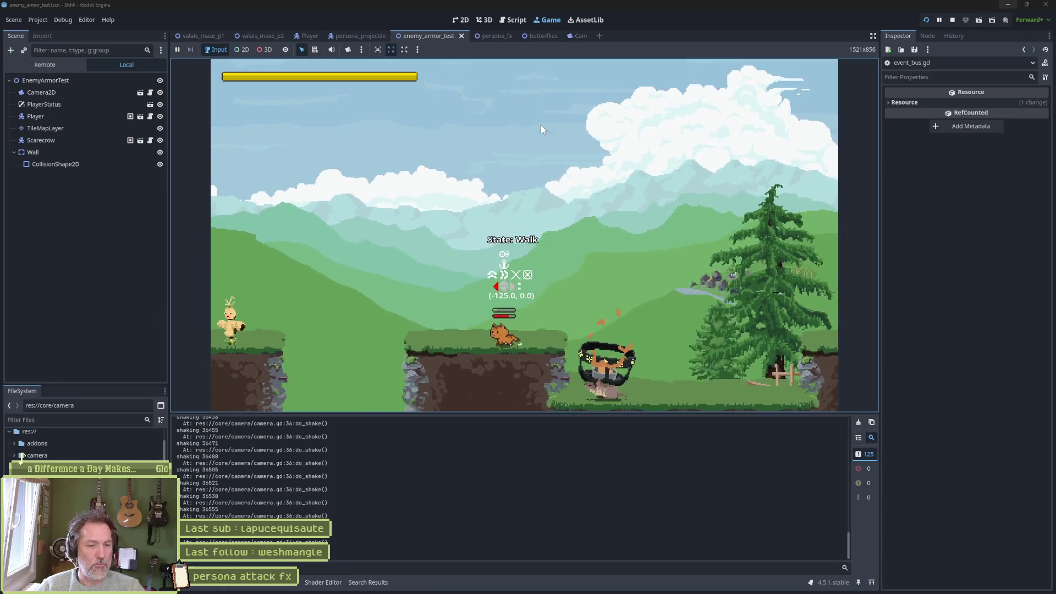
pyautogui.press('shift')
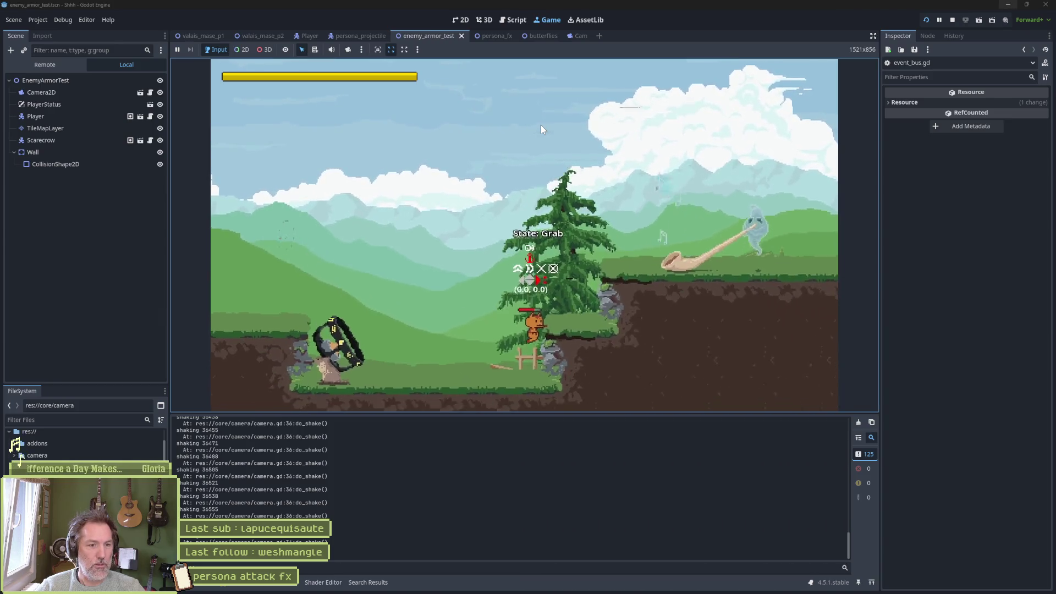
pyautogui.press('Left')
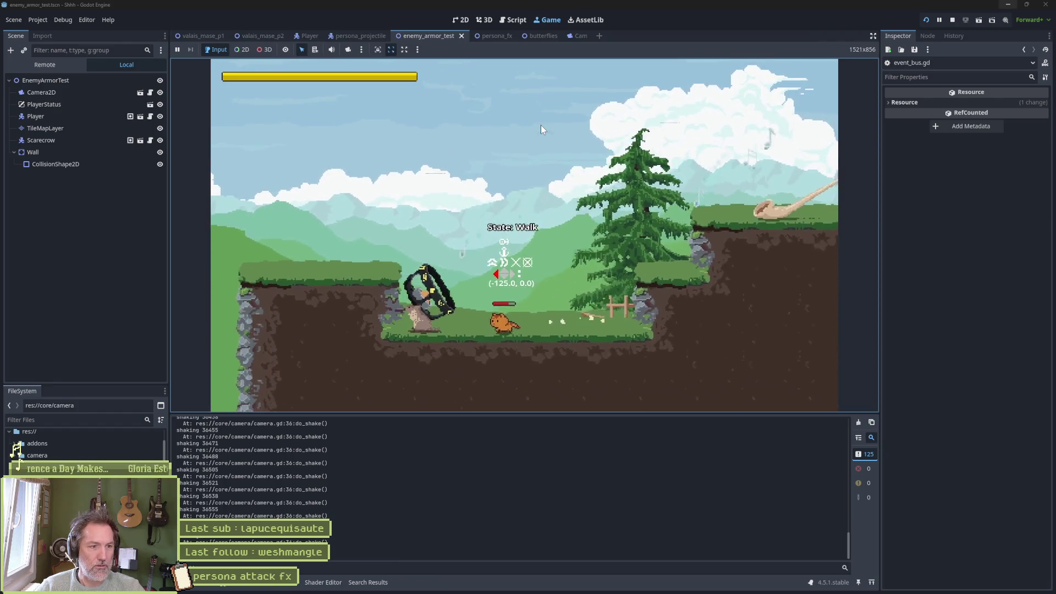
pyautogui.press('Right')
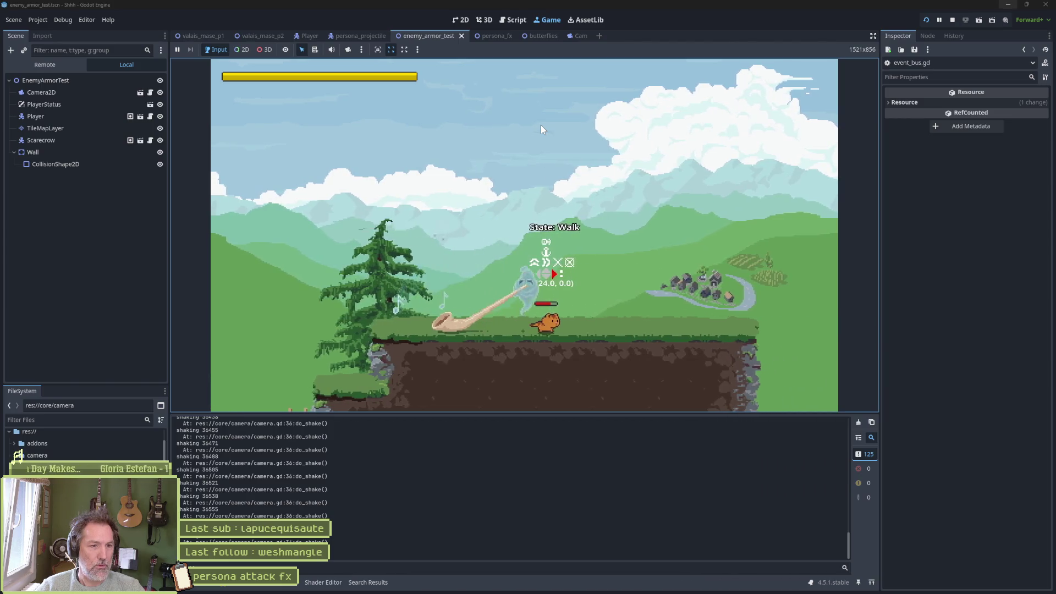
pyautogui.press('Left')
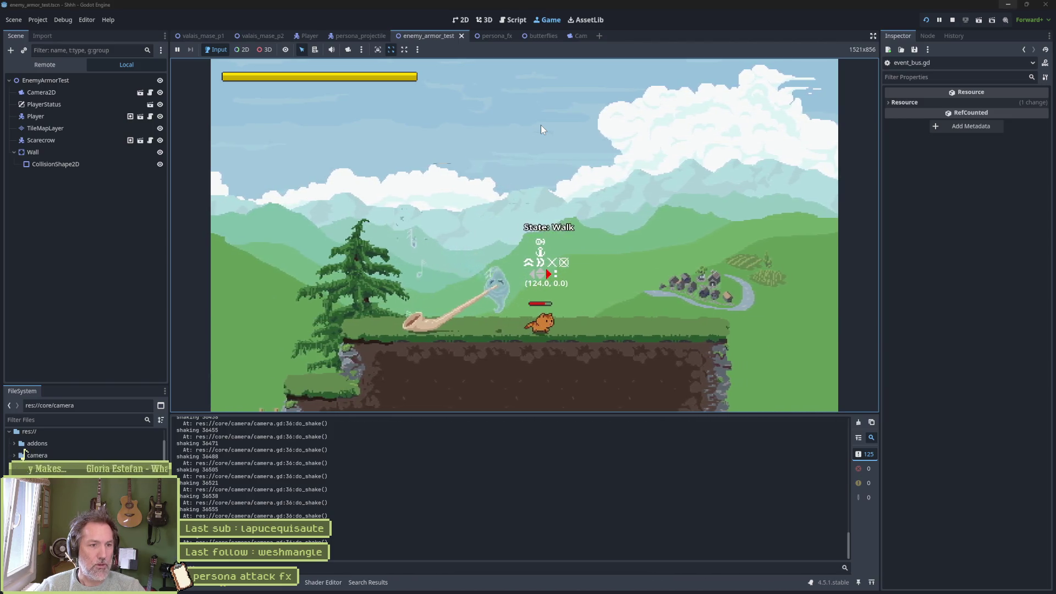
pyautogui.press('Right')
pyautogui.press('shift')
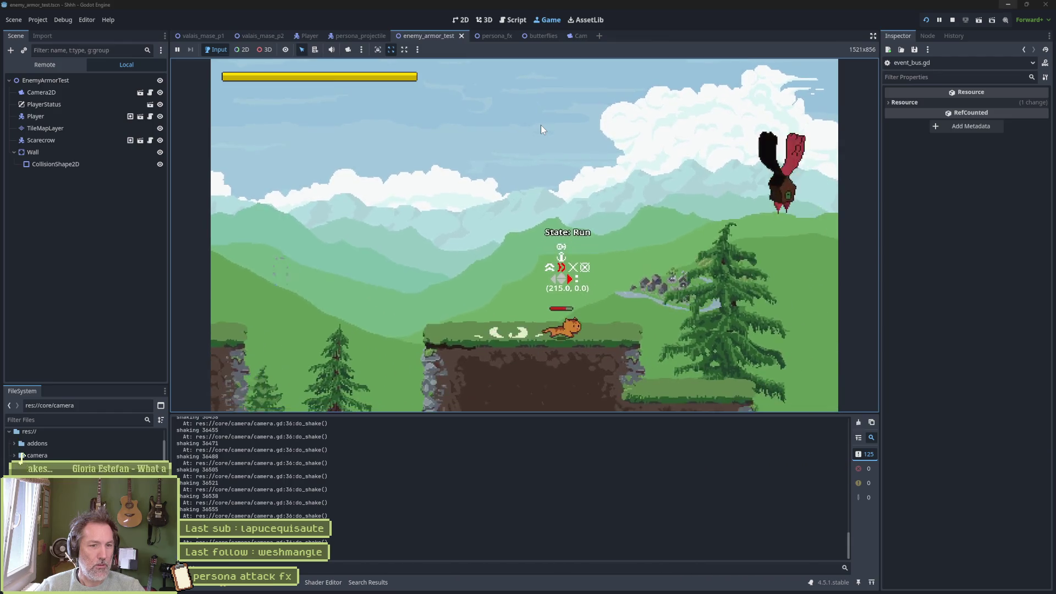
pyautogui.press('Left')
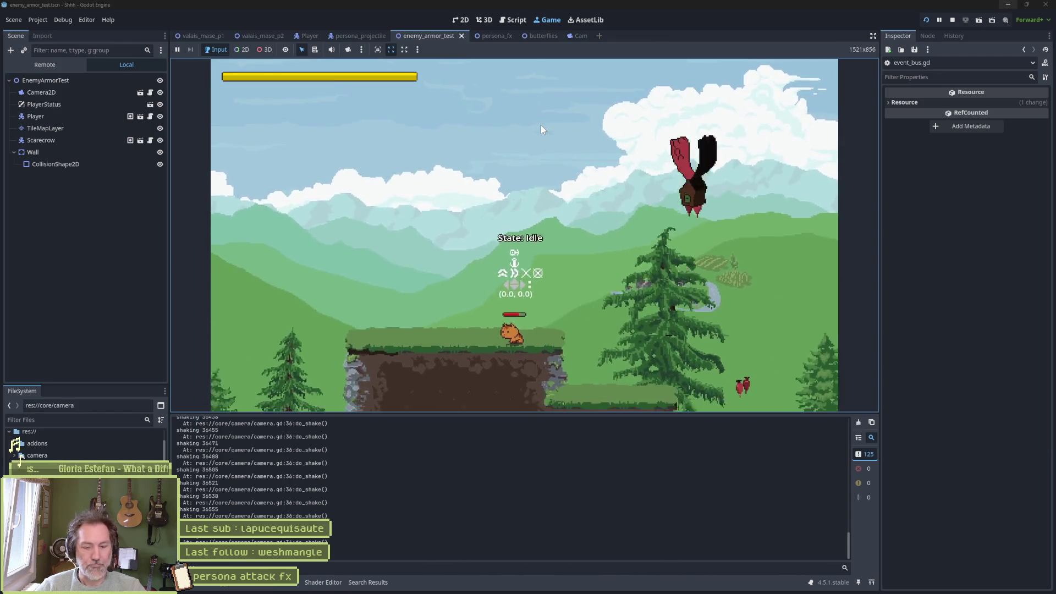
pyautogui.press('F8')
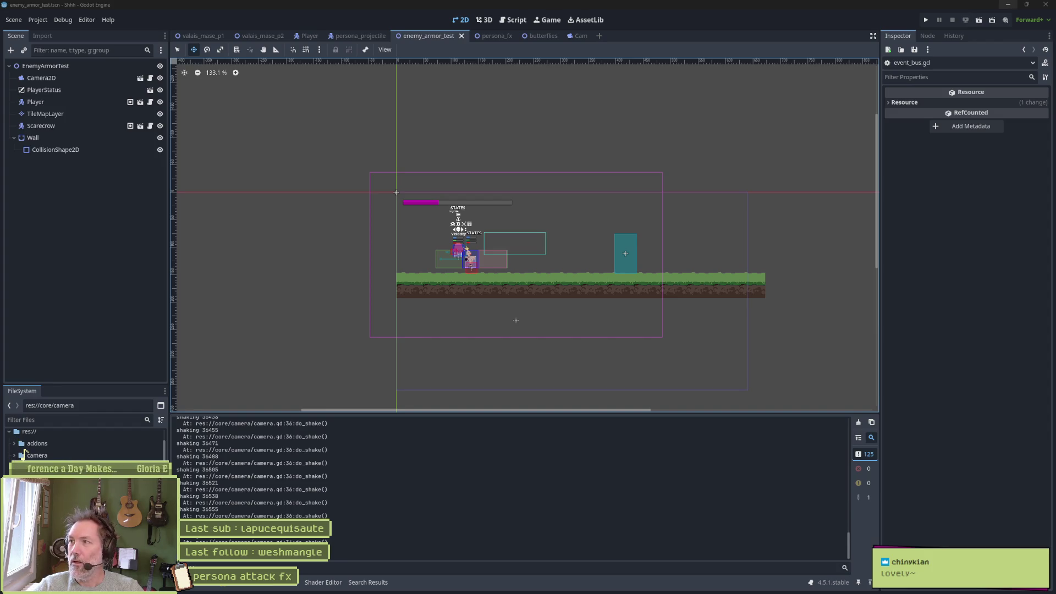
# Switch from Godot to the browser showing the streamer's Twitch channel.
pyautogui.hotkey('alt', 'Tab')
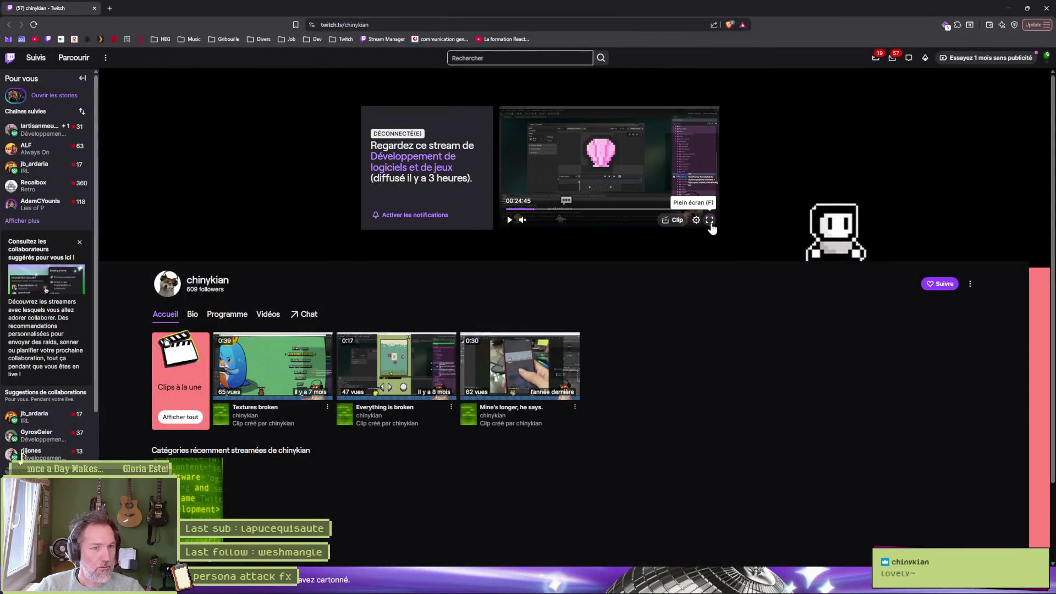
# Put the Twitch past broadcast into fullscreen playback.
pyautogui.click(710, 221)
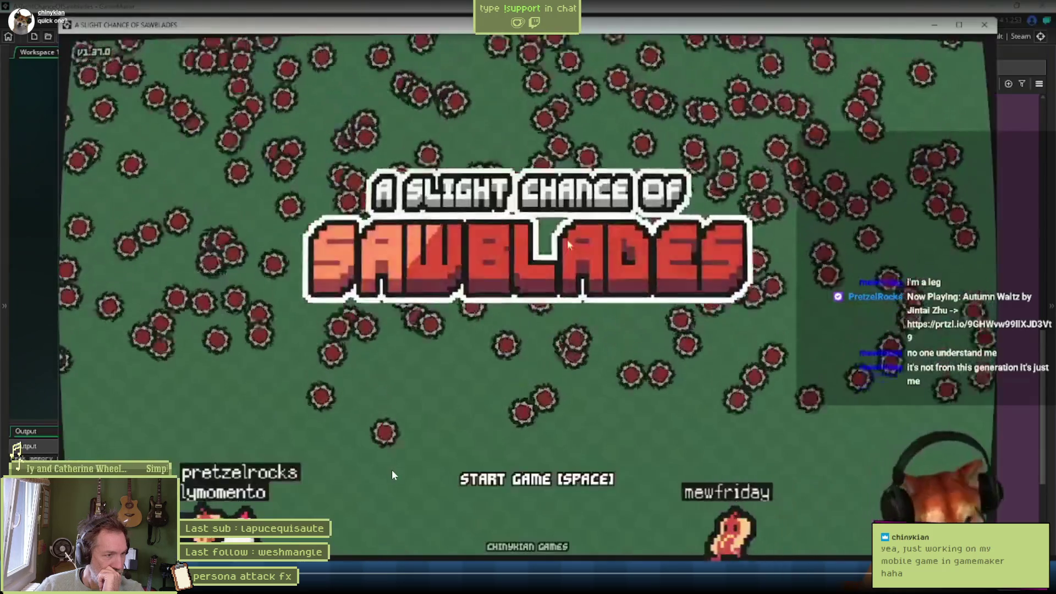
# Start the sawblade game and play its opening using the arrow keys, space and Enter.
pyautogui.press('space')
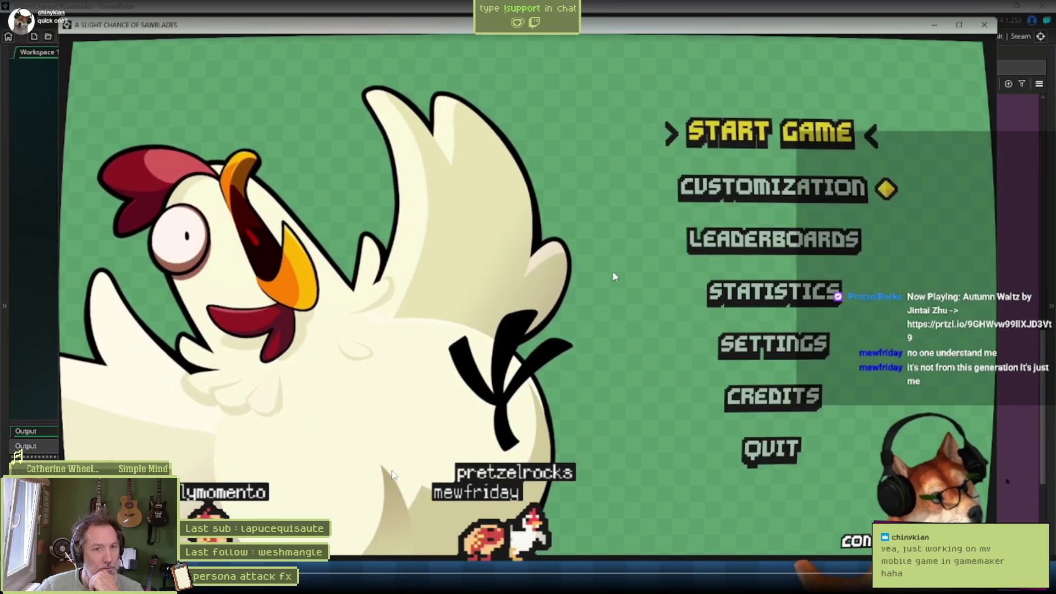
pyautogui.press('Down')
pyautogui.press('Down')
pyautogui.press('Up')
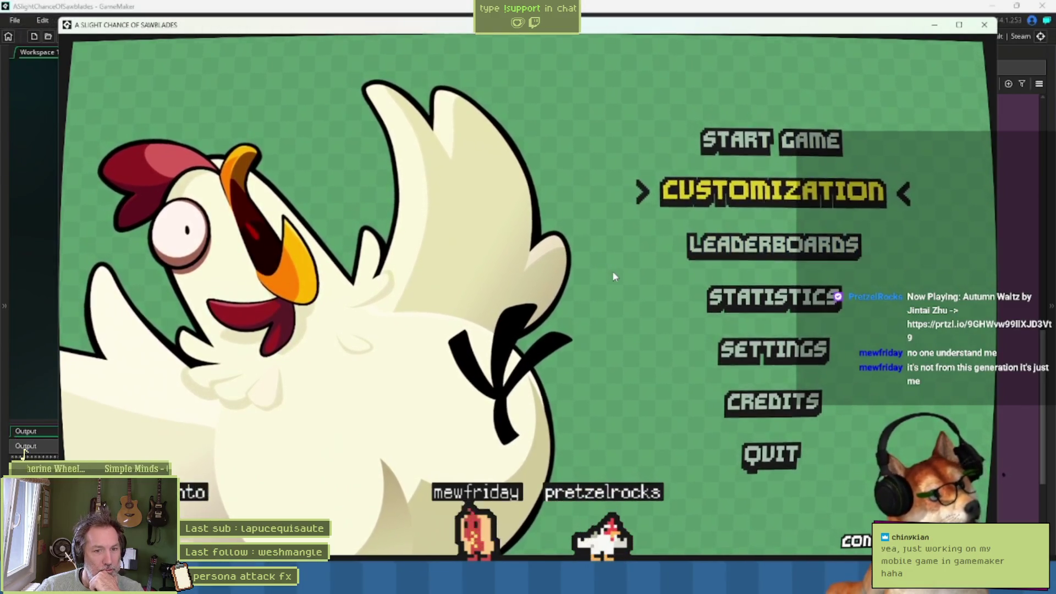
pyautogui.press('space')
pyautogui.press('Right')
pyautogui.press('Left')
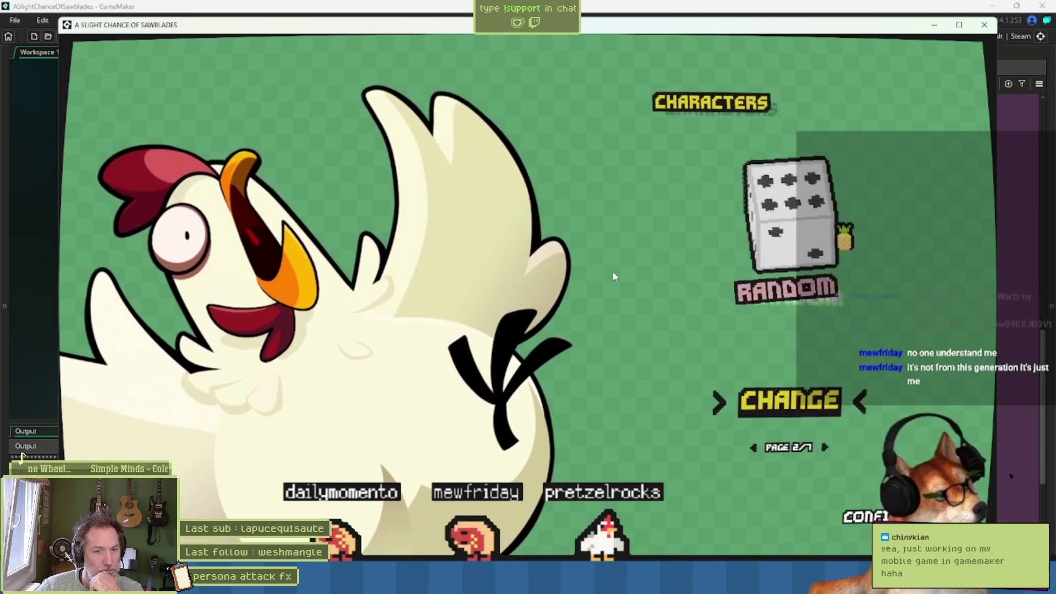
pyautogui.press('space')
pyautogui.press('Right')
pyautogui.press('Right')
pyautogui.press('Right')
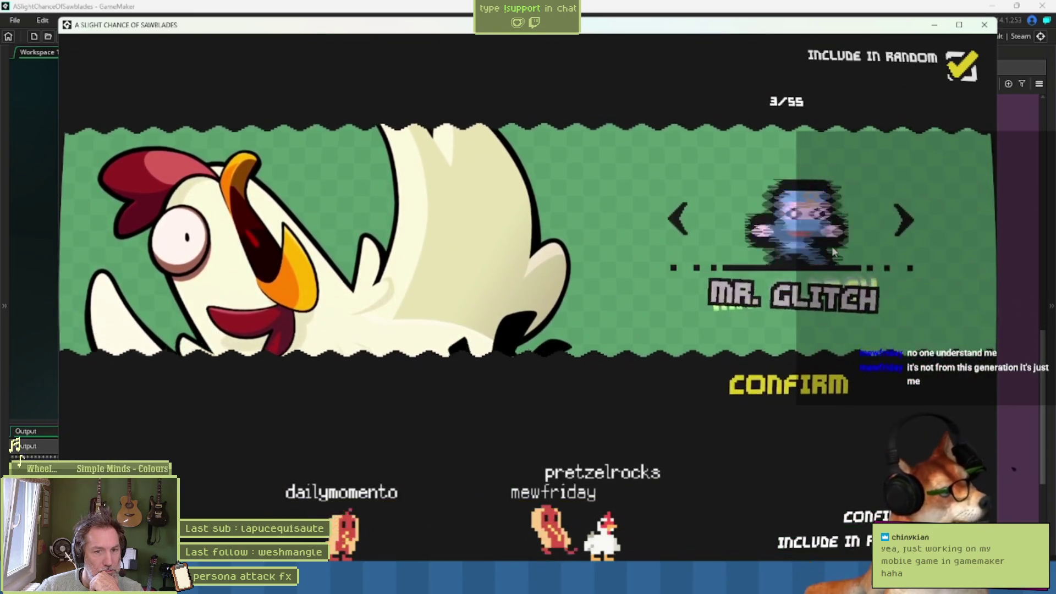
pyautogui.press('Right')
pyautogui.press('Right')
pyautogui.press('Right')
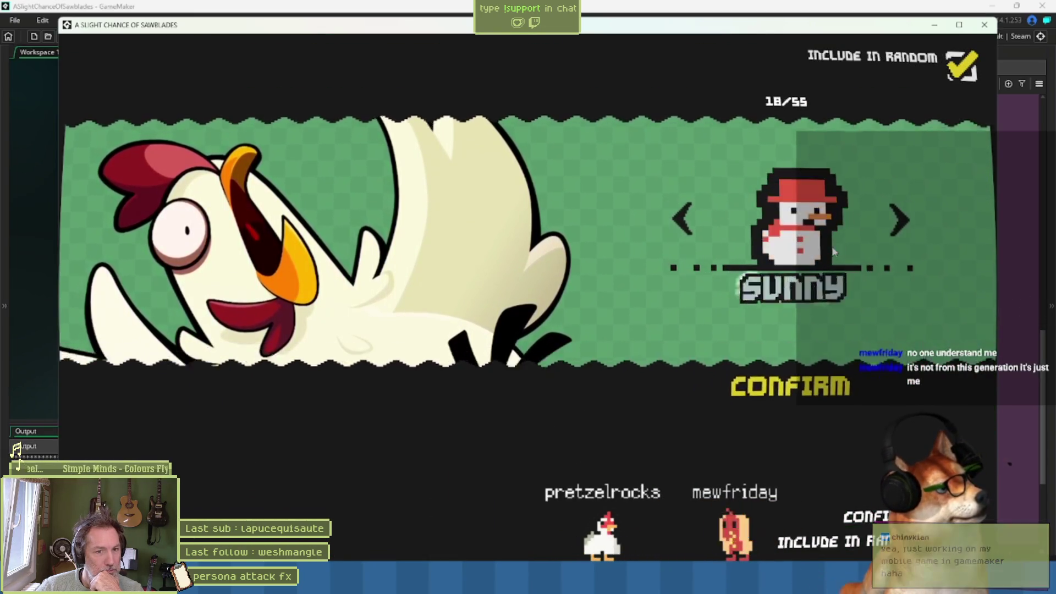
pyautogui.press('Right')
pyautogui.press('Right')
pyautogui.press('Right')
pyautogui.press('Left')
pyautogui.press('Left')
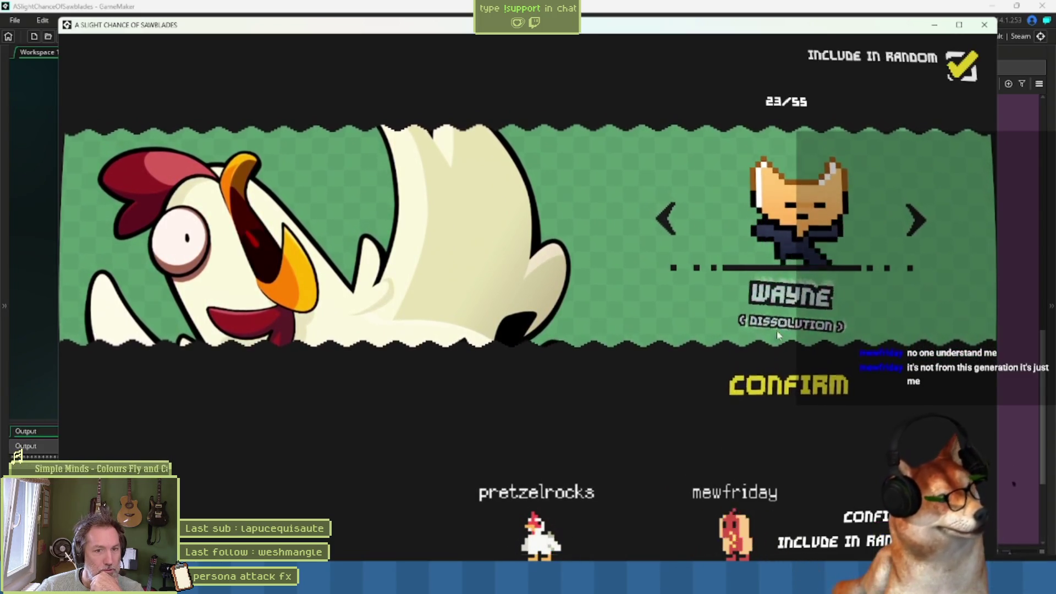
pyautogui.press('Return')
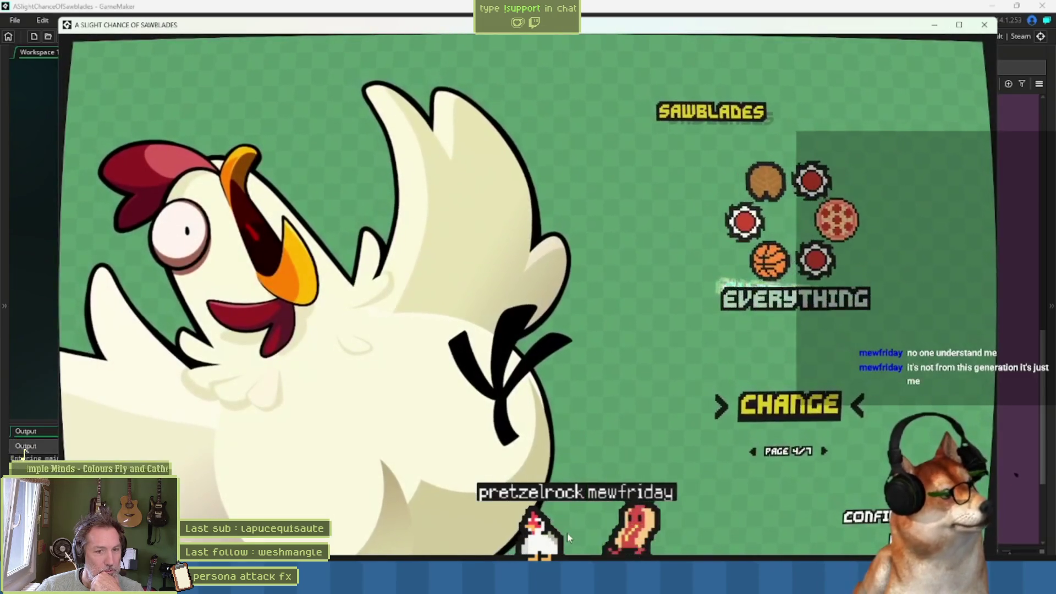
pyautogui.press('Return')
pyautogui.press('Right')
pyautogui.press('Right')
pyautogui.press('Right')
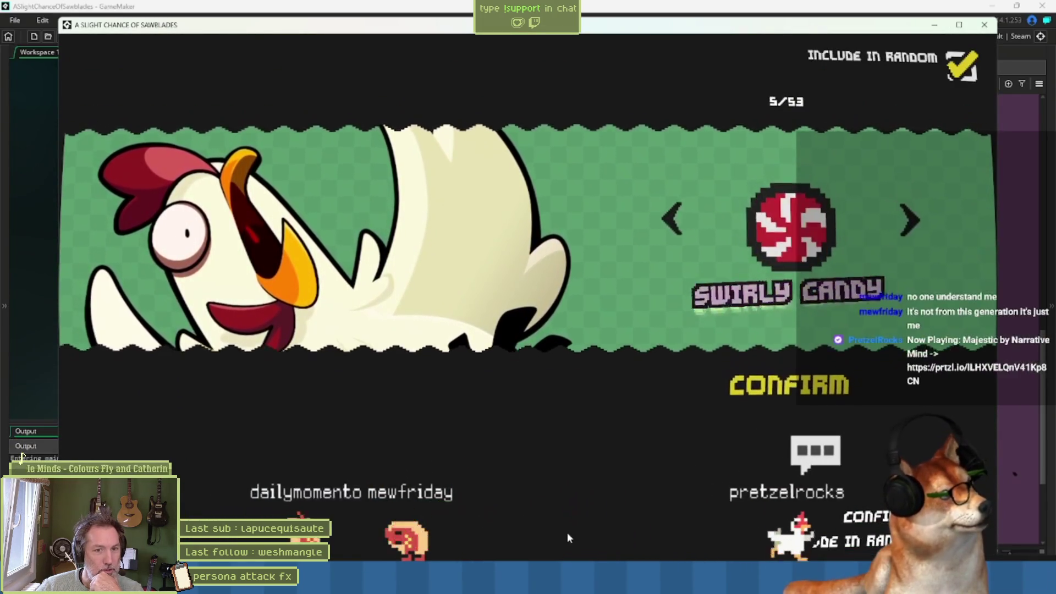
pyautogui.press('Right')
pyautogui.press('Right')
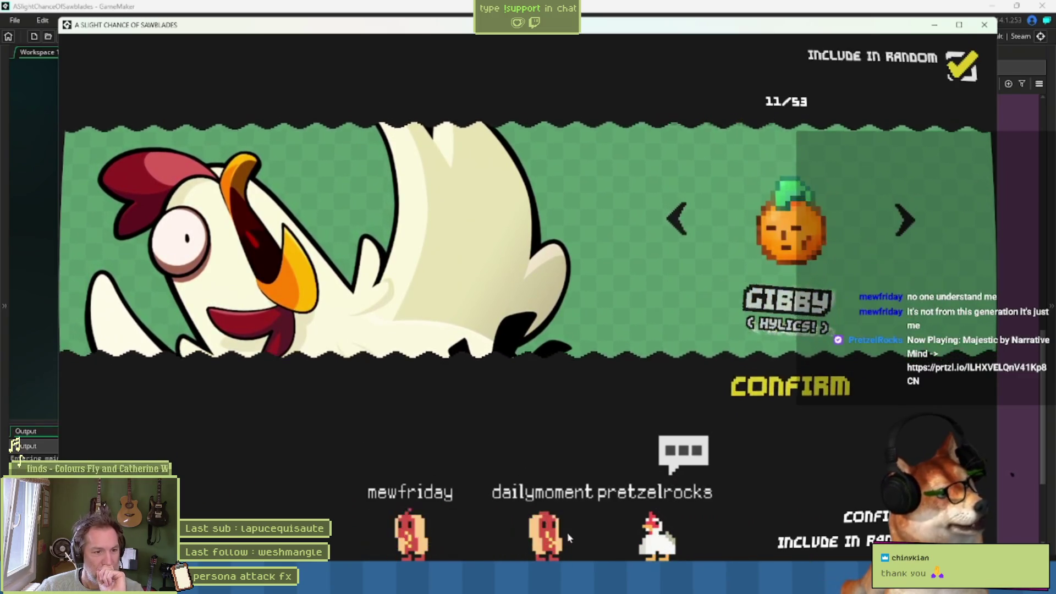
pyautogui.press('Return')
pyautogui.press('Down')
pyautogui.press('Down')
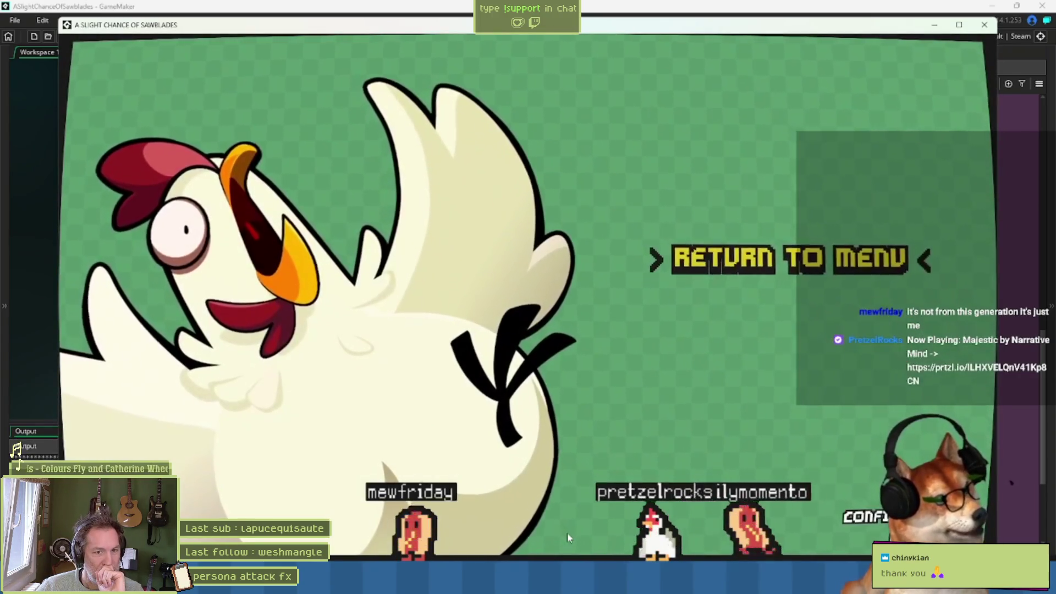
pyautogui.press('Return')
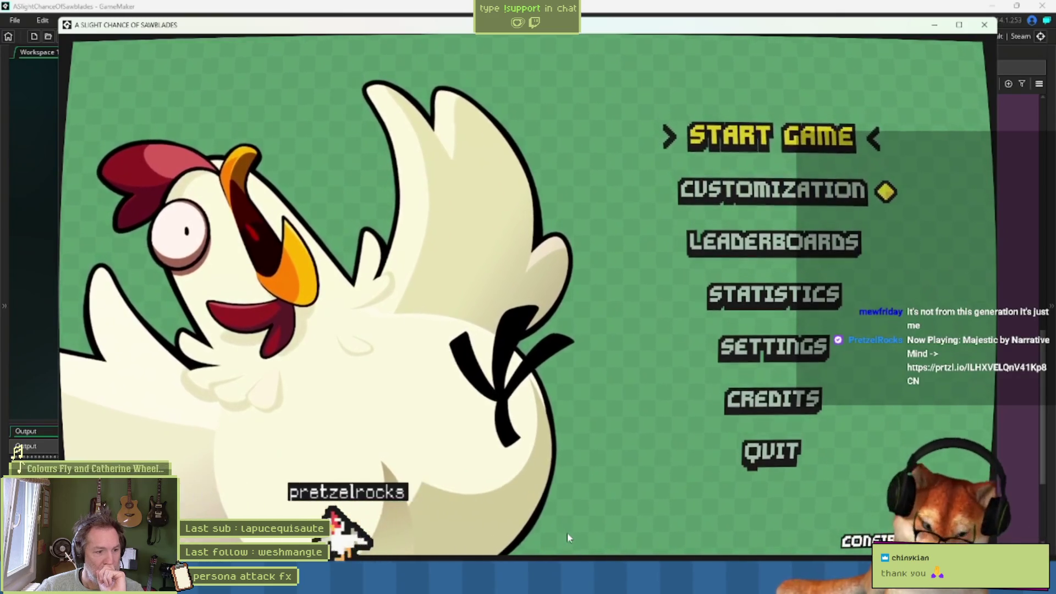
pyautogui.press('Return')
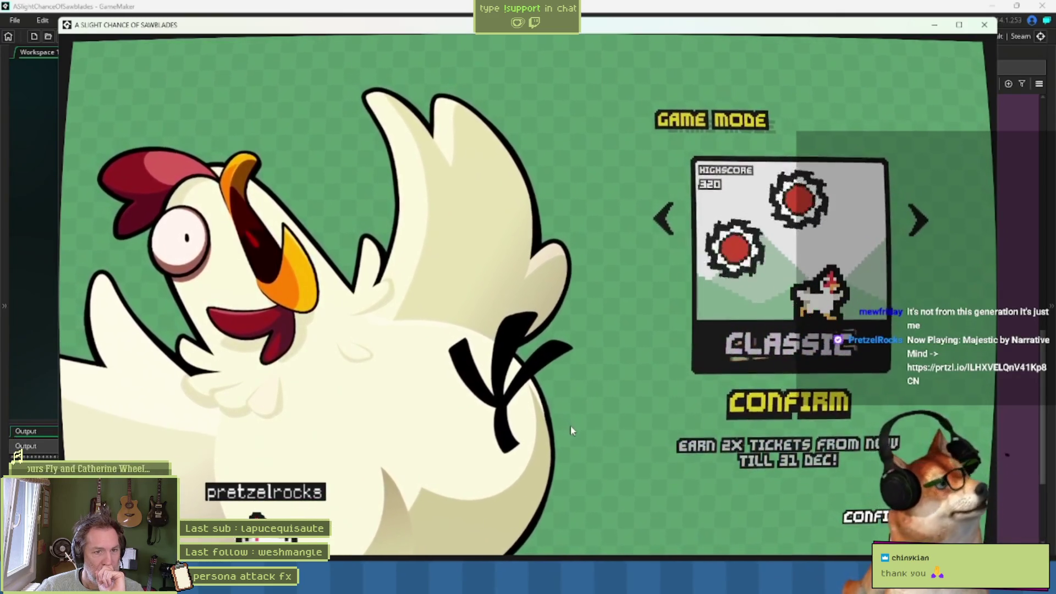
pyautogui.press('Return')
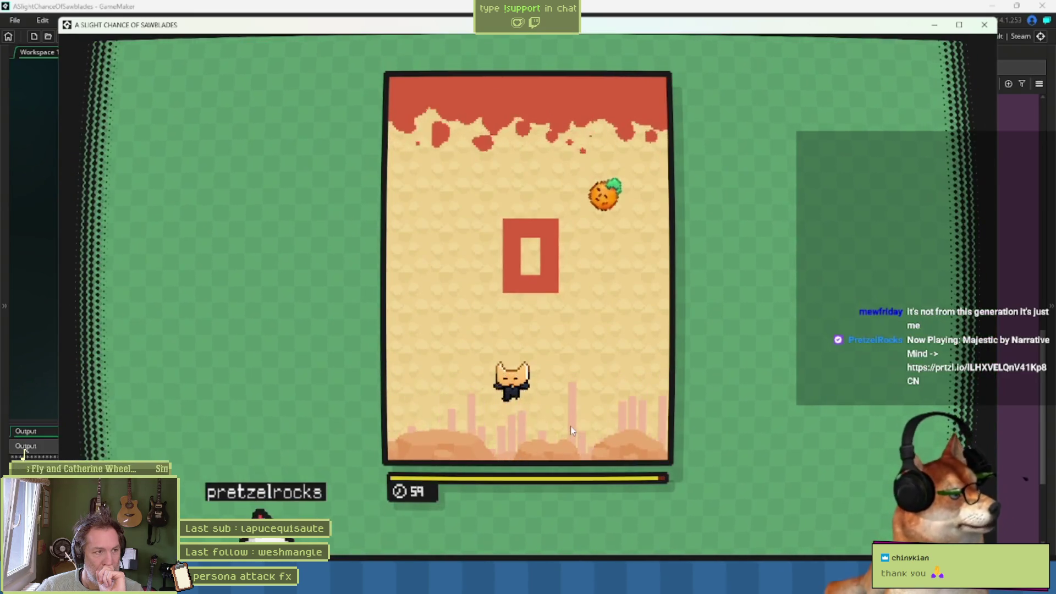
# Jump and dash the cat onto diamonds to raise the score to 32.
pyautogui.press('space')
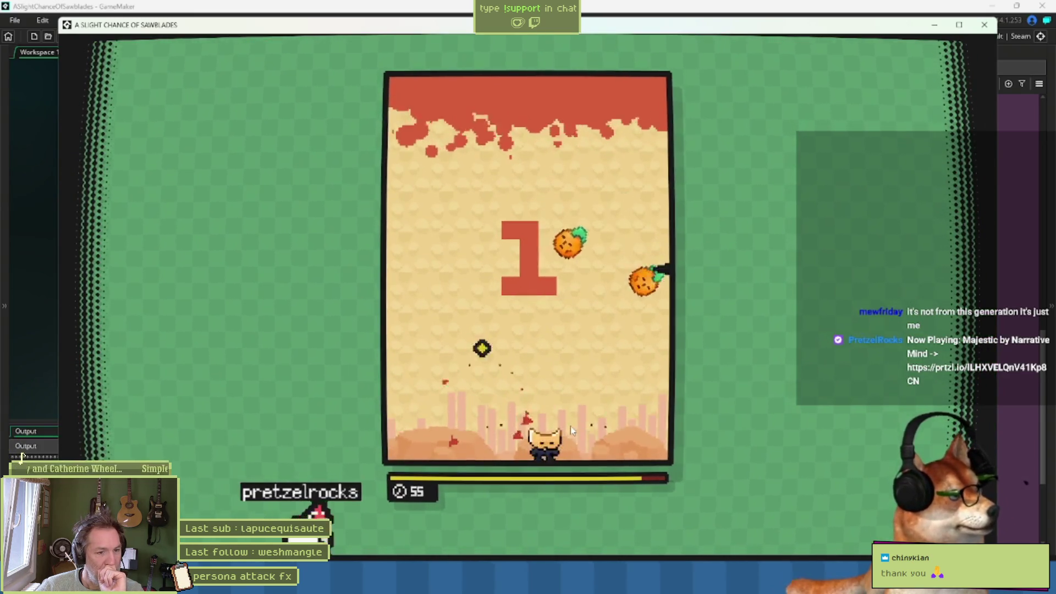
pyautogui.press('Left')
pyautogui.press('space')
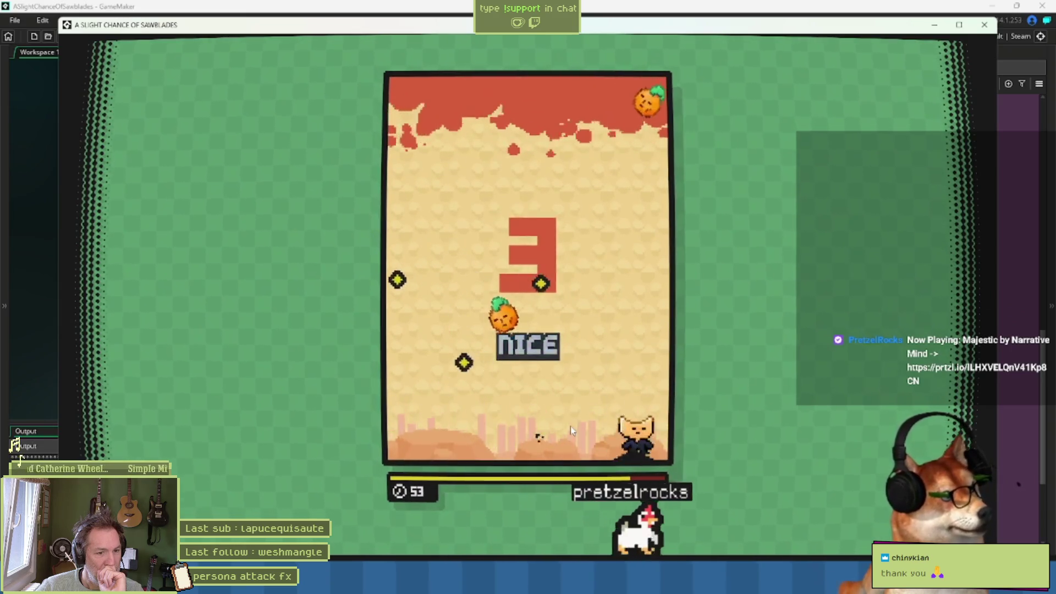
pyautogui.press('space')
pyautogui.press('Left')
pyautogui.press('space')
pyautogui.press('space')
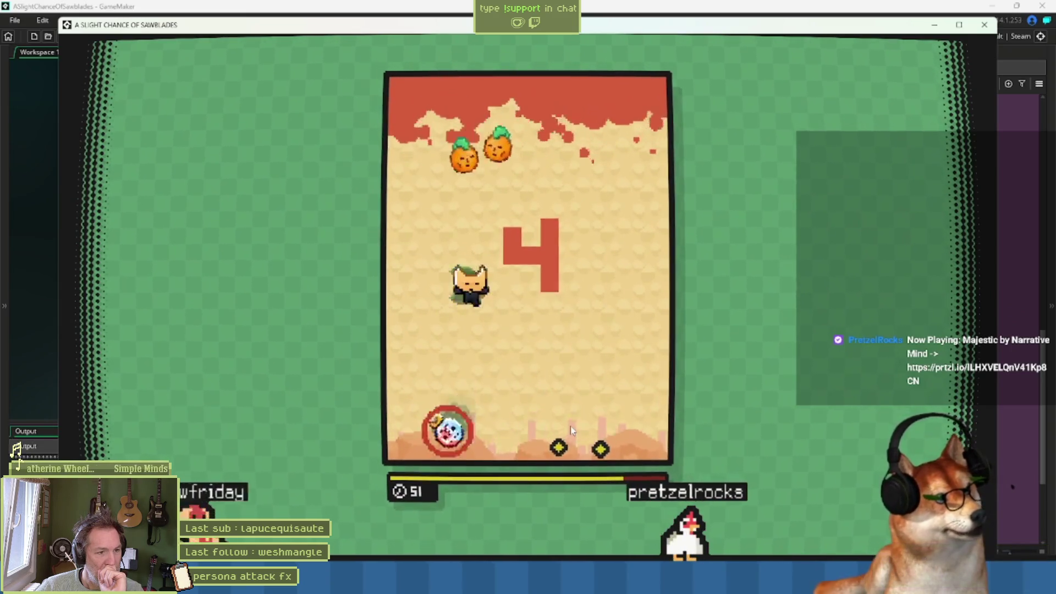
pyautogui.press('space')
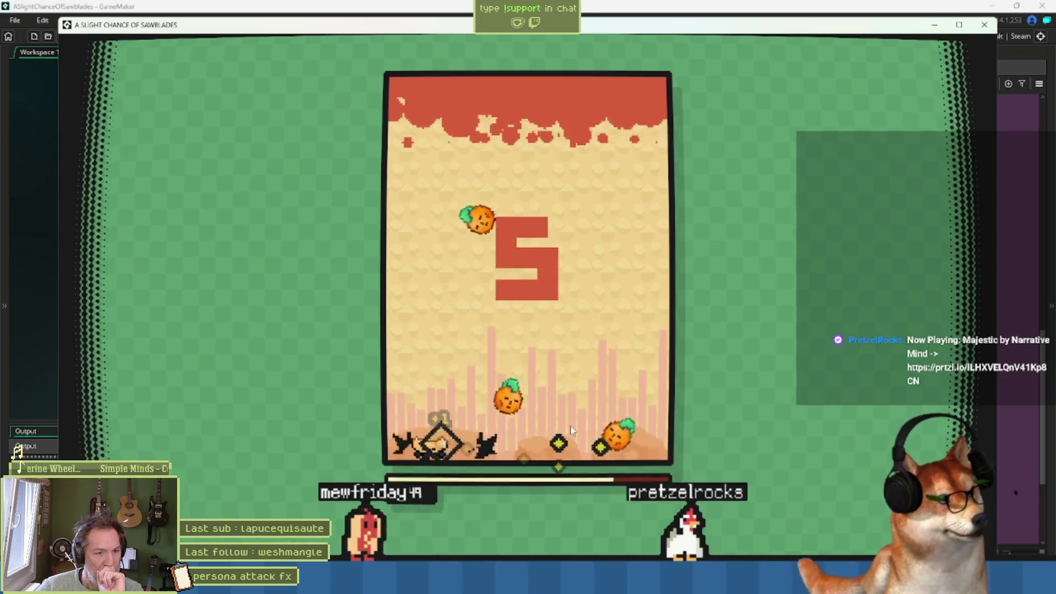
pyautogui.press('space')
pyautogui.press('space')
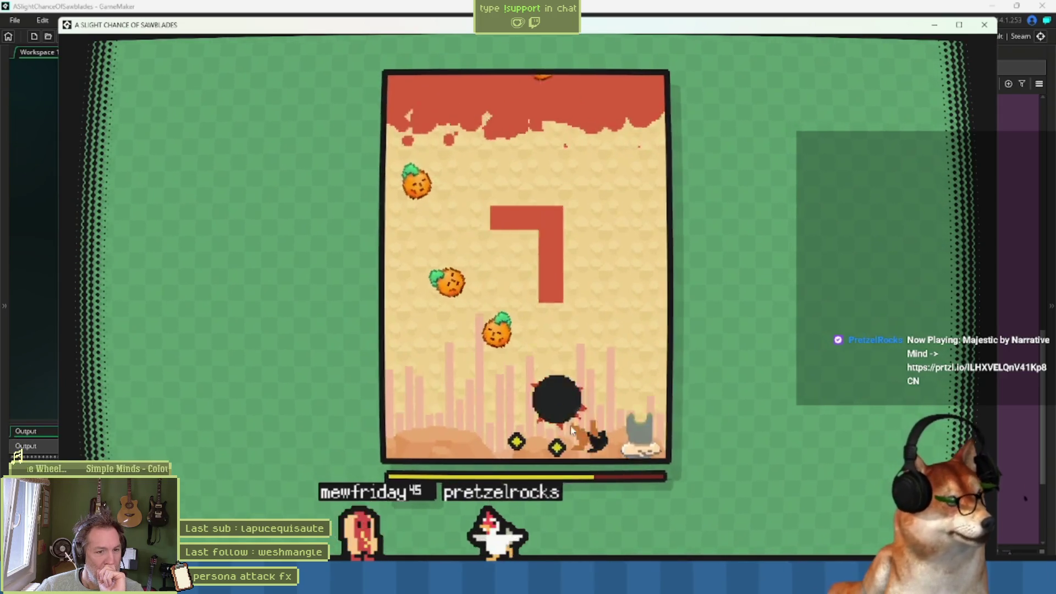
pyautogui.press('space')
pyautogui.press('space')
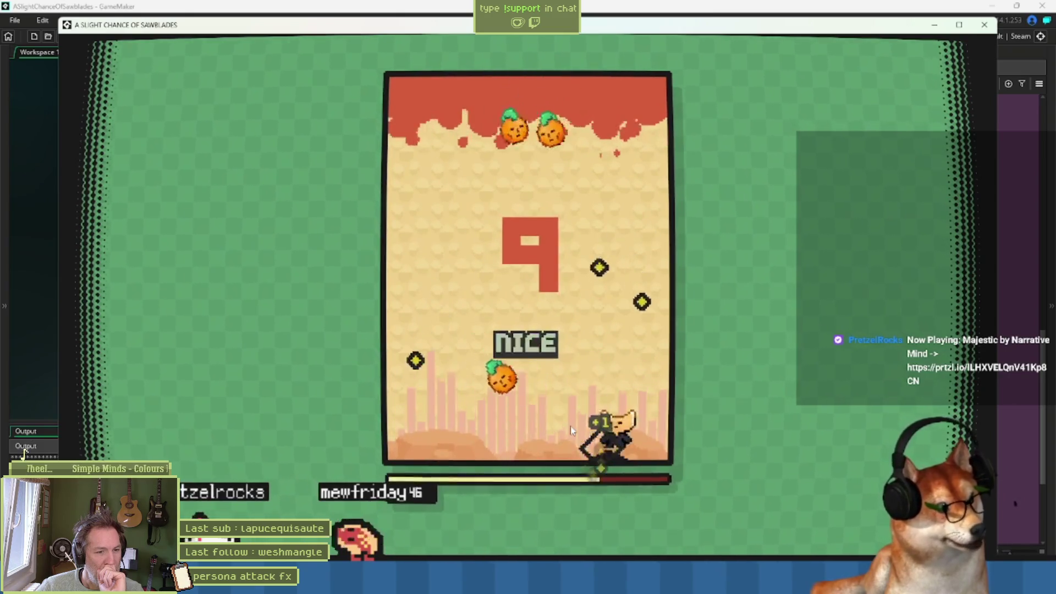
pyautogui.press('space')
pyautogui.press('space')
pyautogui.press('space')
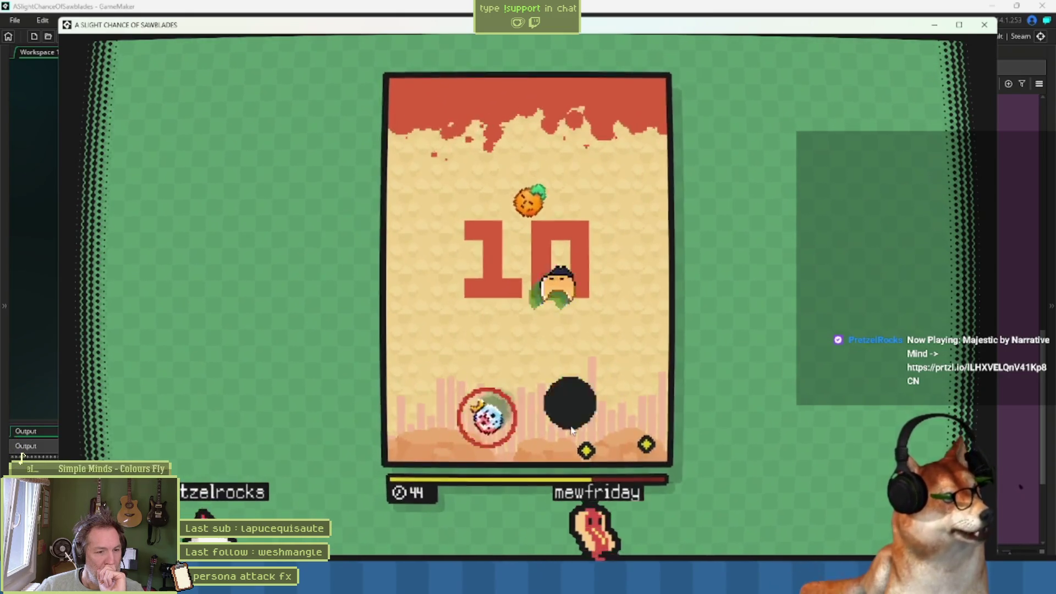
pyautogui.press('space')
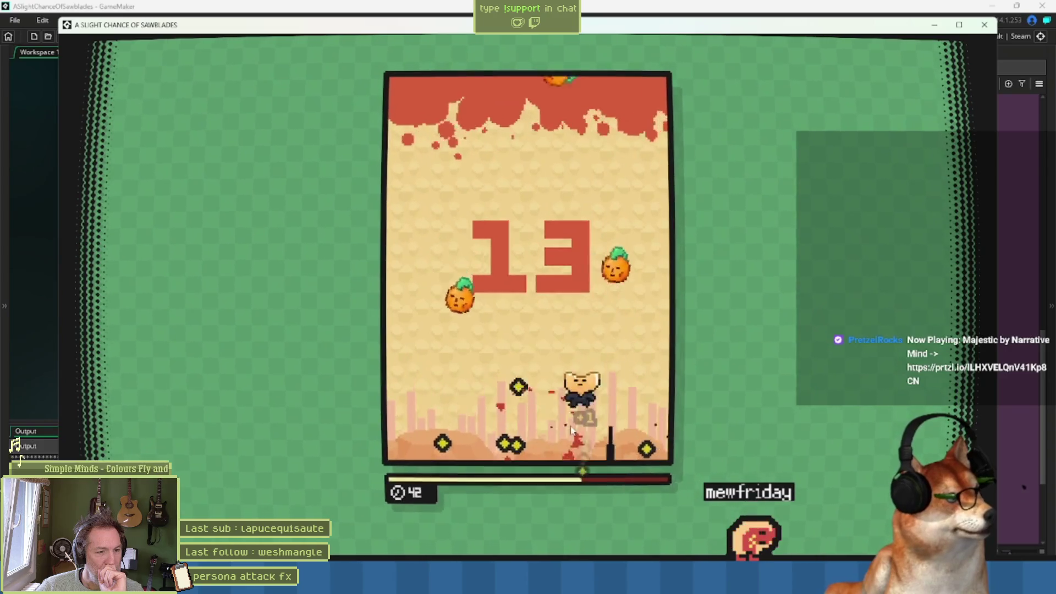
pyautogui.press('space')
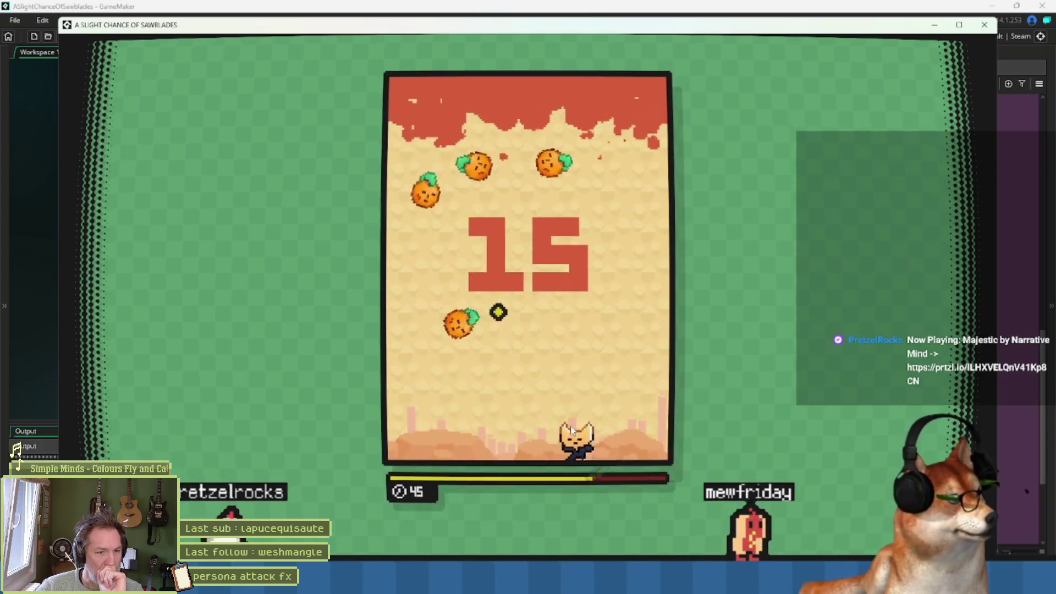
pyautogui.press('space')
pyautogui.press('space')
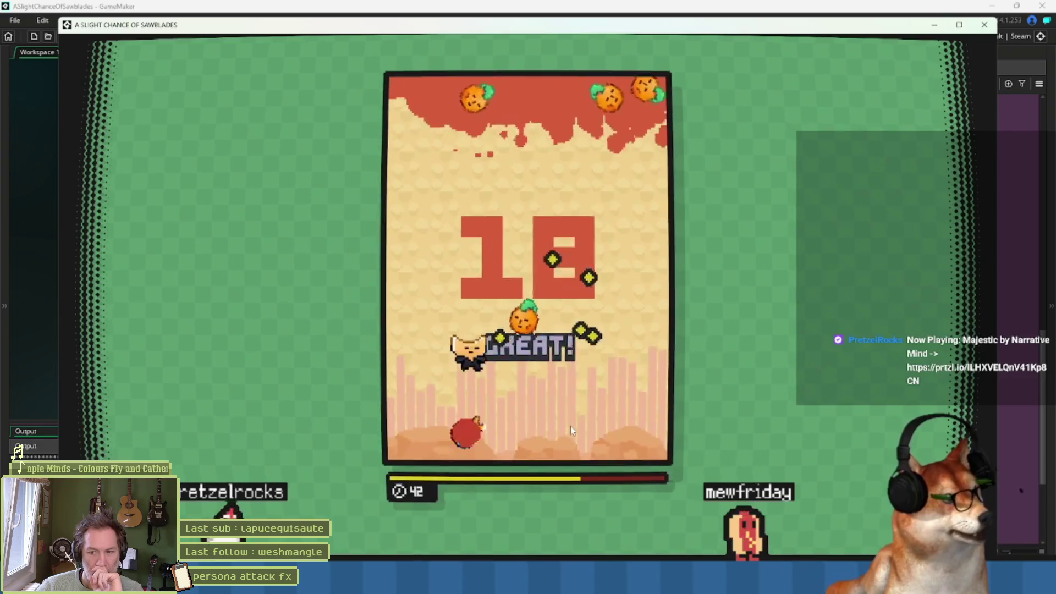
pyautogui.press('space')
pyautogui.press('space')
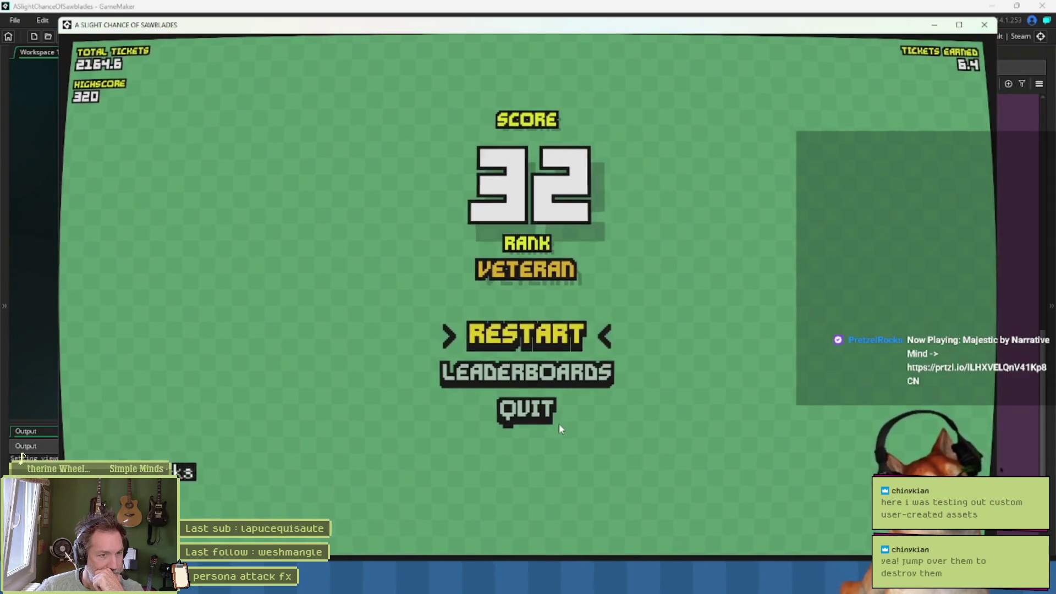
# Quit from the results and title menus and confirm to close the game.
pyautogui.press('Down')
pyautogui.press('Down')
pyautogui.press('Return')
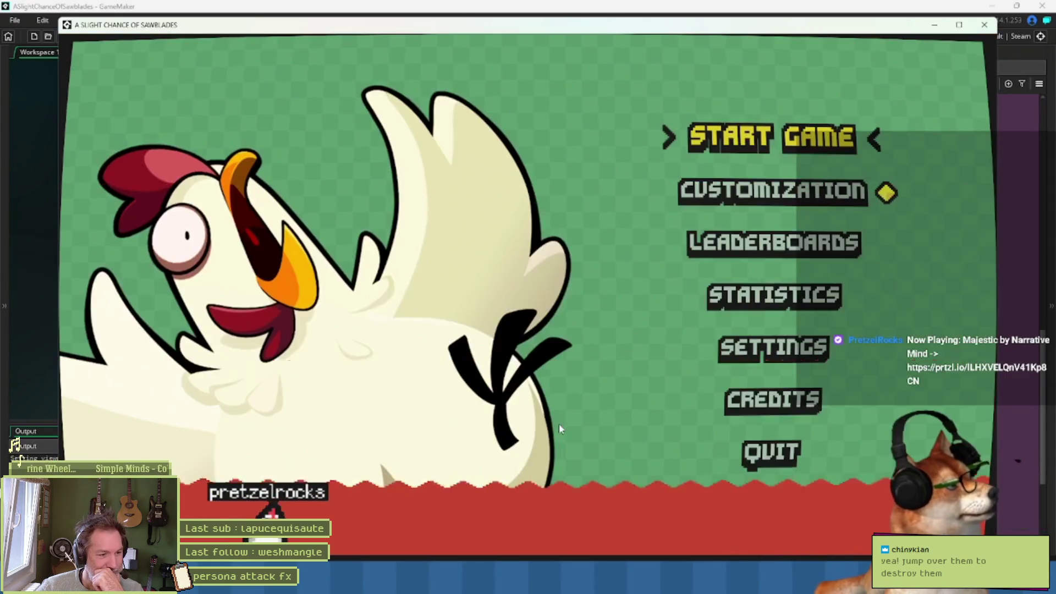
pyautogui.press('Up')
pyautogui.press('Up')
pyautogui.press('Escape')
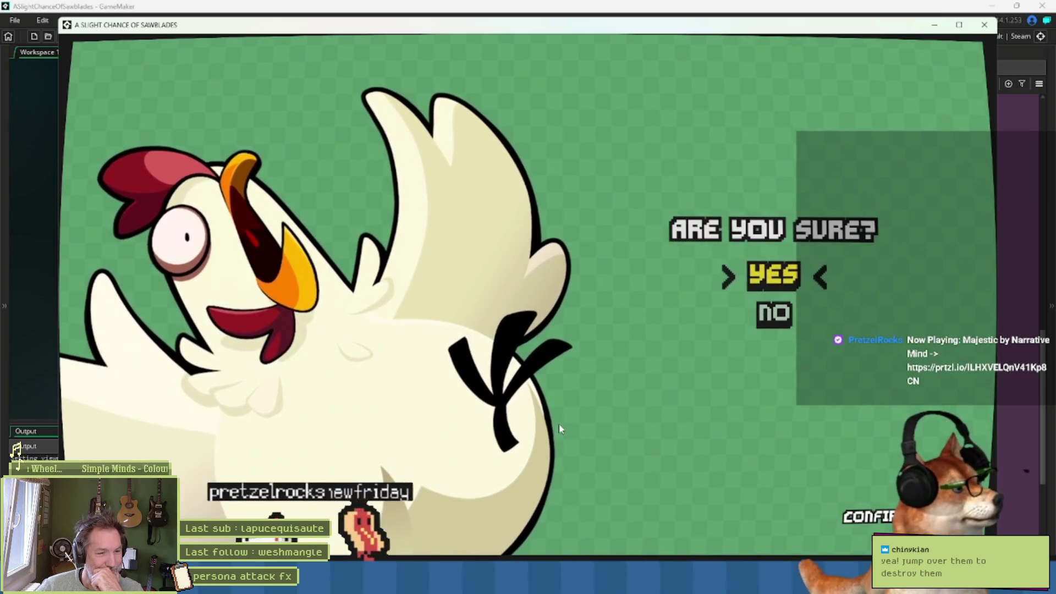
pyautogui.press('Return')
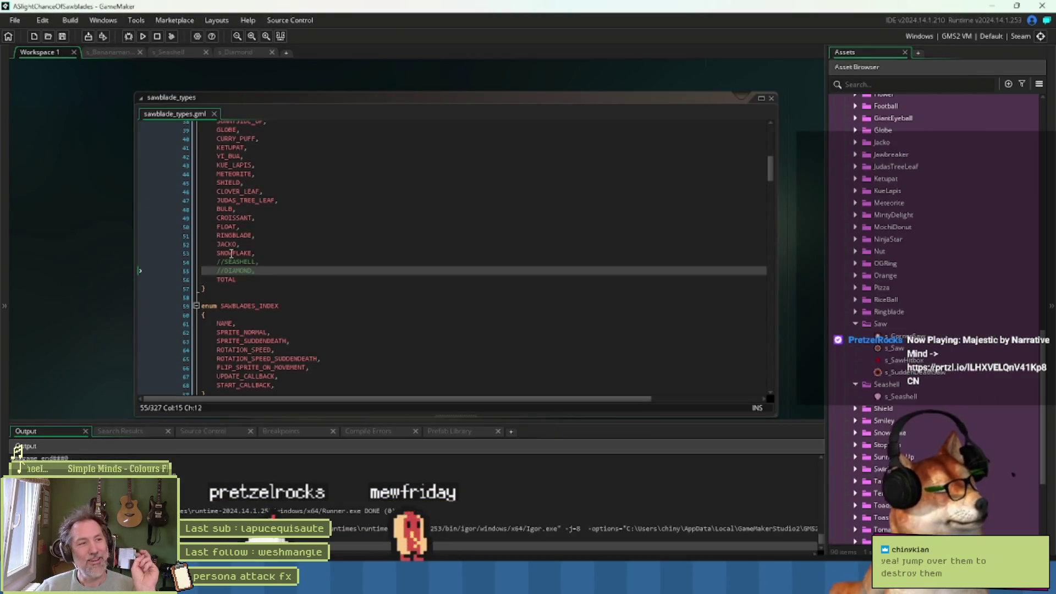
# Move the caret from the SNOWFLAKE line down to the SEASHELL and DIAMOND lines.
pyautogui.click(257, 252)
pyautogui.press('Down')
pyautogui.press('Home')
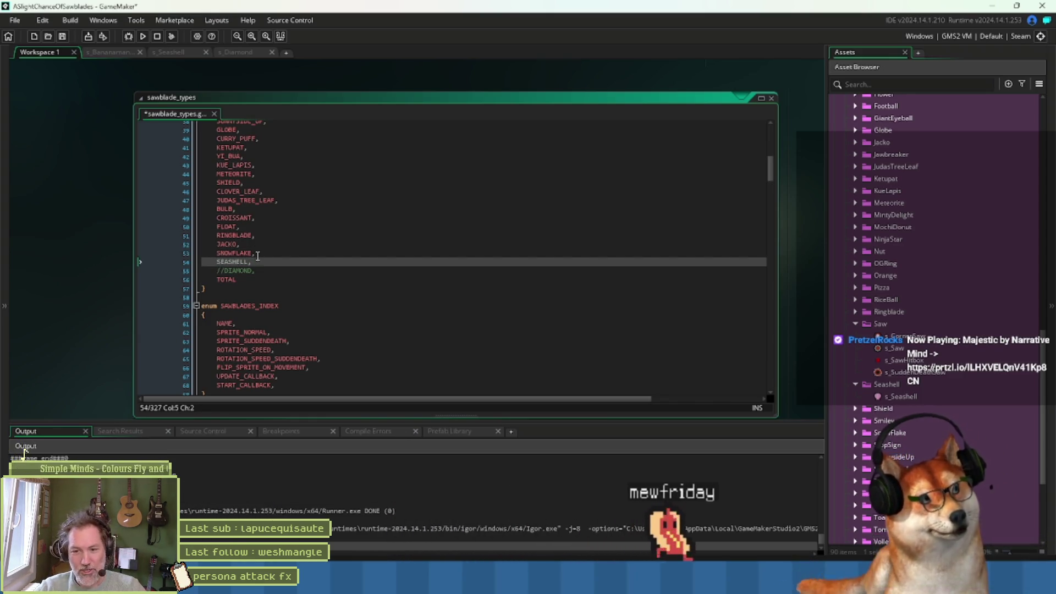
pyautogui.press('Down')
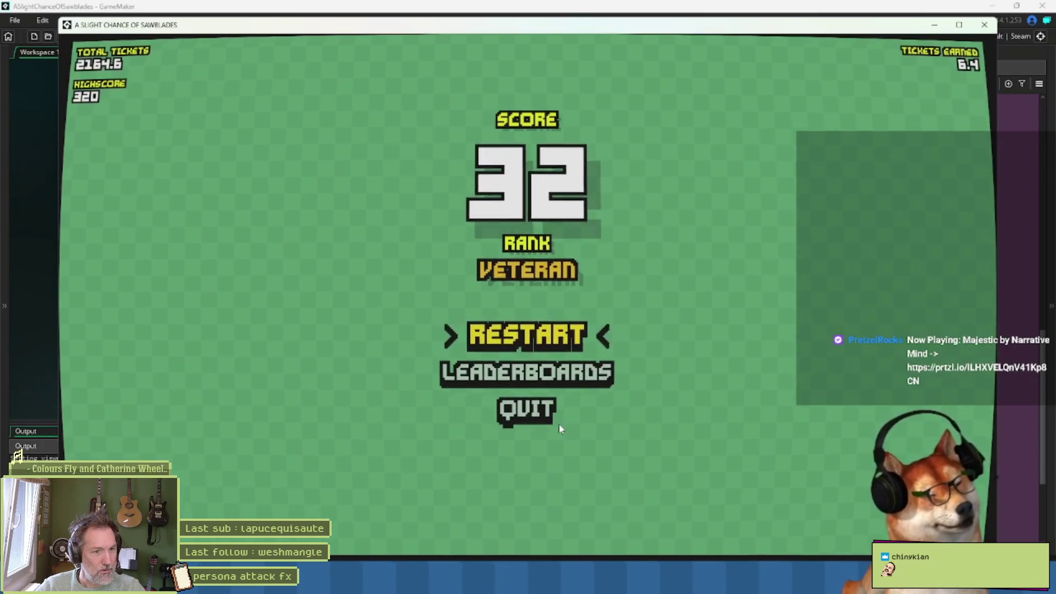
# Quit the running game from the results and title menus back to the code.
pyautogui.press('Down')
pyautogui.press('Down')
pyautogui.press('Return')
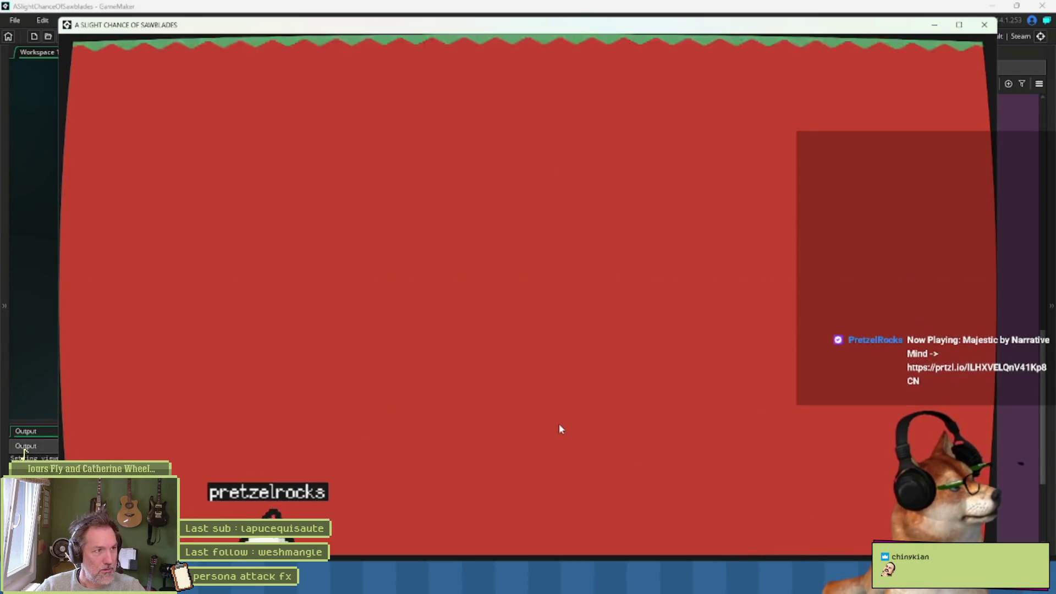
pyautogui.press('Up')
pyautogui.press('Up')
pyautogui.press('Down')
pyautogui.press('Return')
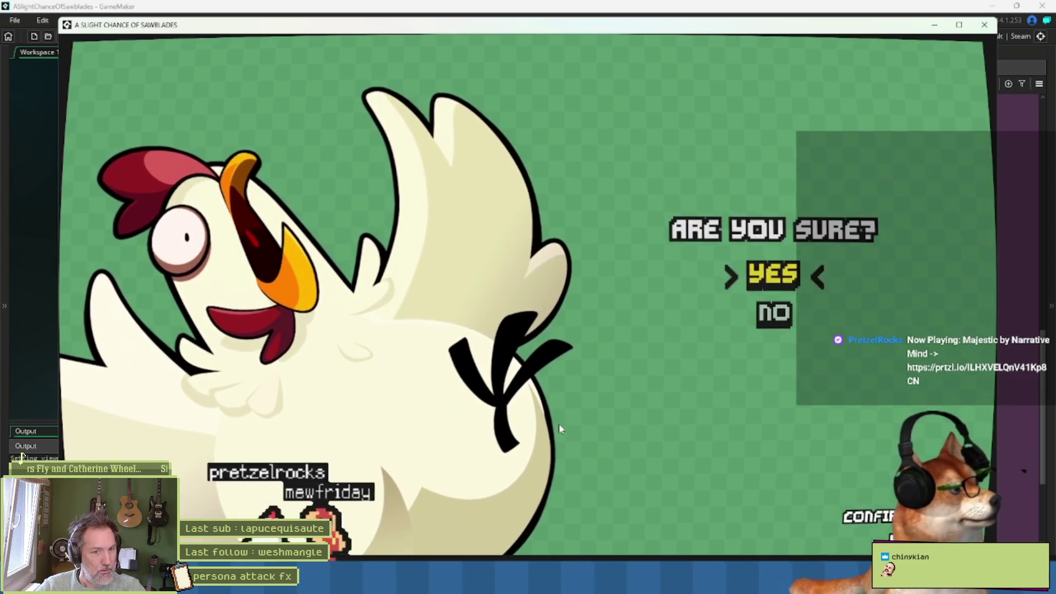
pyautogui.press('Return')
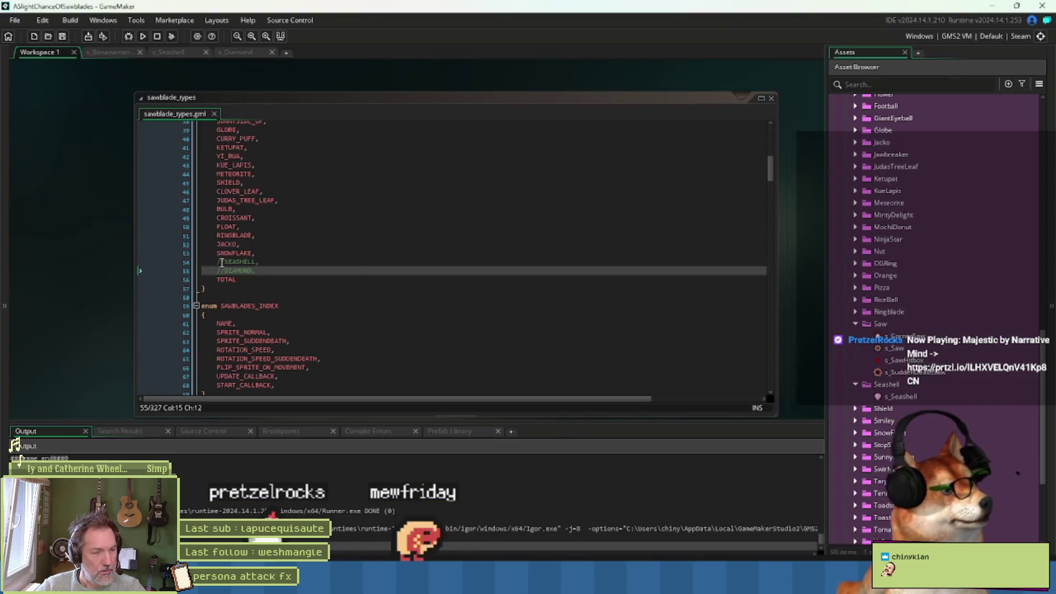
# Leave another score screen and confirm quitting the game again.
pyautogui.click(256, 253)
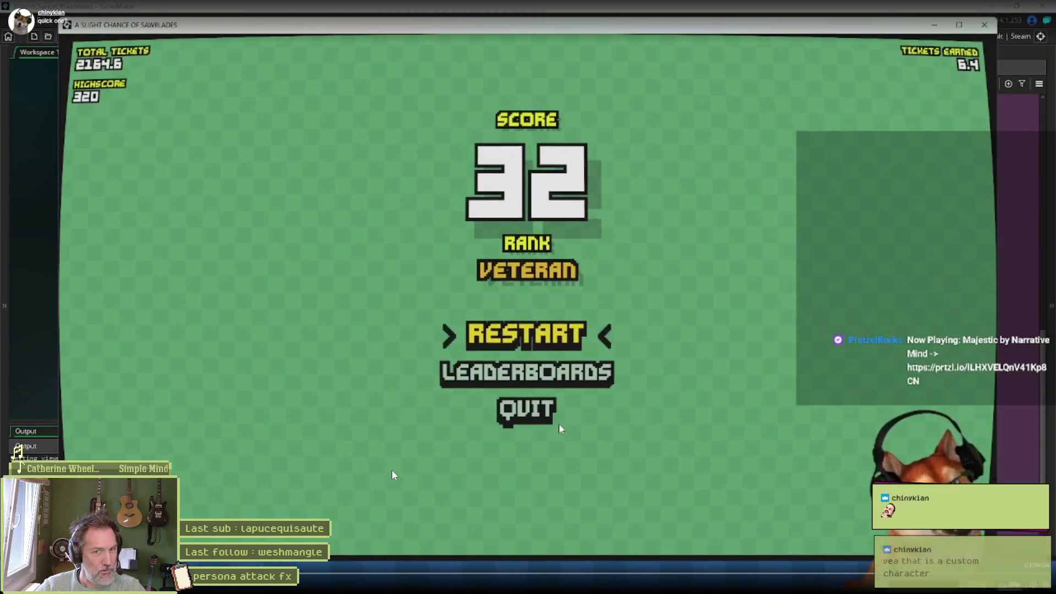
pyautogui.click(558, 423)
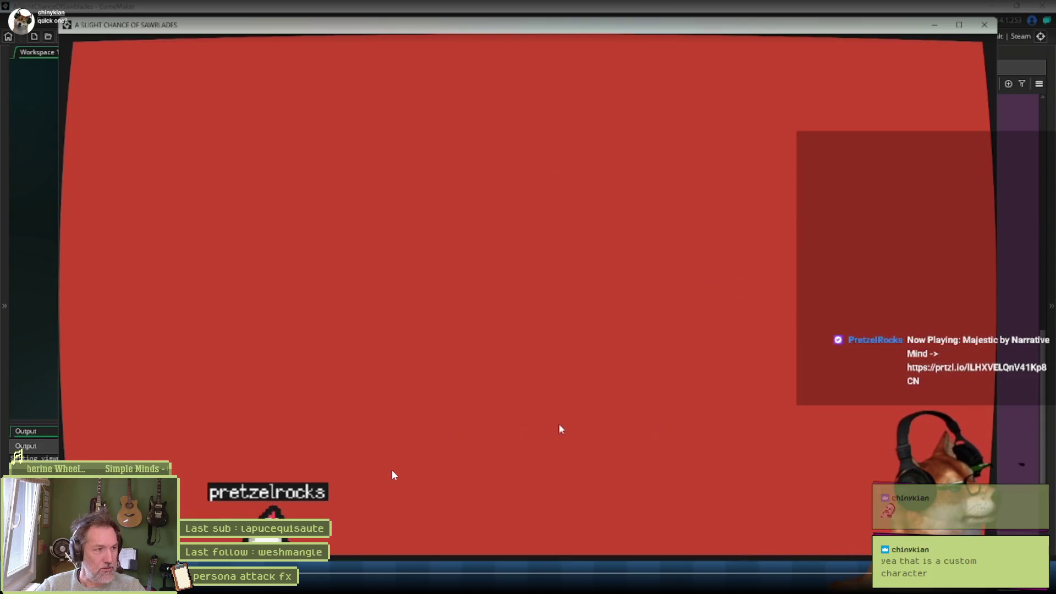
pyautogui.press('Down')
pyautogui.press('Down')
pyautogui.press('Down')
pyautogui.press('Return')
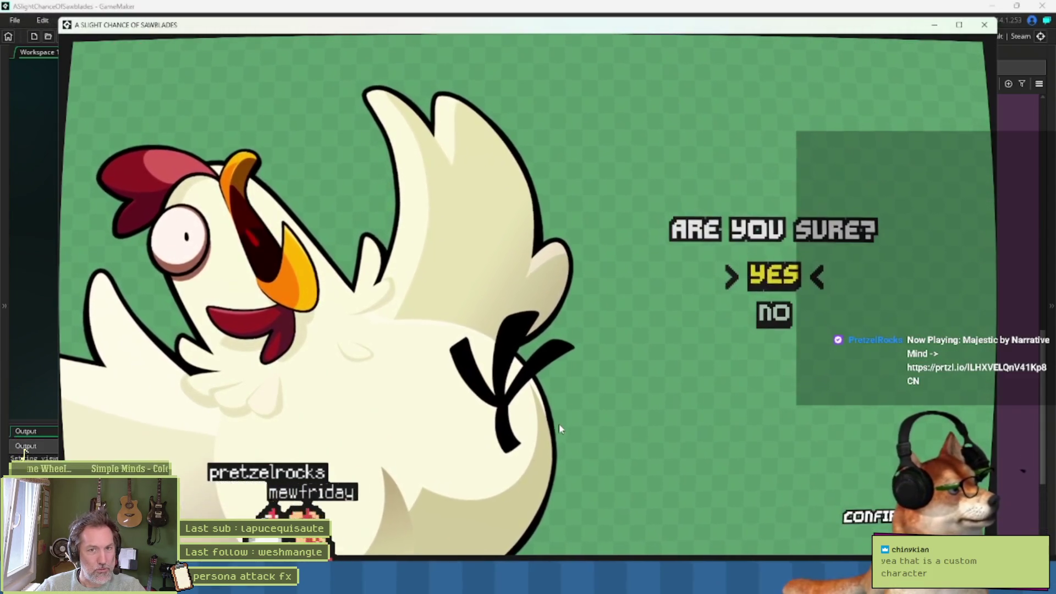
pyautogui.press('Return')
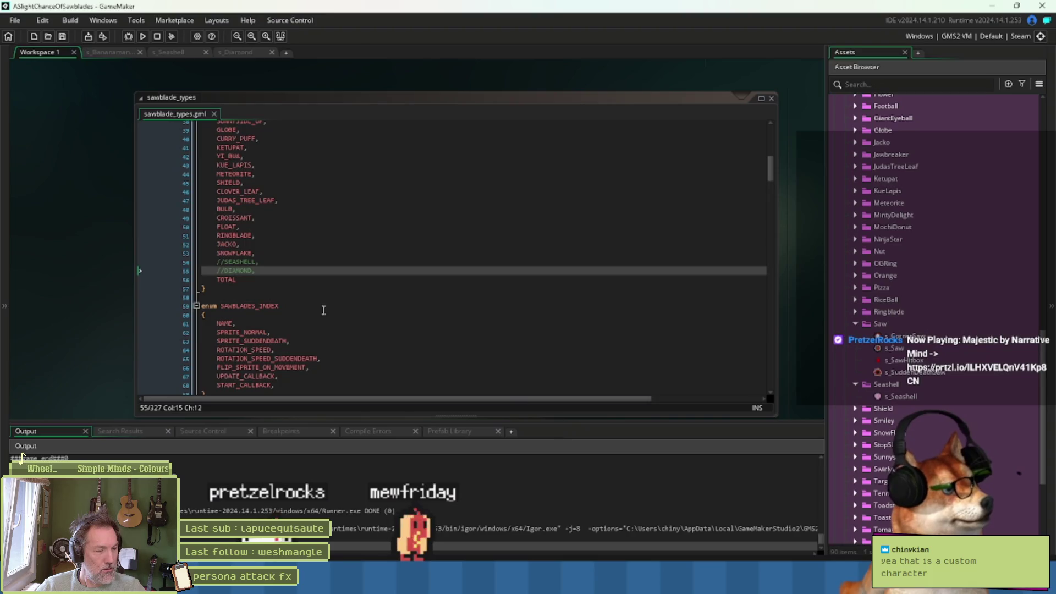
# Delete the // before SEASHELL and DIAMOND after SNOWFLAKE, then save with Ctrl+S.
pyautogui.click(256, 252)
pyautogui.press('Right')
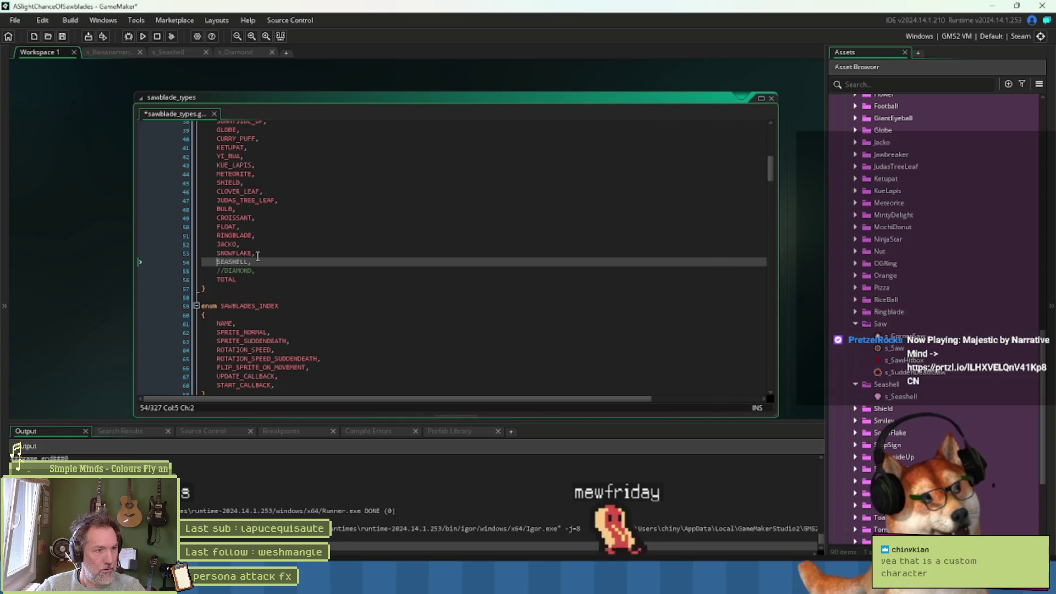
pyautogui.press('BackSpace')
pyautogui.press('BackSpace')
pyautogui.press('Down')
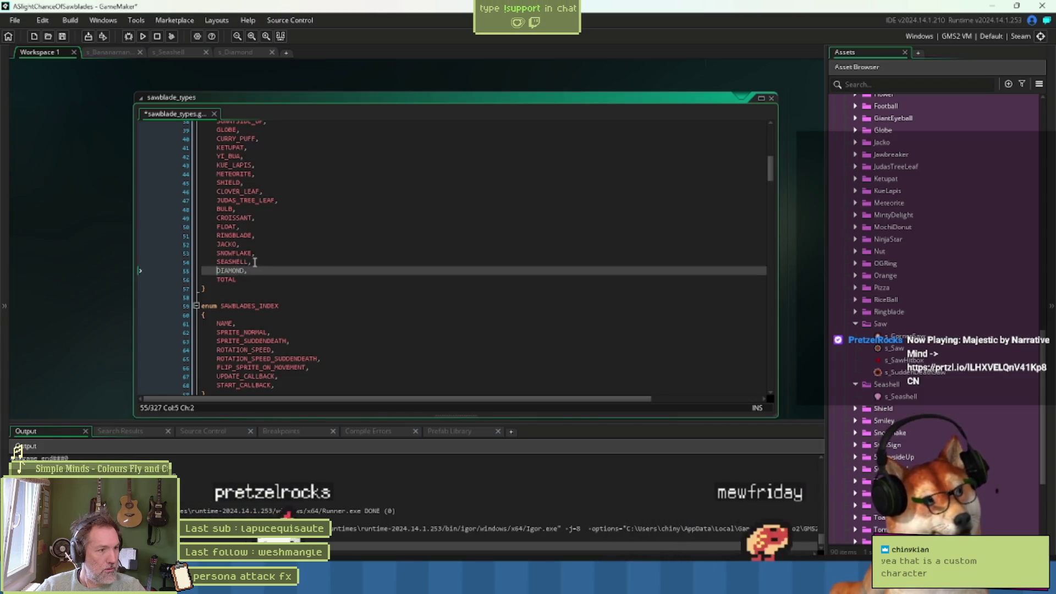
pyautogui.hotkey('ctrl', 's')
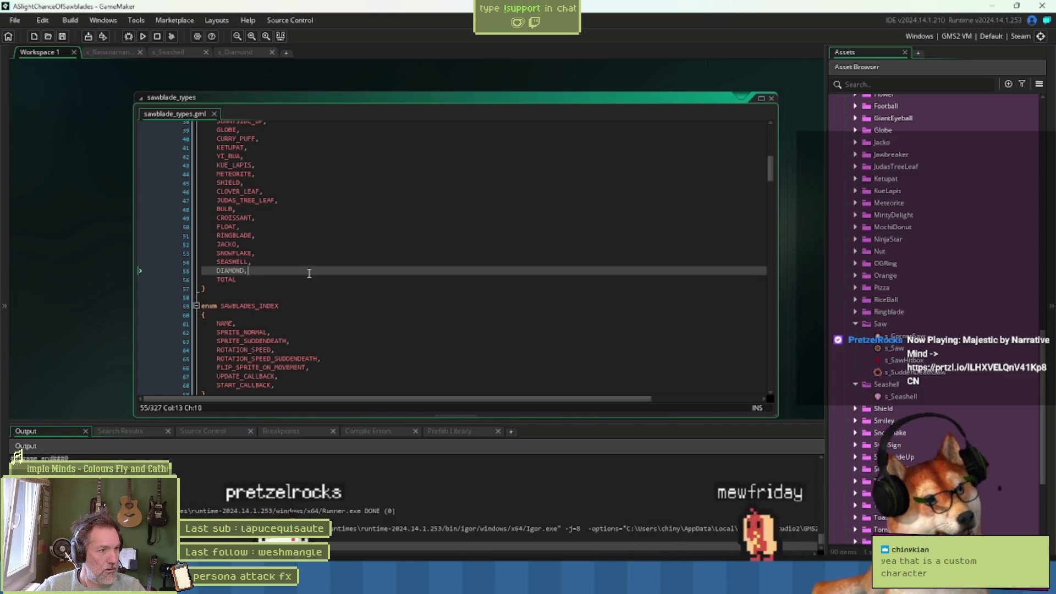
# Uncomment the SEASHELL sawblade definition line with Ctrl+Shift+K.
pyautogui.scroll(-8, 306, 280)
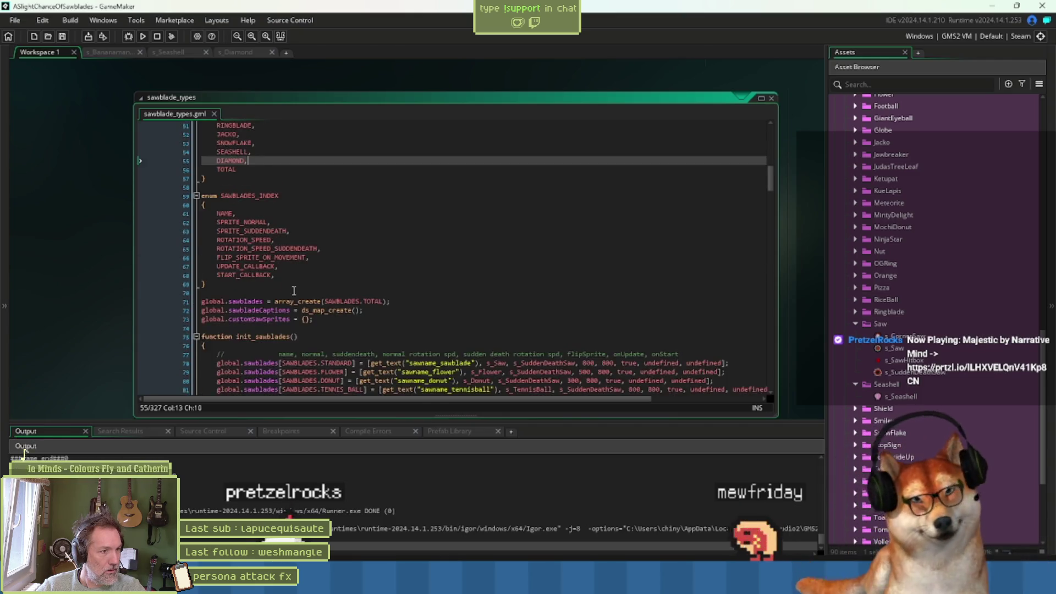
pyautogui.scroll(-15, 307, 315)
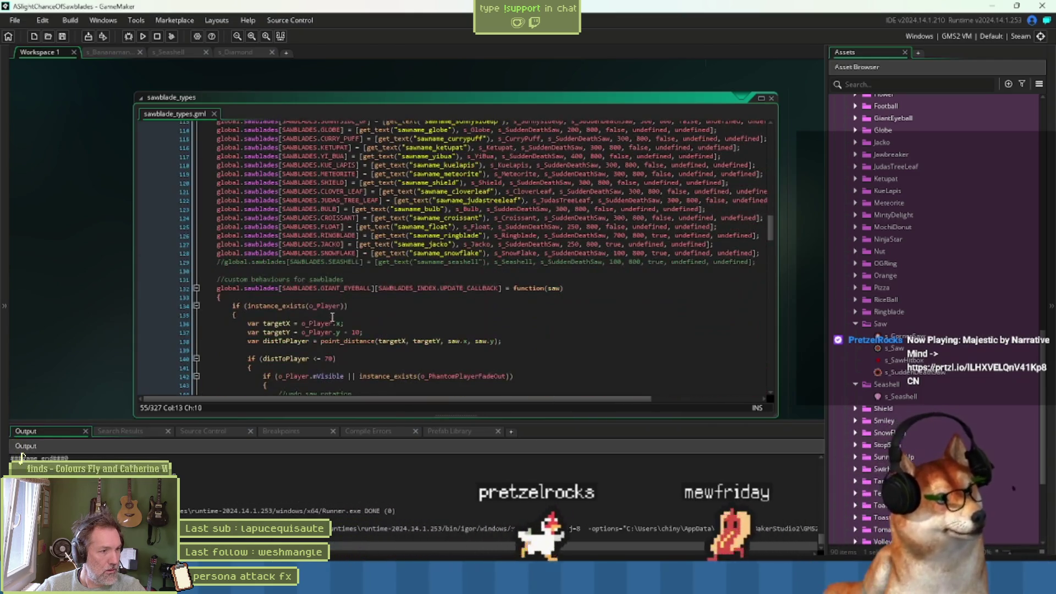
pyautogui.click(295, 261)
pyautogui.hotkey('ctrl', 'shift', 'k')
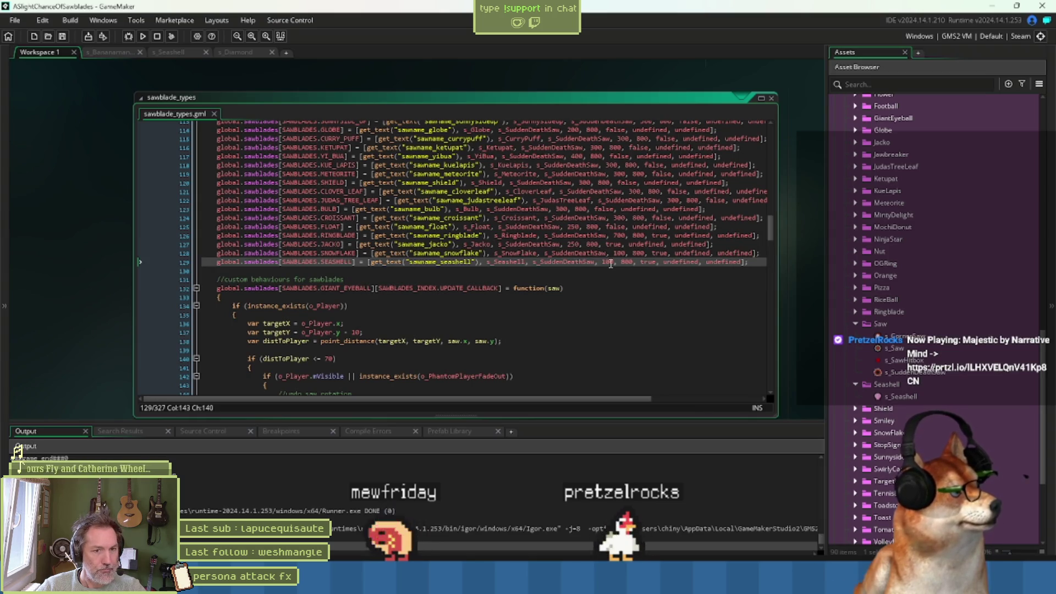
# Duplicate the SEASHELL definition line and save the script.
pyautogui.click(612, 253)
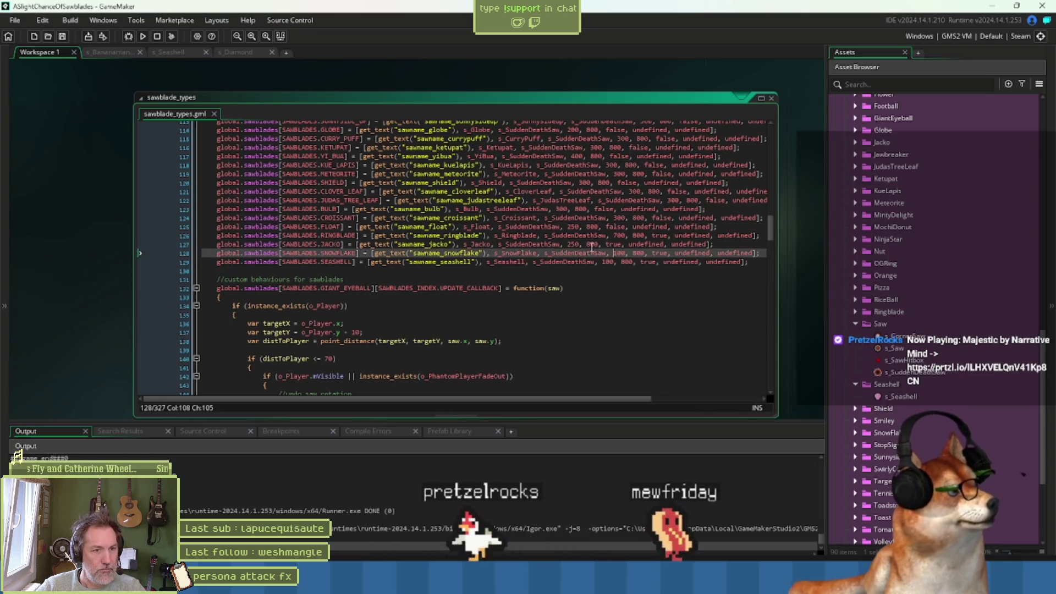
pyautogui.doubleClick(572, 244)
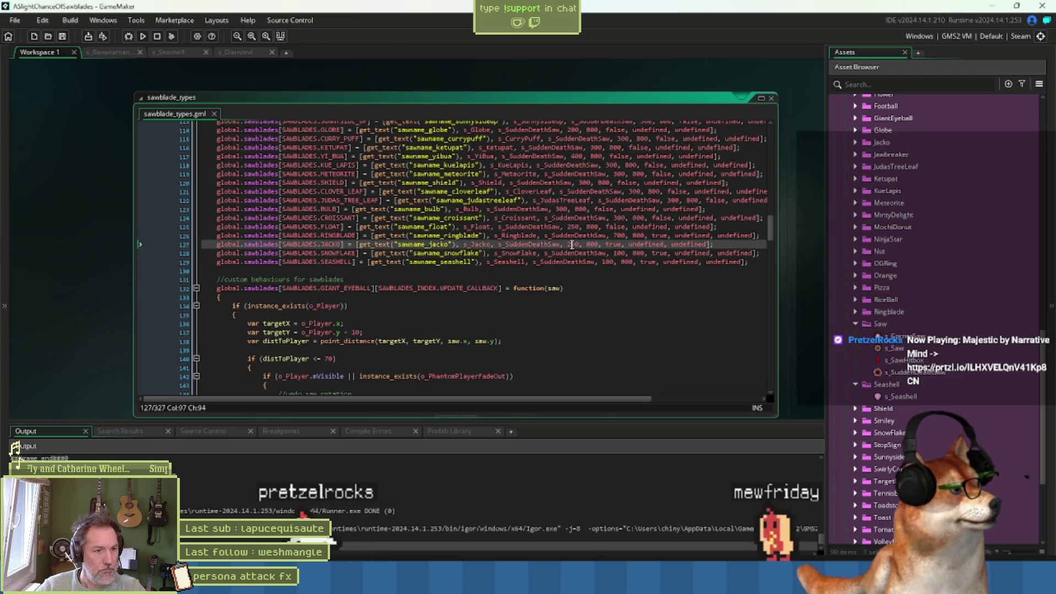
pyautogui.click(608, 262)
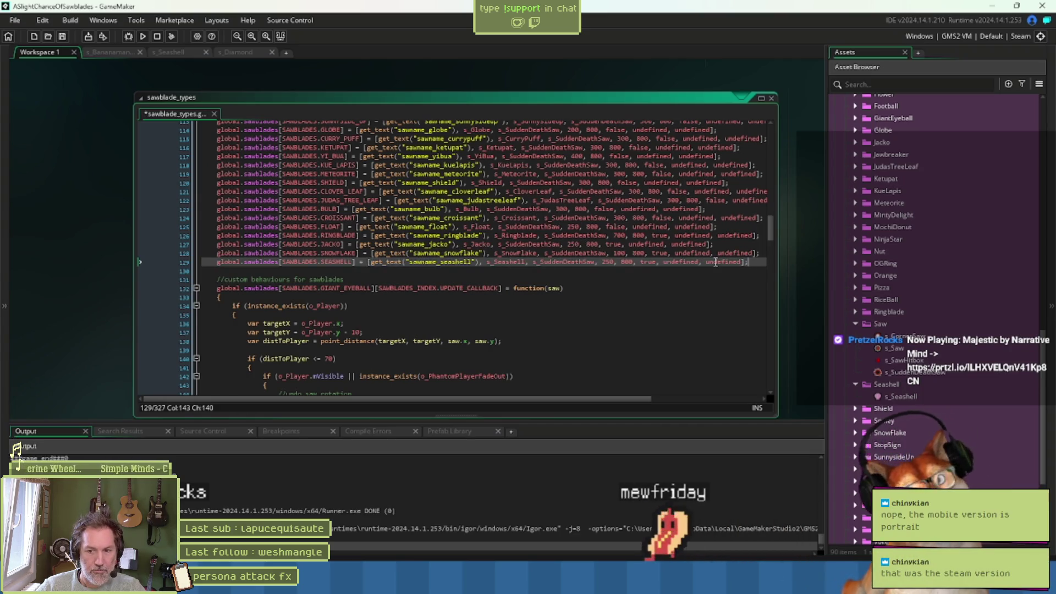
pyautogui.hotkey('ctrl', 'd')
pyautogui.hotkey('ctrl', 's')
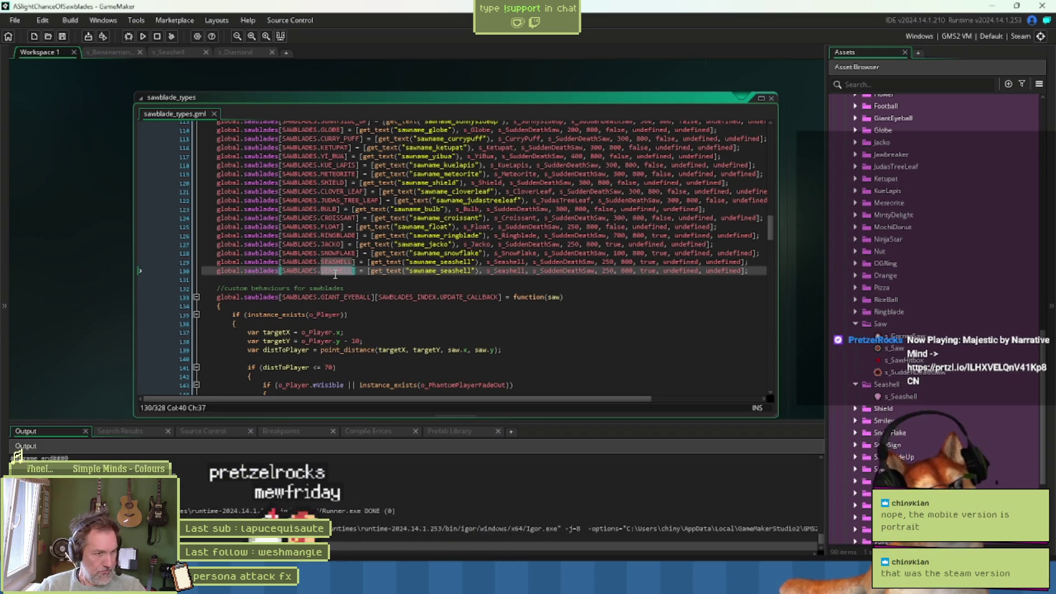
# Rename the duplicated entry's key to diamond, save, and exit fullscreen playback.
pyautogui.press('BackSpace')
pyautogui.write('d')
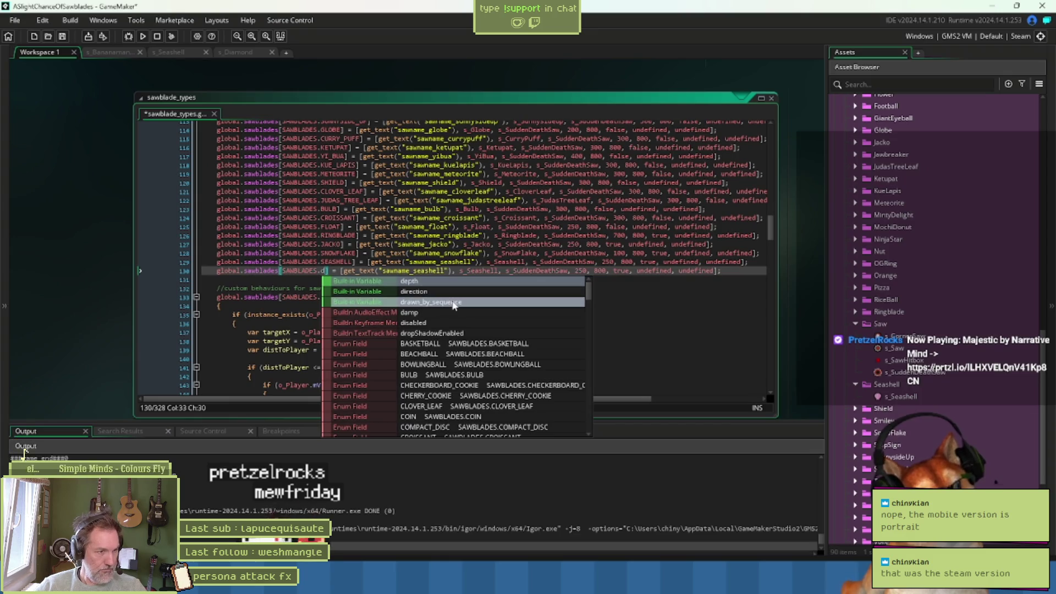
pyautogui.write('iamo')
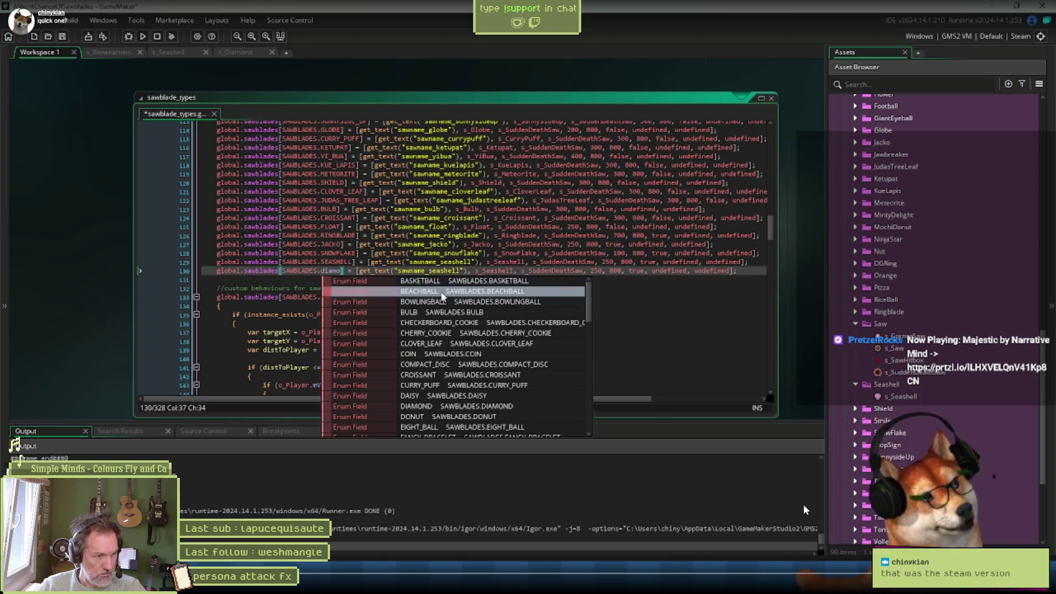
pyautogui.press('Down')
pyautogui.press('Down')
pyautogui.press('Down')
pyautogui.press('Return')
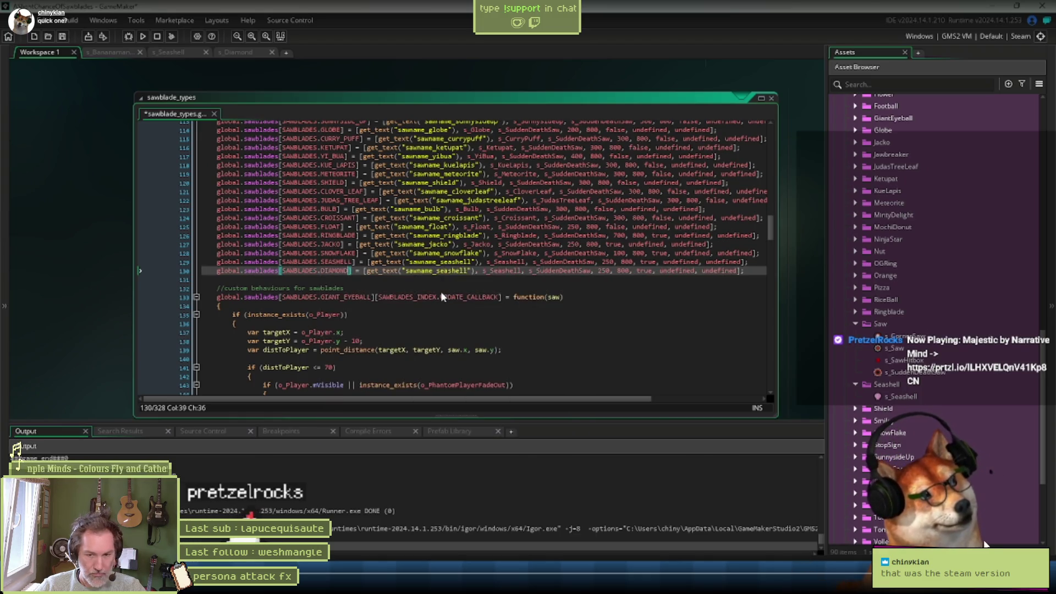
pyautogui.hotkey('ctrl', 's')
pyautogui.press('Right')
pyautogui.press('Right')
pyautogui.press('Right')
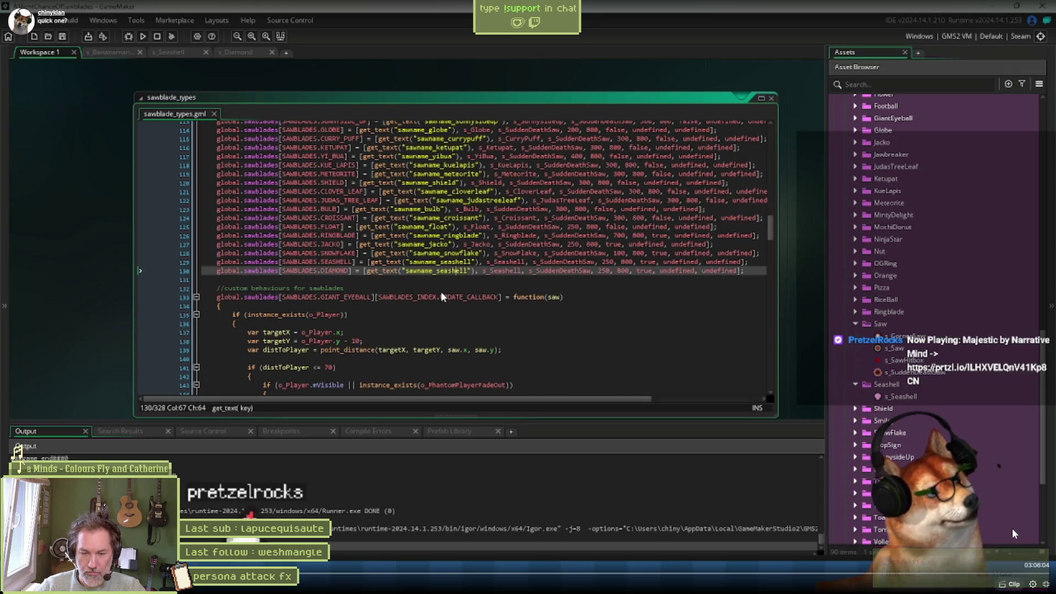
pyautogui.press('BackSpace')
pyautogui.press('BackSpace')
pyautogui.press('BackSpace')
pyautogui.press('Delete')
pyautogui.press('Delete')
pyautogui.press('Delete')
pyautogui.write('diamo')
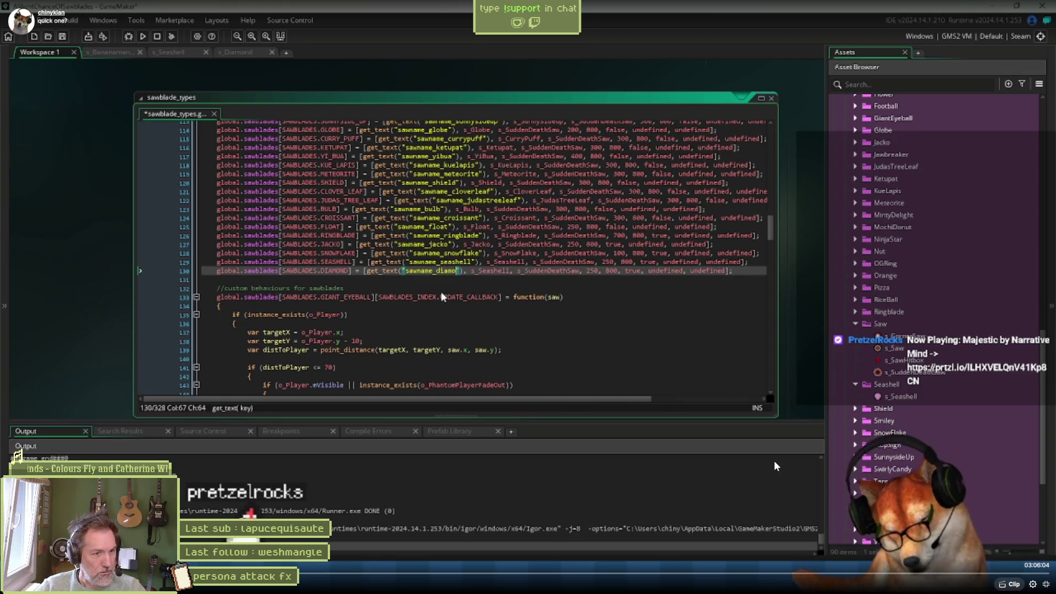
pyautogui.write('nd')
pyautogui.hotkey('ctrl', 's')
pyautogui.moveTo(486, 270); pyautogui.dragTo(498, 275)
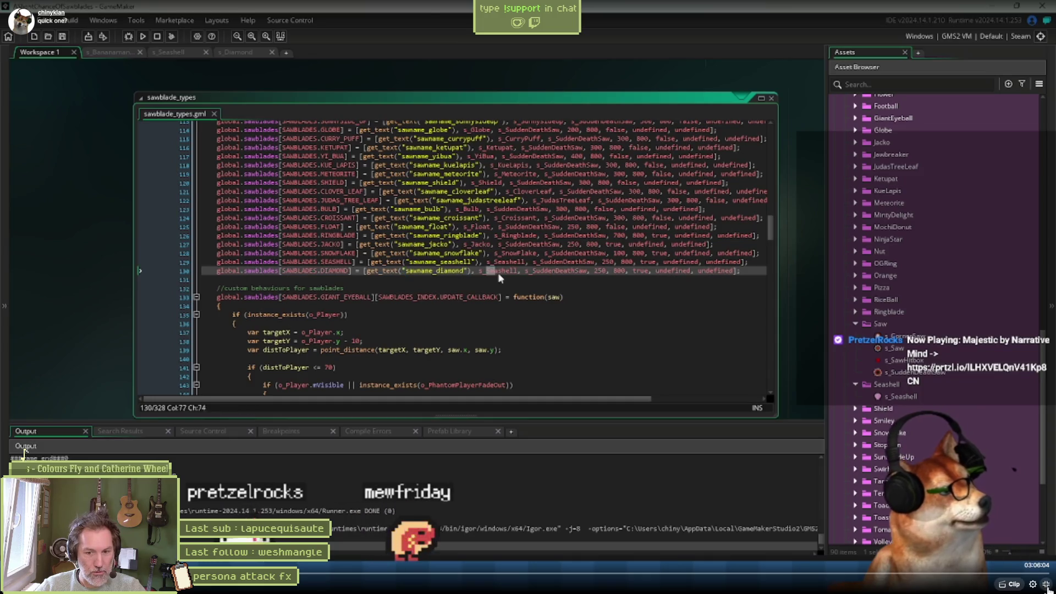
pyautogui.press('Escape')
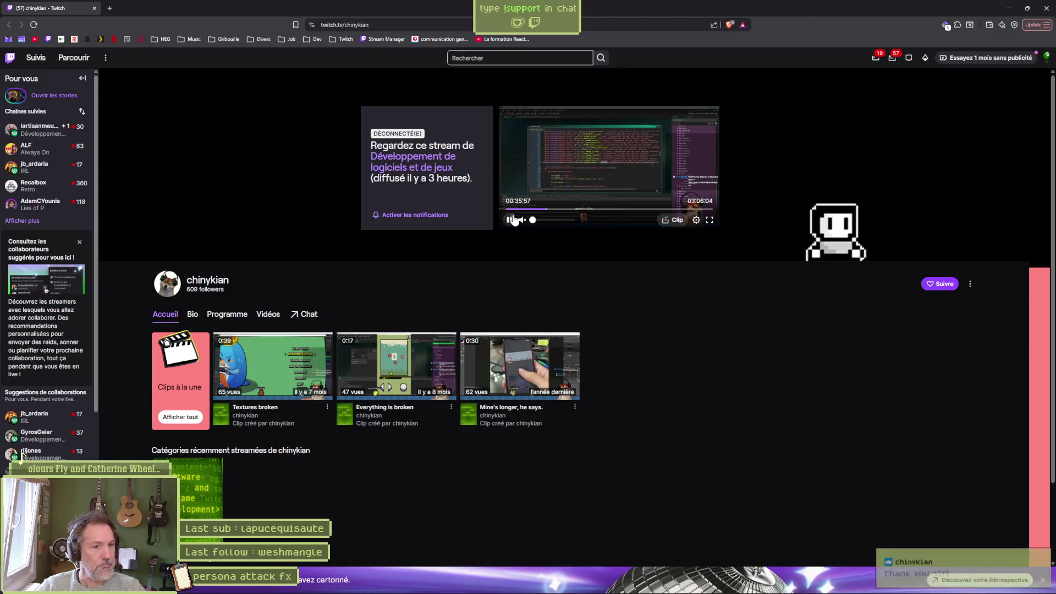
# Pause the stream replay and close the browser window.
pyautogui.click(511, 219)
pyautogui.click(1048, 8)
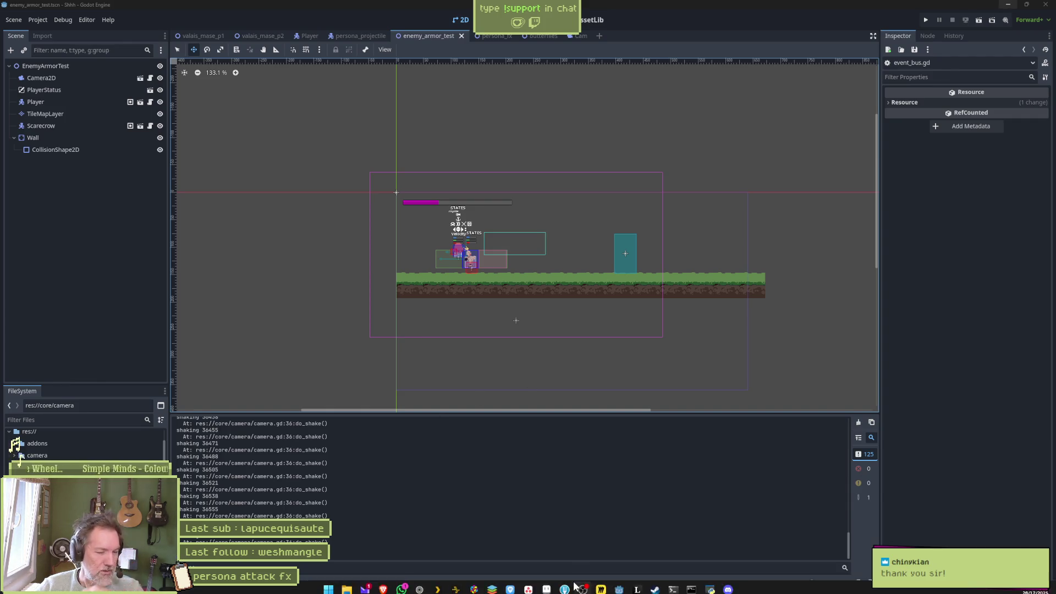
# Bring the browser with the Twitch channel page back to the front.
pyautogui.moveTo(514, 591)
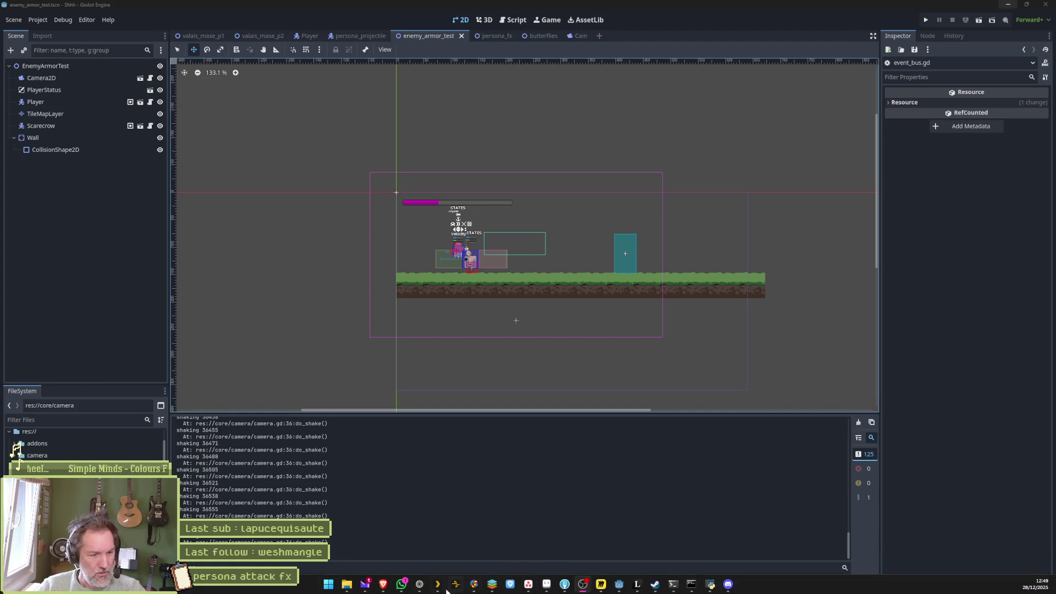
pyautogui.moveTo(424, 589)
pyautogui.moveTo(548, 588)
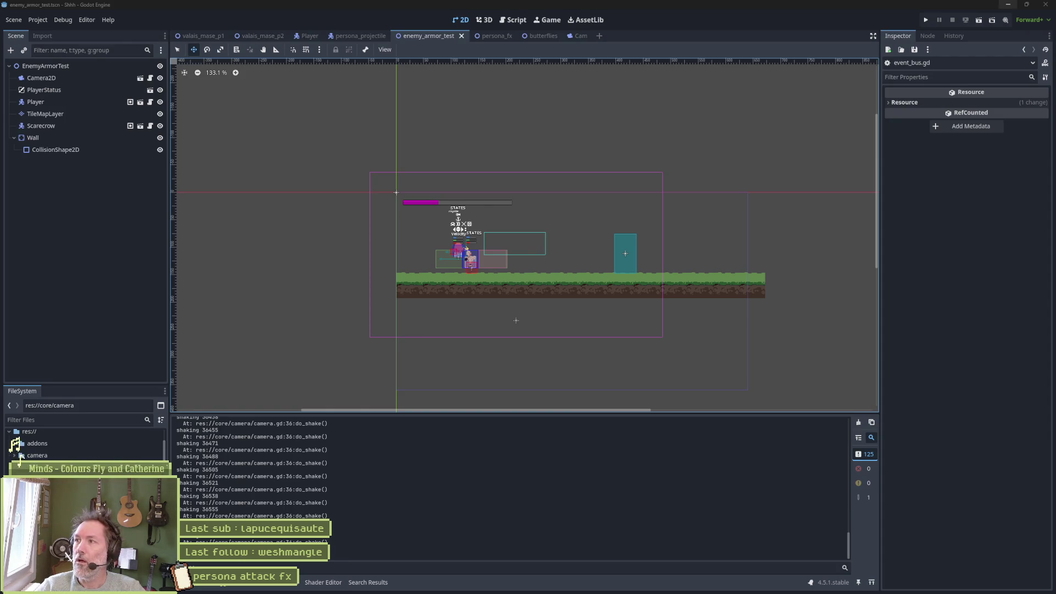
pyautogui.hotkey('alt', 'Tab')
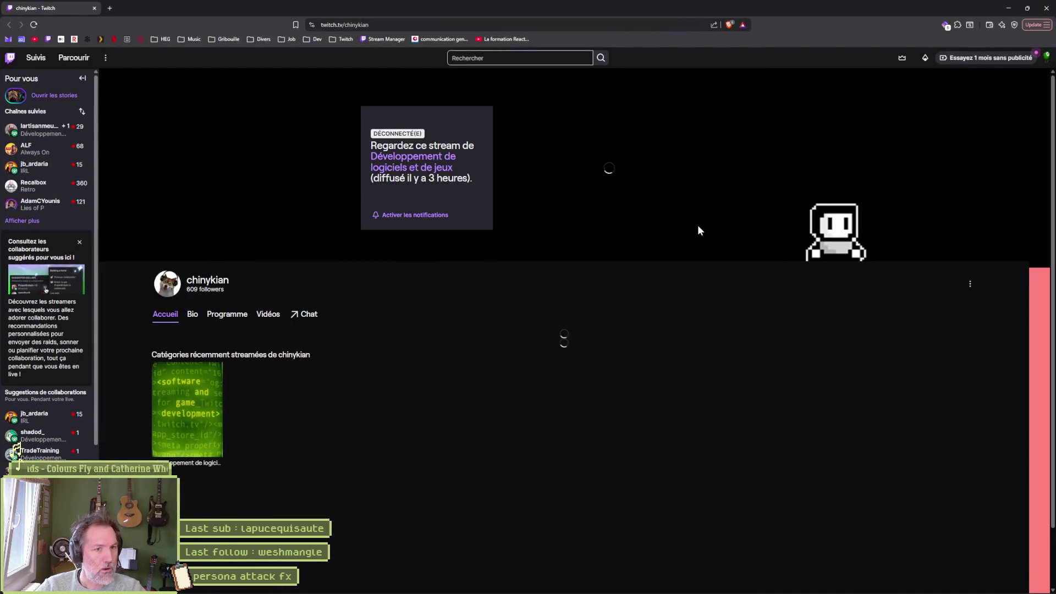
# Play the sawblade replay fullscreen, pause it, exit fullscreen and switch to Godot.
pyautogui.click(703, 220)
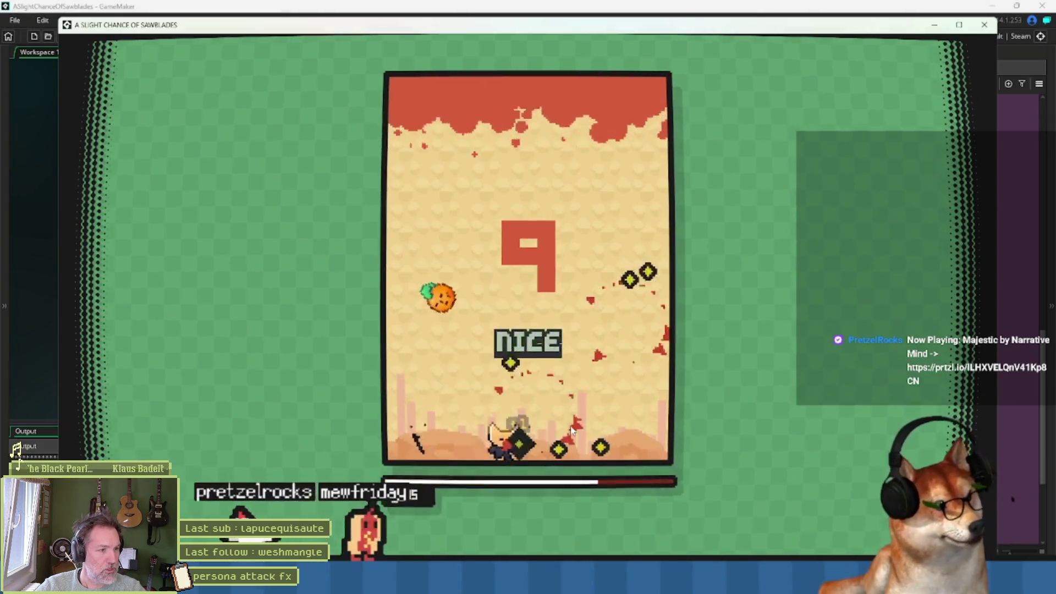
pyautogui.click(209, 375)
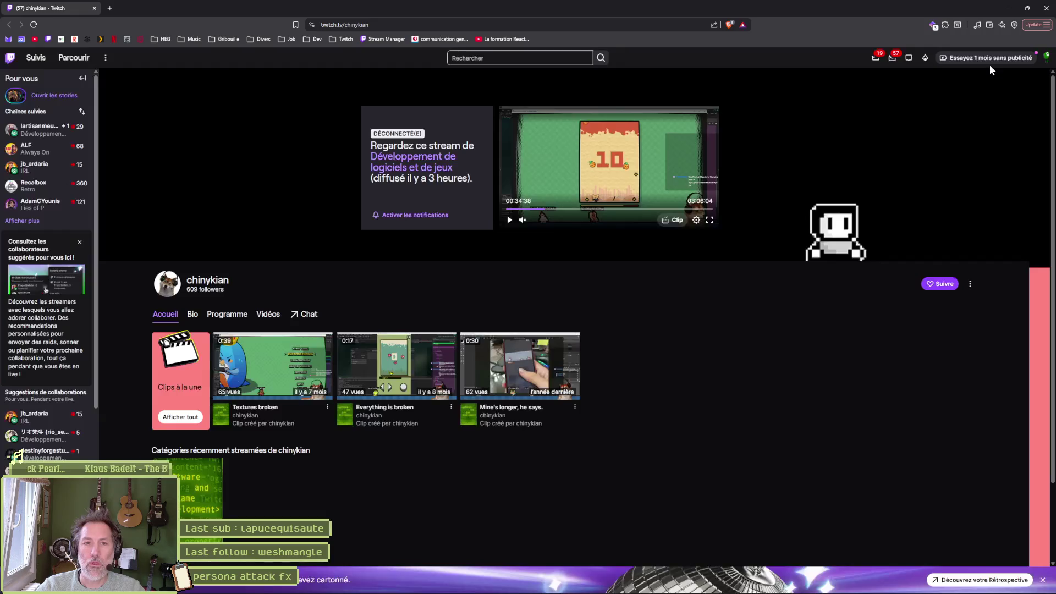
pyautogui.press('Escape')
pyautogui.hotkey('alt', 'Tab')
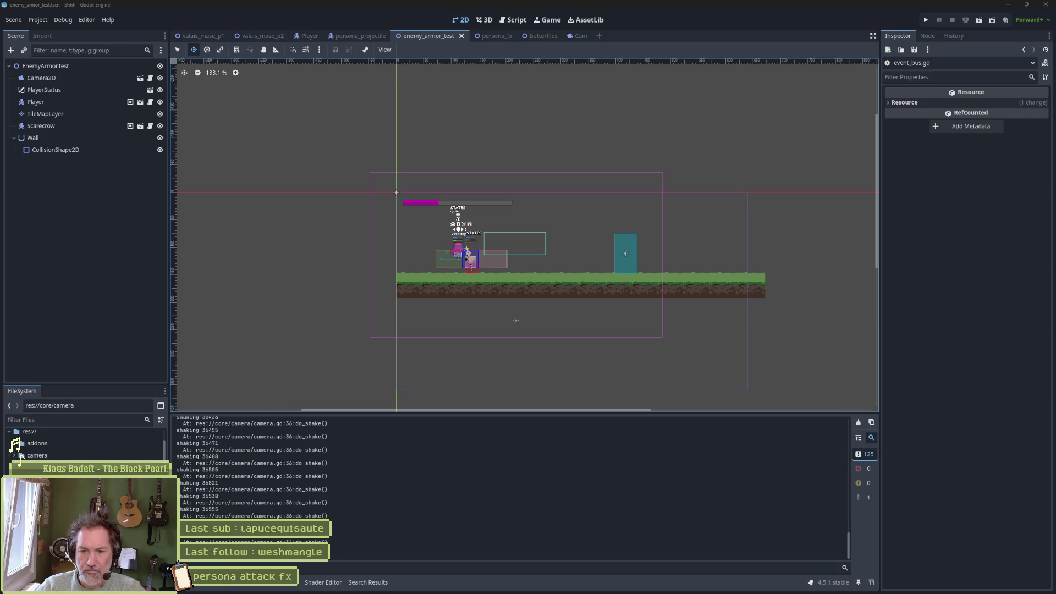
# Bring forward the browser with the Dragon Ball energy ball image results.
pyautogui.moveTo(662, 592)
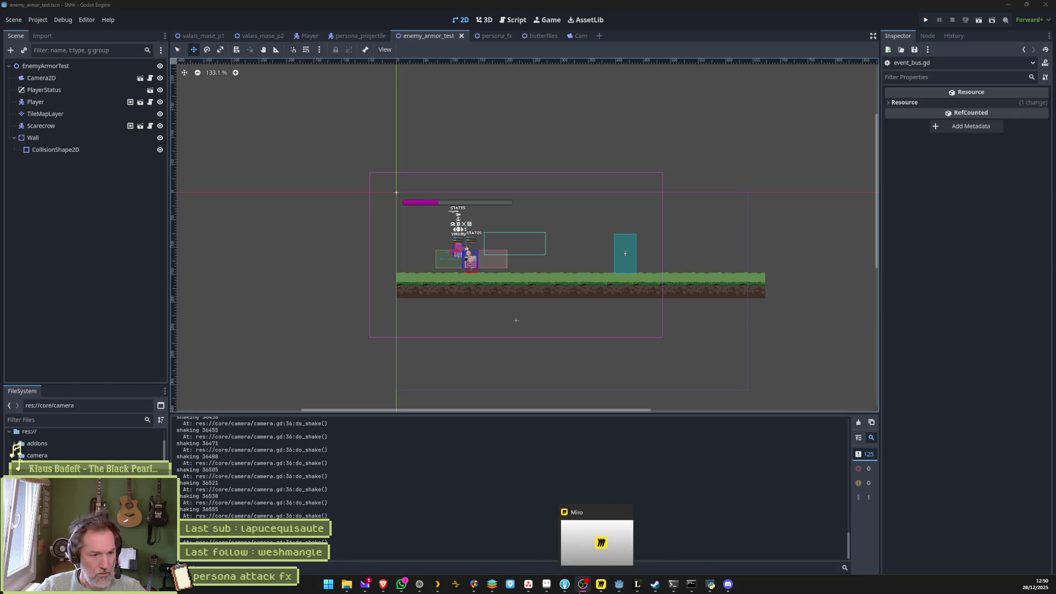
pyautogui.moveTo(580, 591)
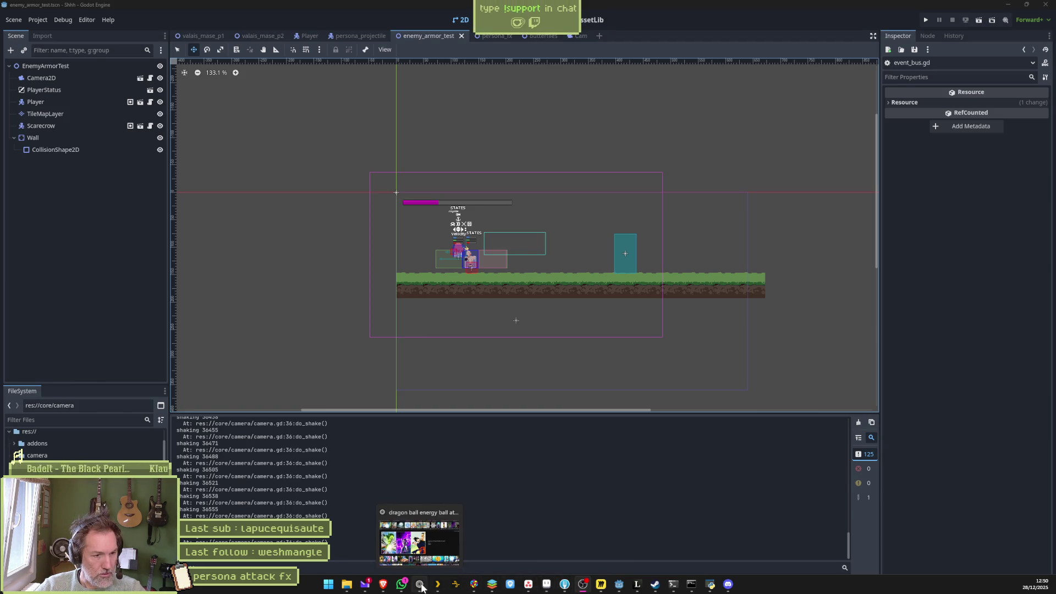
pyautogui.click(422, 587)
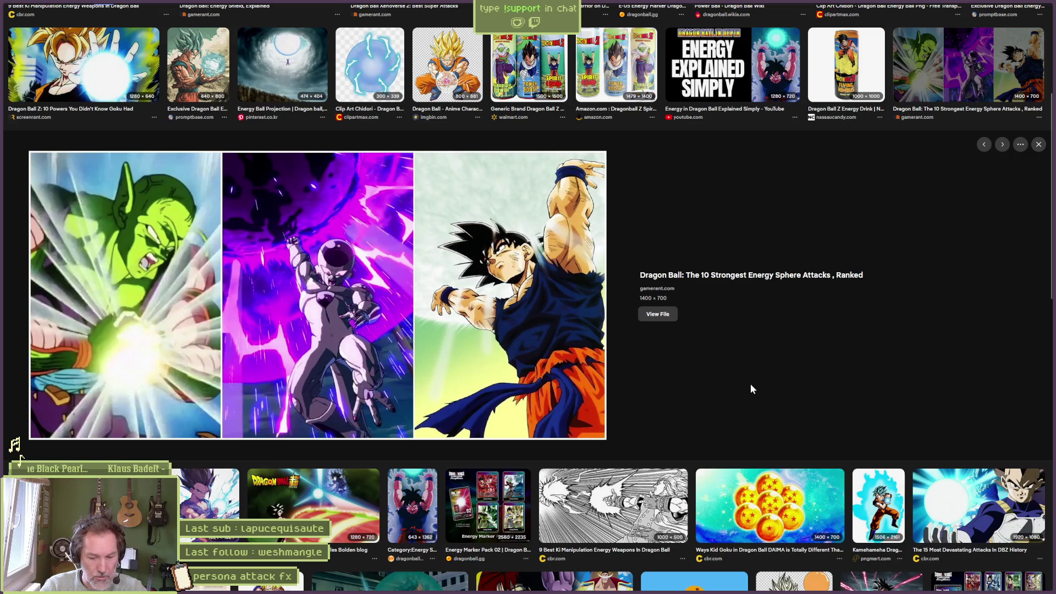
# Search the web for 'godot camera shake' from the address bar.
pyautogui.hotkey('ctrl', 'l')
pyautogui.write('godot came')
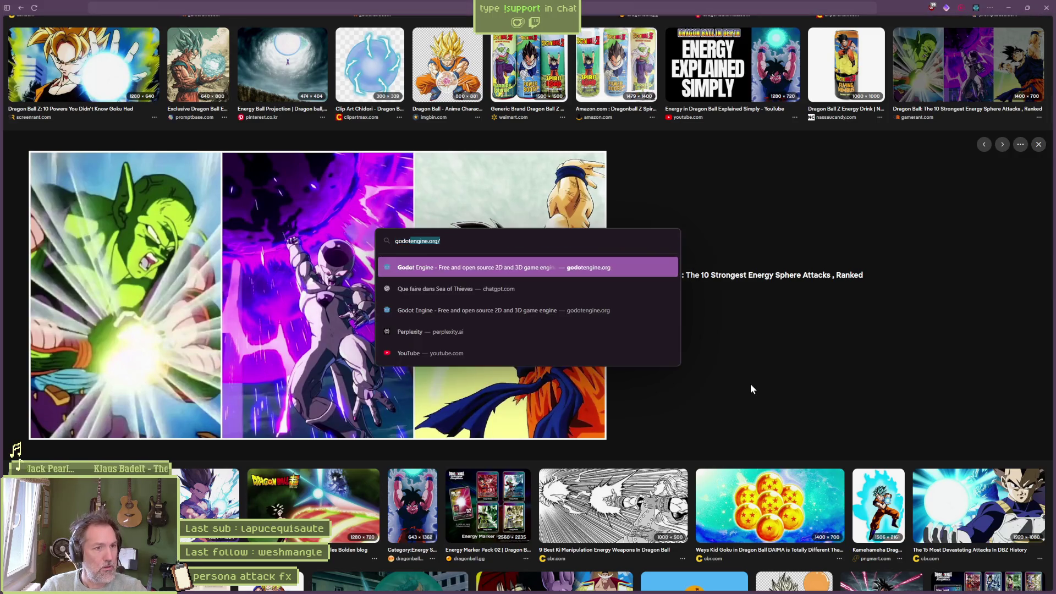
pyautogui.write('ra shake')
pyautogui.press('Return')
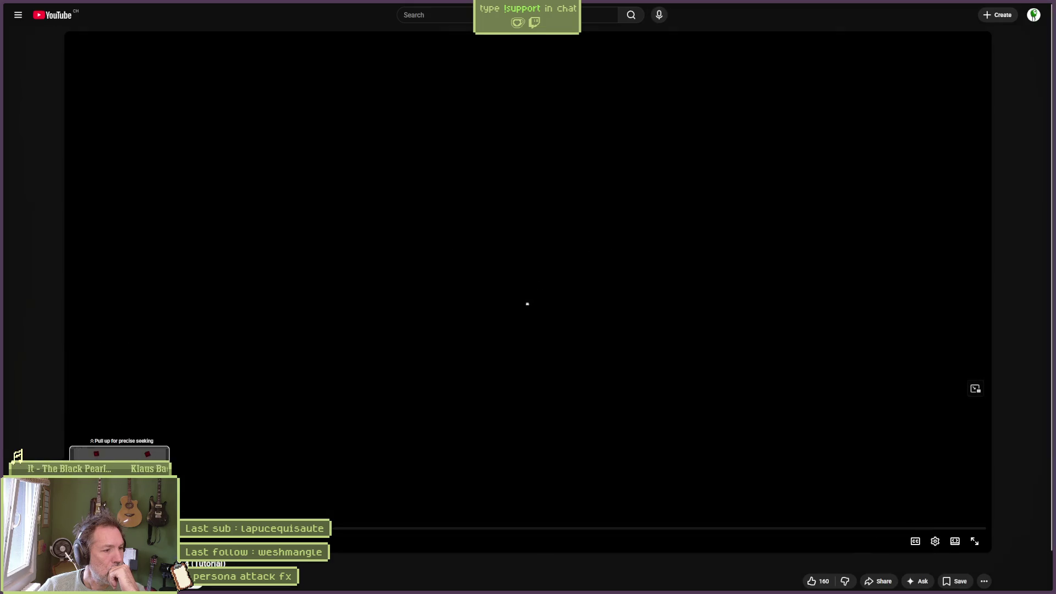
# Scrub the YouTube tutorial to about 1:58 and pause on the trigger_shake camera code.
pyautogui.moveTo(195, 528)
pyautogui.mouseDown()
pyautogui.moveTo(667, 532)
pyautogui.moveTo(657, 531)
pyautogui.mouseUp()
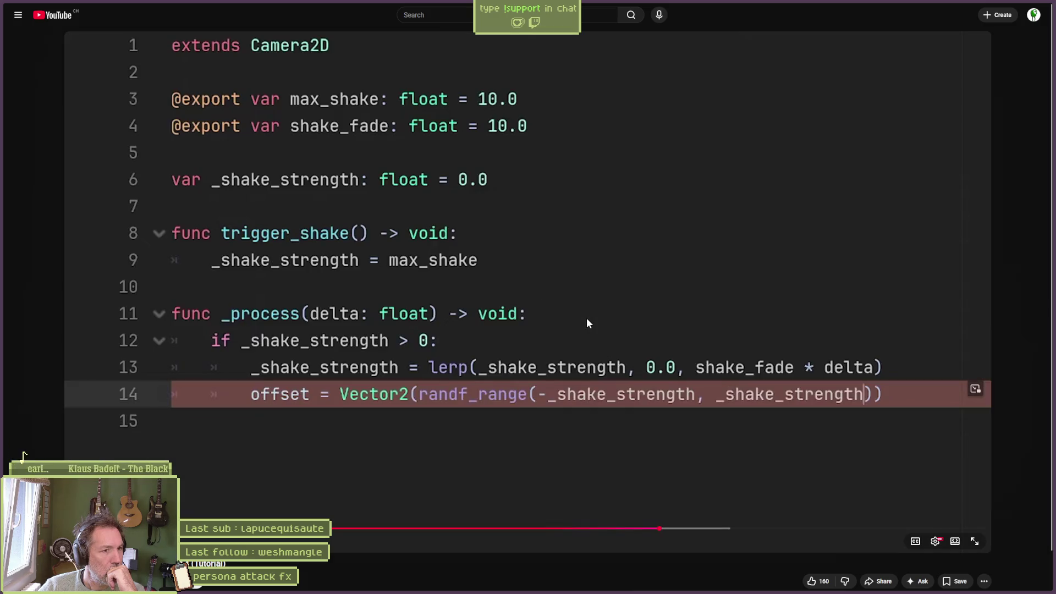
pyautogui.click(586, 318)
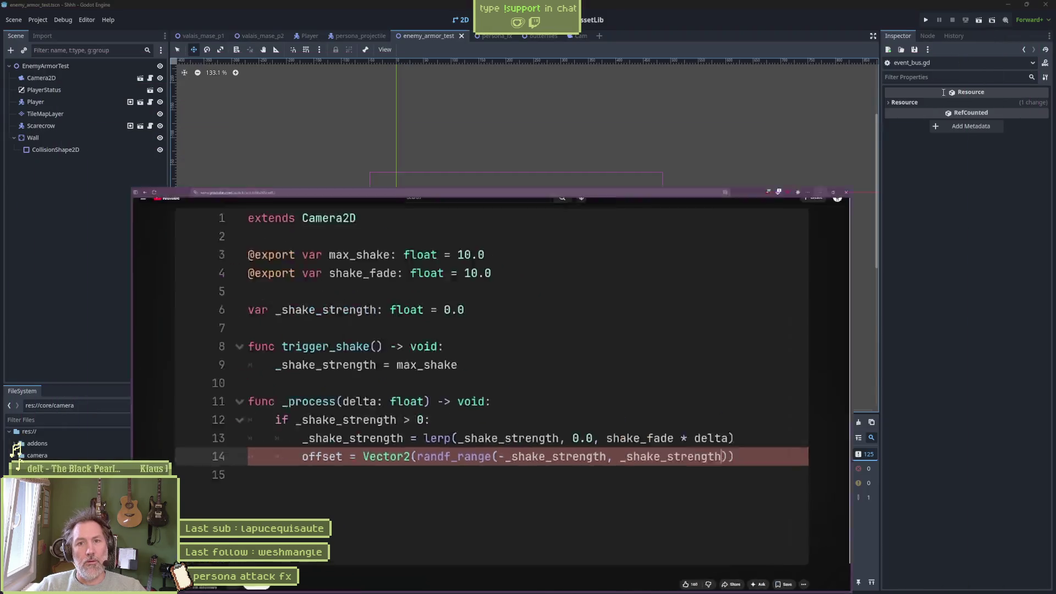
# Switch from the browser back to the Godot editor with Alt+Tab.
pyautogui.hotkey('alt', 'Tab')
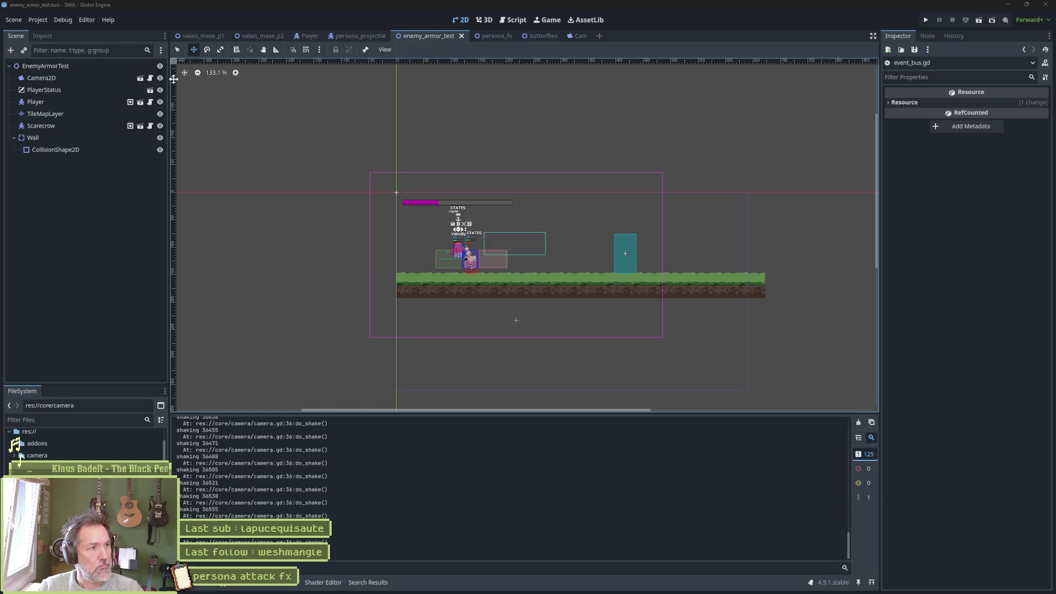
# Open camera.gd and make a blank line below the exported target declaration.
pyautogui.click(150, 78)
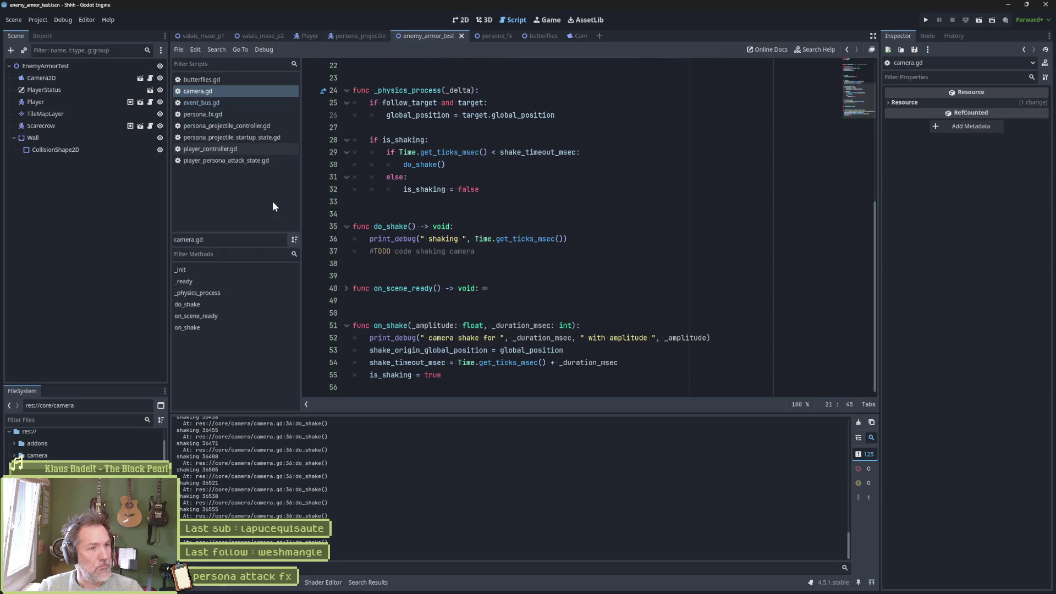
pyautogui.click(492, 250)
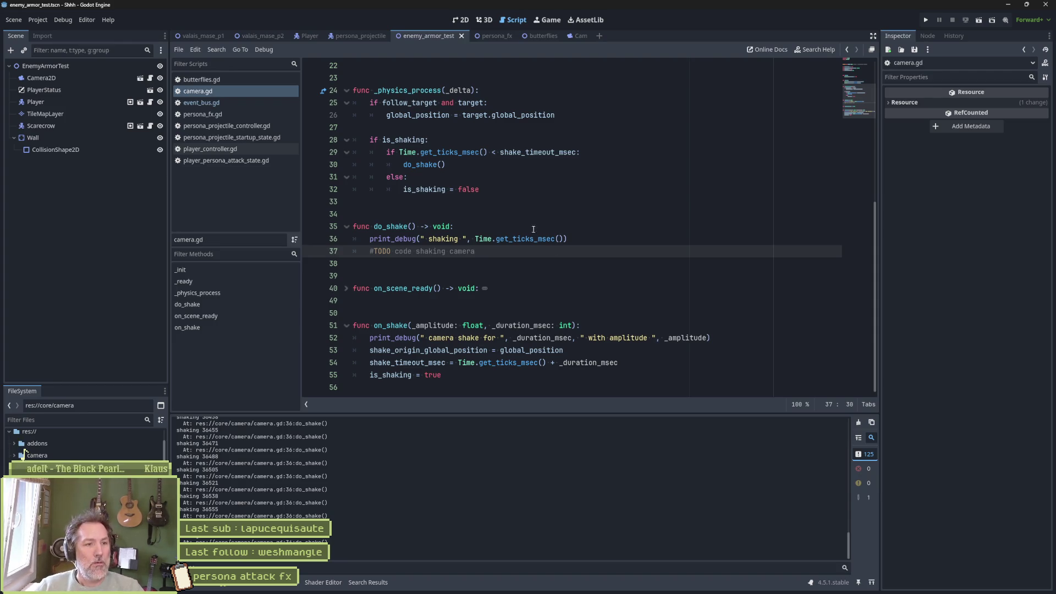
pyautogui.scroll(5, 536, 193)
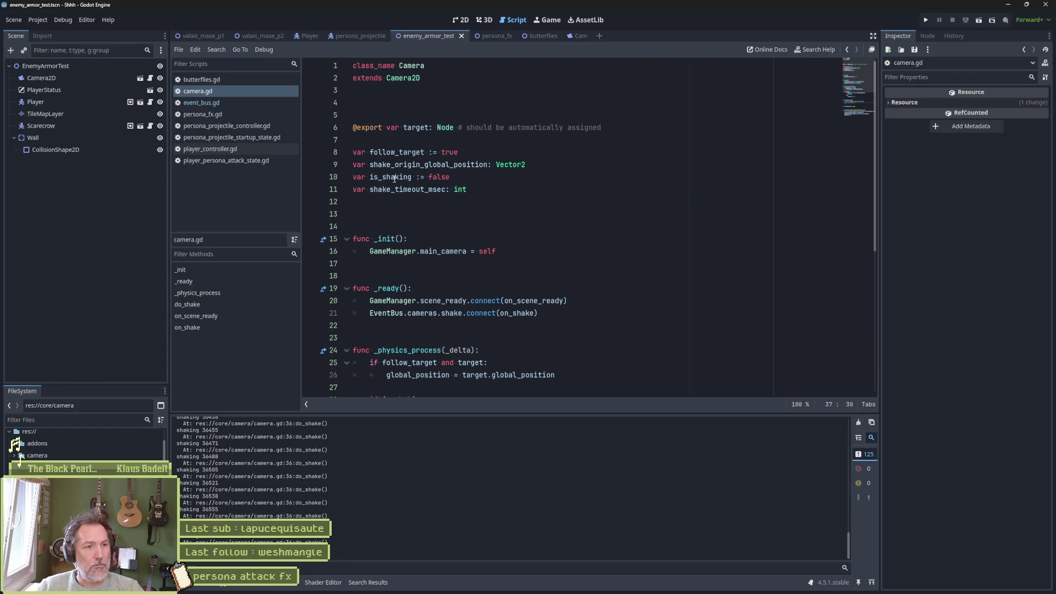
pyautogui.click(476, 188)
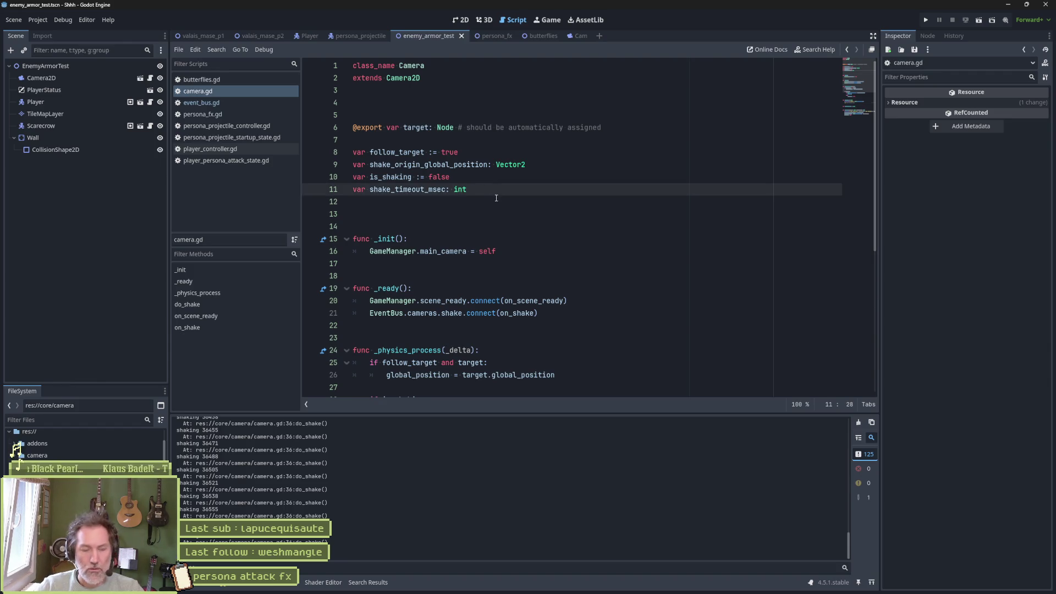
pyautogui.click(425, 140)
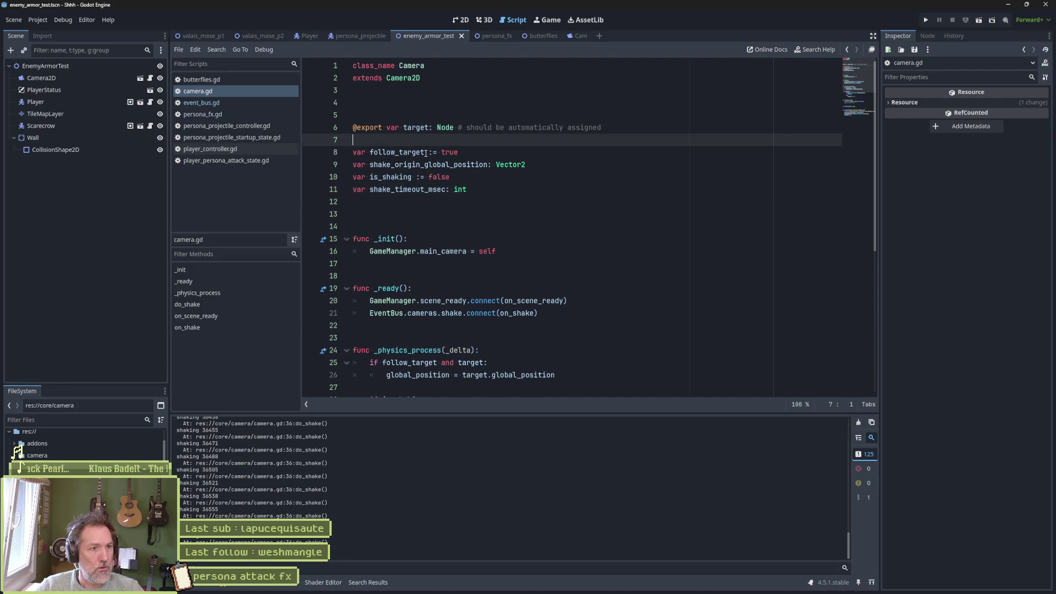
pyautogui.press('Return')
pyautogui.press('Up')
pyautogui.write('@export ')
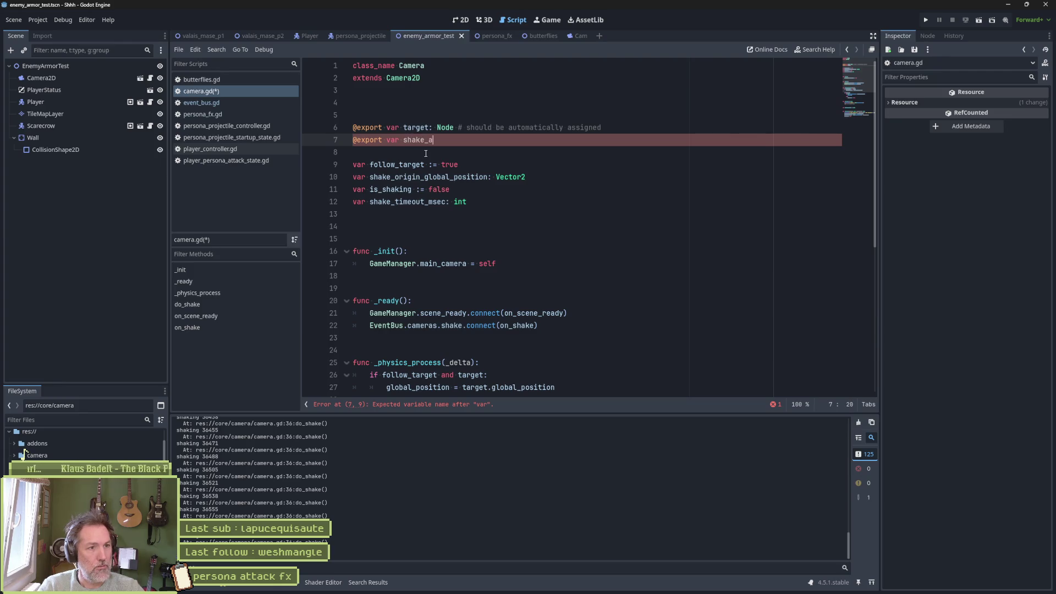
pyautogui.write('tude: float')
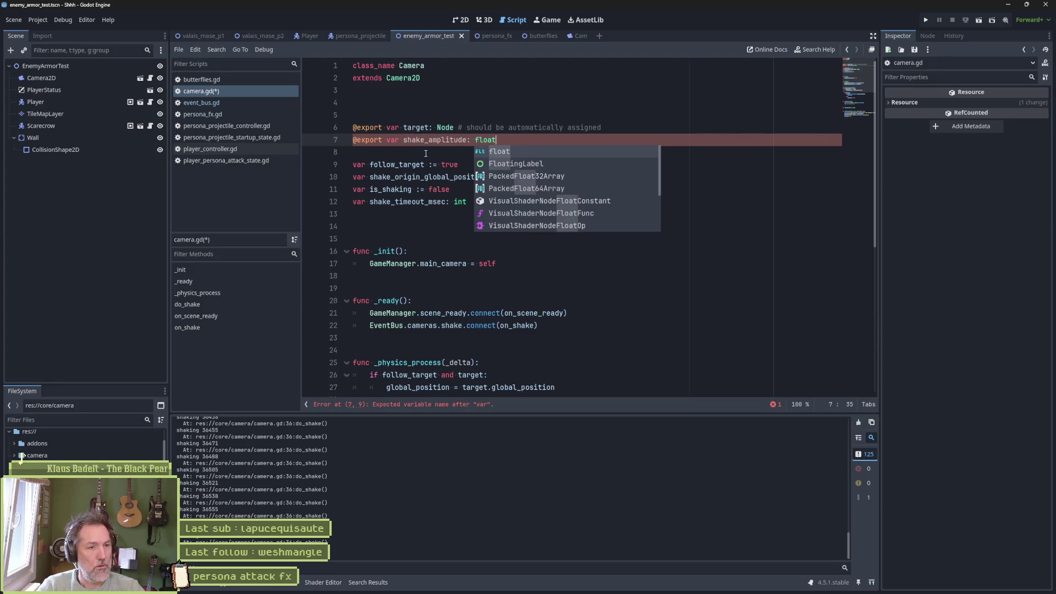
pyautogui.press('BackSpace')
pyautogui.press('BackSpace')
pyautogui.press('BackSpace')
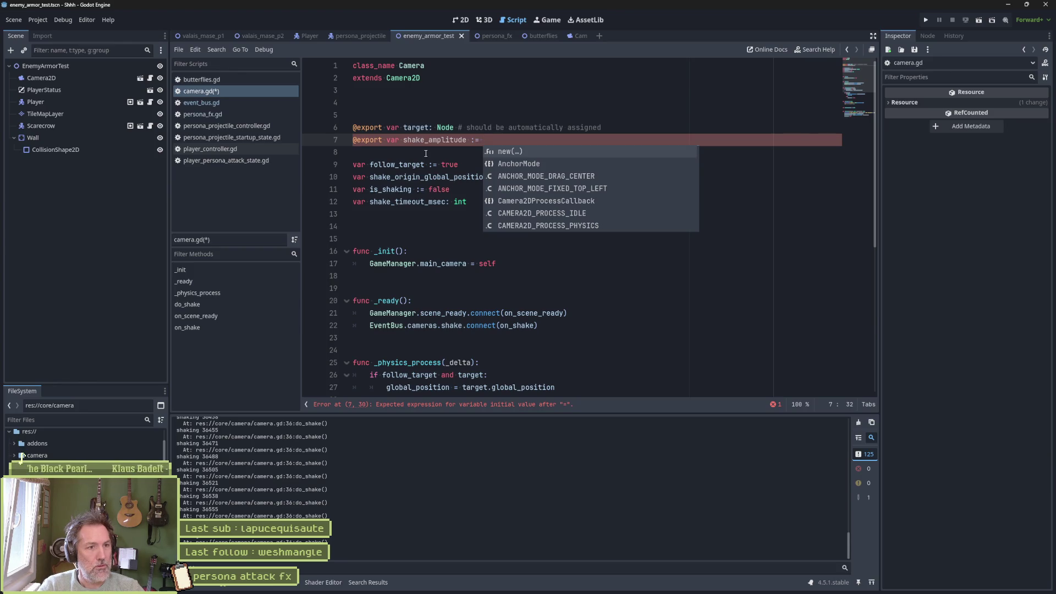
pyautogui.press('Left')
pyautogui.press('Left')
pyautogui.press('Left')
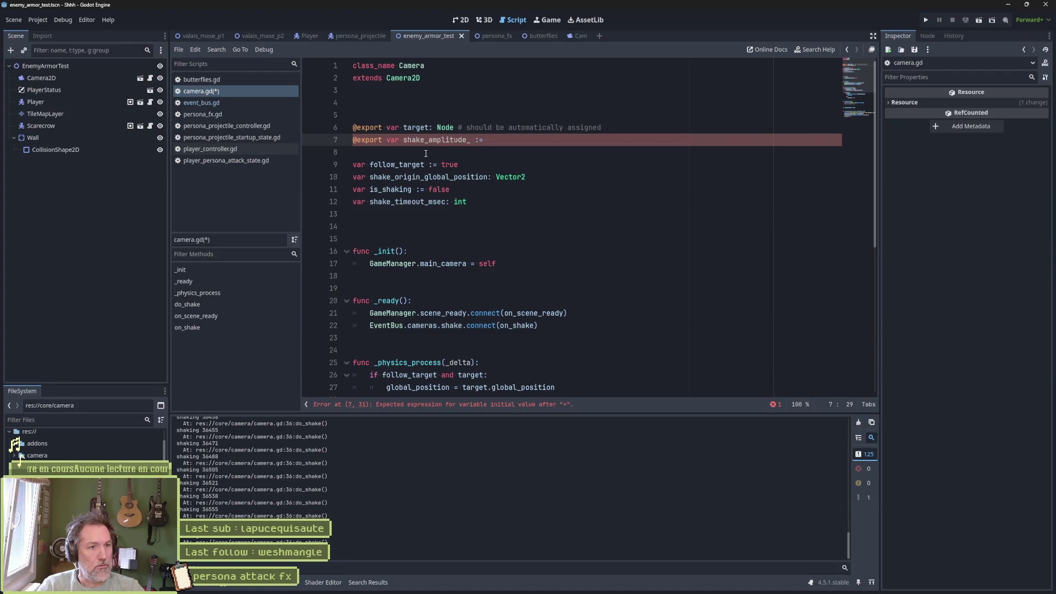
pyautogui.write('in_pixesl')
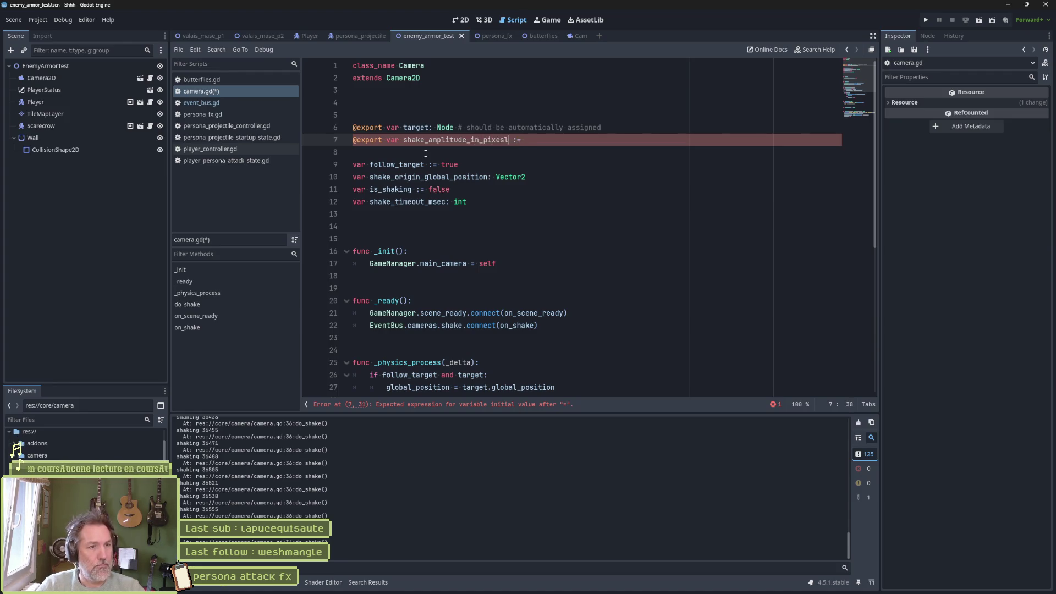
pyautogui.press('BackSpace')
pyautogui.press('BackSpace')
pyautogui.write('l')
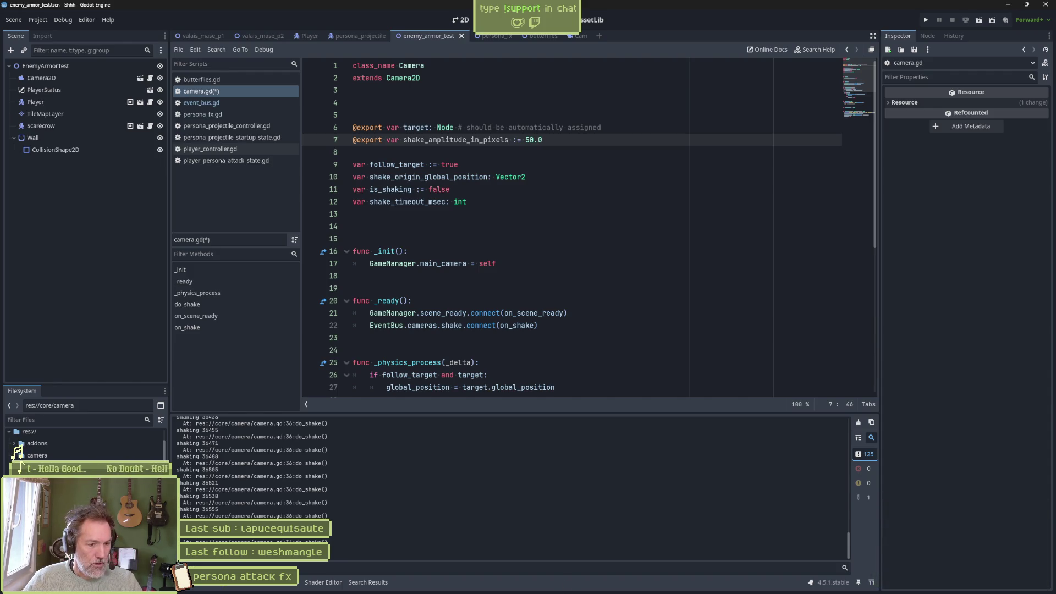
# Run the current enemy_armor_test scene to check the change.
pyautogui.moveTo(567, 588)
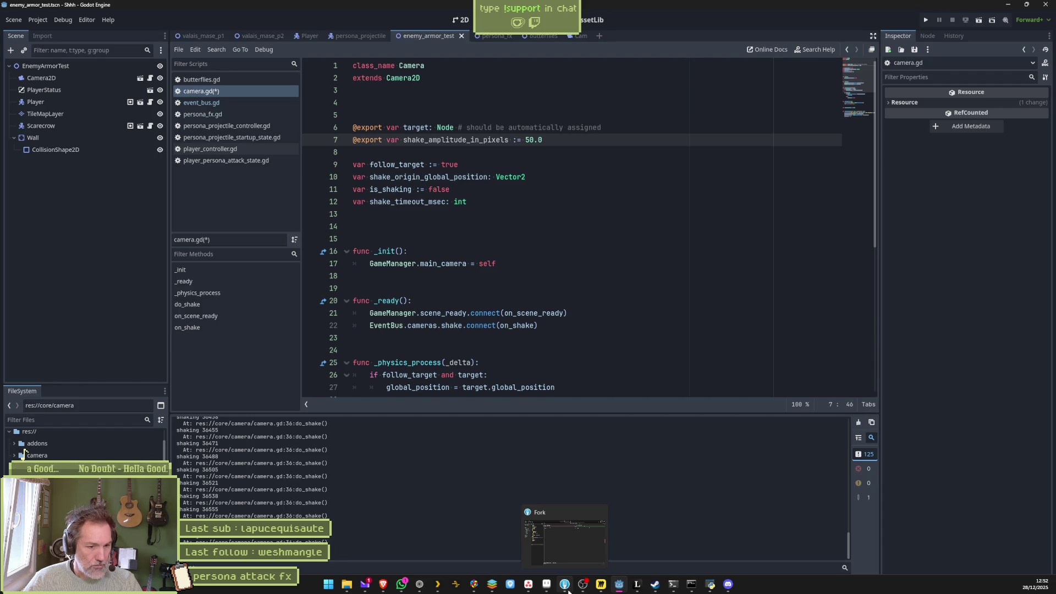
pyautogui.moveTo(623, 590)
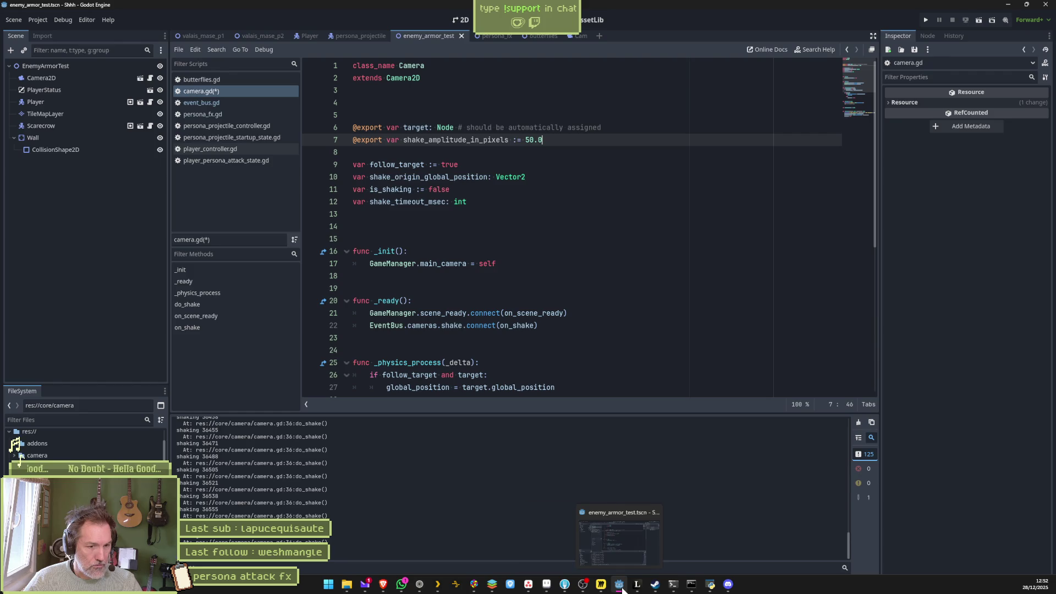
pyautogui.click(594, 387)
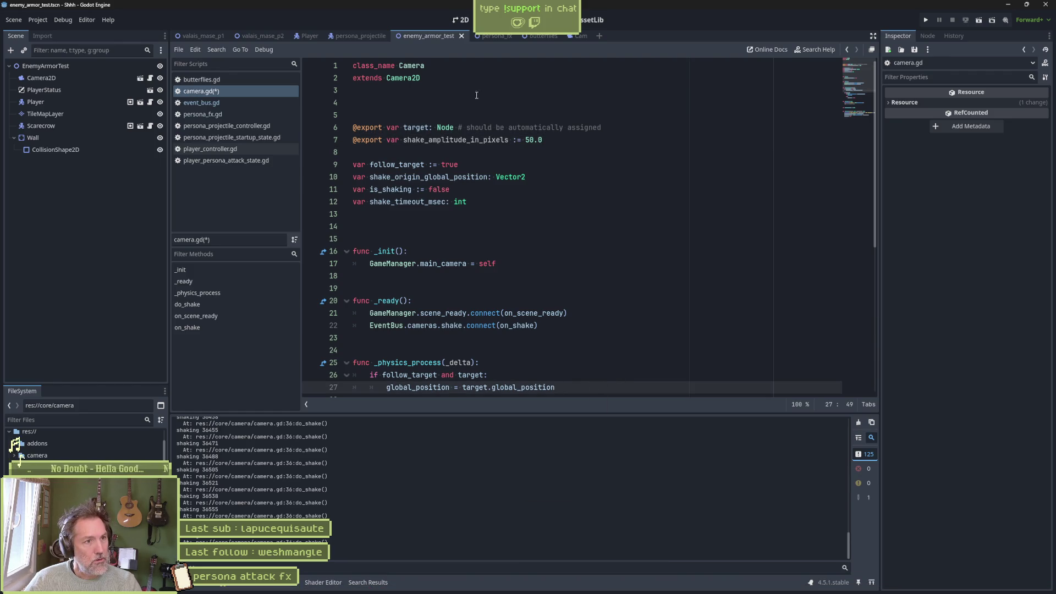
pyautogui.press('F6')
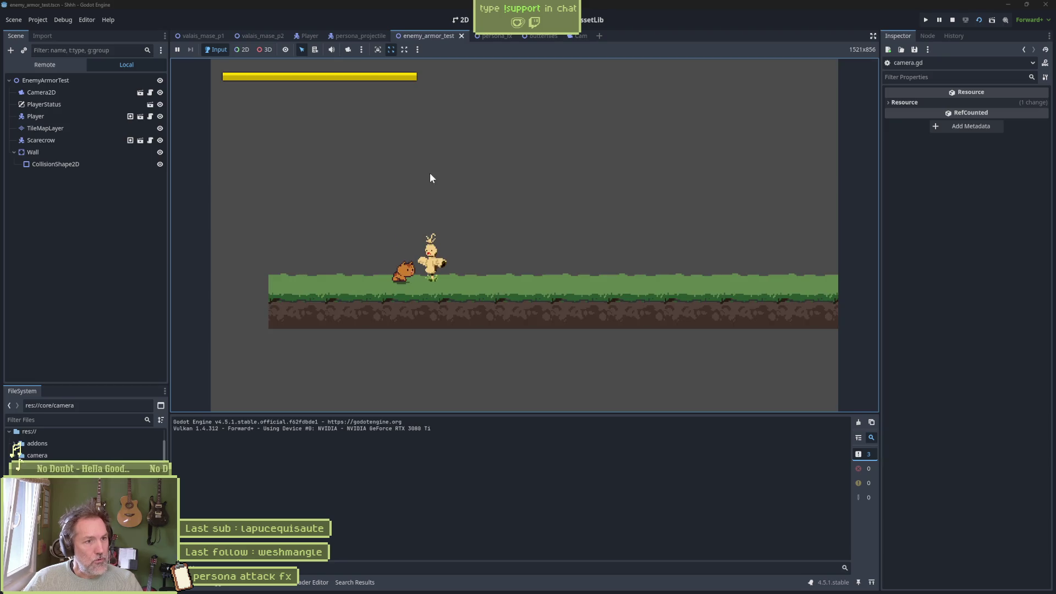
# Stop the game and turn off Infinite Mana in game_settings.tres.
pyautogui.press('F8')
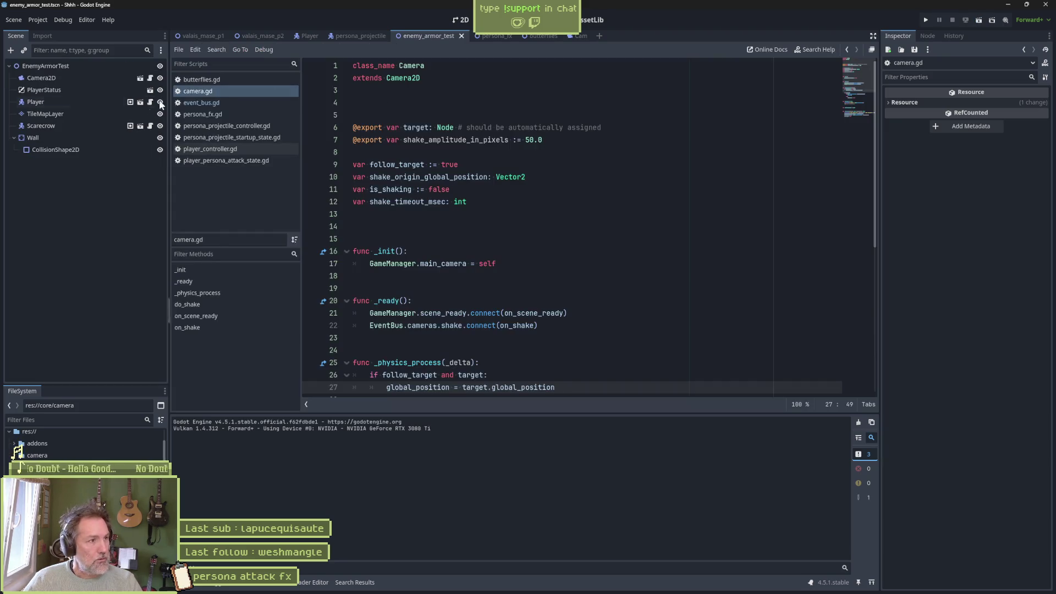
pyautogui.click(87, 103)
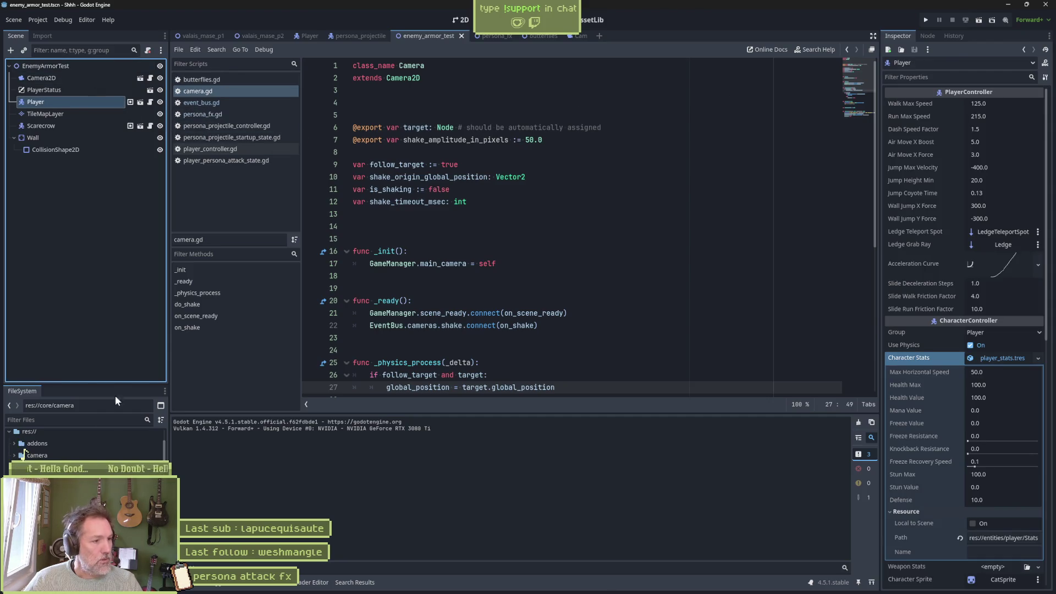
pyautogui.click(78, 450)
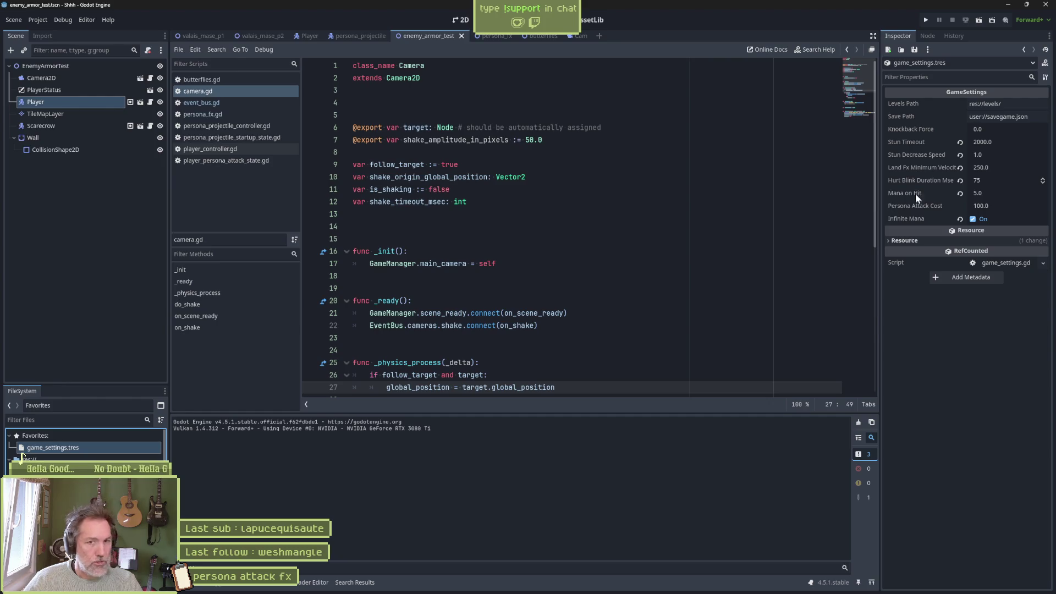
pyautogui.click(973, 219)
pyautogui.click(647, 214)
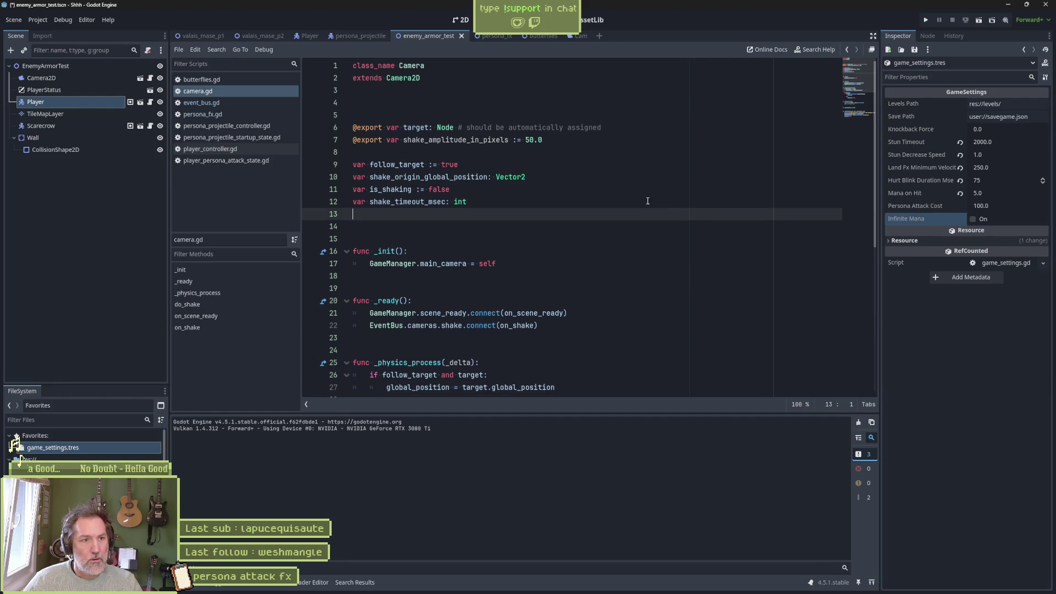
# Play-test the valais_mase_p2 level with a paw attack and an x combo, then stop.
pyautogui.click(259, 36)
pyautogui.press('F6')
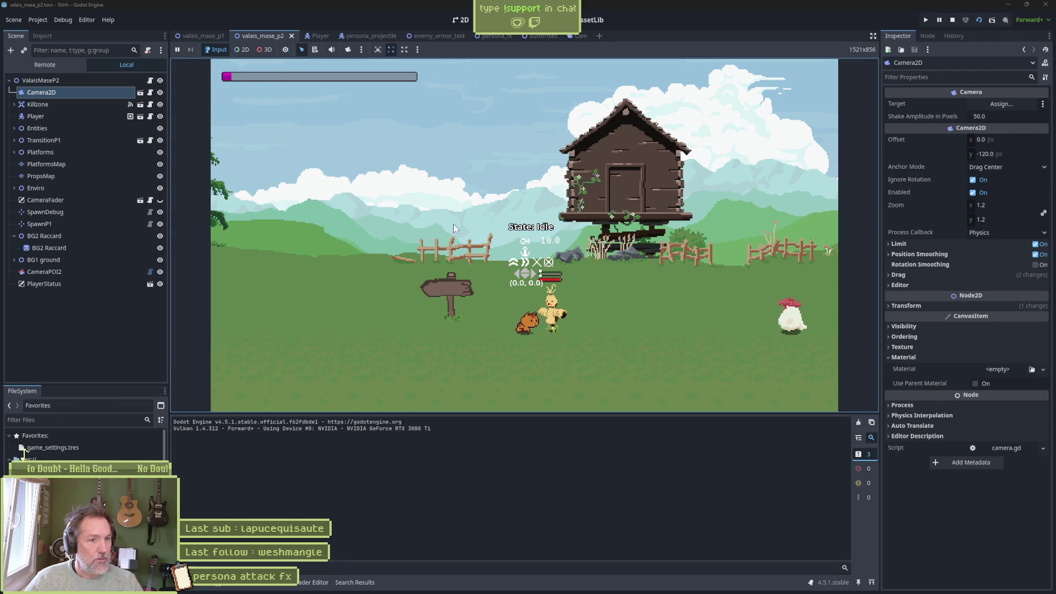
pyautogui.click(304, 114)
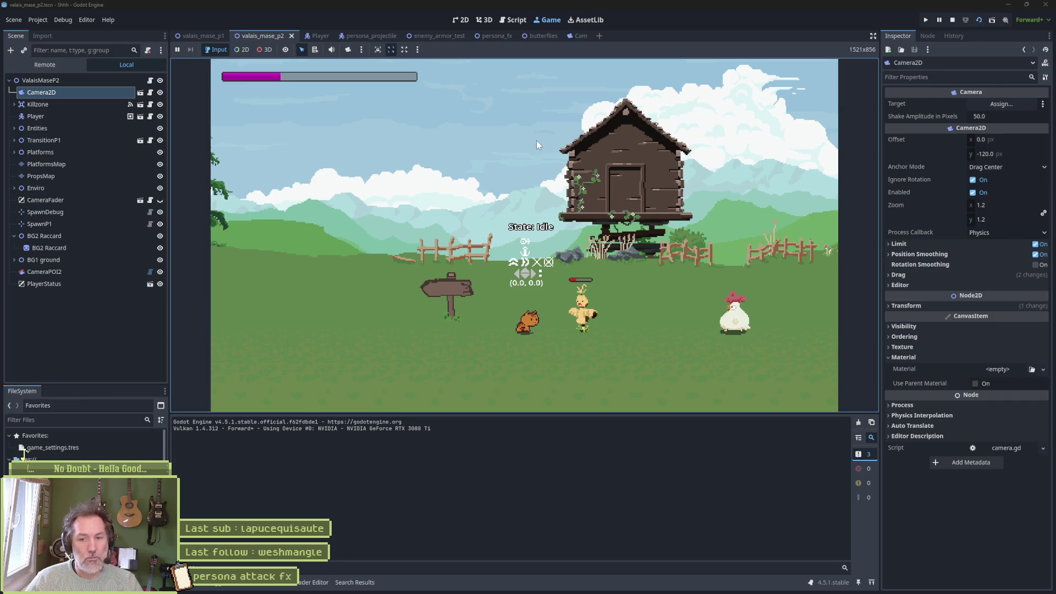
pyautogui.press('x')
pyautogui.press('x')
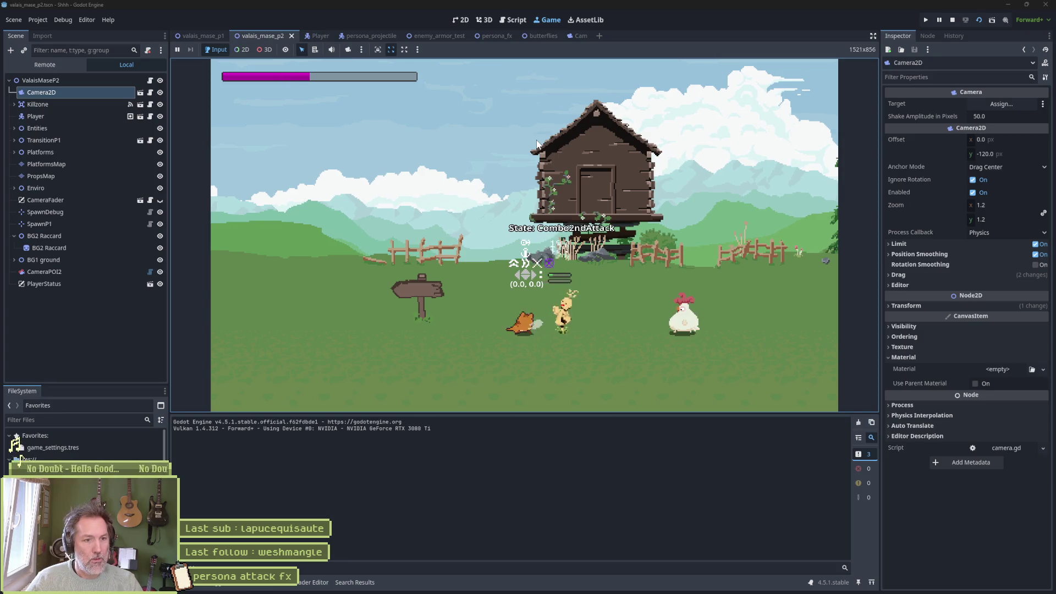
pyautogui.press('F8')
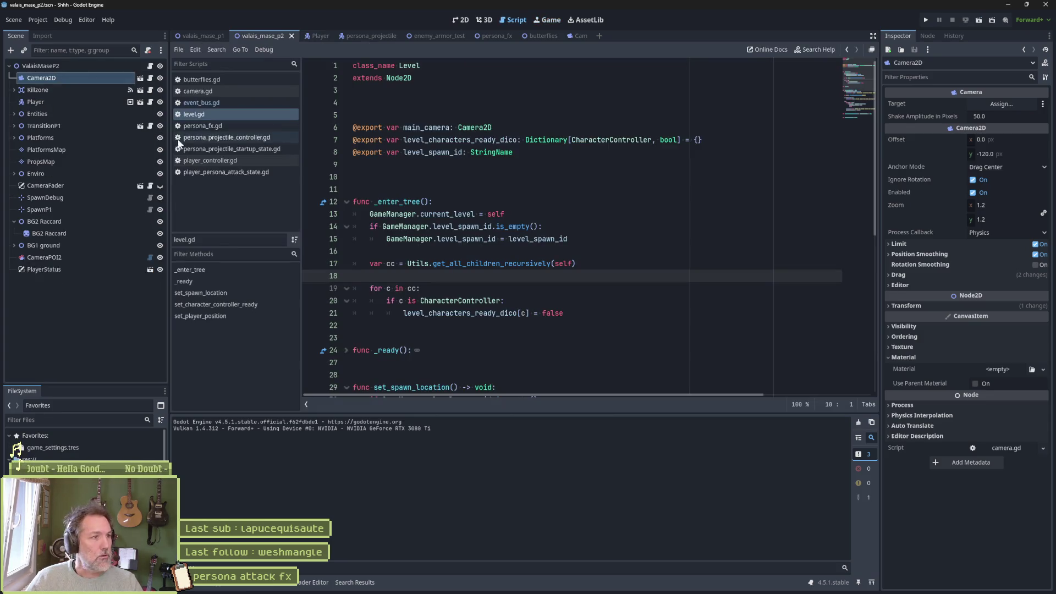
# Re-enable Infinite Mana in game_settings.tres.
pyautogui.click(65, 447)
pyautogui.click(972, 219)
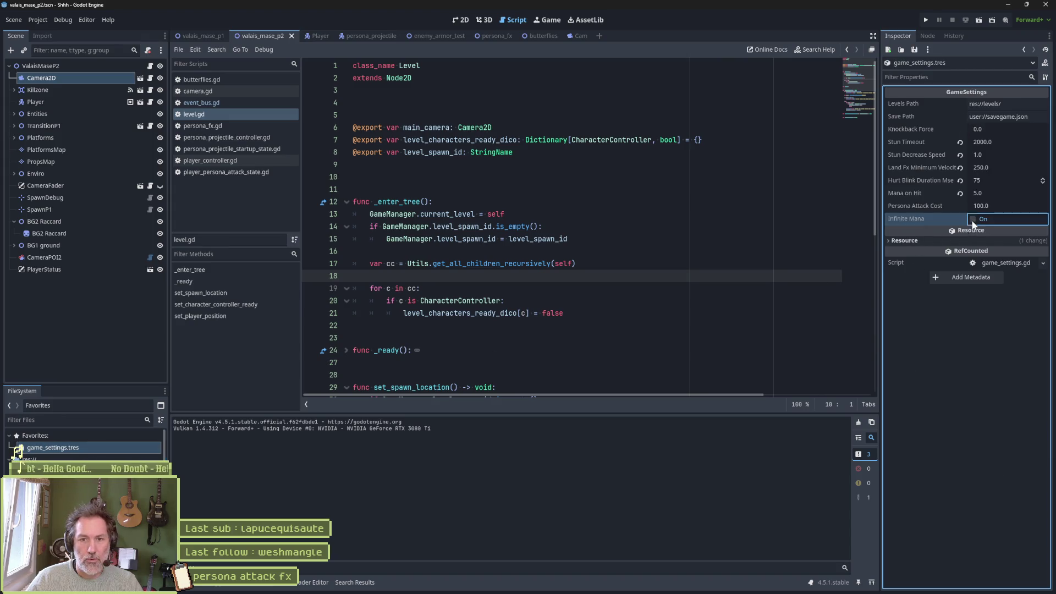
pyautogui.click(604, 250)
# Save and run enemy_armor_test, trigger the cat's shockwave attack to test the shake, then stop.
pyautogui.click(436, 36)
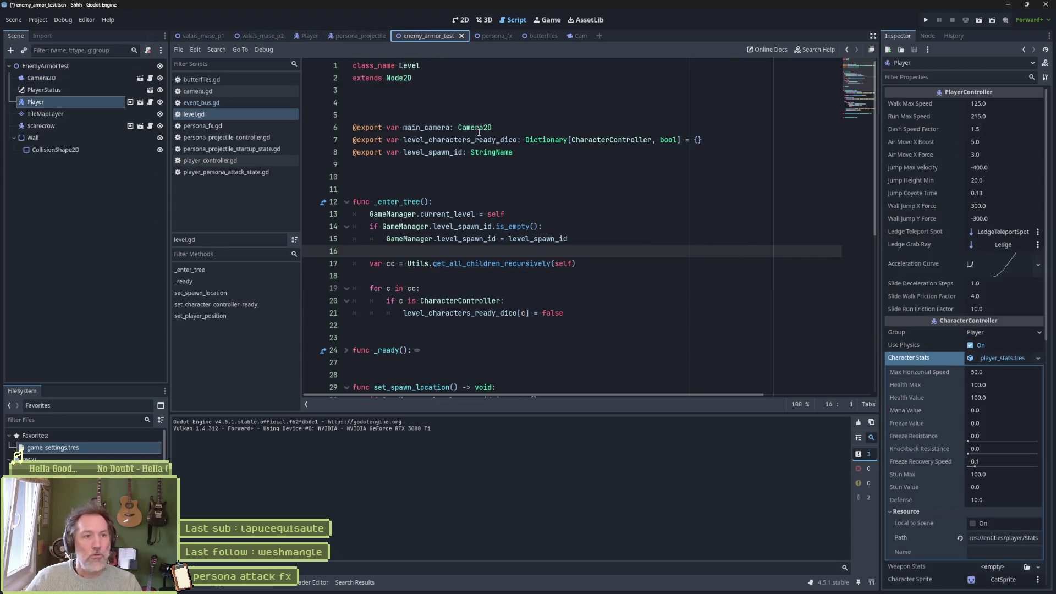
pyautogui.click(475, 192)
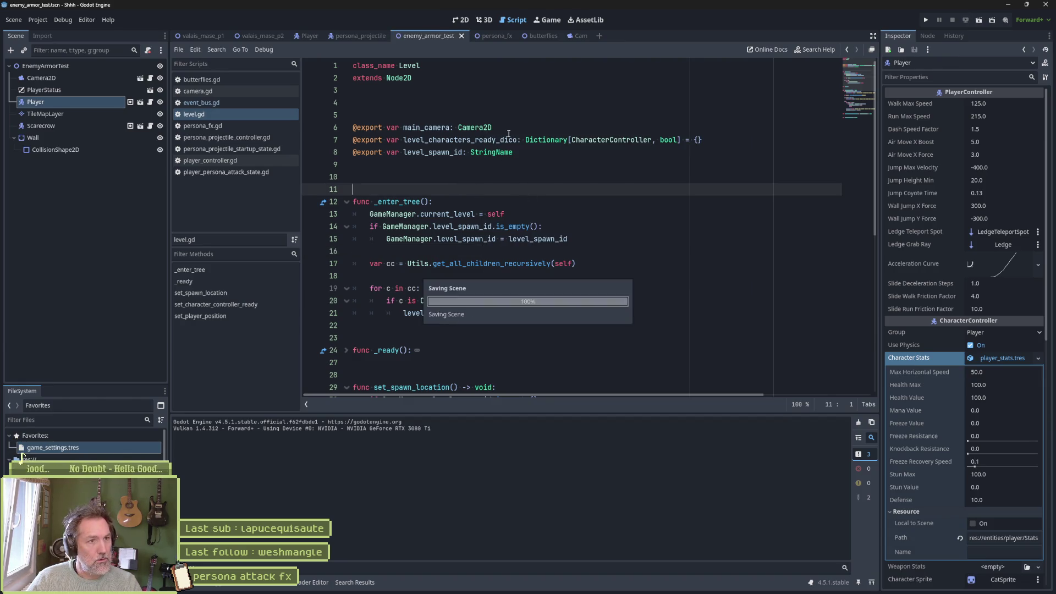
pyautogui.press('F6')
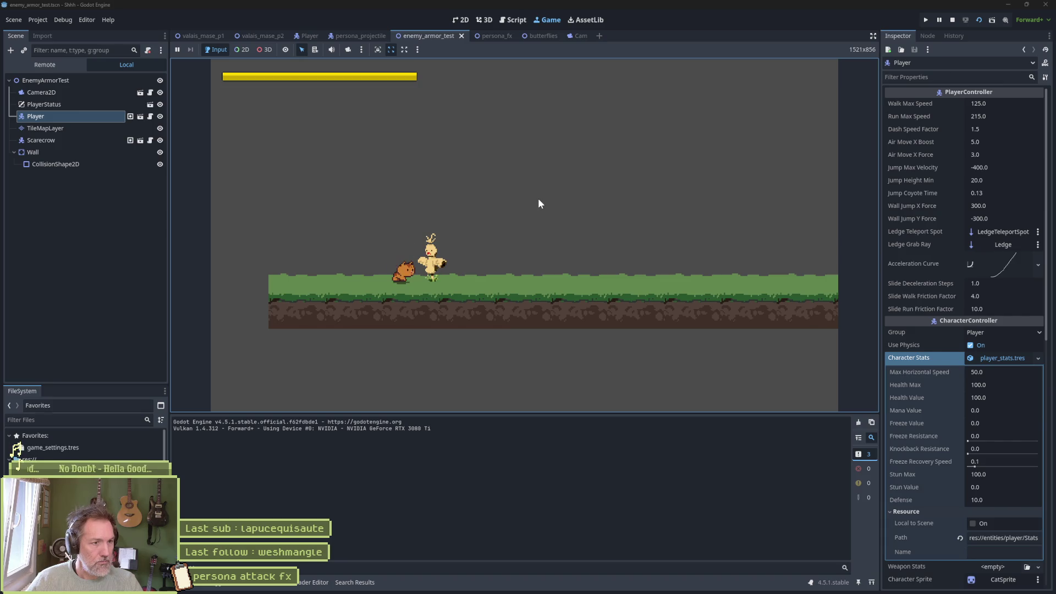
pyautogui.click(538, 204)
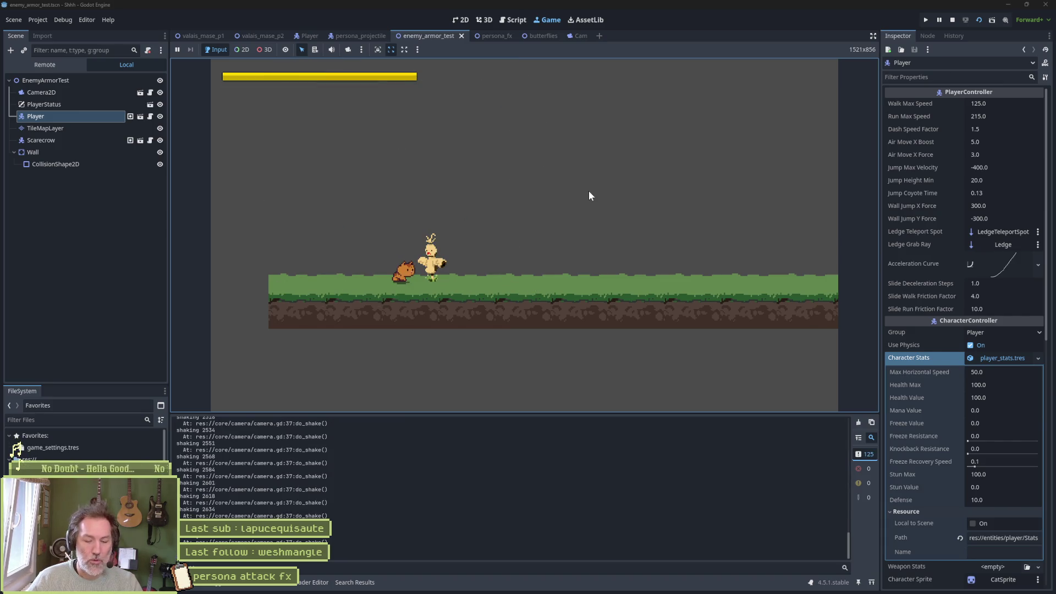
pyautogui.press('F8')
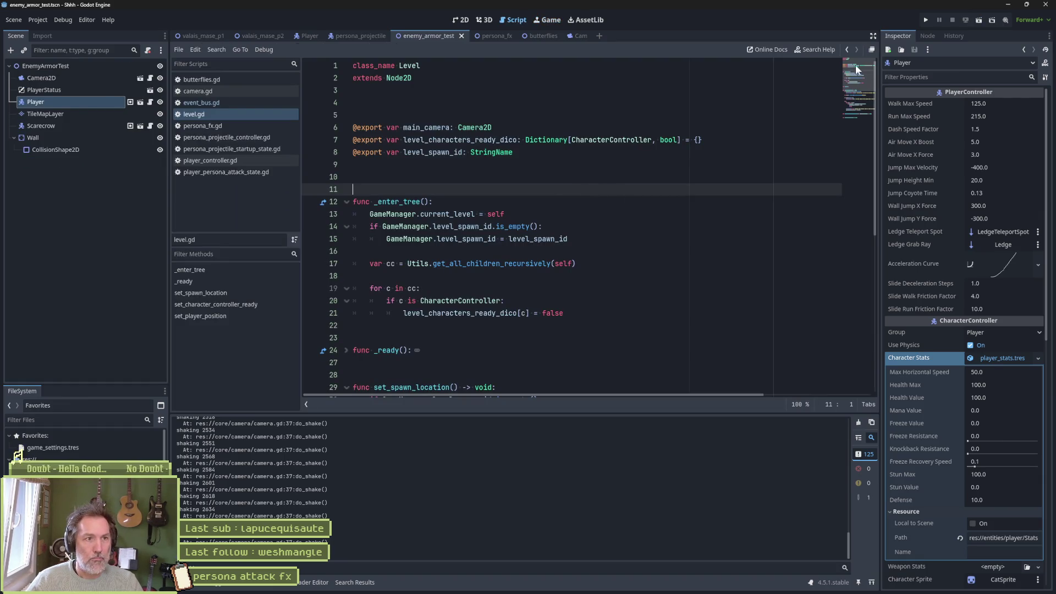
# Minimize Godot and Aseprite, then bring the Godot editor back.
pyautogui.click(1012, 5)
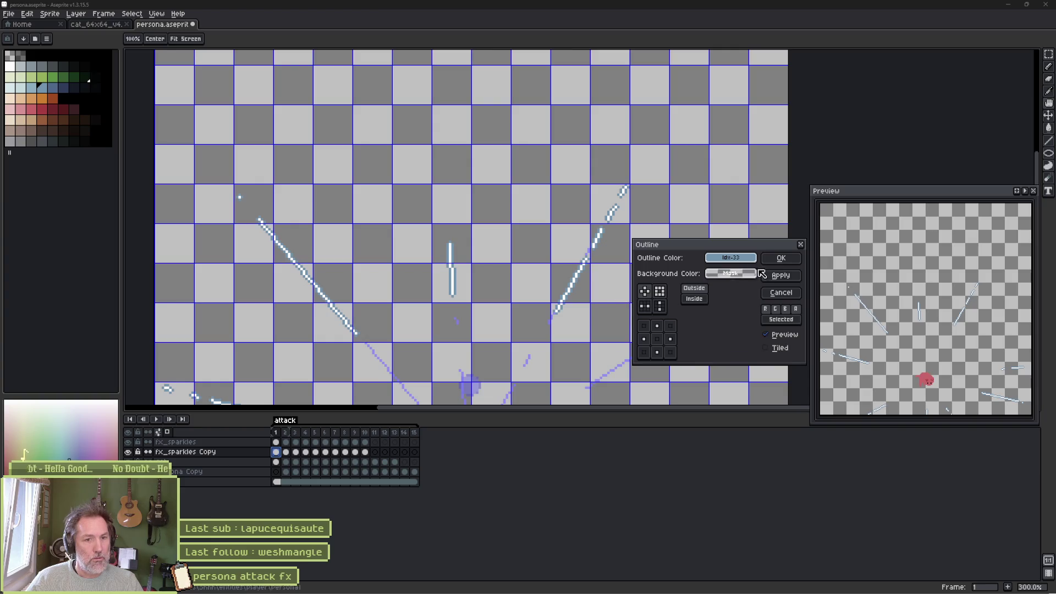
pyautogui.click(1008, 4)
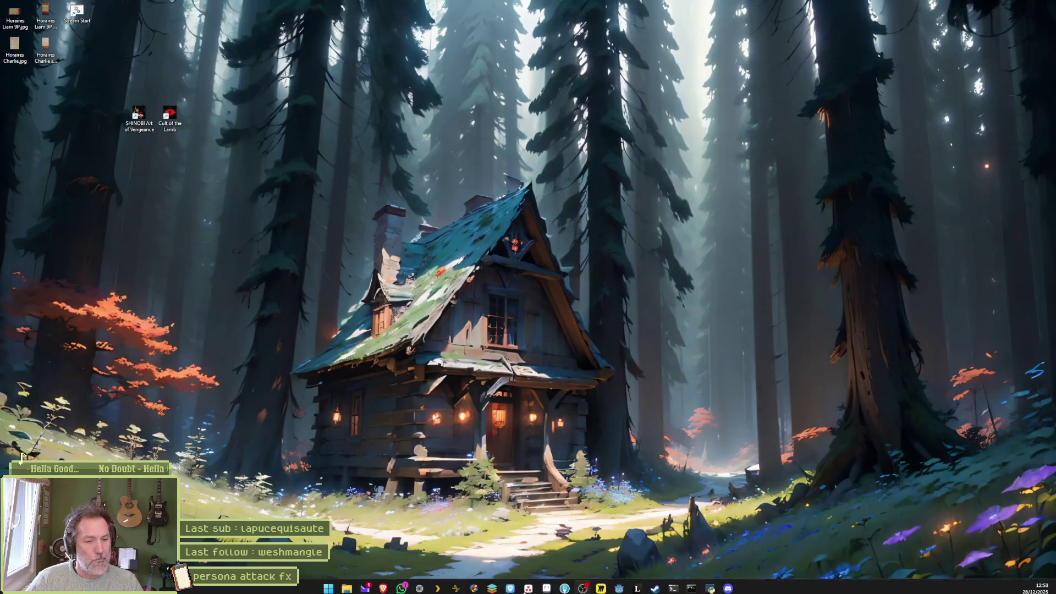
pyautogui.click(562, 586)
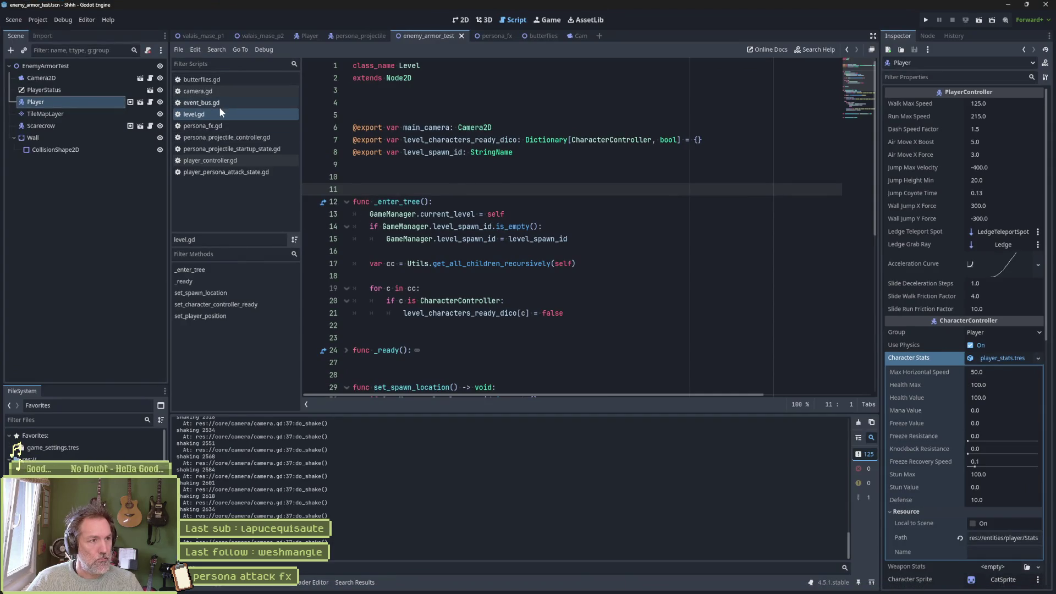
# Start a shake_amplitude_ variable line in camera.gd, delete it, and save the script.
pyautogui.click(205, 91)
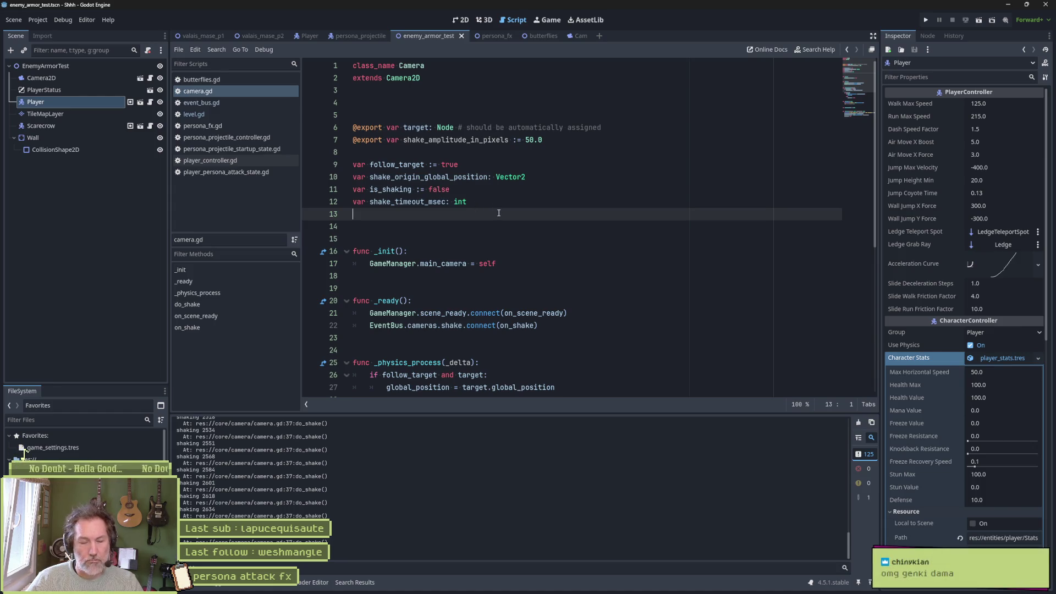
pyautogui.write('var')
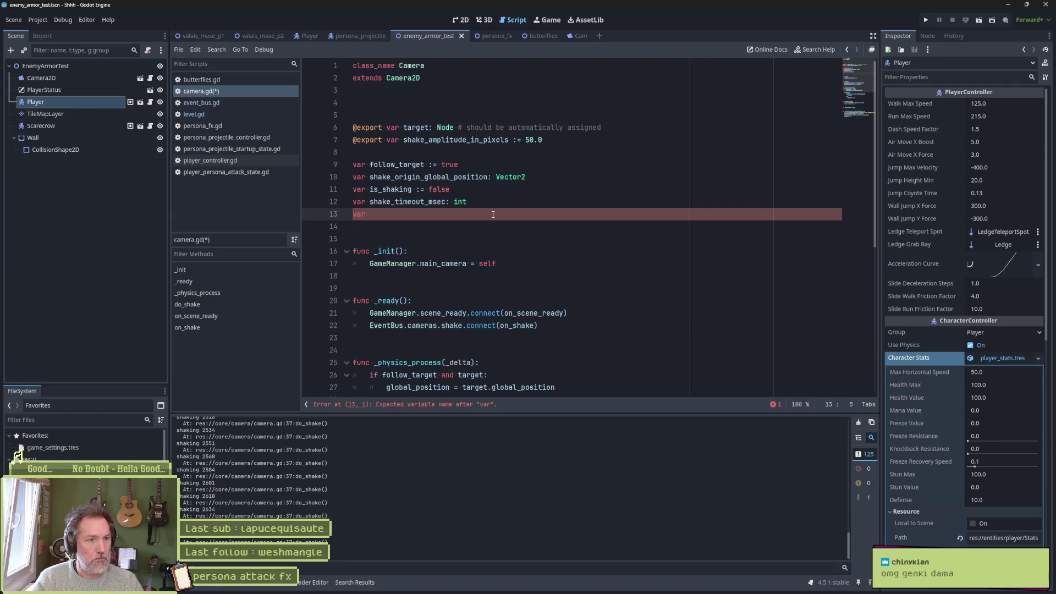
pyautogui.write('shake_amplitu')
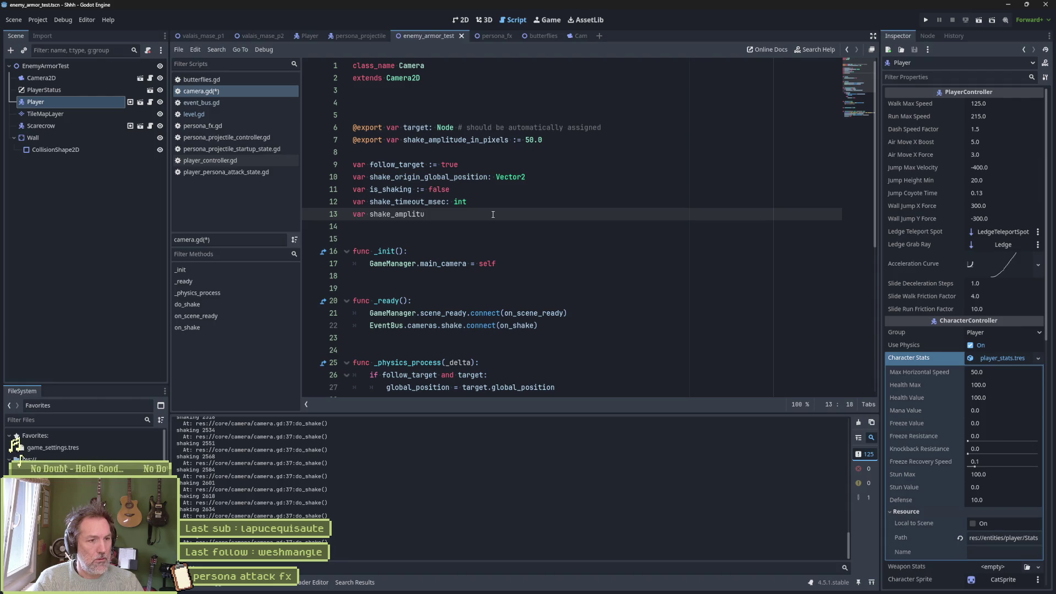
pyautogui.write('de_')
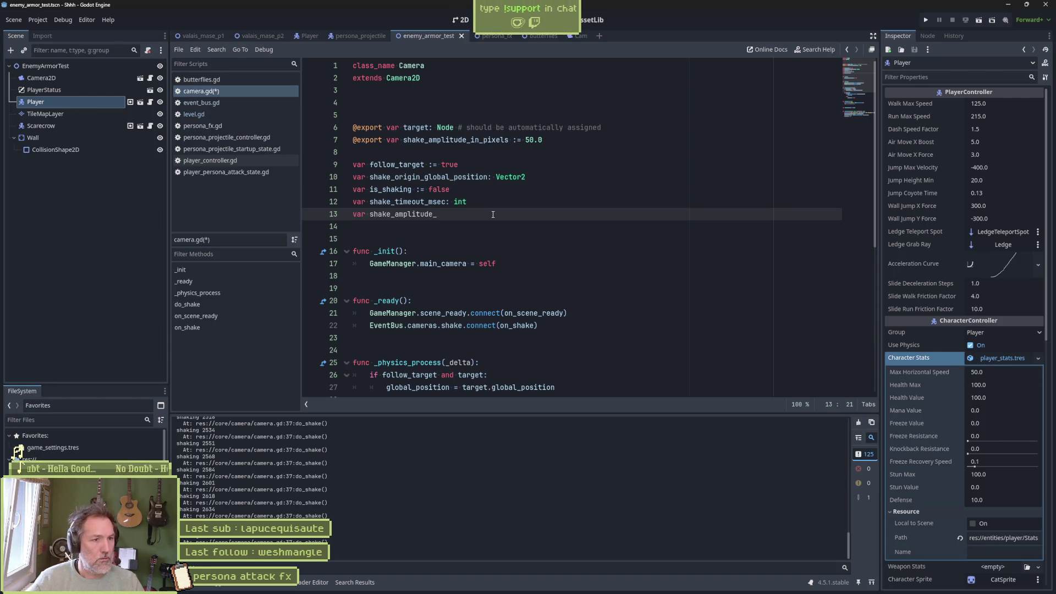
pyautogui.hotkey('ctrl', 'shift', 'k')
pyautogui.hotkey('ctrl', 's')
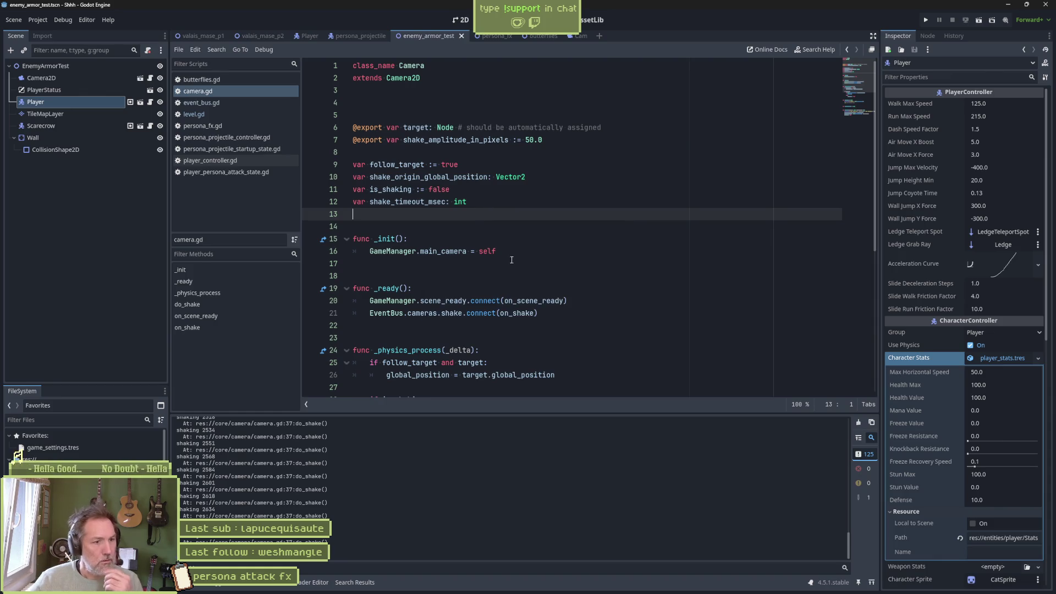
pyautogui.scroll(-4, 511, 259)
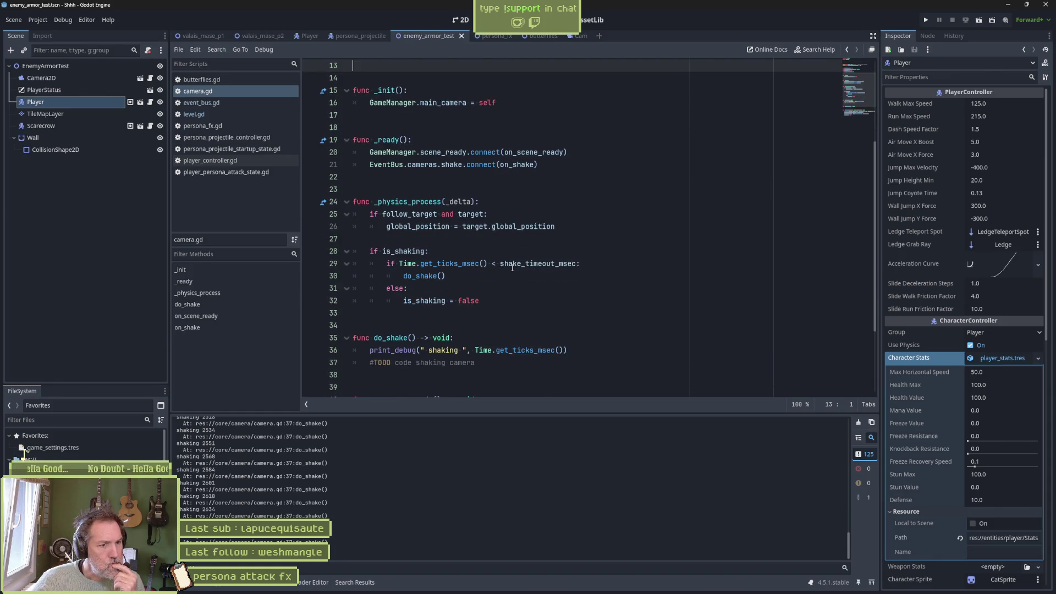
pyautogui.scroll(4, 512, 267)
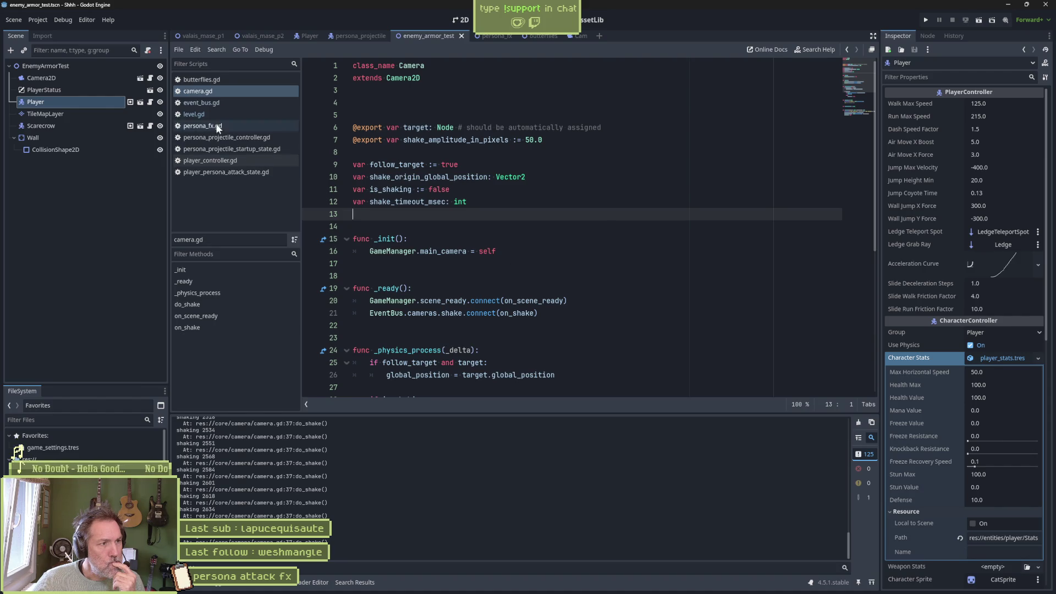
pyautogui.click(149, 80)
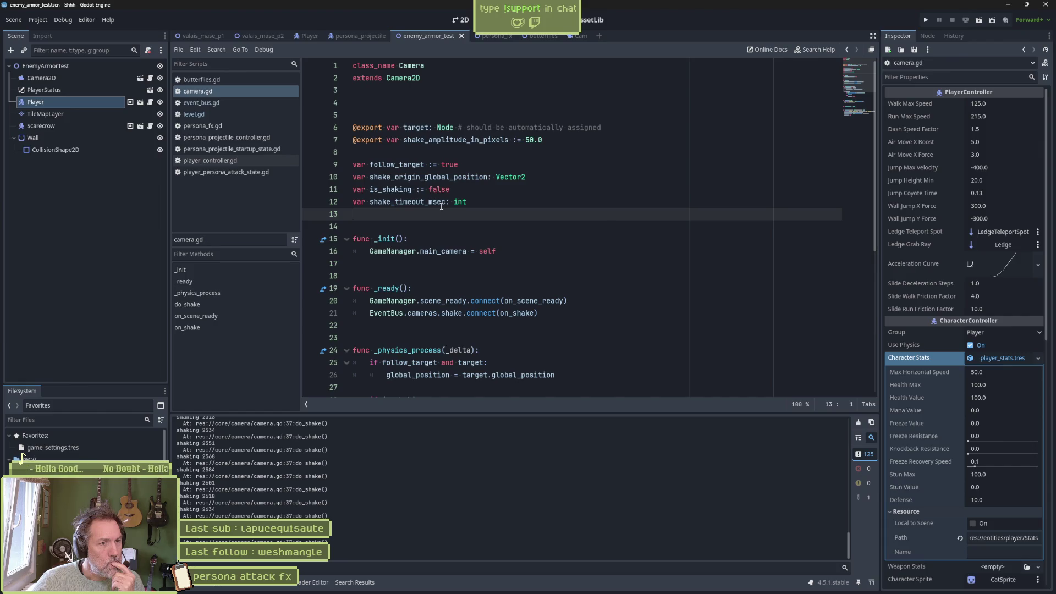
pyautogui.click(438, 142)
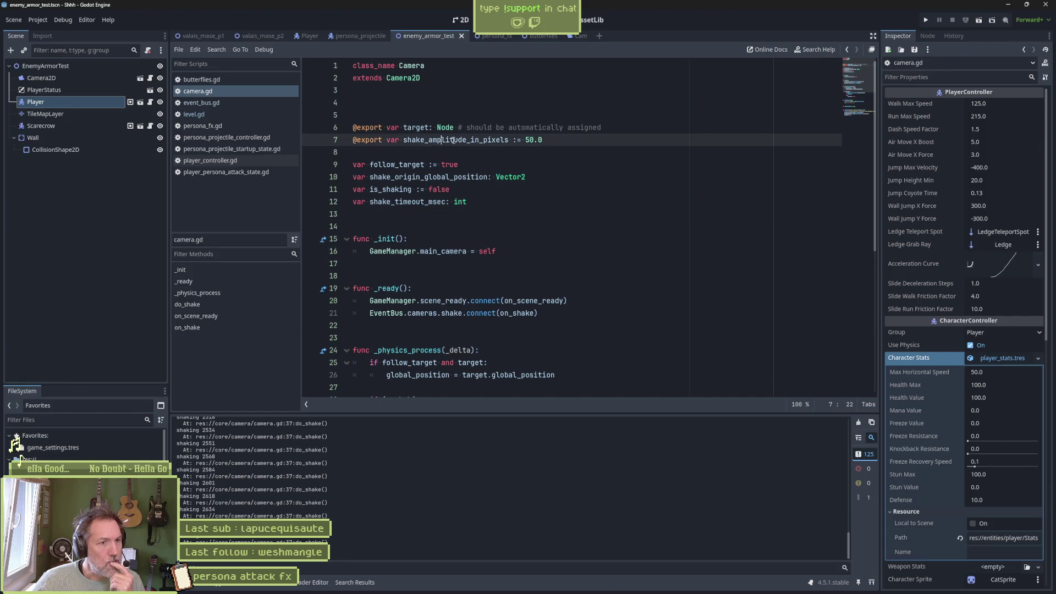
pyautogui.click(486, 203)
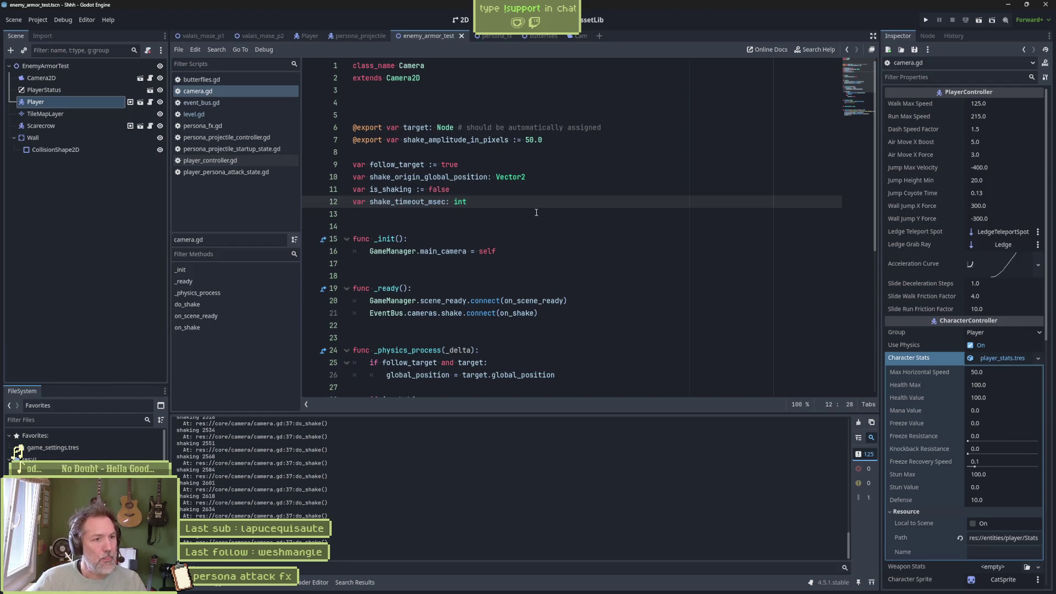
pyautogui.click(570, 142)
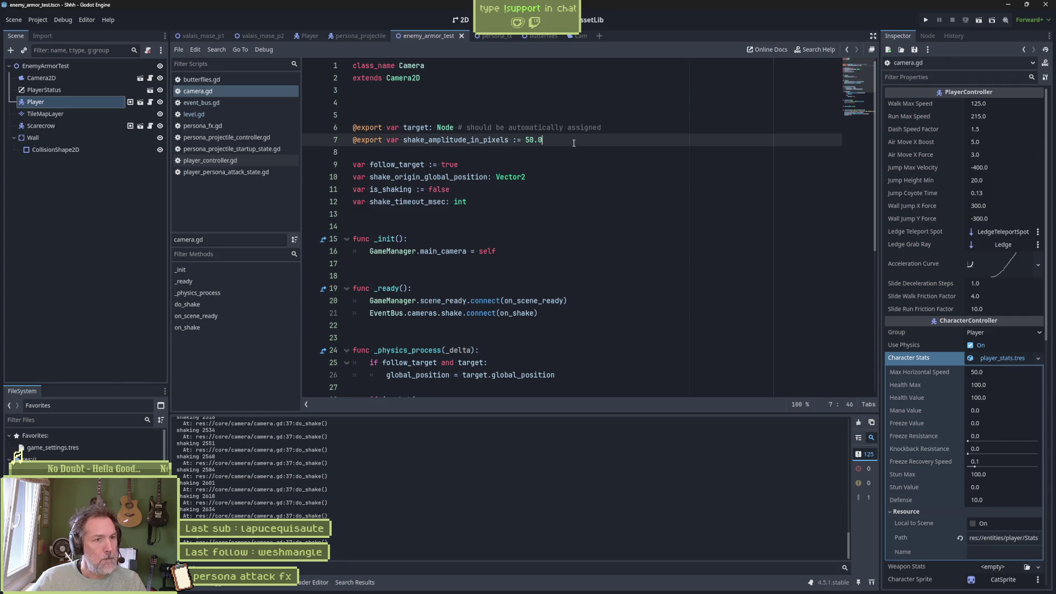
pyautogui.press('Return')
pyautogui.write('@export var ')
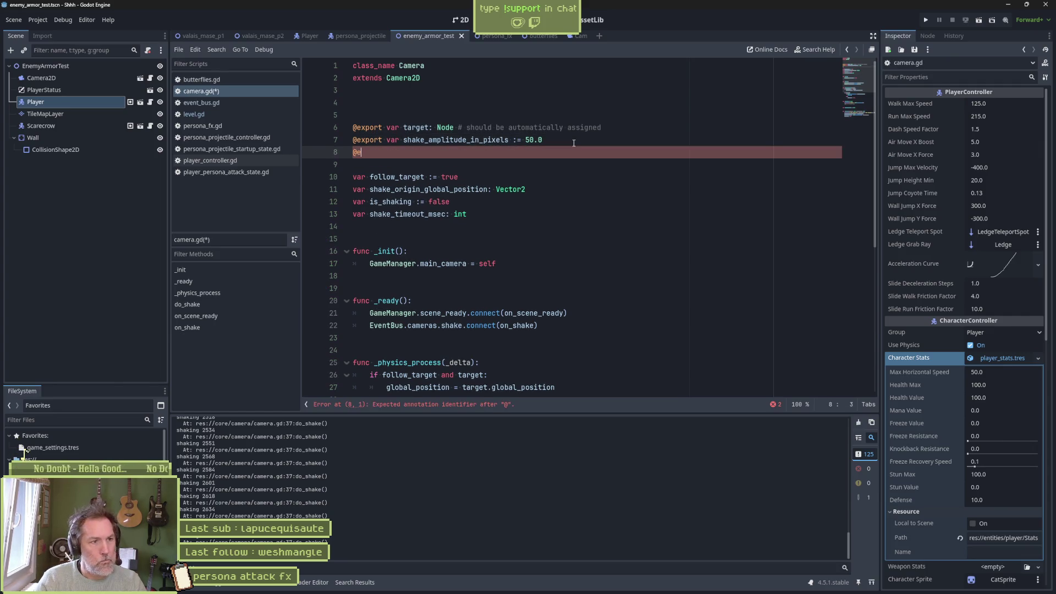
pyautogui.write('shake_dur')
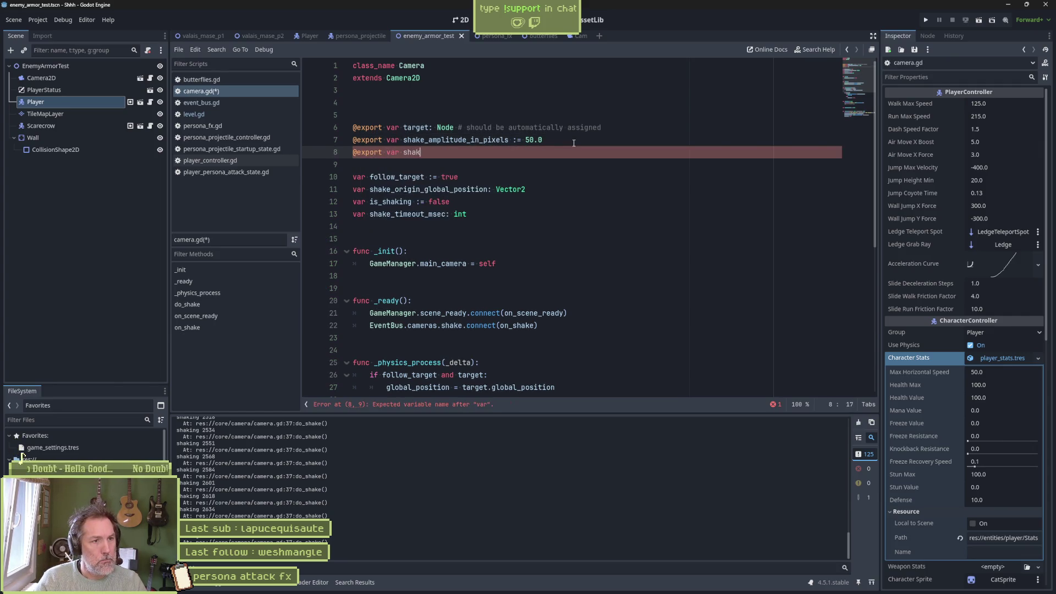
pyautogui.write('ation_')
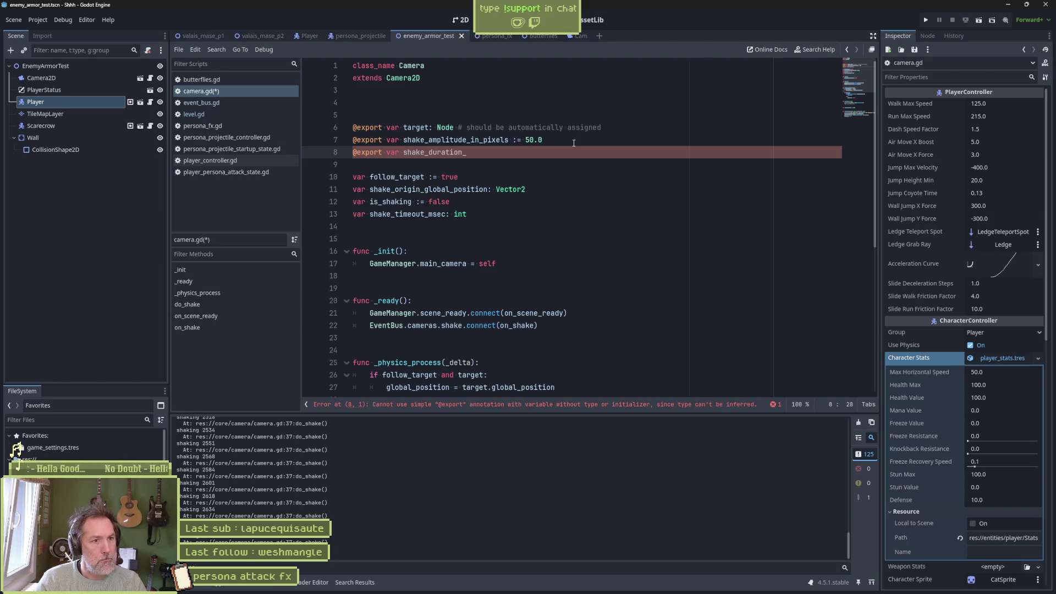
pyautogui.write('msec := ')
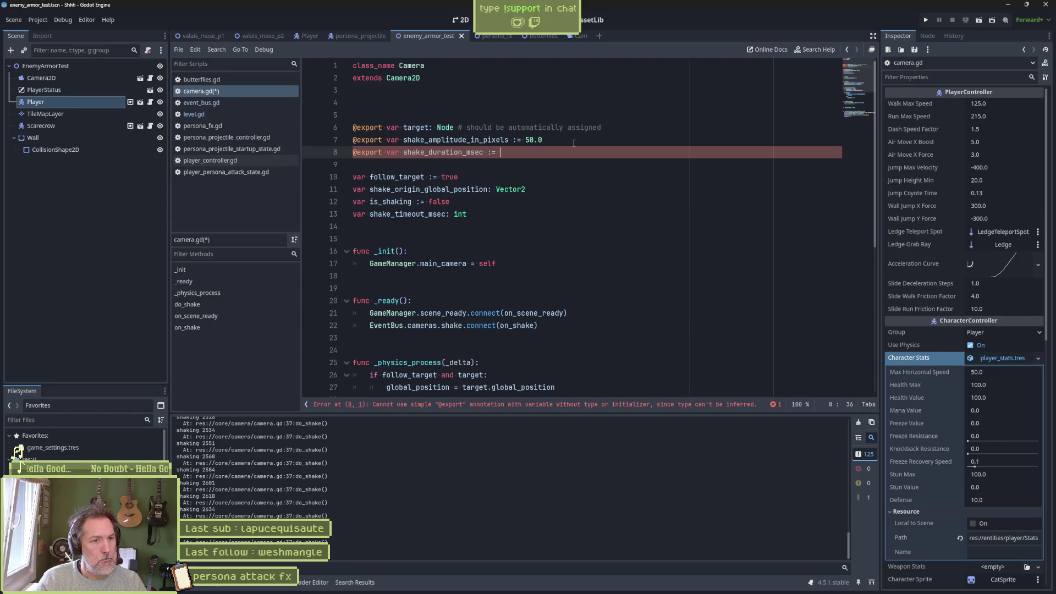
pyautogui.write('1.0')
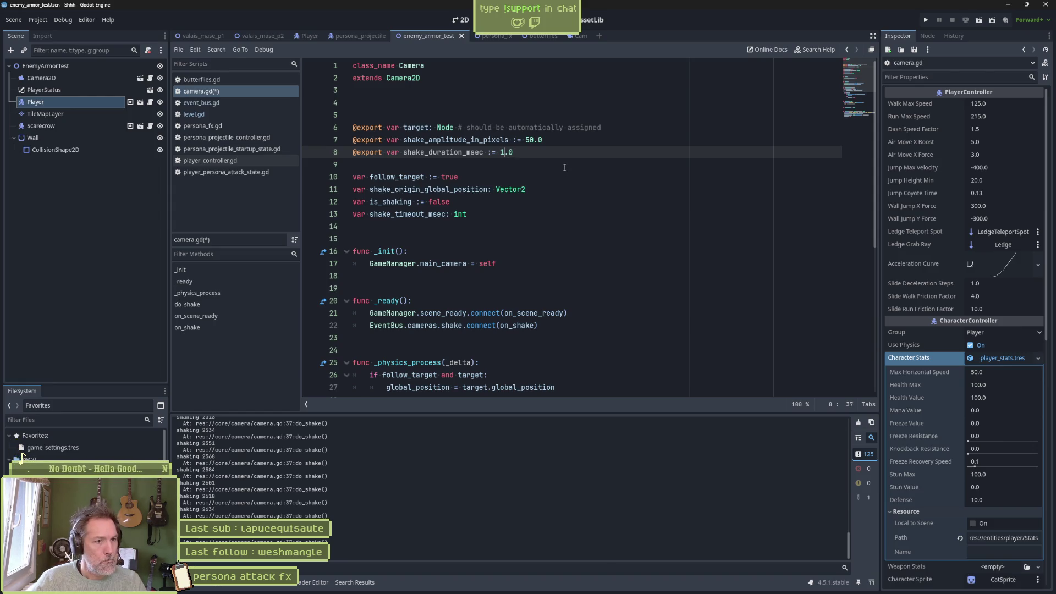
pyautogui.press('BackSpace')
pyautogui.write('0')
pyautogui.press('End')
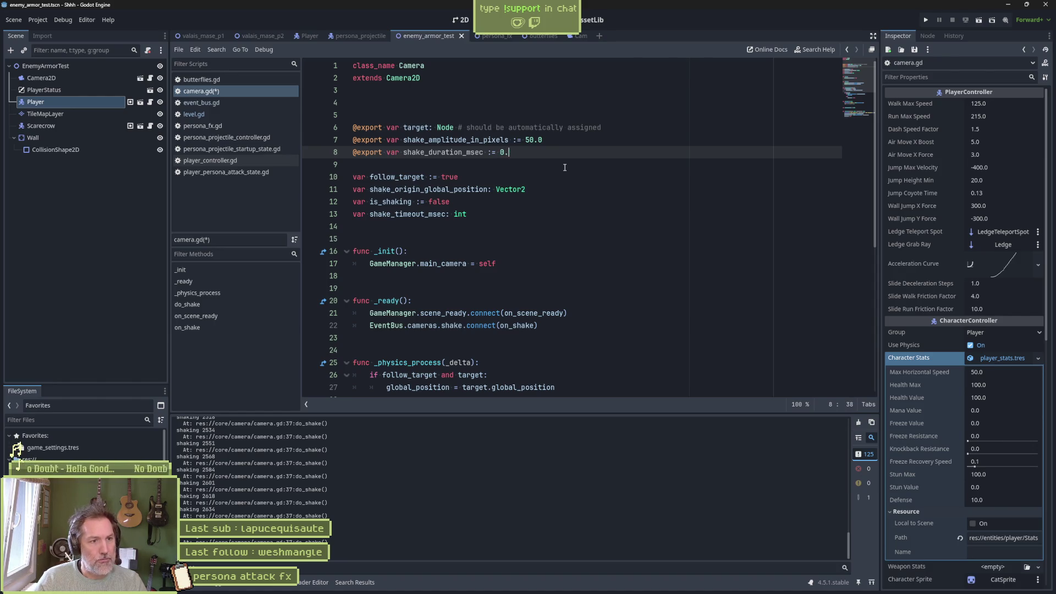
pyautogui.press('BackSpace')
pyautogui.press('BackSpace')
pyautogui.write('1.0')
pyautogui.hotkey('ctrl', 's')
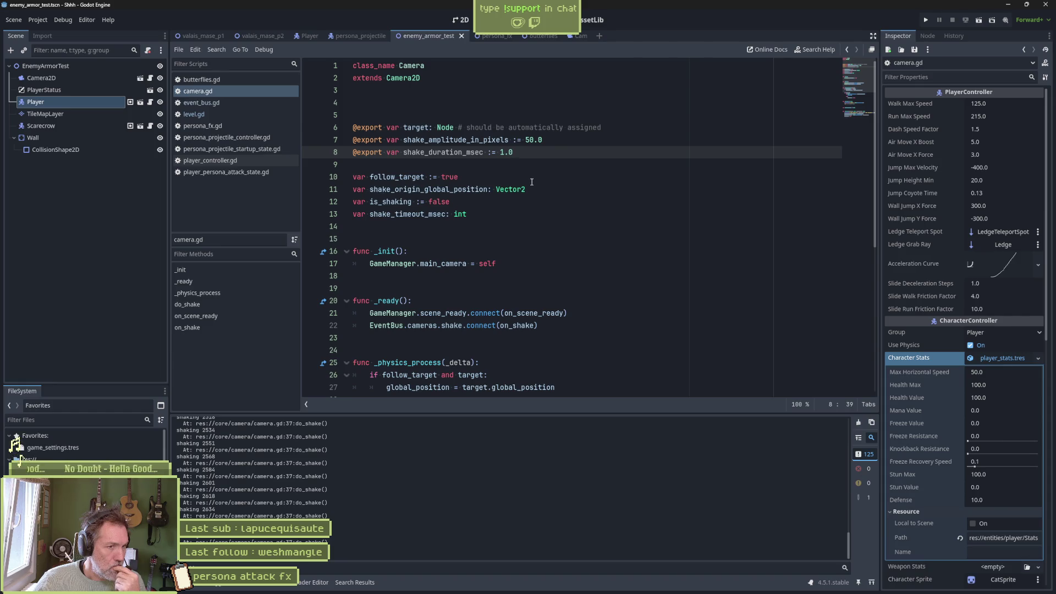
pyautogui.scroll(-4, 532, 182)
# Fold every function in camera.gd except do_shake.
pyautogui.click(638, 230)
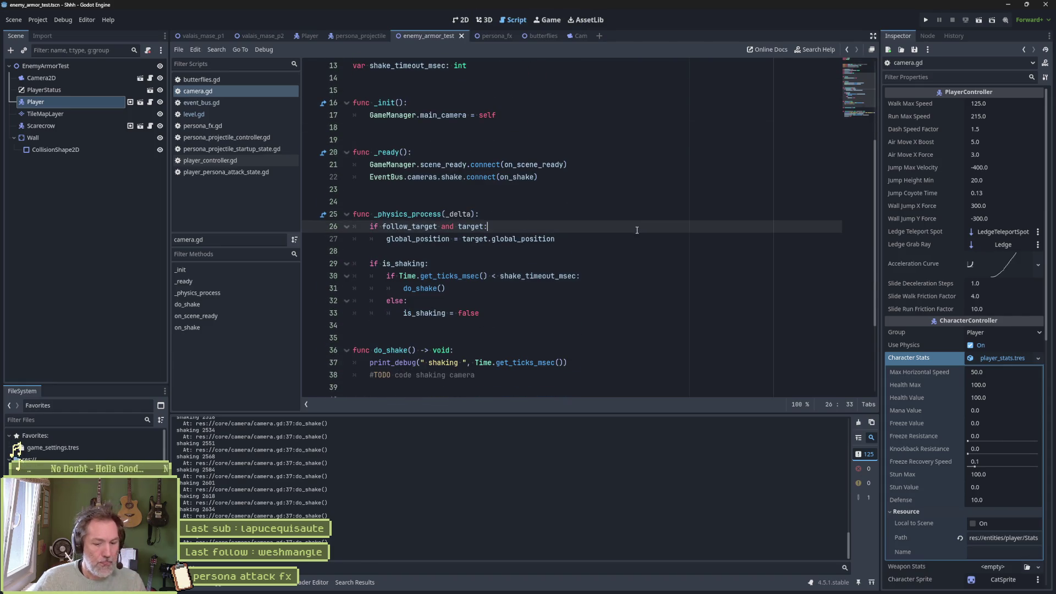
pyautogui.hotkey('ctrl', 'alt', 'f')
pyautogui.click(347, 215)
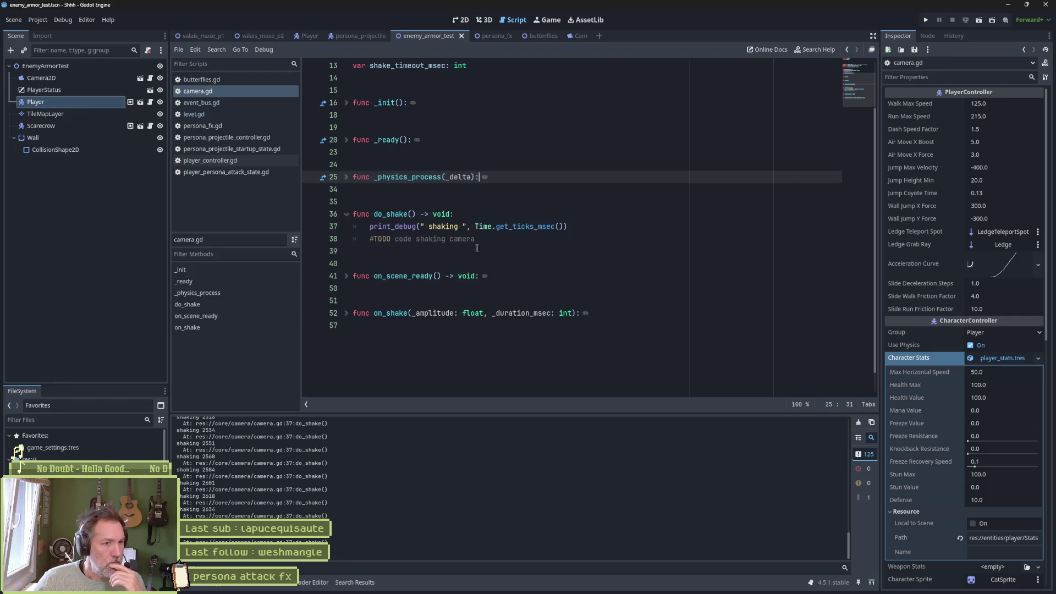
# Add a global_position.move_toward() line after the TODO and bring up its Vector2 documentation.
pyautogui.click(637, 245)
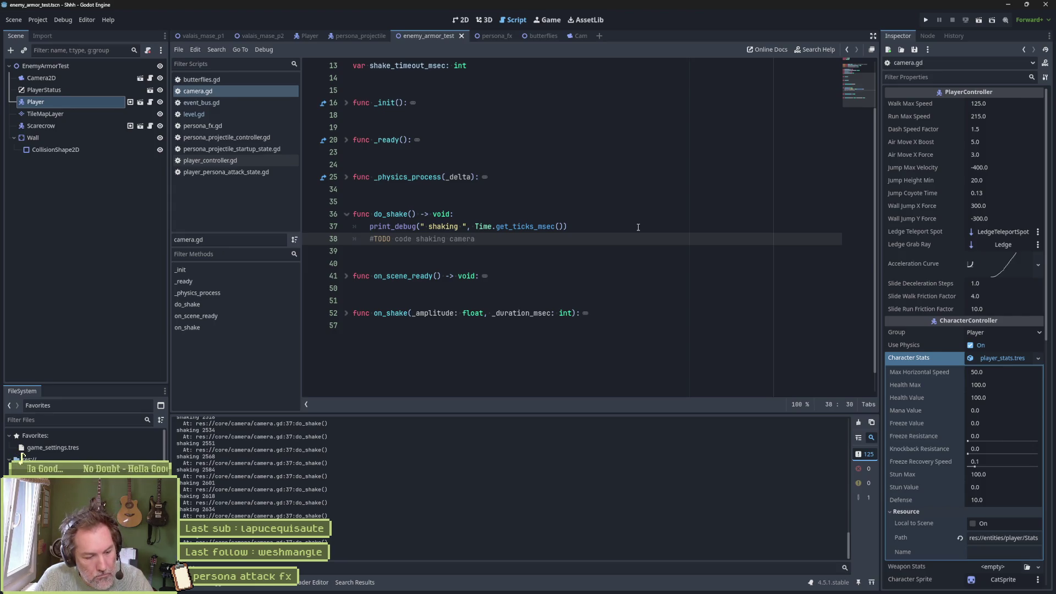
pyautogui.press('Return')
pyautogui.write('global')
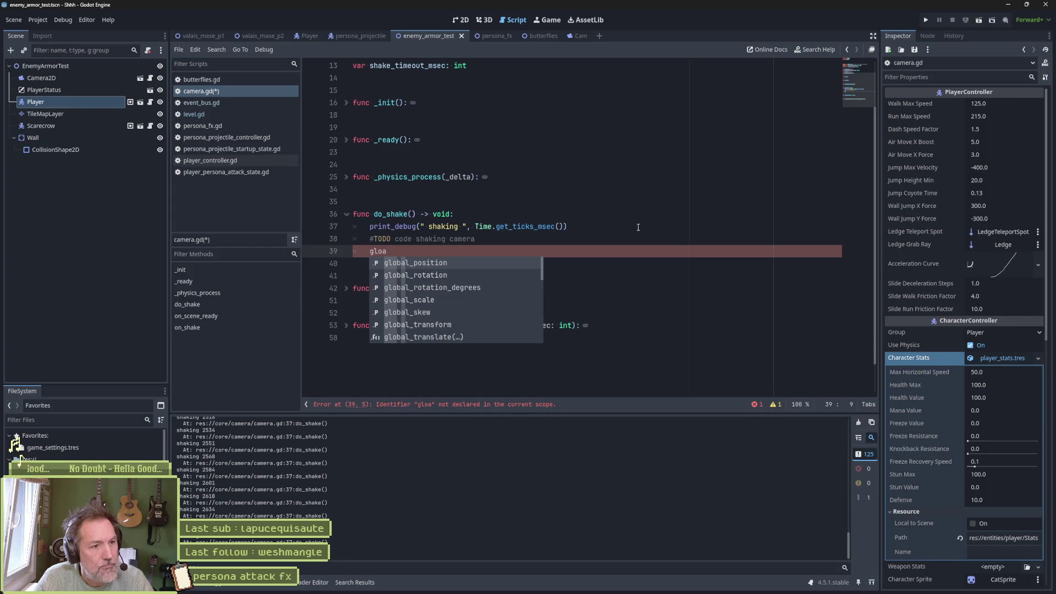
pyautogui.press('Return')
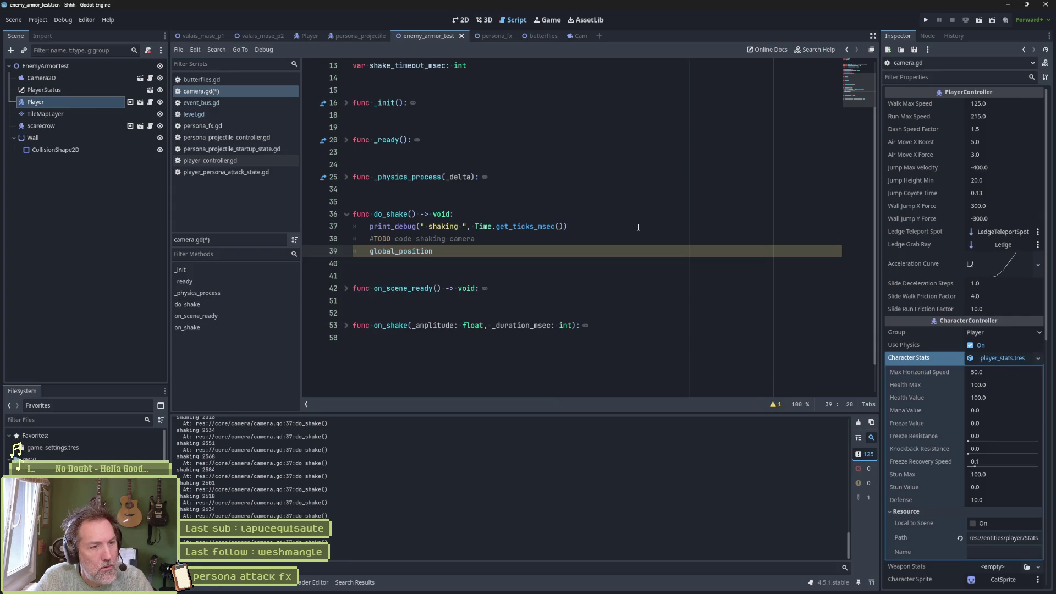
pyautogui.write('.mo')
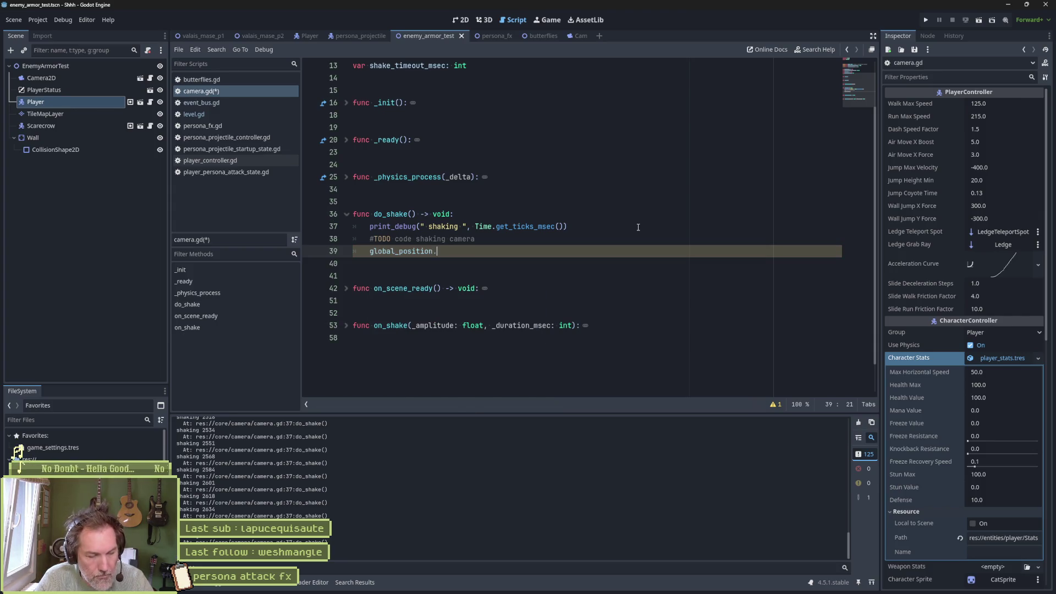
pyautogui.press('Return')
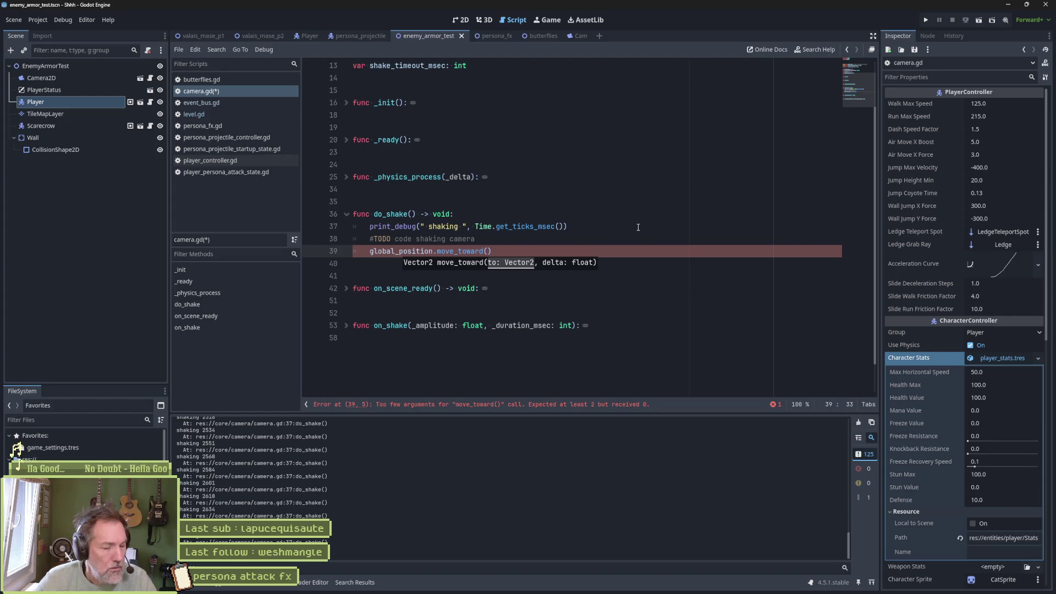
pyautogui.keyDown('ctrl'); pyautogui.click(459, 251); pyautogui.keyUp('ctrl')
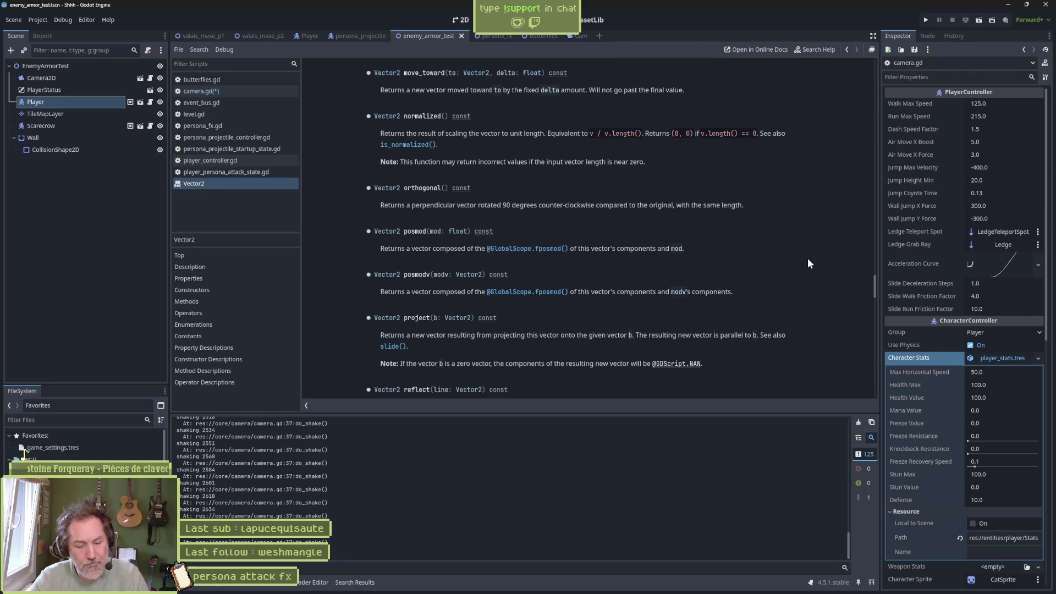
# Return from the Vector2 docs to camera.gd and review shake_timeout_msec, shake_duration_msec and shake_amplitude_in_pixels.
pyautogui.hotkey('alt', 'Left')
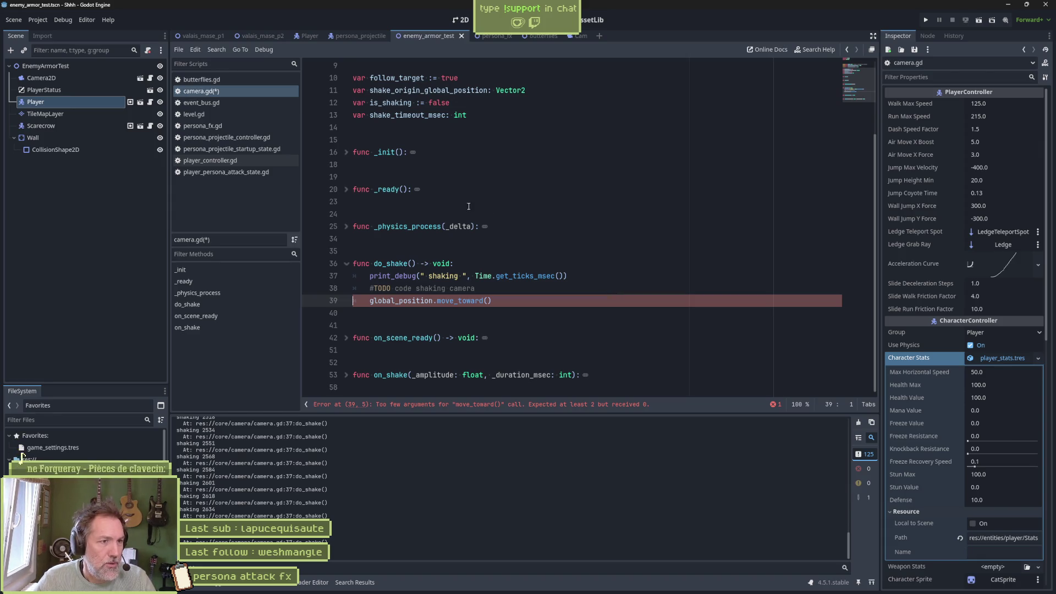
pyautogui.scroll(2, 456, 198)
pyautogui.click(429, 189)
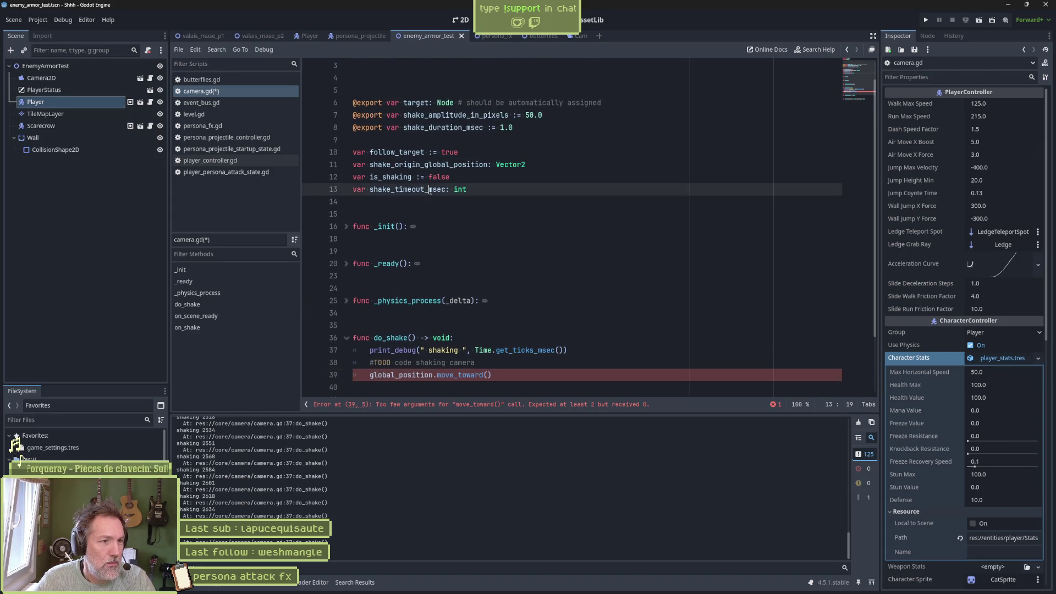
pyautogui.doubleClick(429, 189)
pyautogui.doubleClick(466, 127)
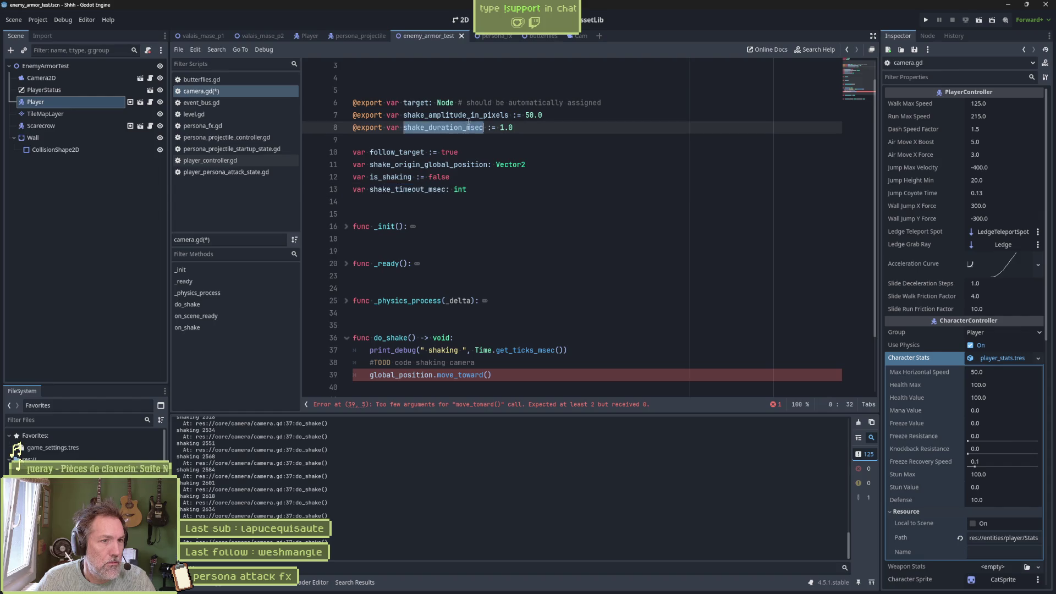
pyautogui.doubleClick(472, 114)
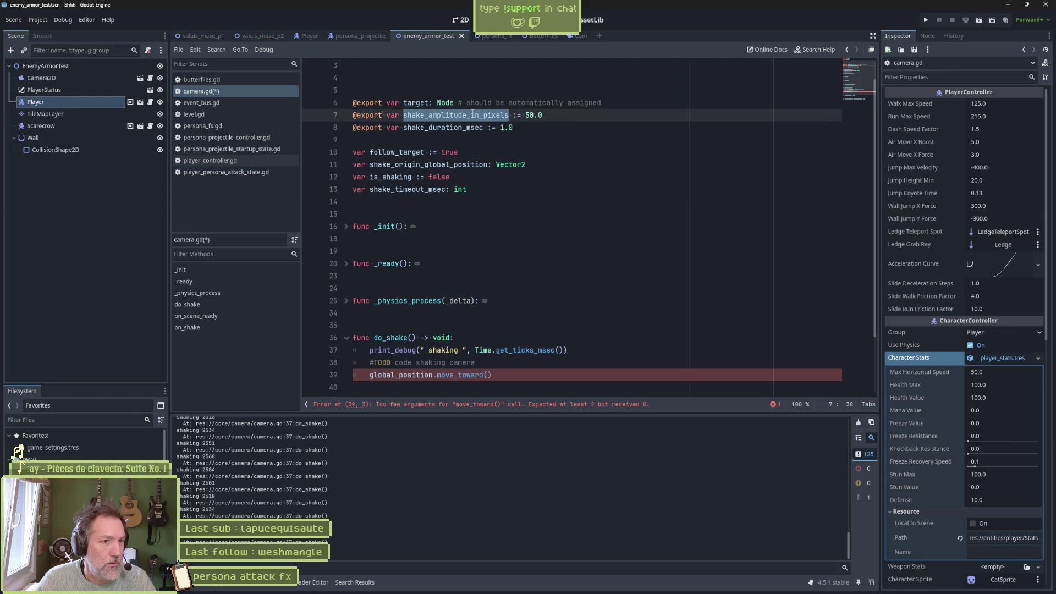
pyautogui.click(487, 374)
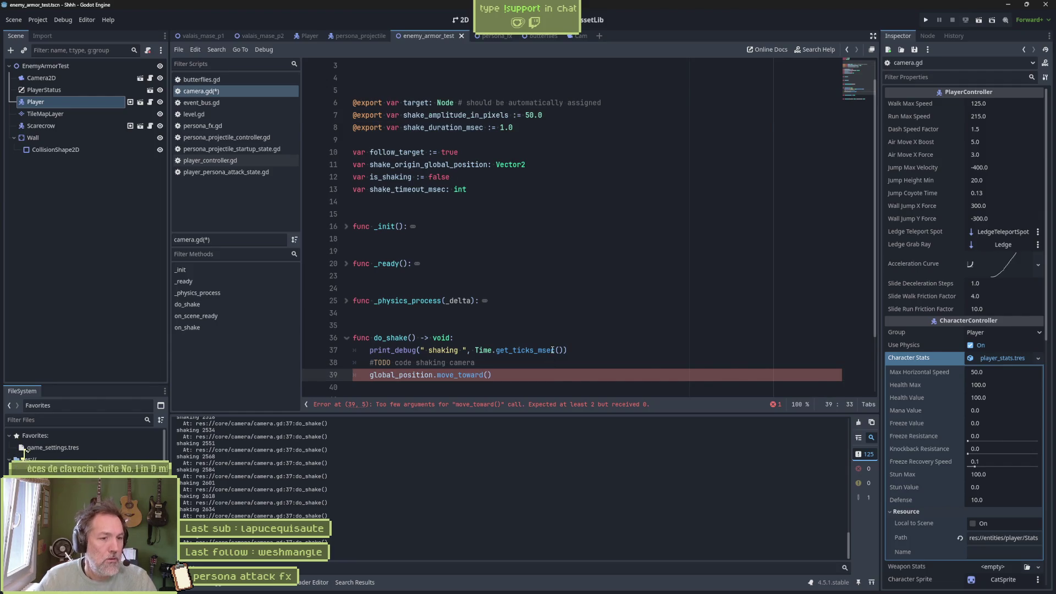
pyautogui.moveTo(552, 350)
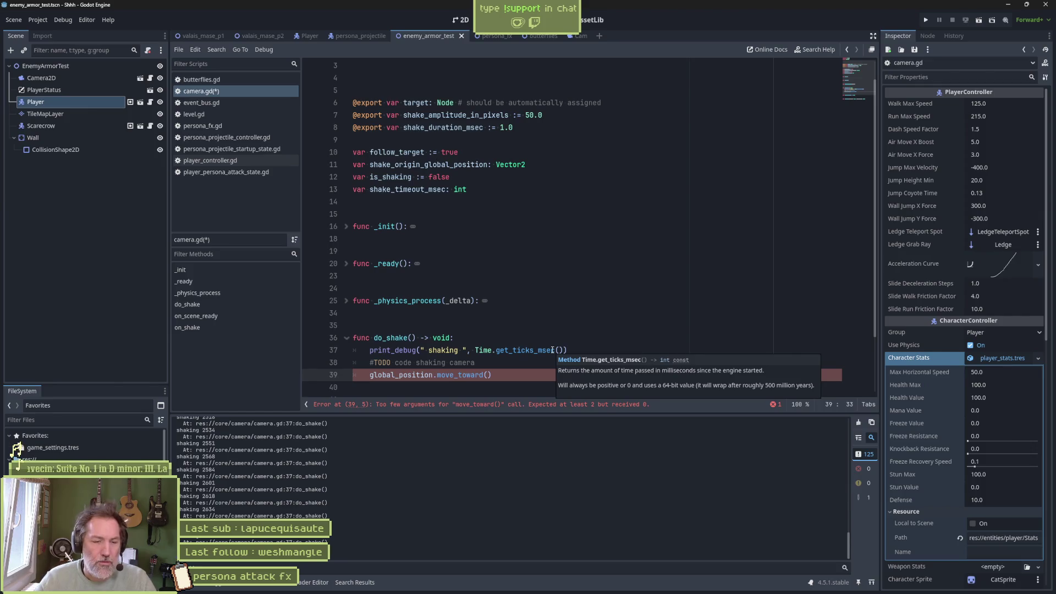
# Bring the Twitch window forward, play the stream full screen, pause at score 12, and minimize it.
pyautogui.moveTo(522, 593)
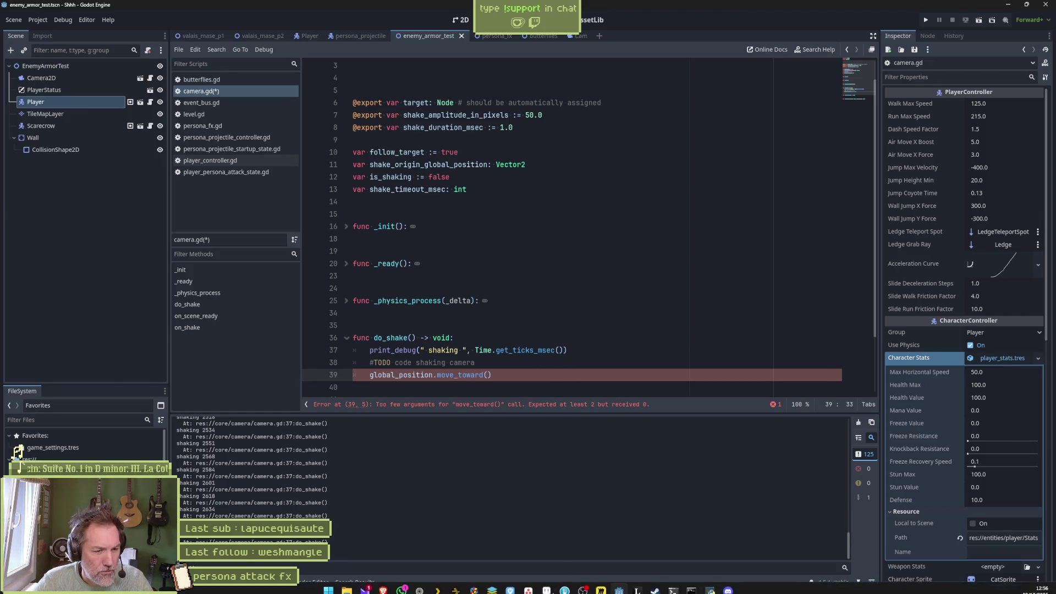
pyautogui.moveTo(384, 589)
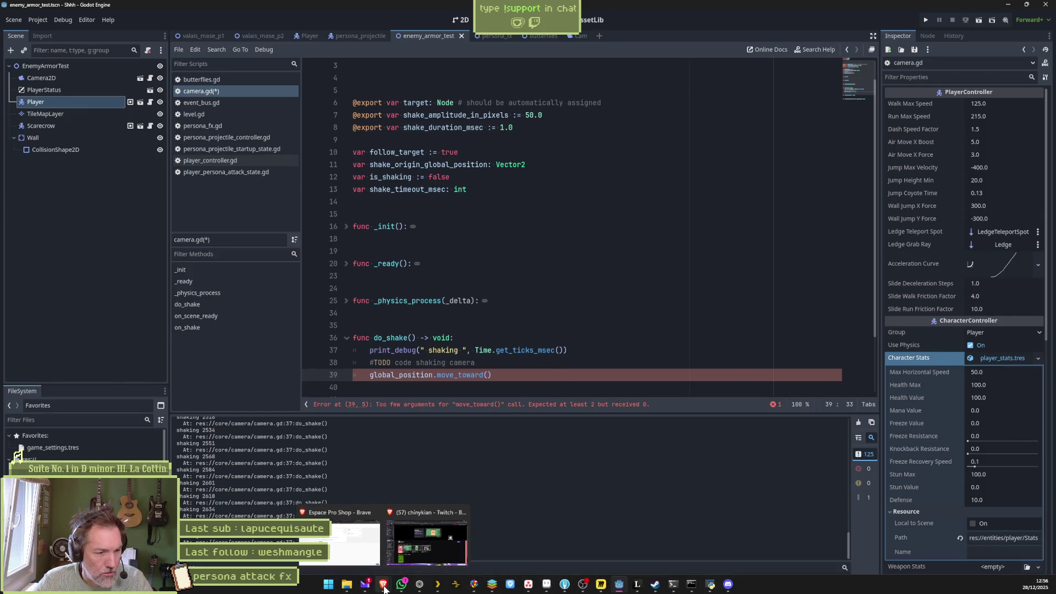
pyautogui.click(426, 536)
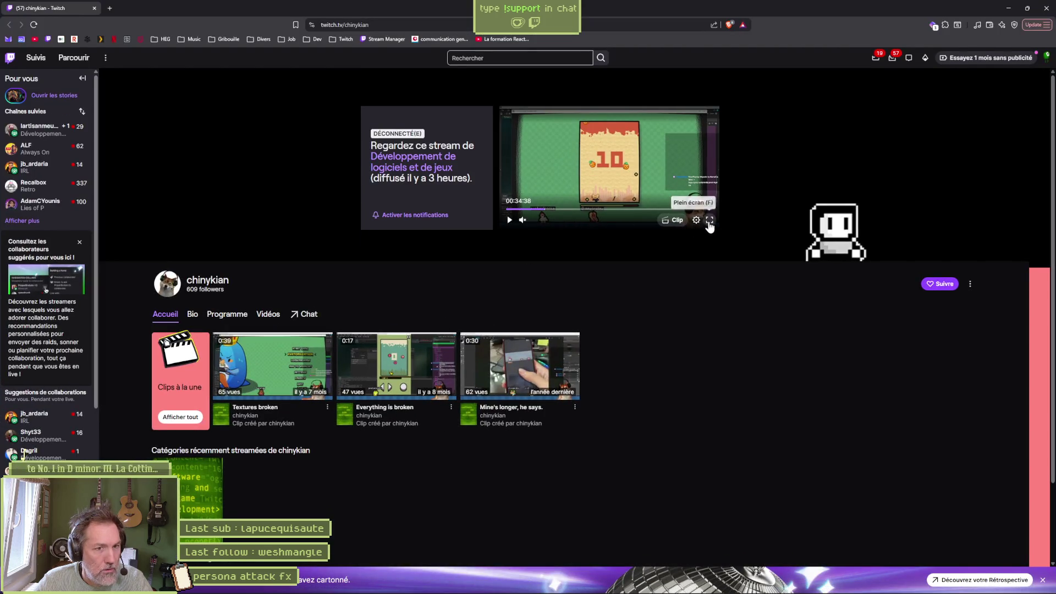
pyautogui.click(709, 221)
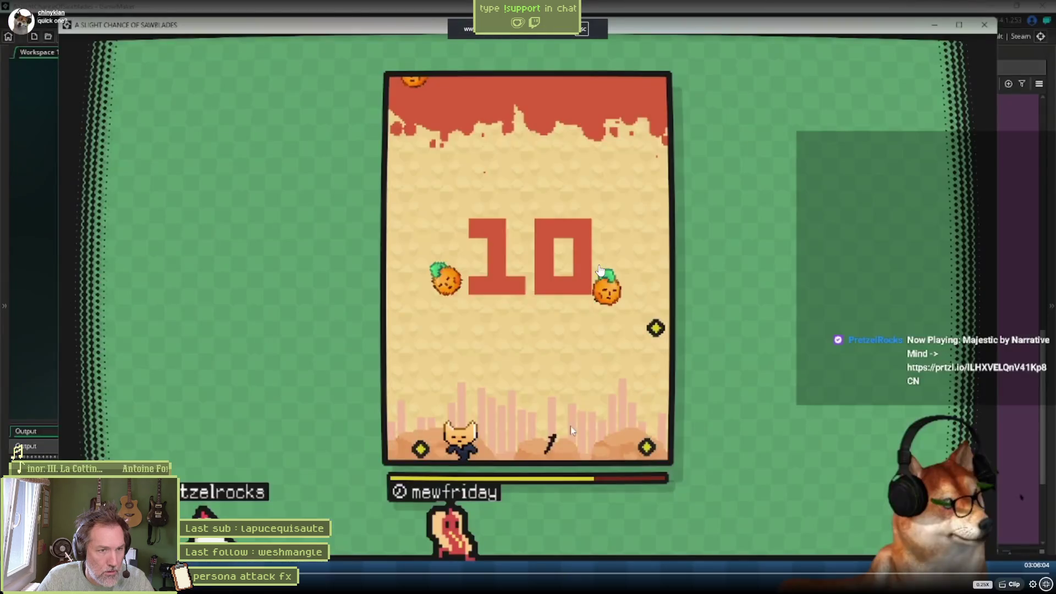
pyautogui.click(263, 431)
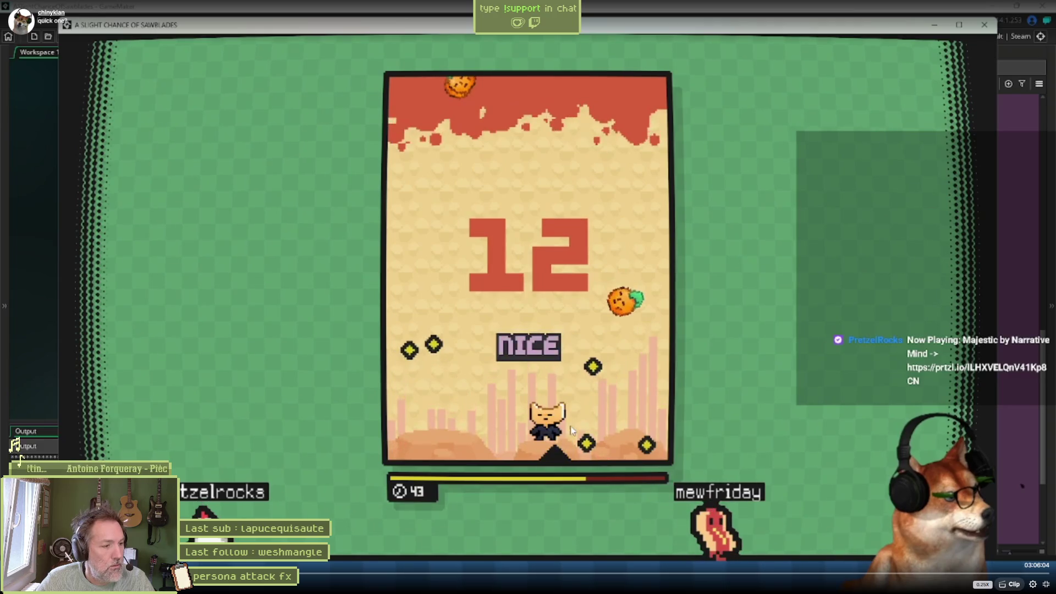
pyautogui.click(711, 198)
pyautogui.press('Escape')
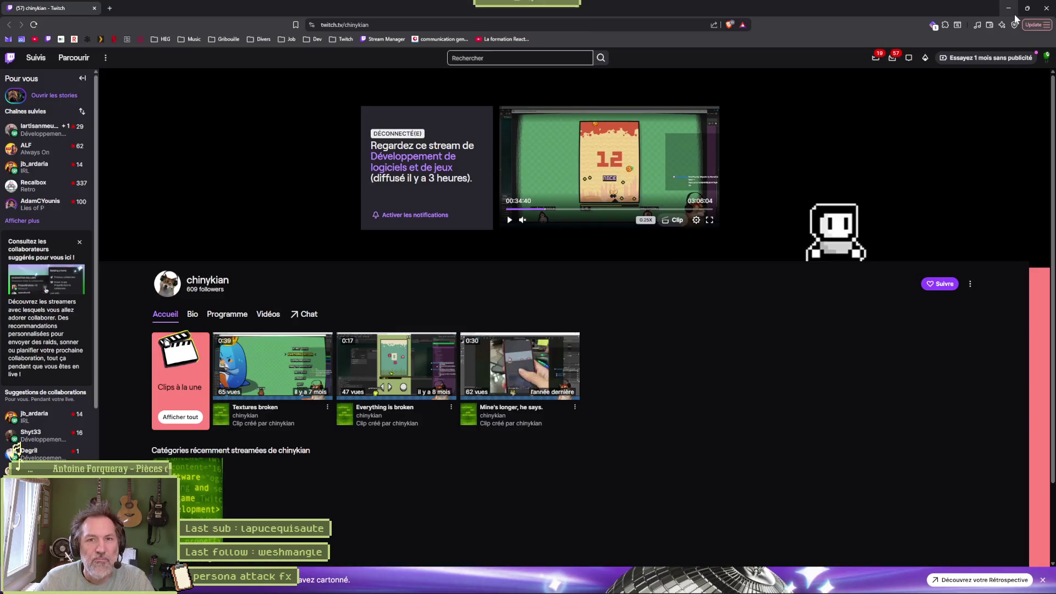
pyautogui.click(1012, 12)
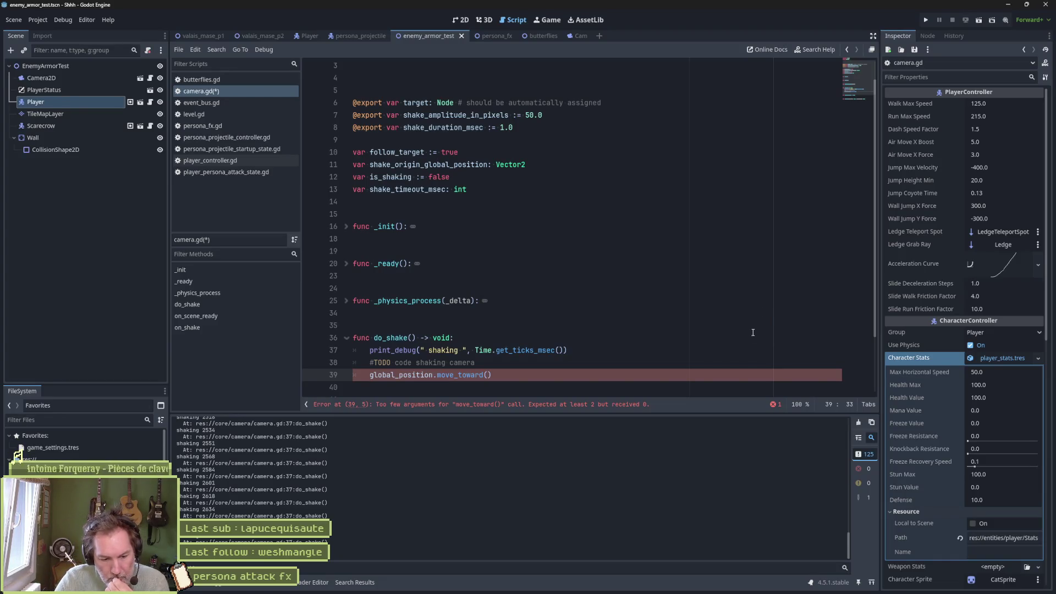
# Add an empty func shake_next_destination() -> void: with pass below do_shake.
pyautogui.doubleClick(423, 166)
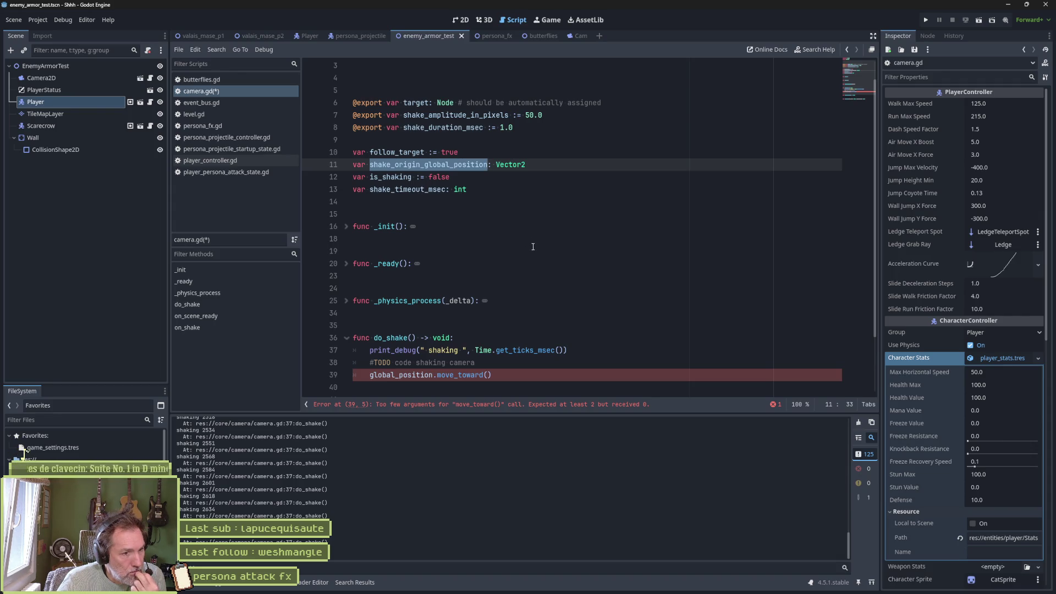
pyautogui.click(451, 338)
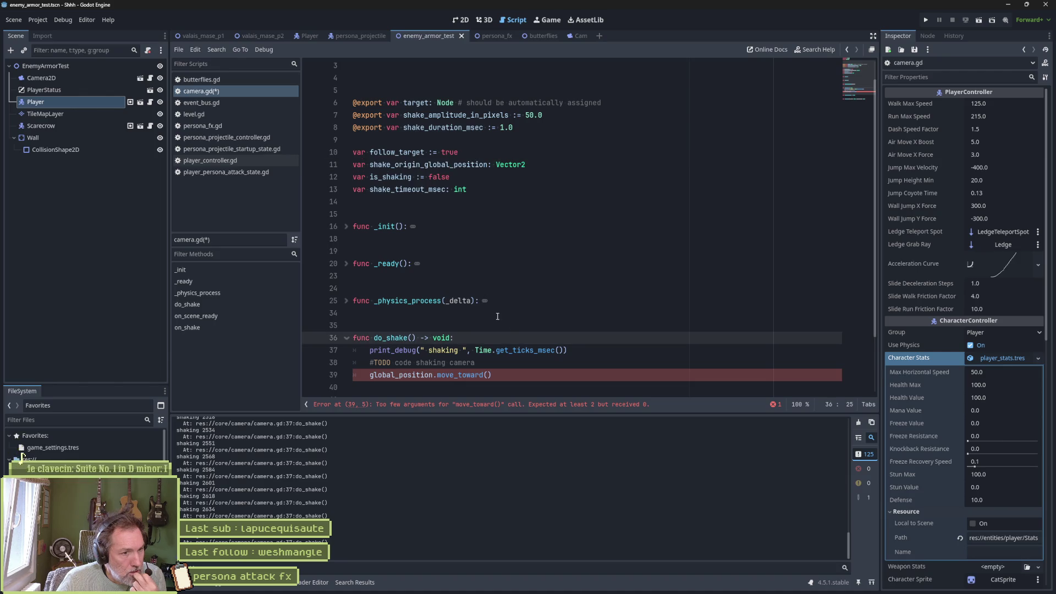
pyautogui.click(516, 314)
pyautogui.scroll(-2, 449, 334)
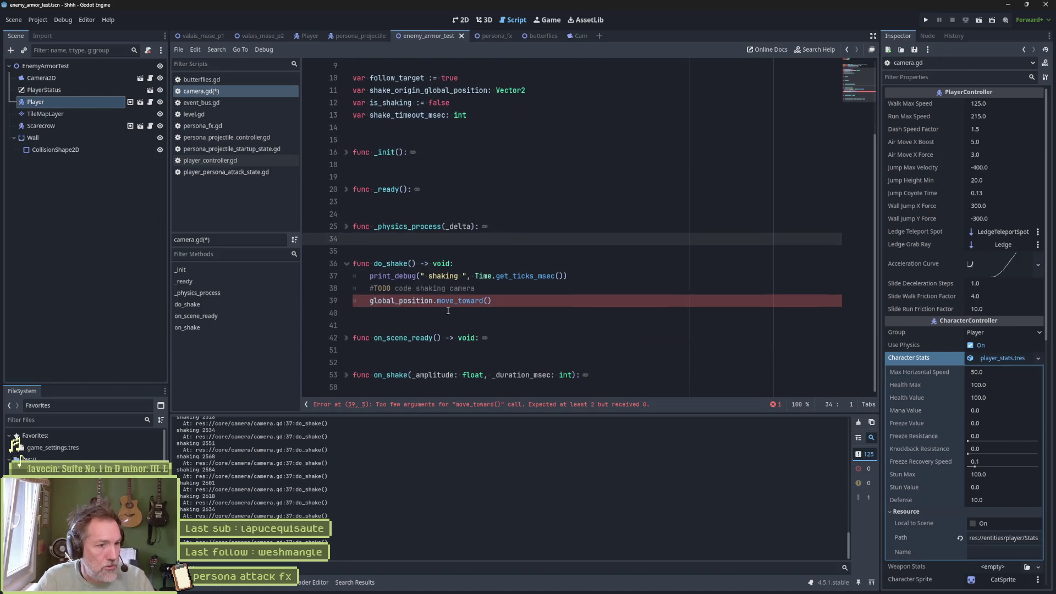
pyautogui.click(434, 331)
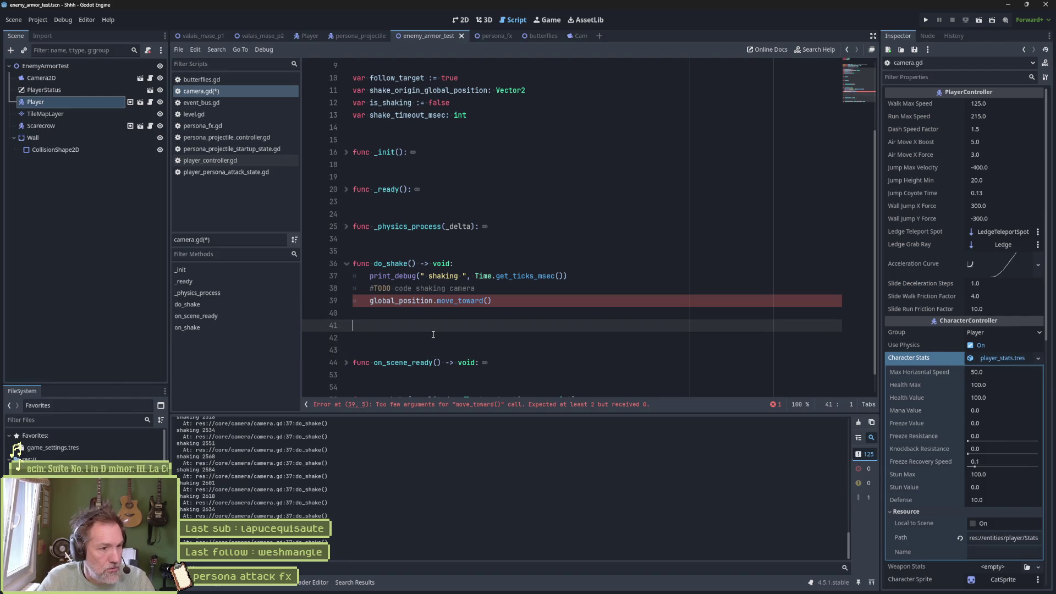
pyautogui.press('Return')
pyautogui.press('Return')
pyautogui.press('Return')
pyautogui.press('Up')
pyautogui.press('Up')
pyautogui.write('f')
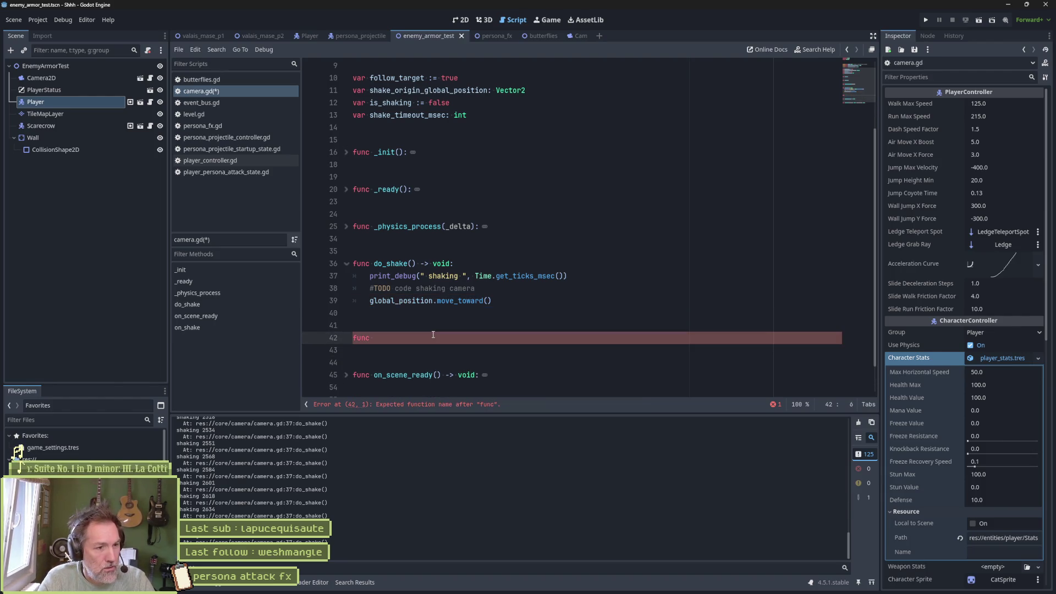
pyautogui.write('shake_')
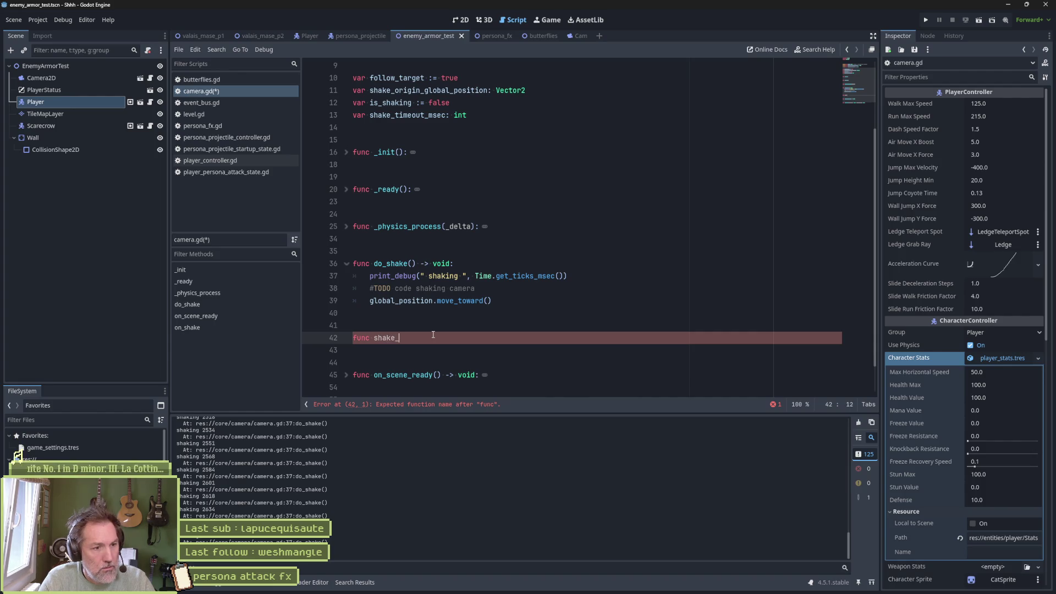
pyautogui.press('BackSpace')
pyautogui.press('BackSpace')
pyautogui.press('BackSpace')
pyautogui.write('shake_next_de')
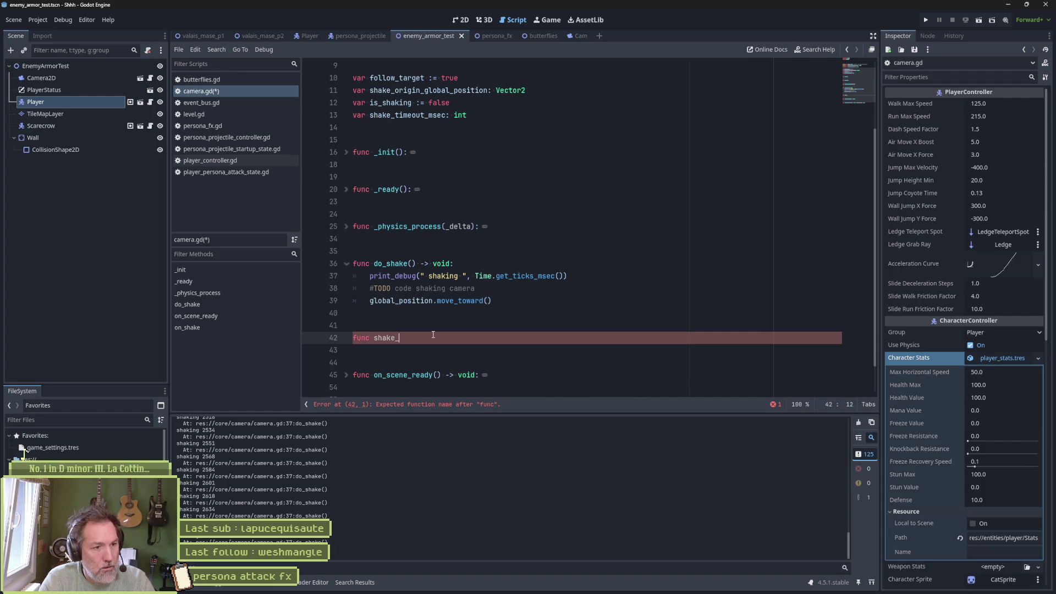
pyautogui.write('stination() -> ')
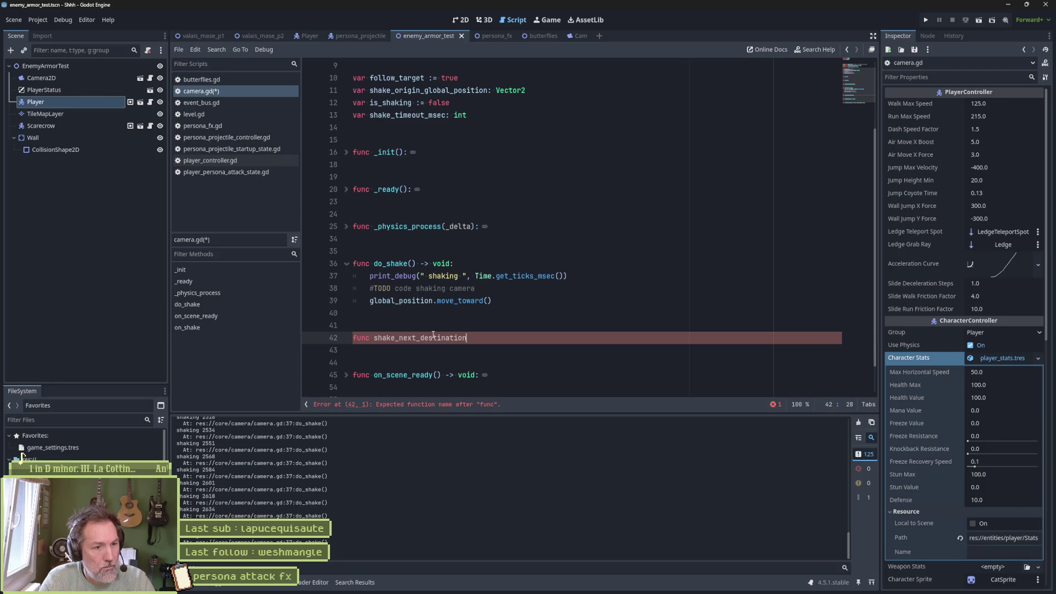
pyautogui.write('void:')
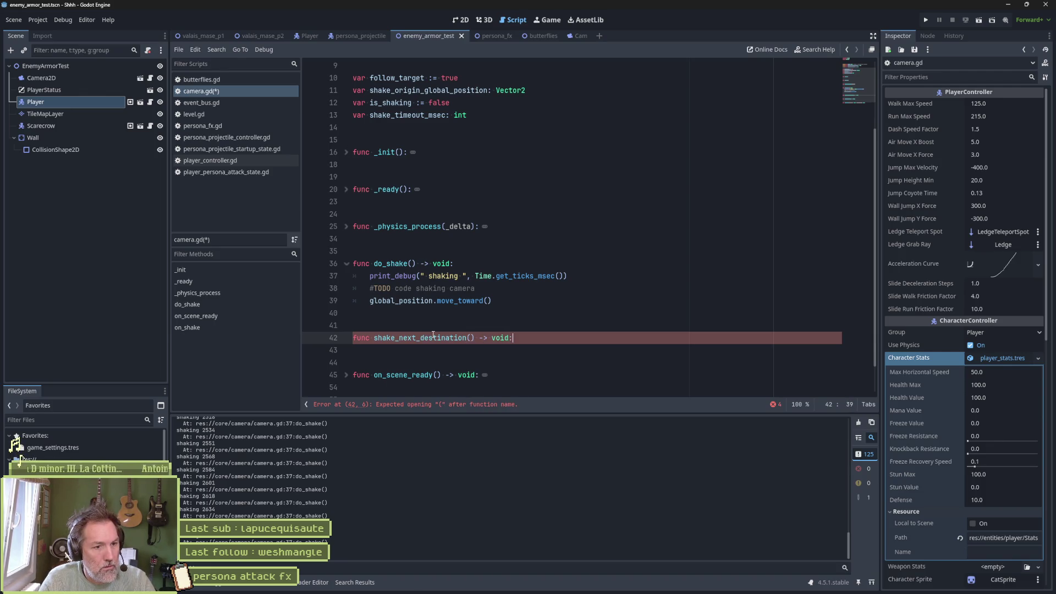
pyautogui.press('Return')
pyautogui.write('pass')
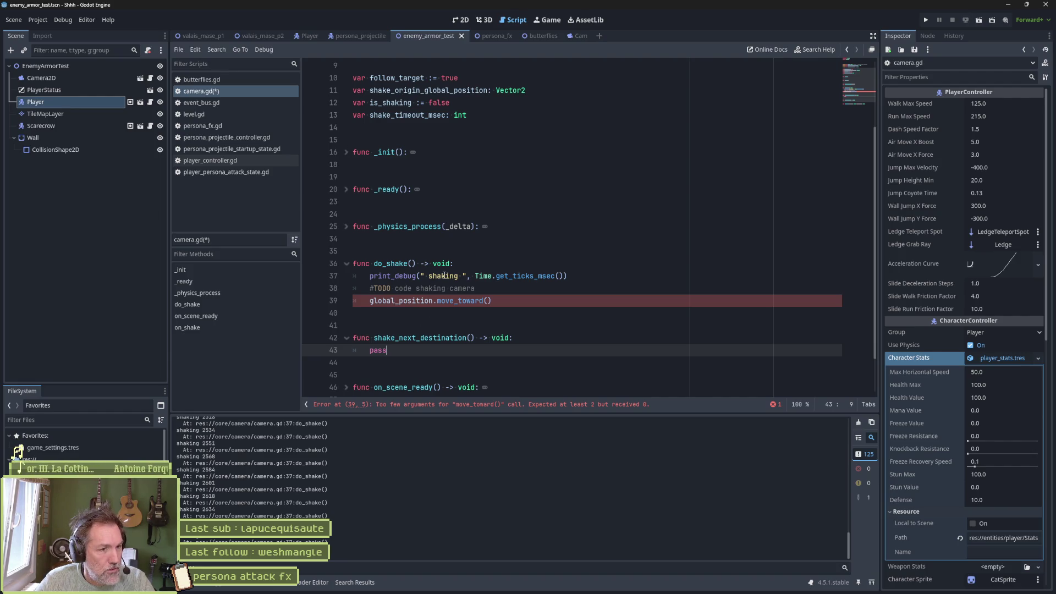
# Declare var shake_destination :Vector2 after the existing variable declarations.
pyautogui.click(476, 300)
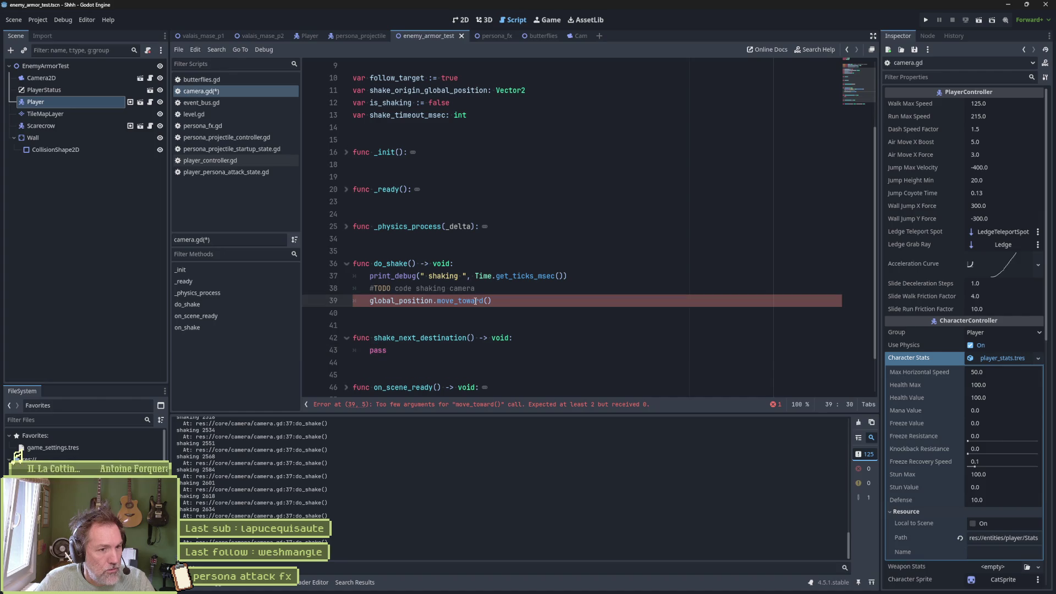
pyautogui.moveTo(476, 301)
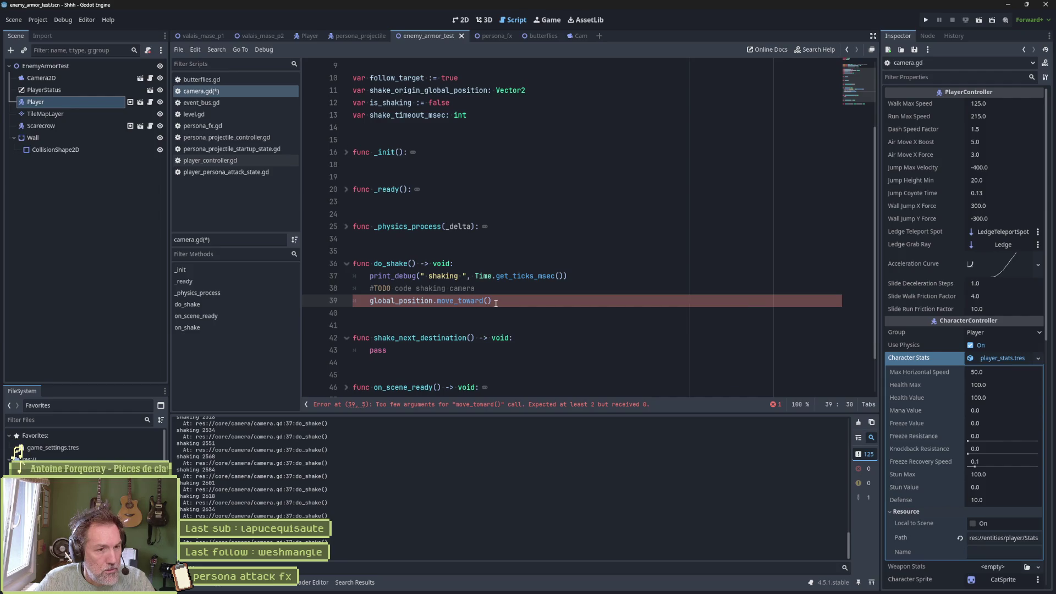
pyautogui.click(497, 301)
pyautogui.press('Left')
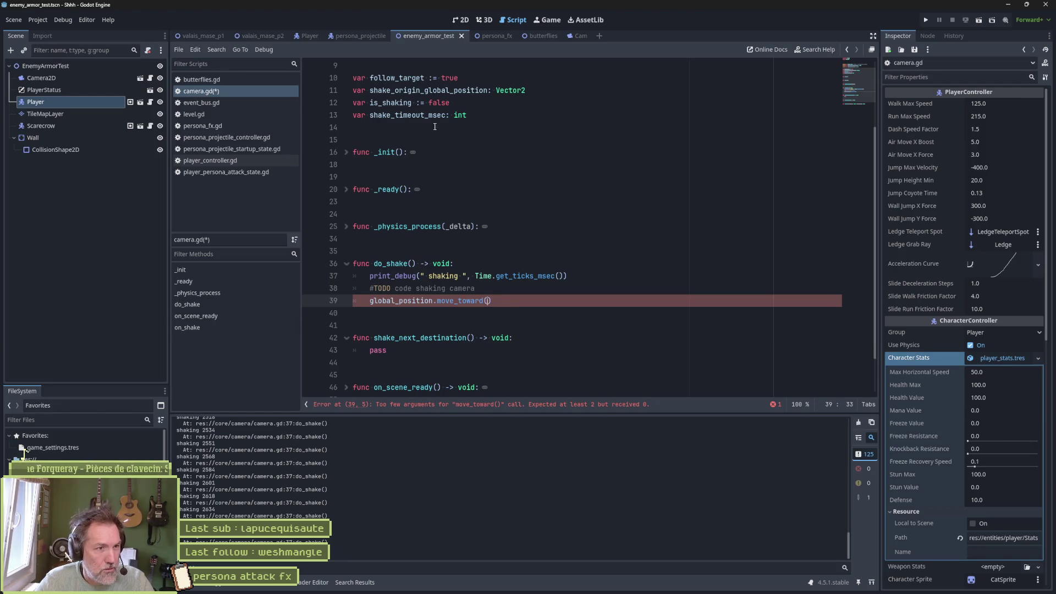
pyautogui.click(490, 119)
pyautogui.press('Return')
pyautogui.write('var shak_d')
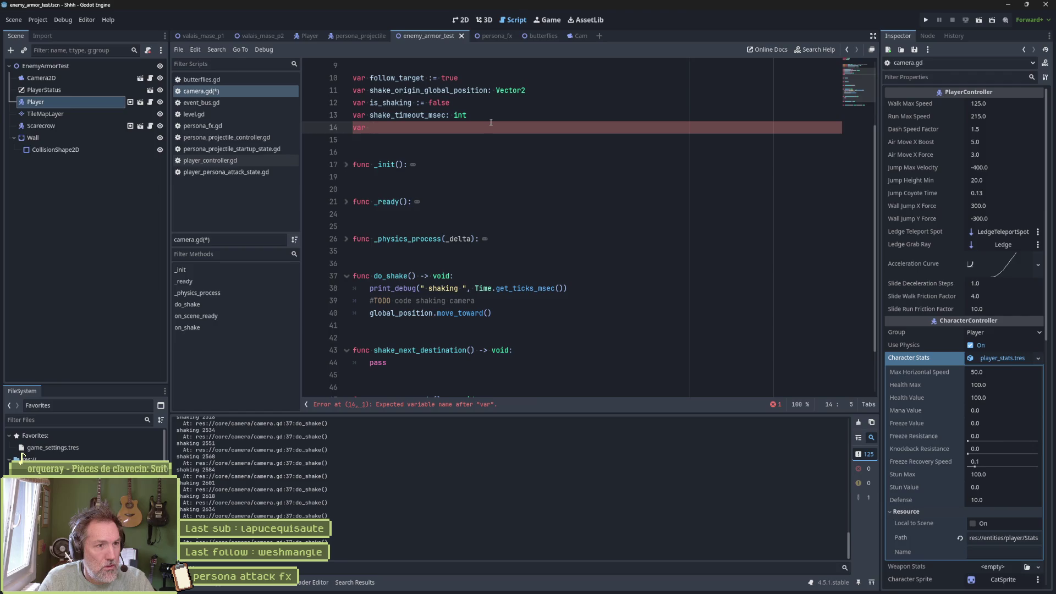
pyautogui.press('BackSpace')
pyautogui.press('BackSpace')
pyautogui.write('e_destination :')
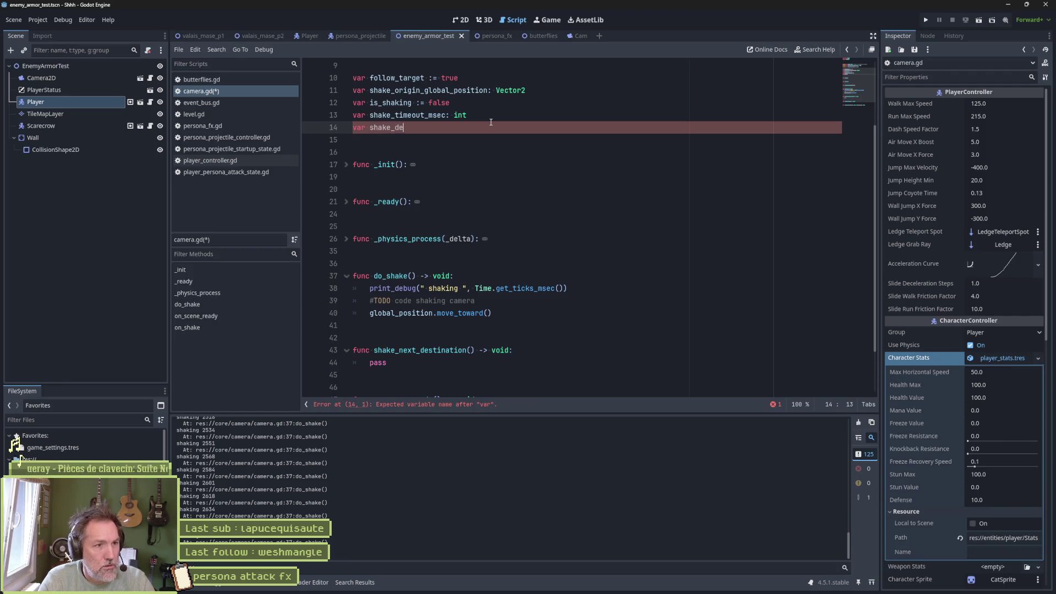
pyautogui.write('Vector2')
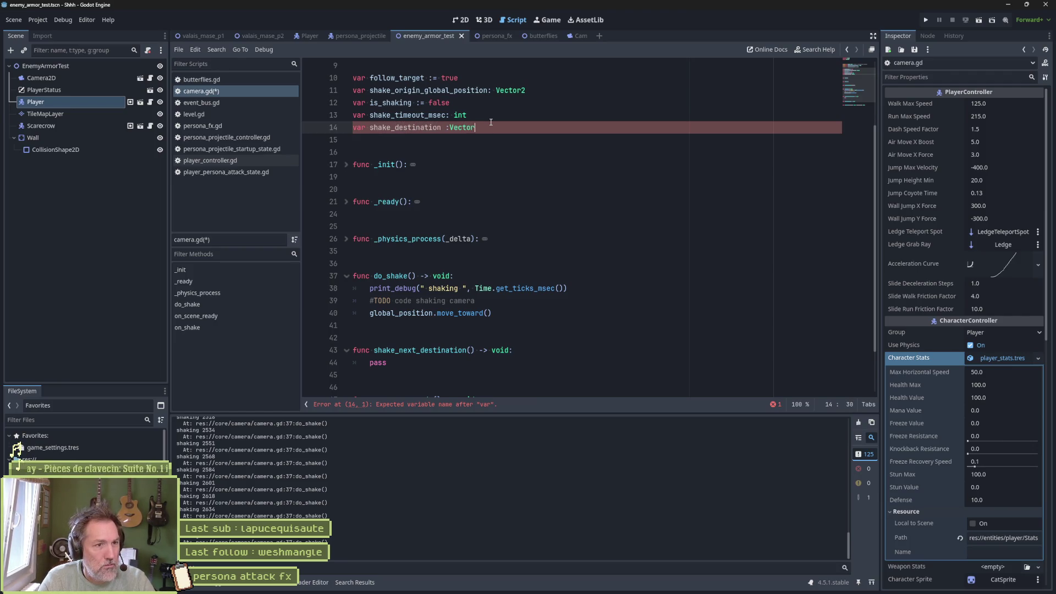
# Replace pass in shake_next_destination with shake_destination, keeping the void return type.
pyautogui.doubleClick(420, 128)
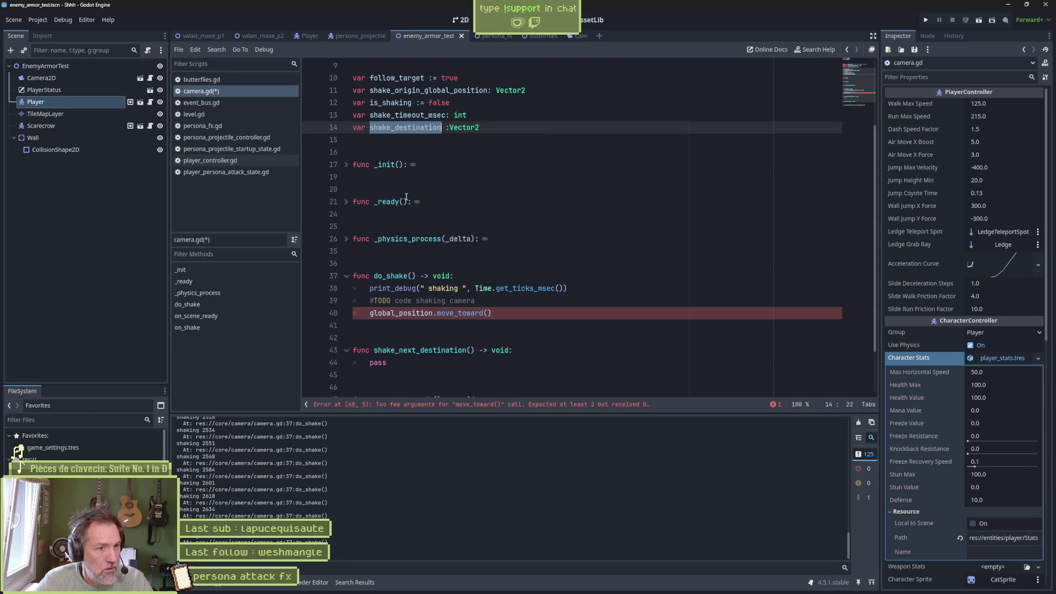
pyautogui.doubleClick(500, 350)
pyautogui.write('Vector2')
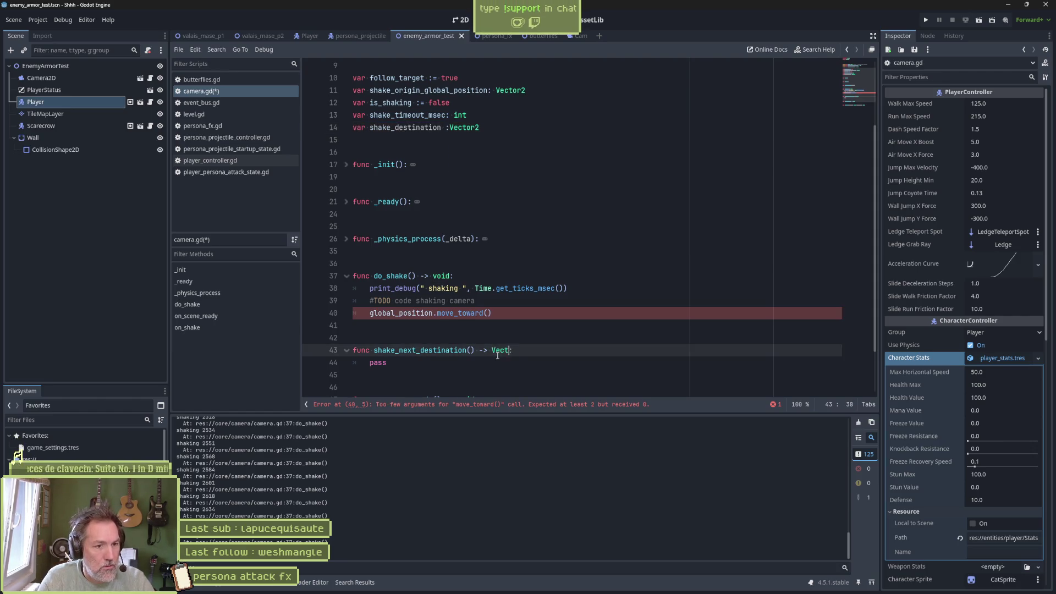
pyautogui.doubleClick(499, 352)
pyautogui.write('void')
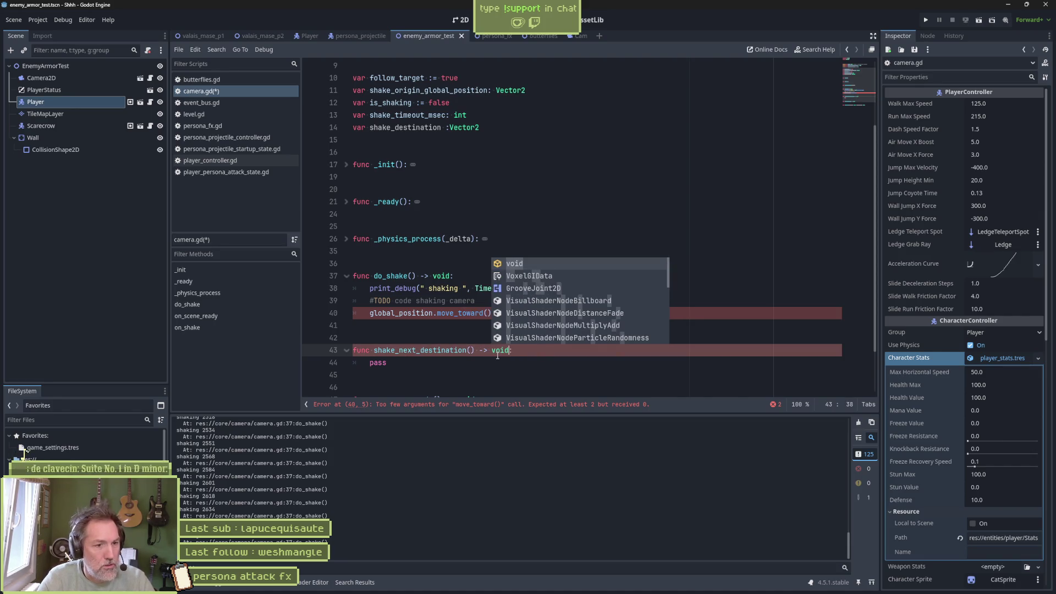
pyautogui.doubleClick(377, 363)
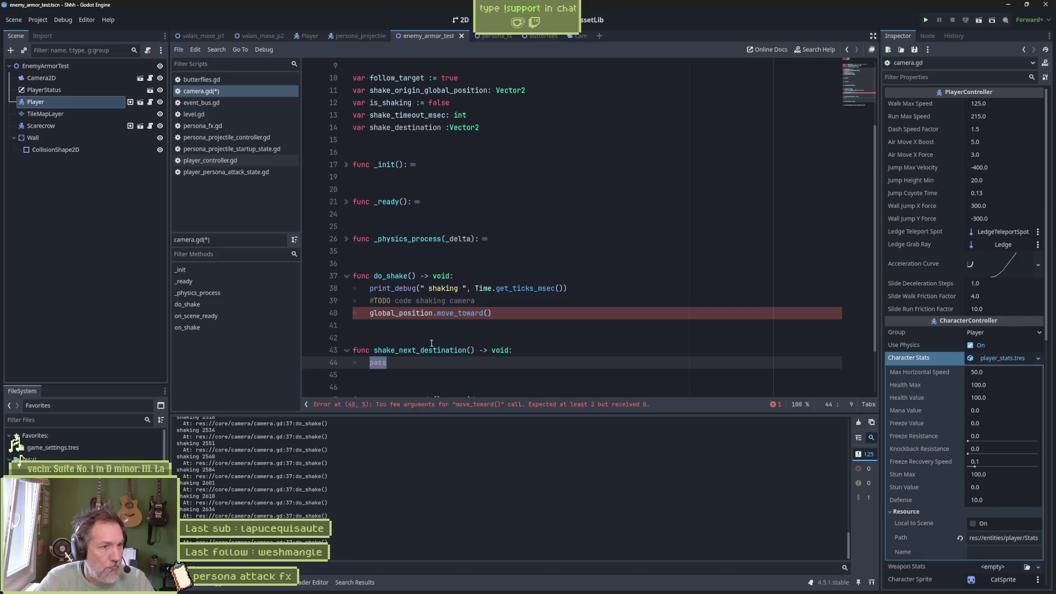
pyautogui.doubleClick(406, 127)
pyautogui.hotkey('ctrl', 'c')
pyautogui.doubleClick(378, 362)
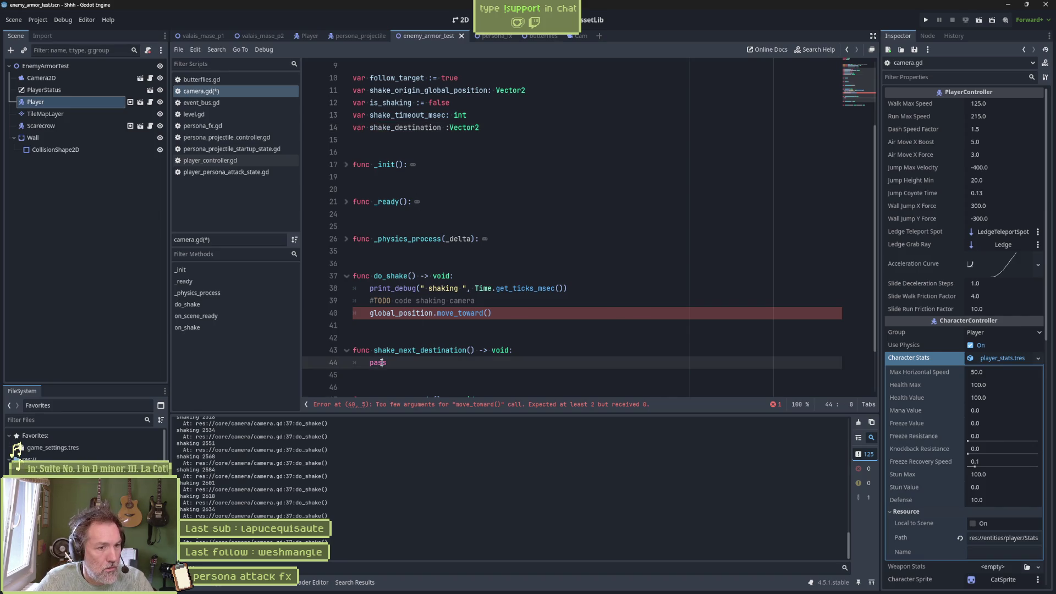
pyautogui.hotkey('ctrl', 'v')
# Complete the assignment as shake_destination = global_position.x + shake_amplitude_in_pixels.
pyautogui.write('= ')
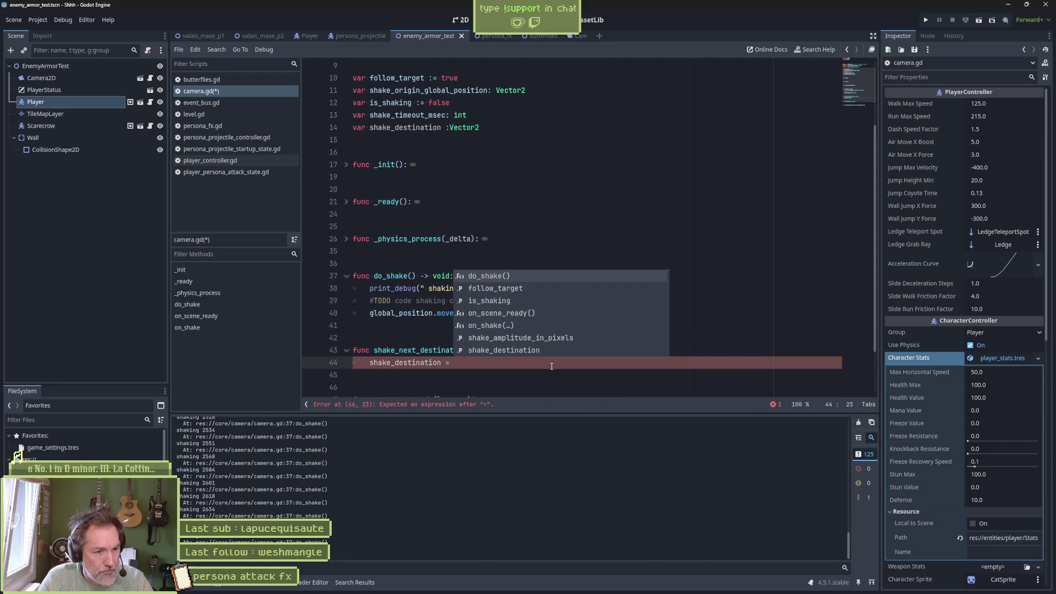
pyautogui.write('gloa')
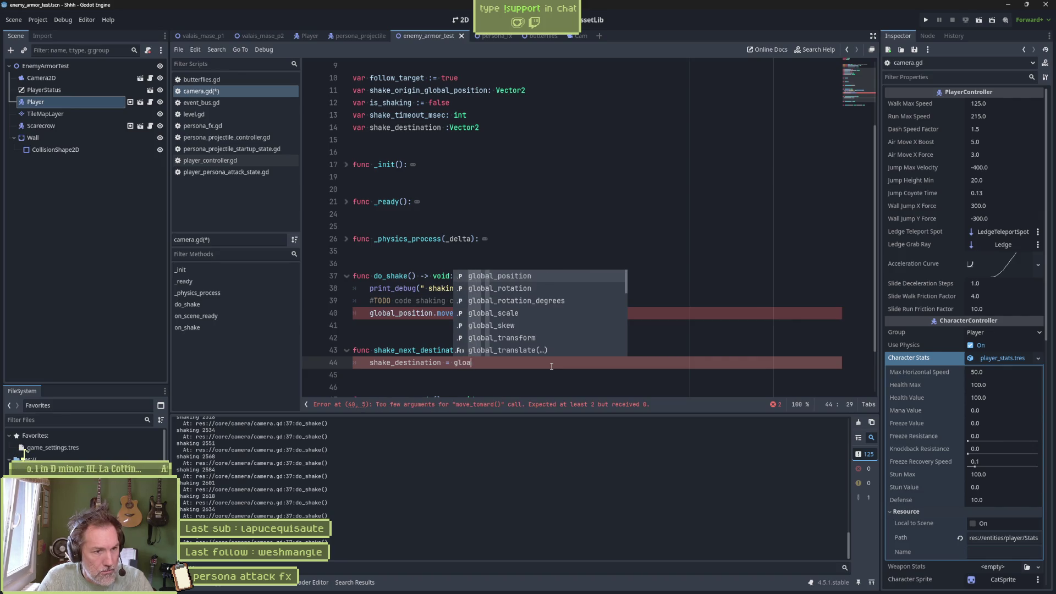
pyautogui.press('Return')
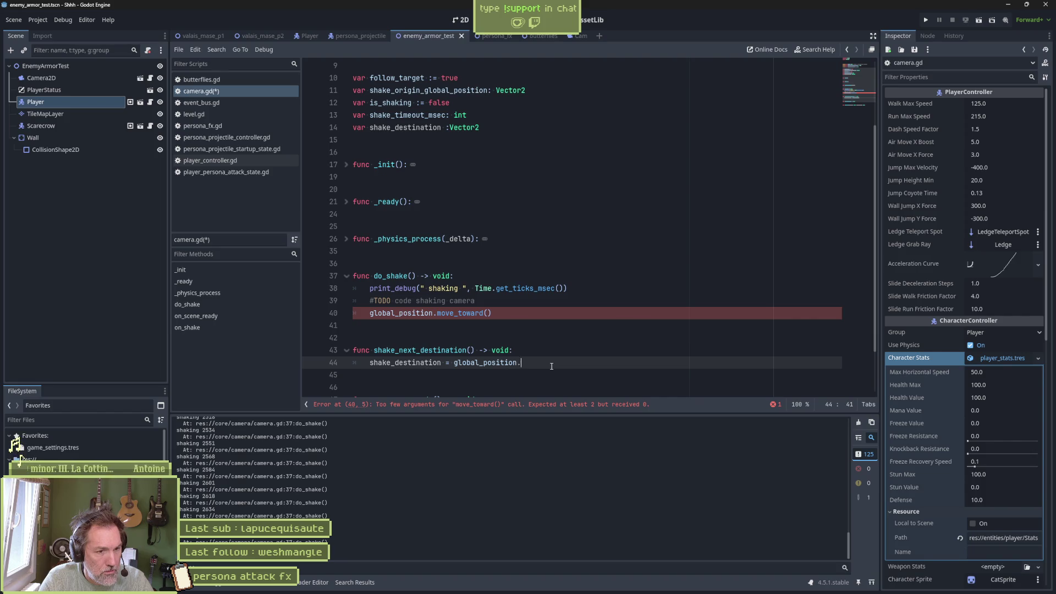
pyautogui.write('x')
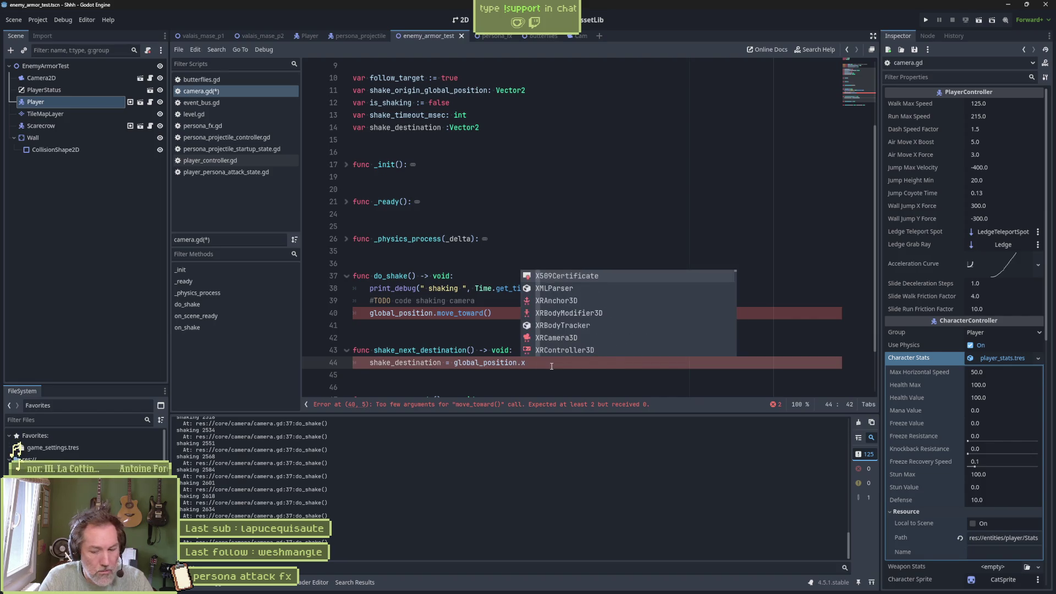
pyautogui.write(' = shake')
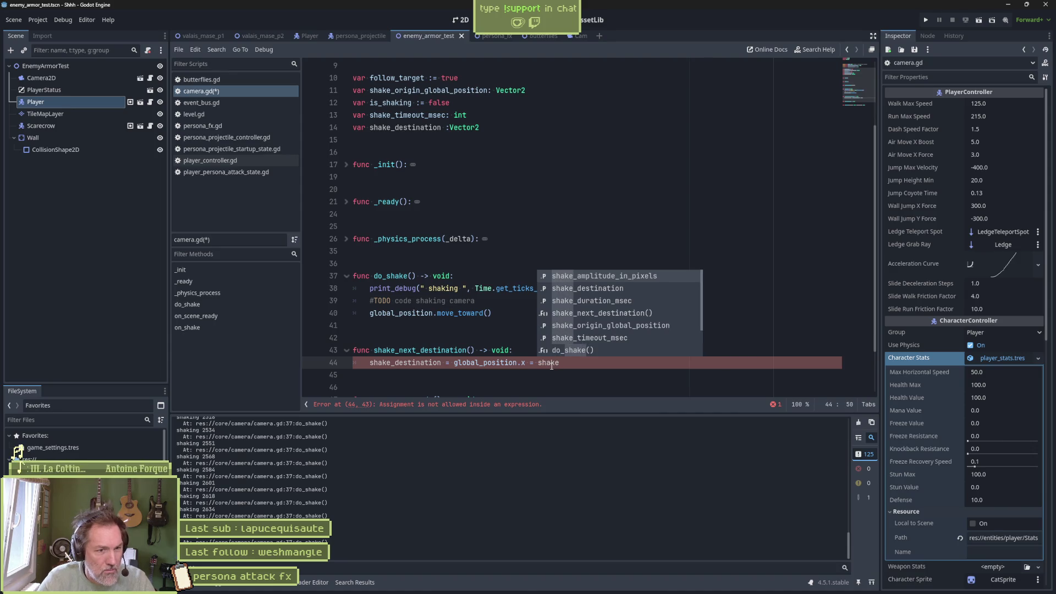
pyautogui.press('Return')
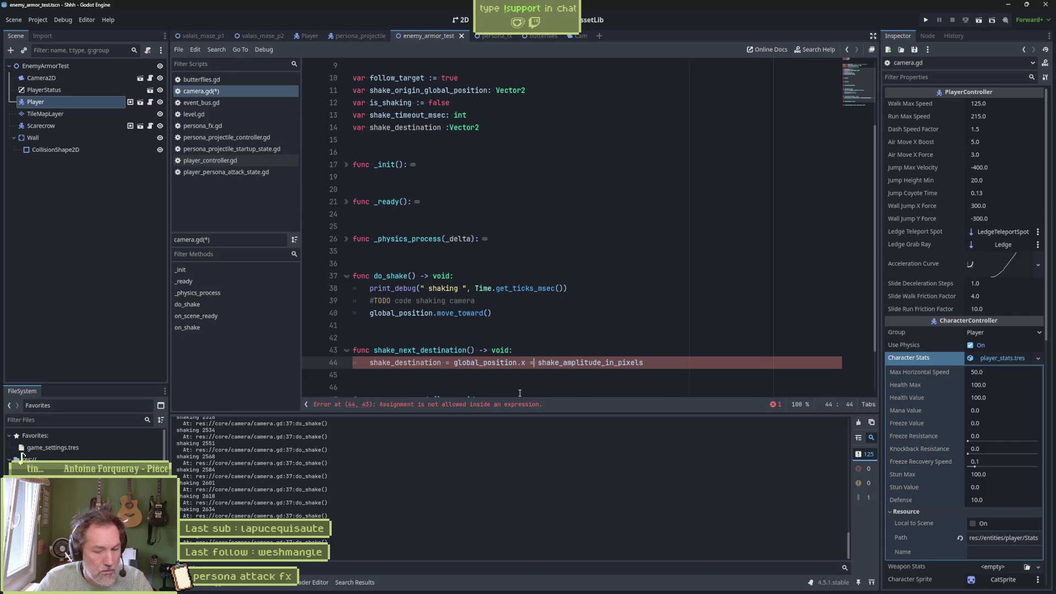
pyautogui.click(534, 362)
pyautogui.press('BackSpace')
pyautogui.write('+')
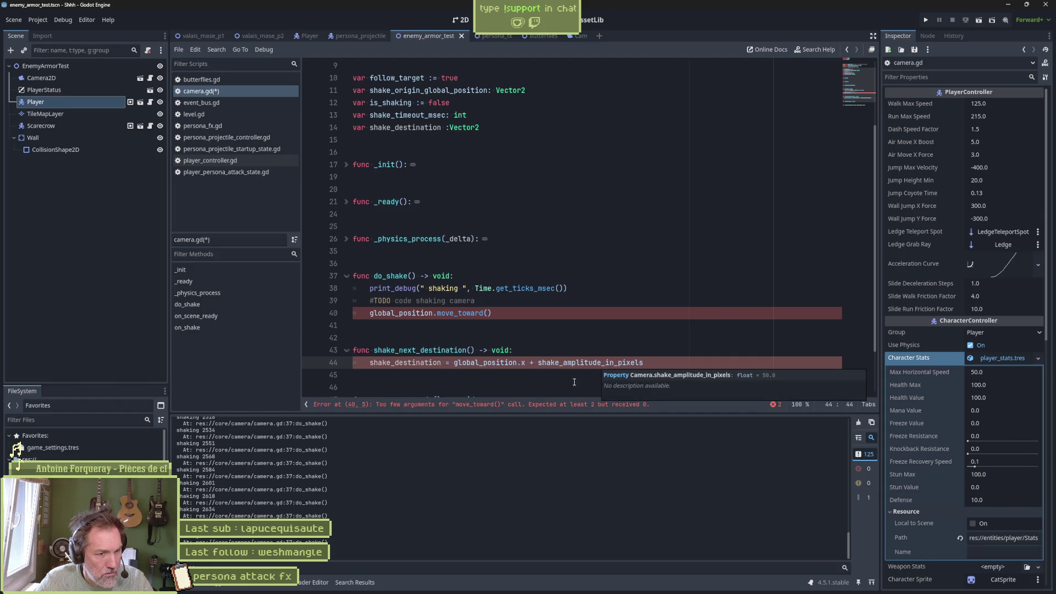
pyautogui.doubleClick(608, 363)
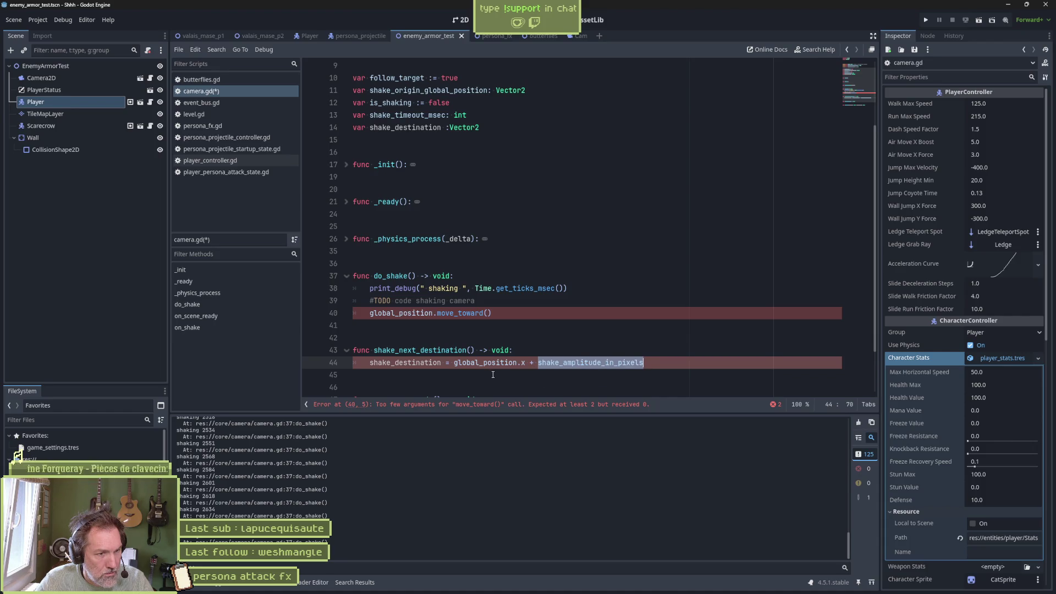
pyautogui.click(487, 313)
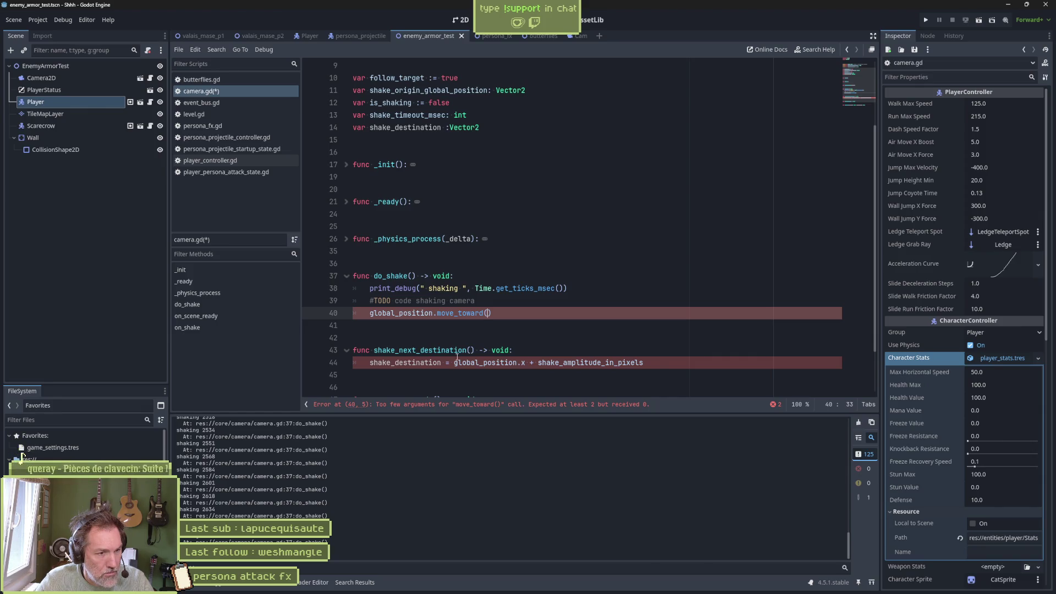
# Make do_shake's move_toward target shake_destination with a step of 1.0.
pyautogui.doubleClick(440, 362)
pyautogui.click(482, 313)
pyautogui.hotkey('ctrl', 'v')
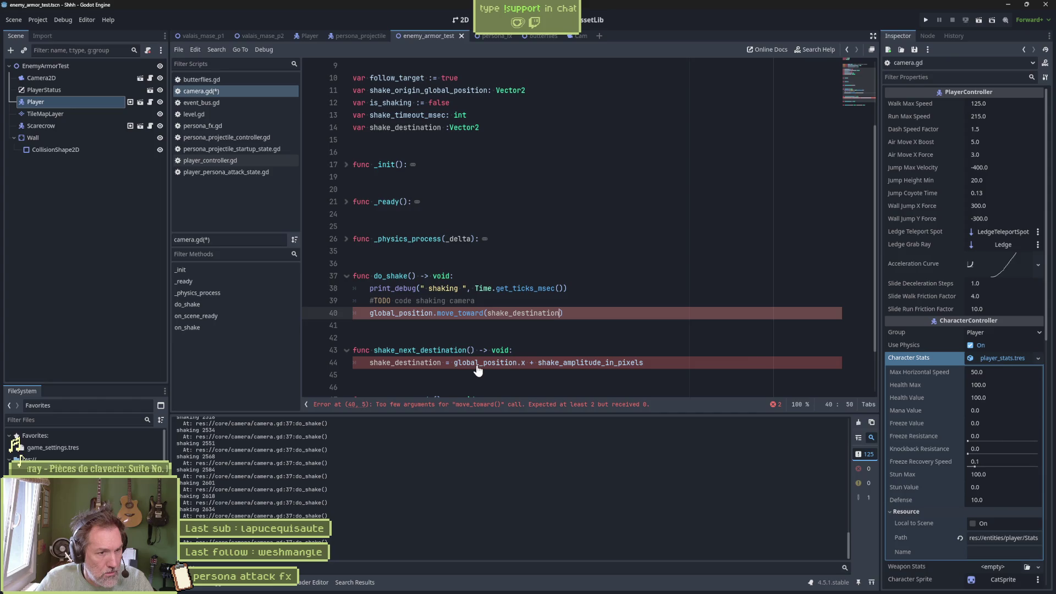
pyautogui.write(', ')
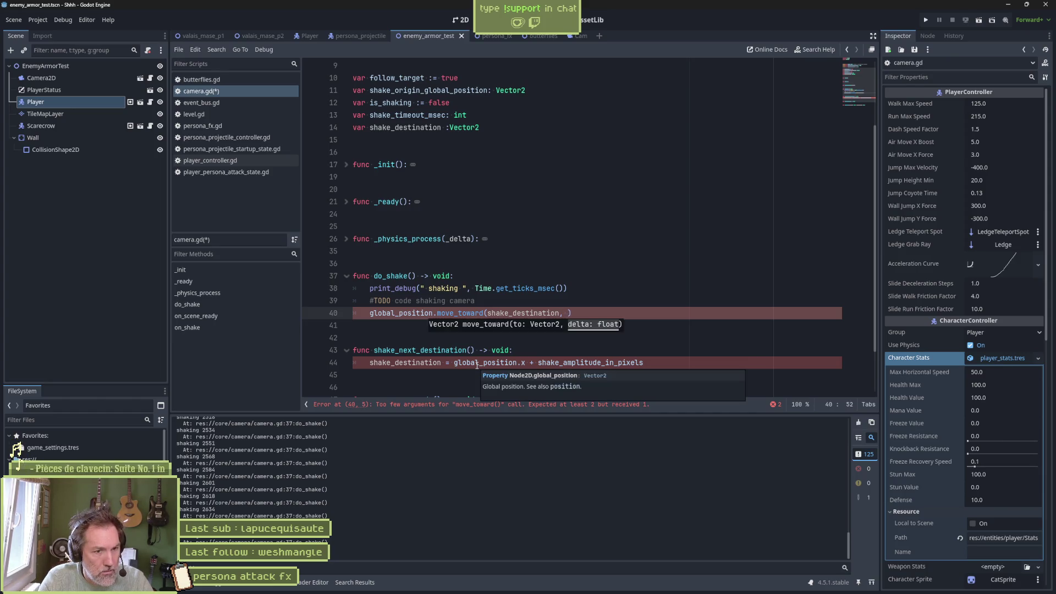
pyautogui.write('1.0')
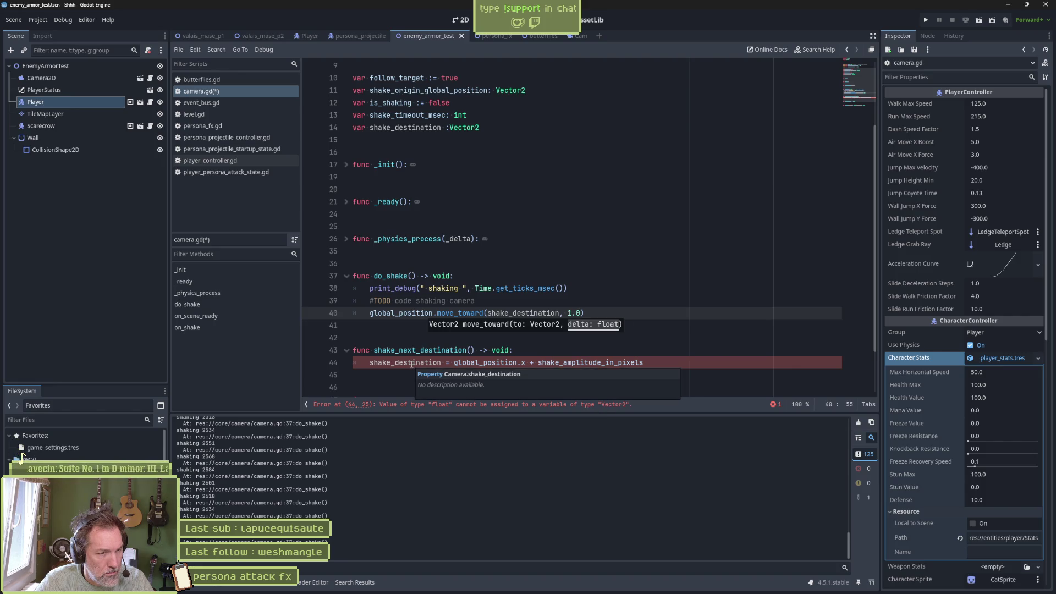
# Change line 44 to assign shake_destination.x and save camera.gd.
pyautogui.click(454, 362)
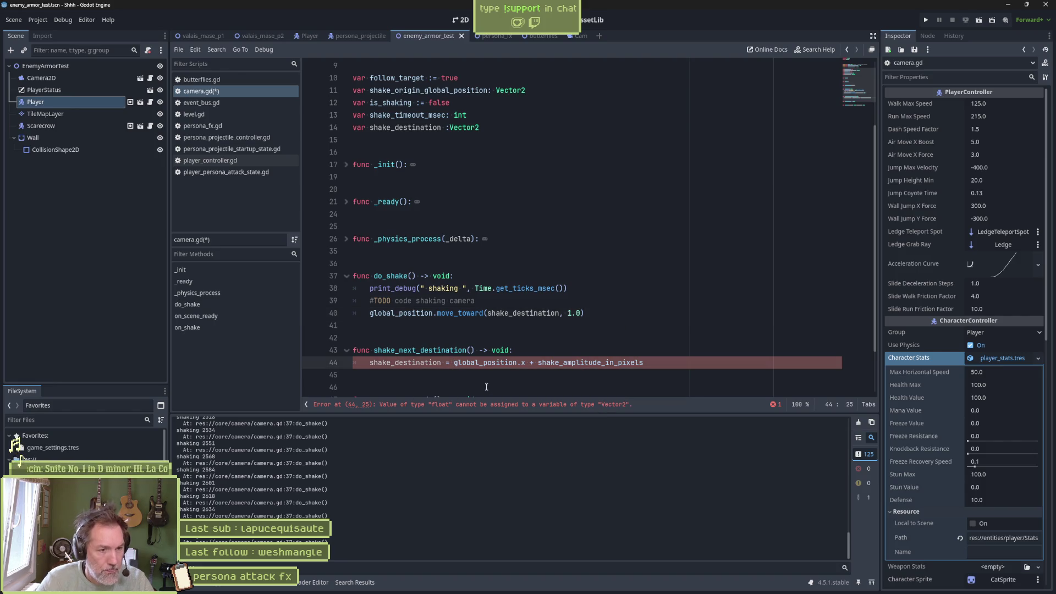
pyautogui.write('.x')
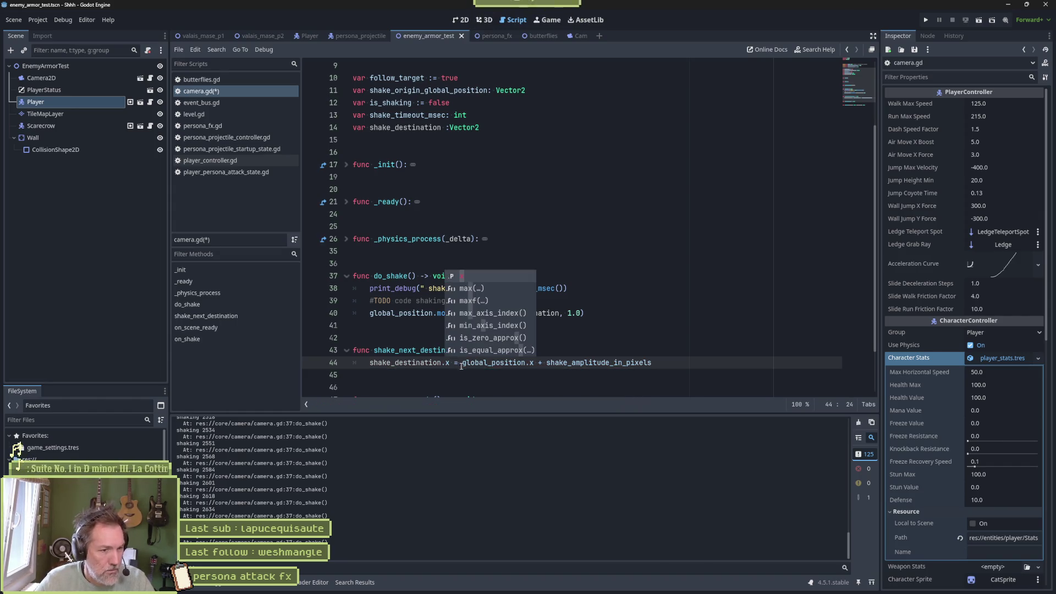
pyautogui.hotkey('ctrl', 's')
pyautogui.click(605, 342)
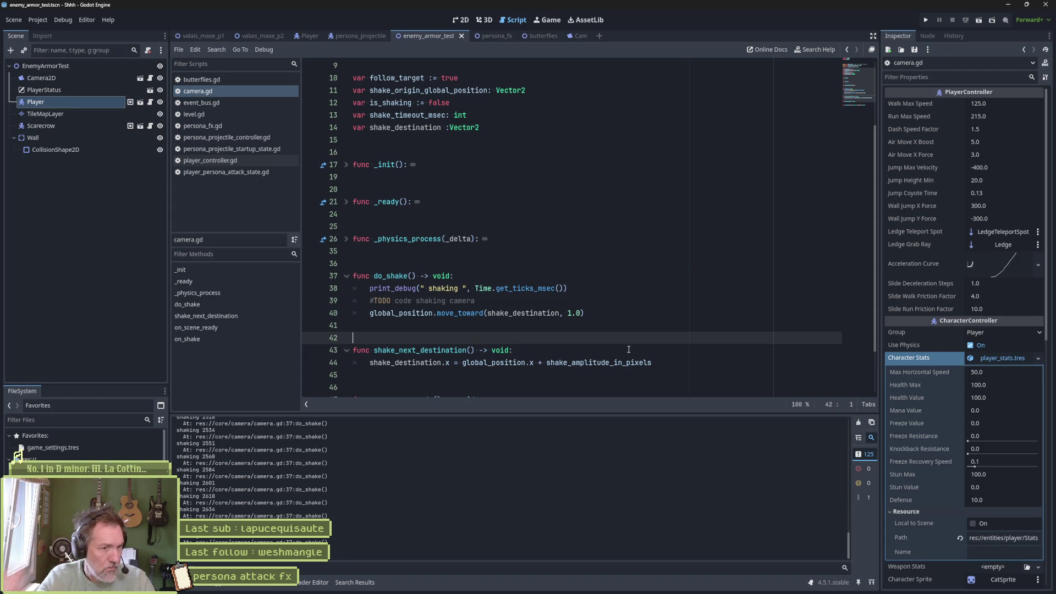
pyautogui.click(620, 312)
# Add 'if global_position == shake_destination:' below the move_toward call in do_shake.
pyautogui.press('Return')
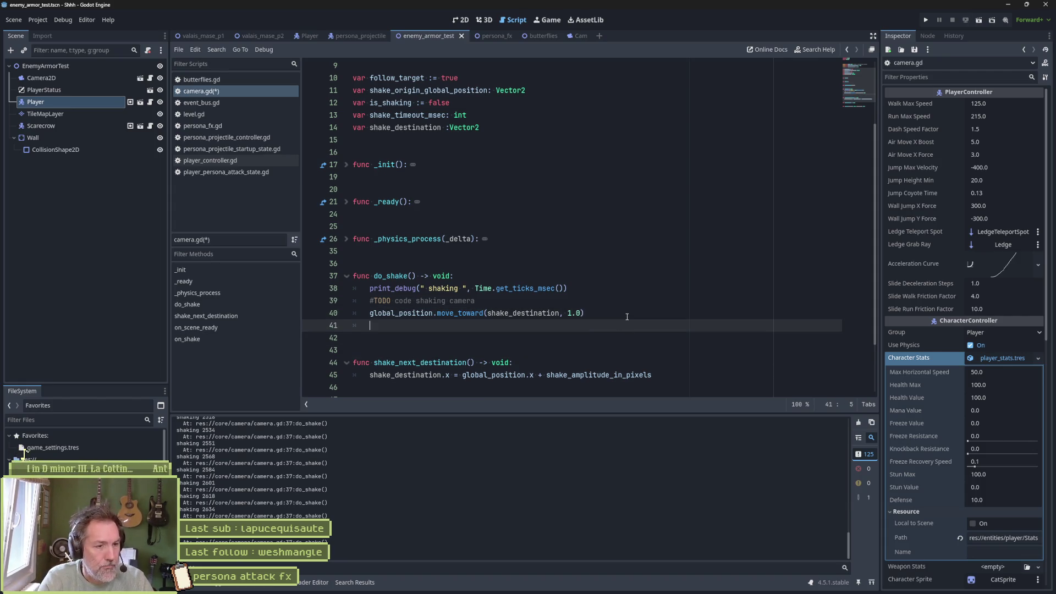
pyautogui.write('if glo')
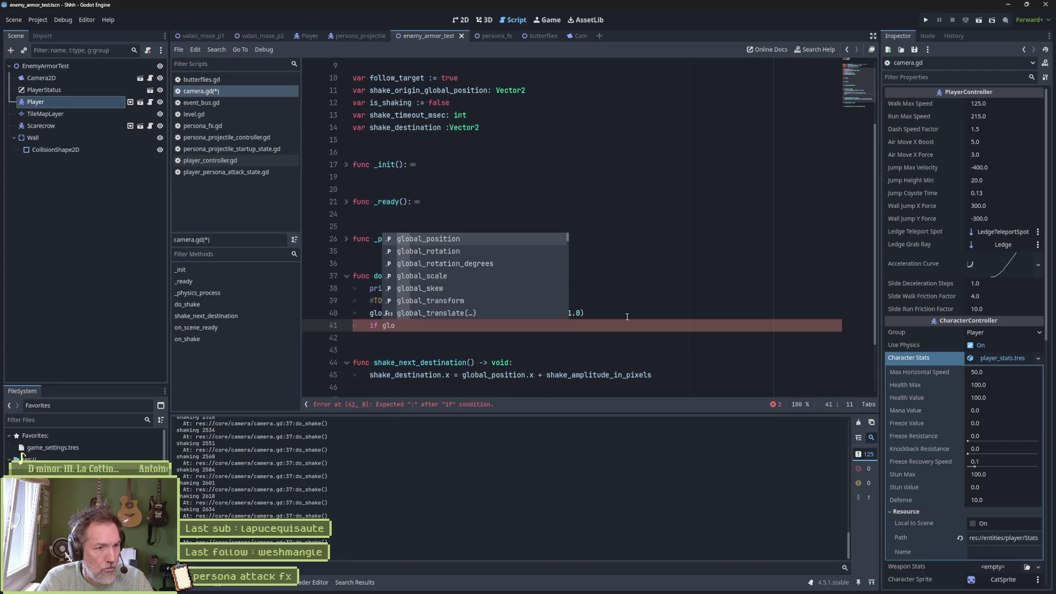
pyautogui.press('Return')
pyautogui.write('== ')
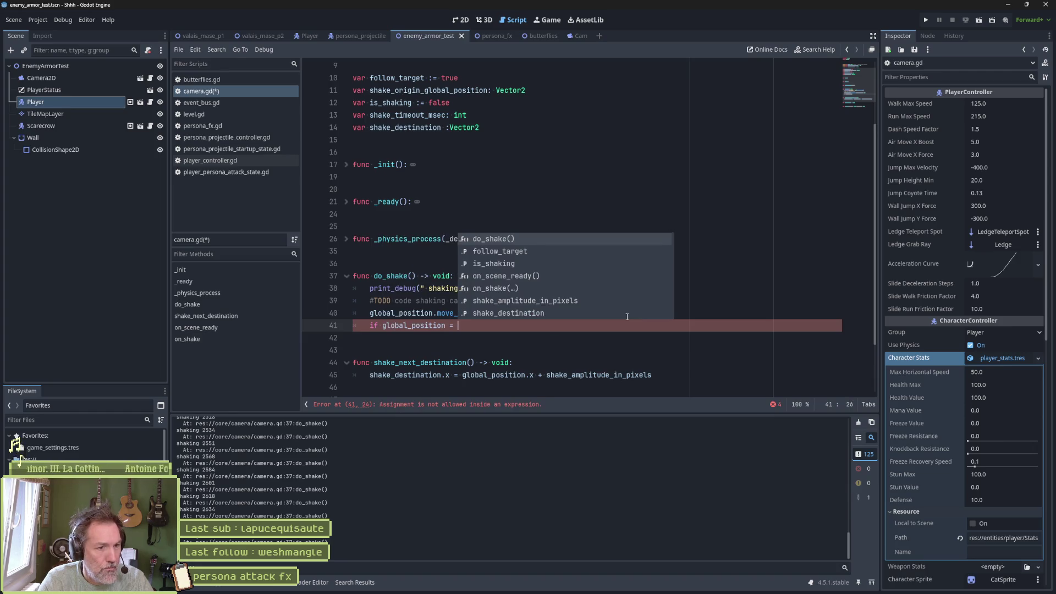
pyautogui.write('shak')
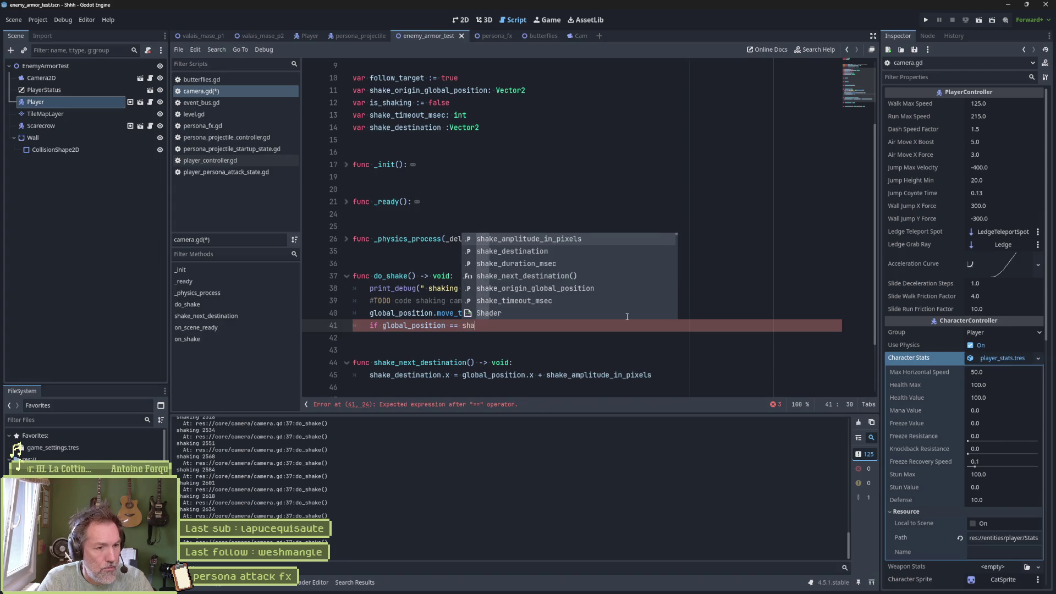
pyautogui.press('Down')
pyautogui.press('Return')
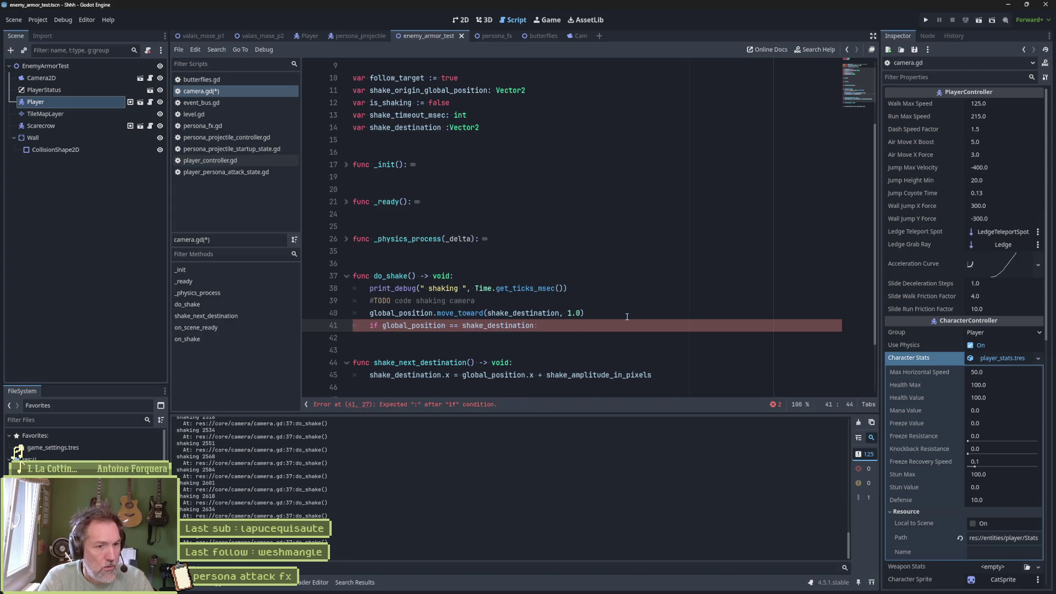
pyautogui.write(':')
pyautogui.press('Return')
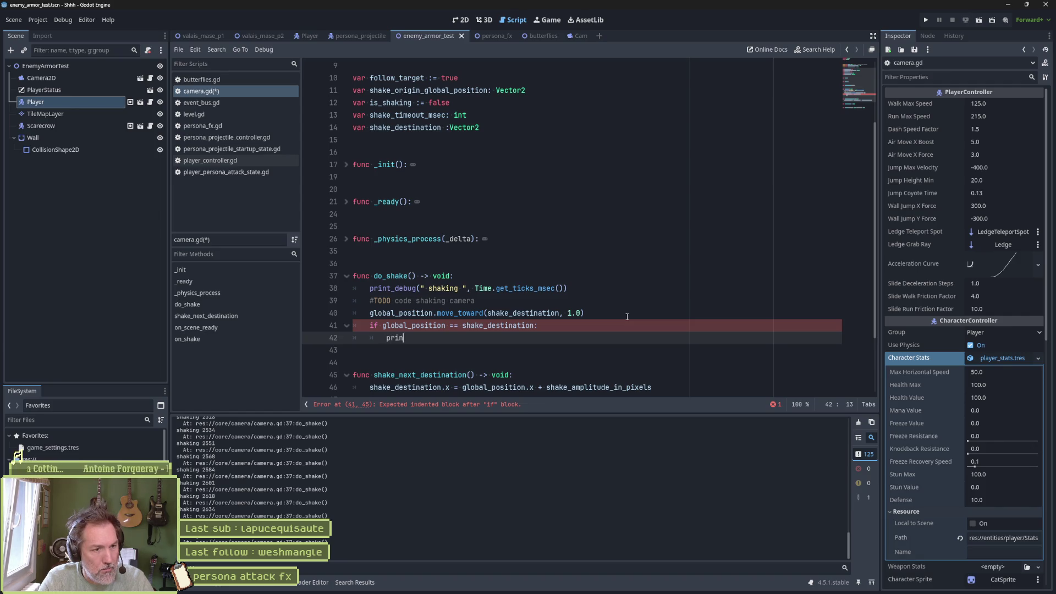
# Print_debug(self, " shake at destination") inside the if block, and copy that line.
pyautogui.write('print_debug(self, " at dest')
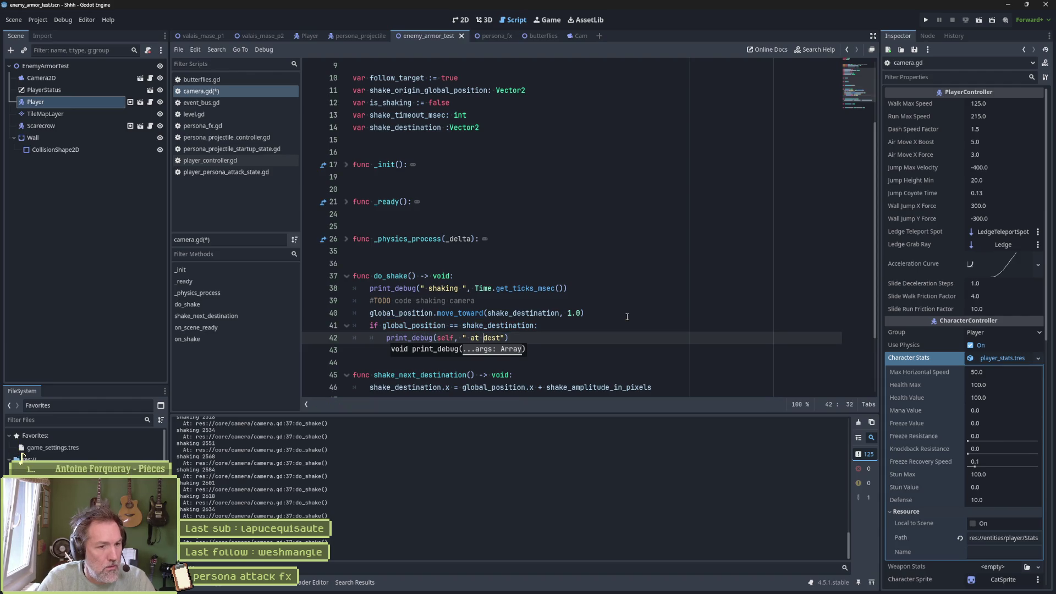
pyautogui.hotkey('ctrl', 'Left')
pyautogui.hotkey('ctrl', 'Left')
pyautogui.write('shake at dest')
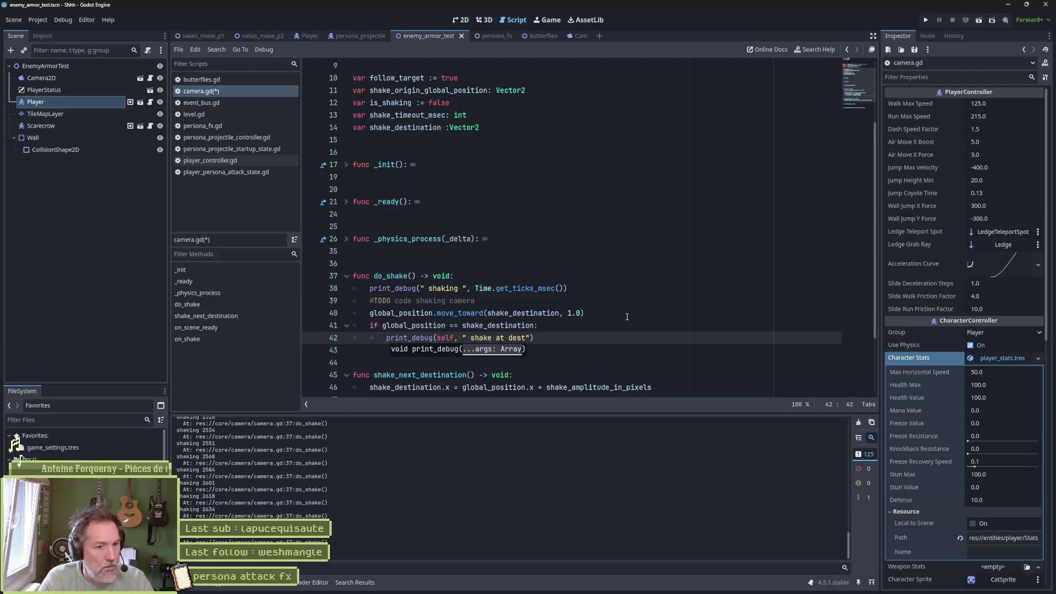
pyautogui.write('ination')
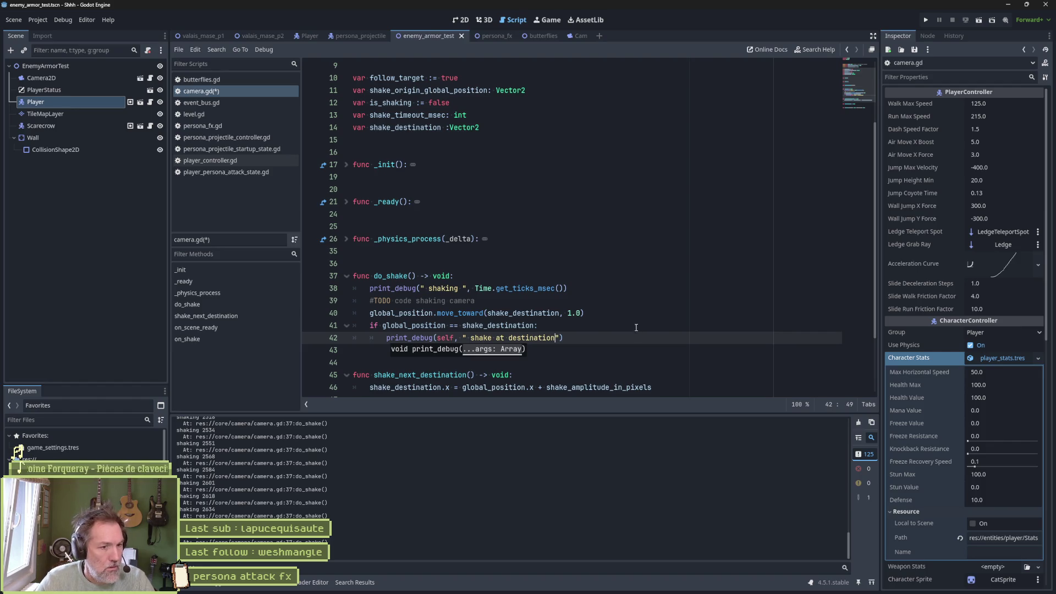
pyautogui.hotkey('shift', 'Up')
pyautogui.hotkey('ctrl', 'c')
pyautogui.click(570, 376)
# Paste the print into shake_next_destination, reword it to " new shake destination ", shake_destination, and save.
pyautogui.press('Down')
pyautogui.press('End')
pyautogui.hotkey('ctrl', 'v')
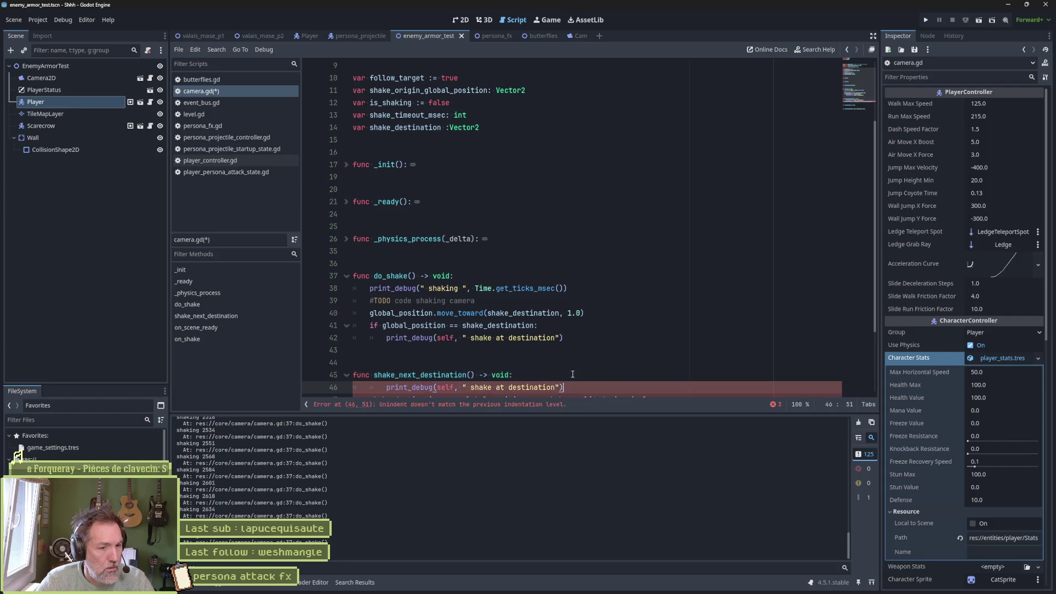
pyautogui.scroll(-1, 518, 349)
pyautogui.hotkey('shift', 'Tab')
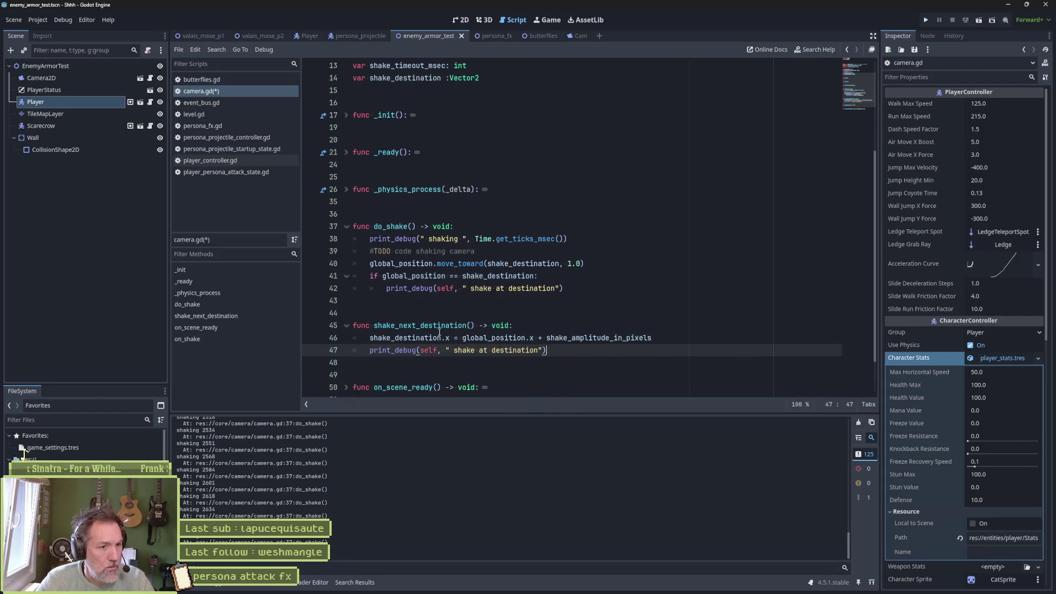
pyautogui.doubleClick(440, 325)
pyautogui.moveTo(454, 351); pyautogui.dragTo(541, 350)
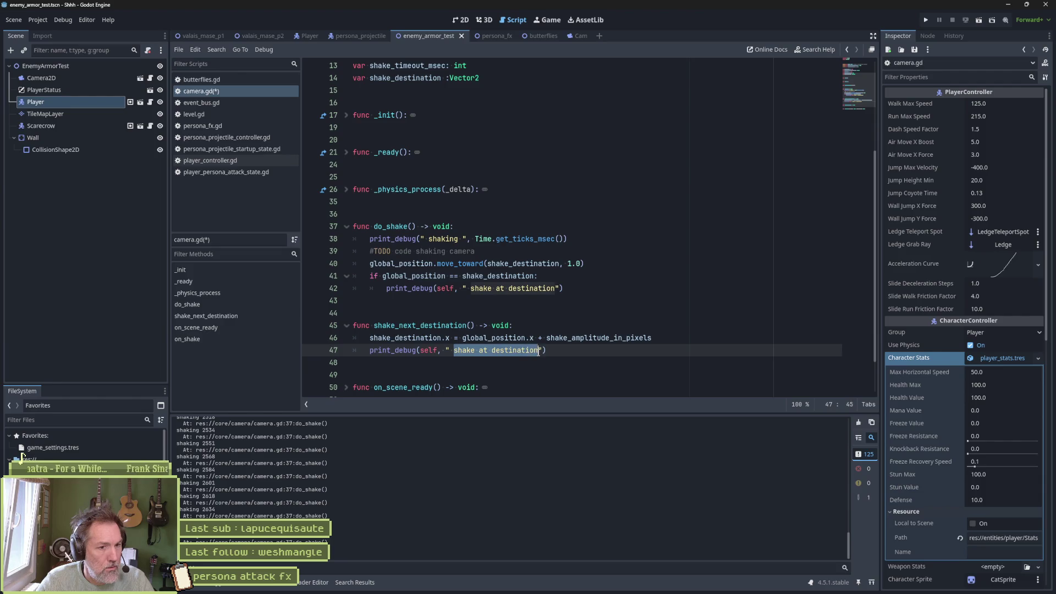
pyautogui.write('new shake destination')
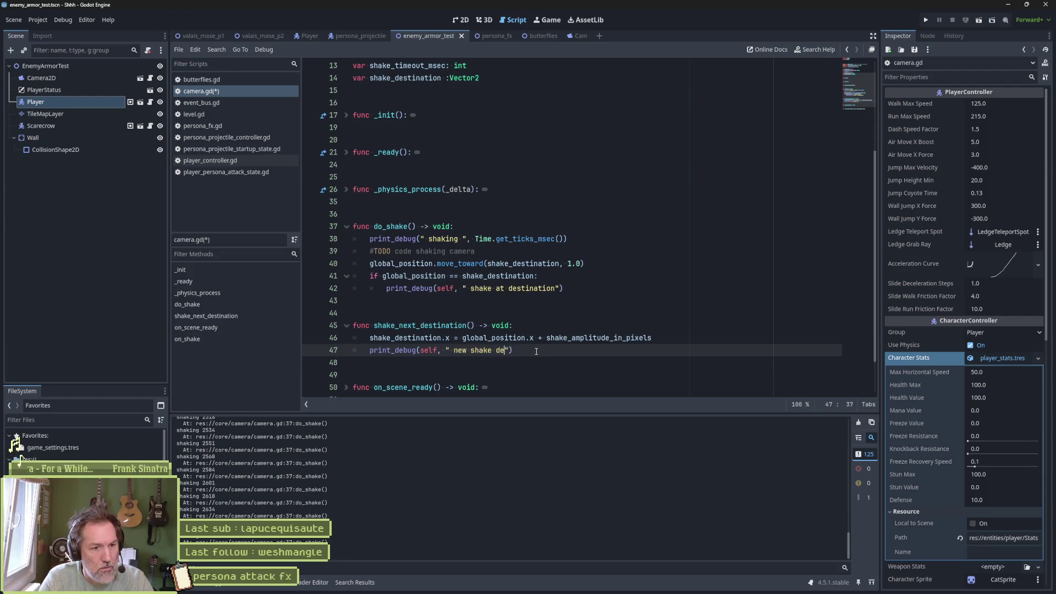
pyautogui.write(' ",')
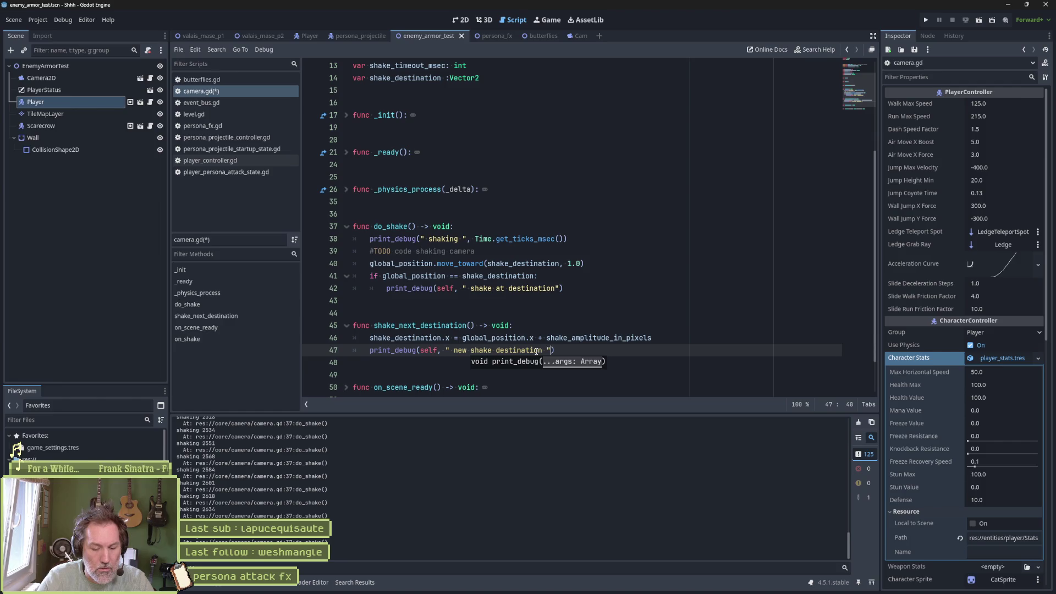
pyautogui.click(405, 337)
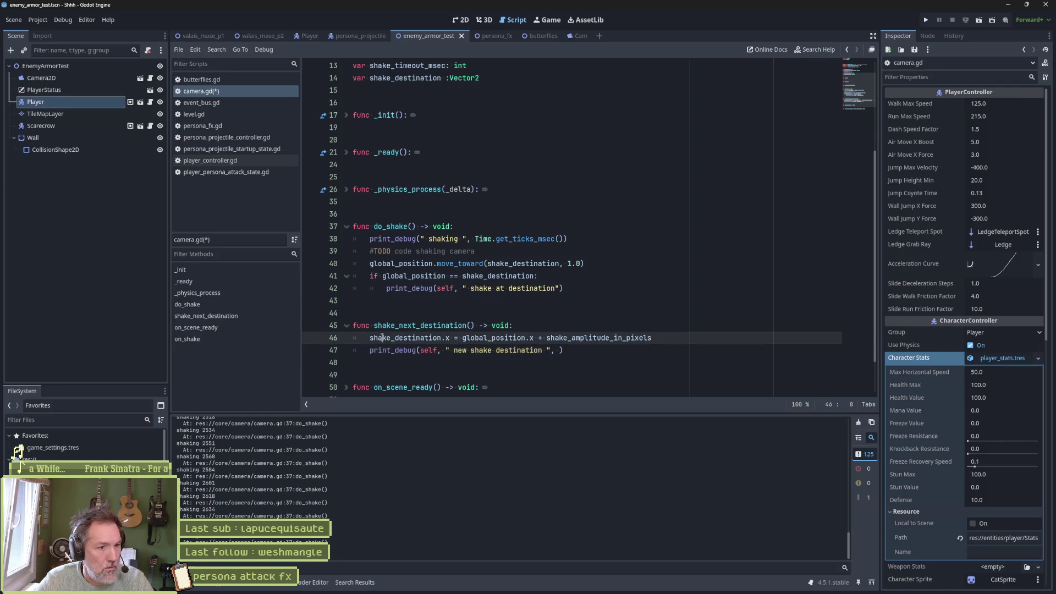
pyautogui.click(559, 350)
pyautogui.write('shake_destination')
pyautogui.hotkey('ctrl', 's')
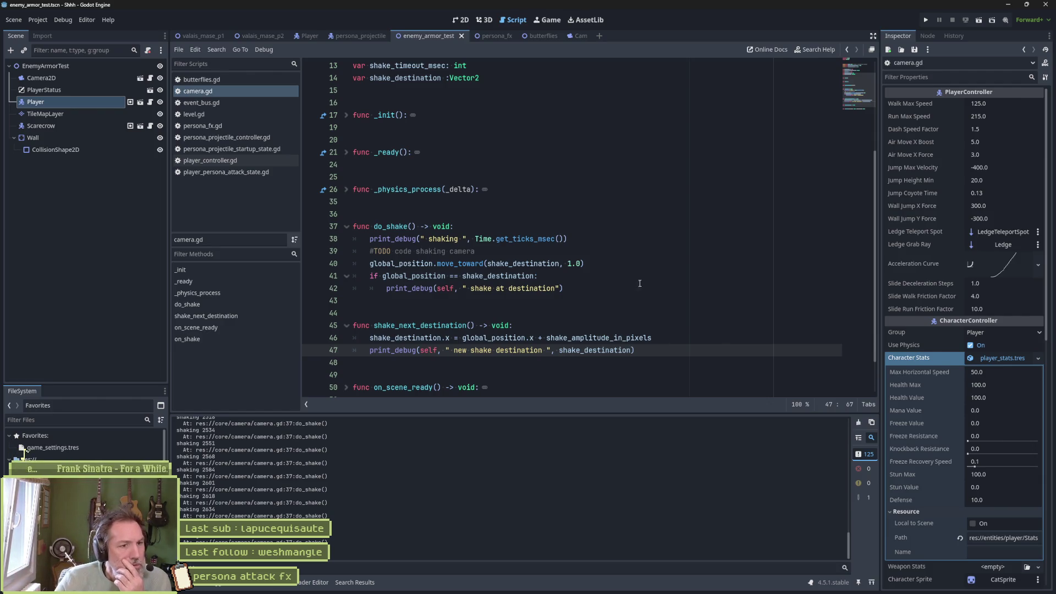
# Comment out the " shaking " print_debug on line 38 and tidy code folding.
pyautogui.click(370, 239)
pyautogui.write('#')
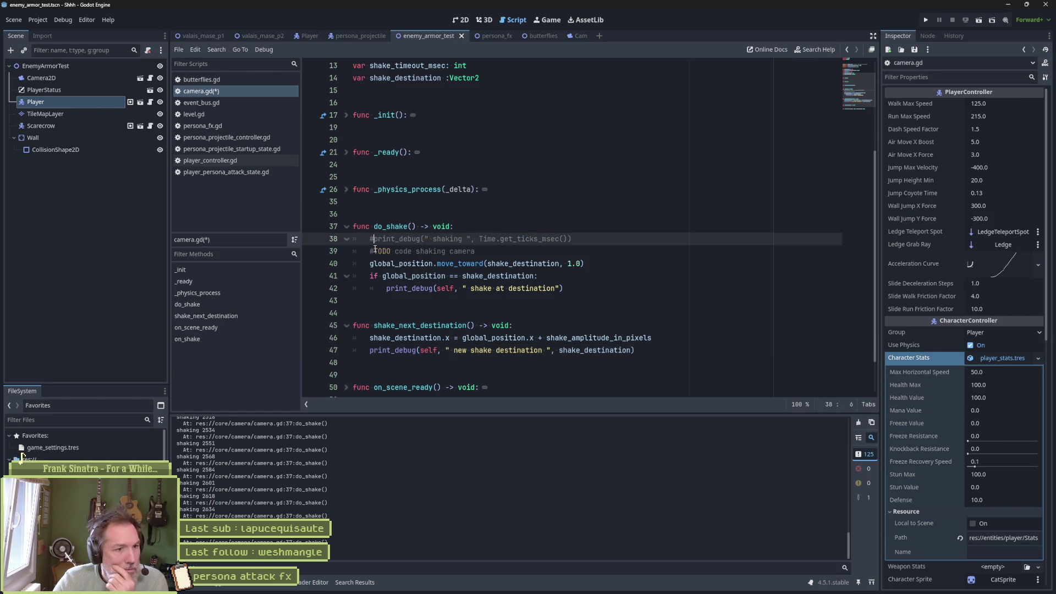
pyautogui.click(346, 190)
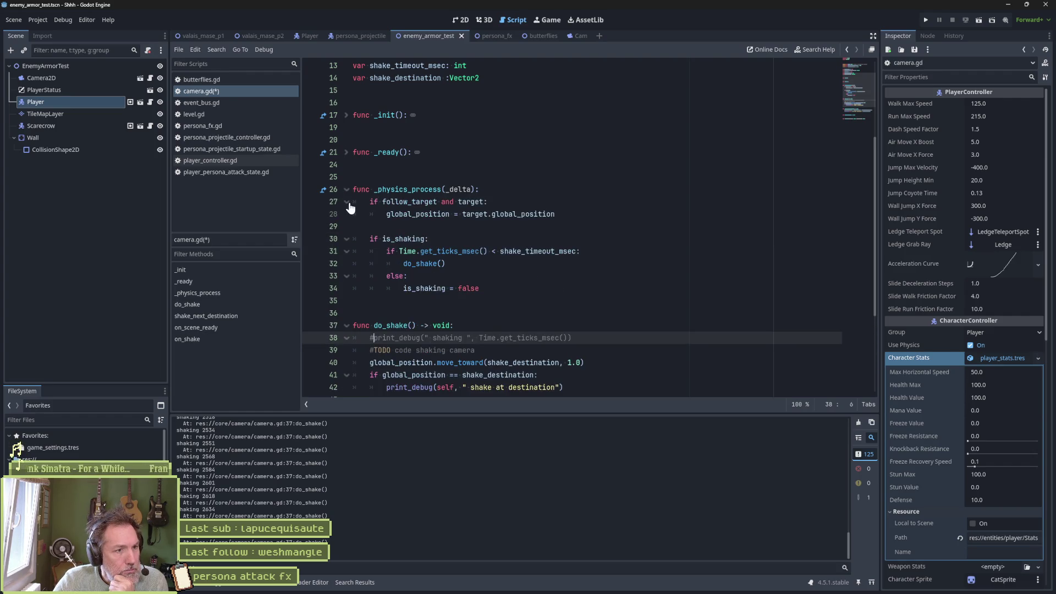
pyautogui.click(347, 202)
pyautogui.click(347, 190)
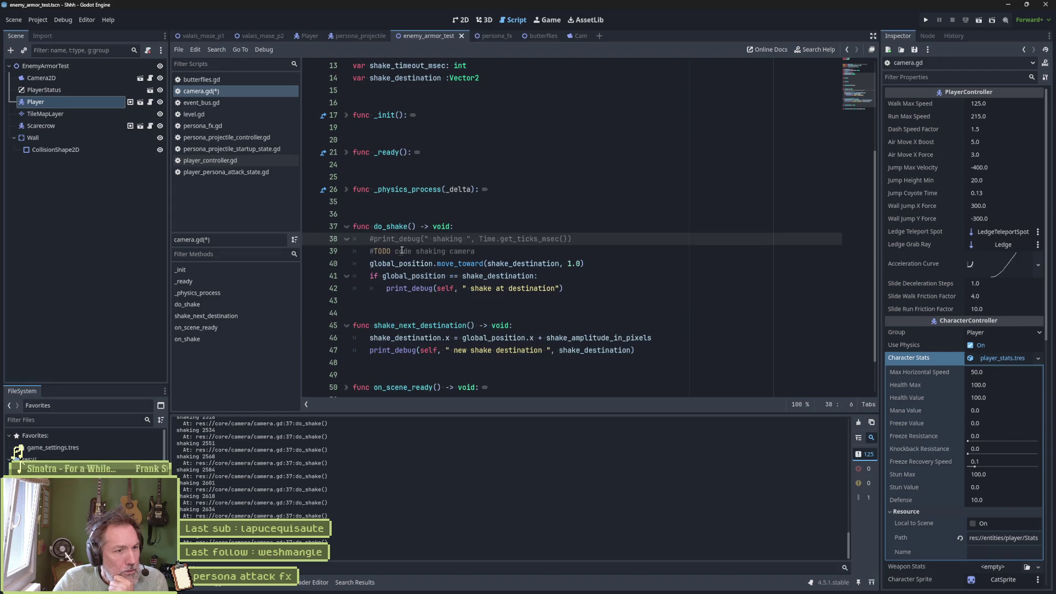
pyautogui.moveTo(372, 264); pyautogui.dragTo(587, 264)
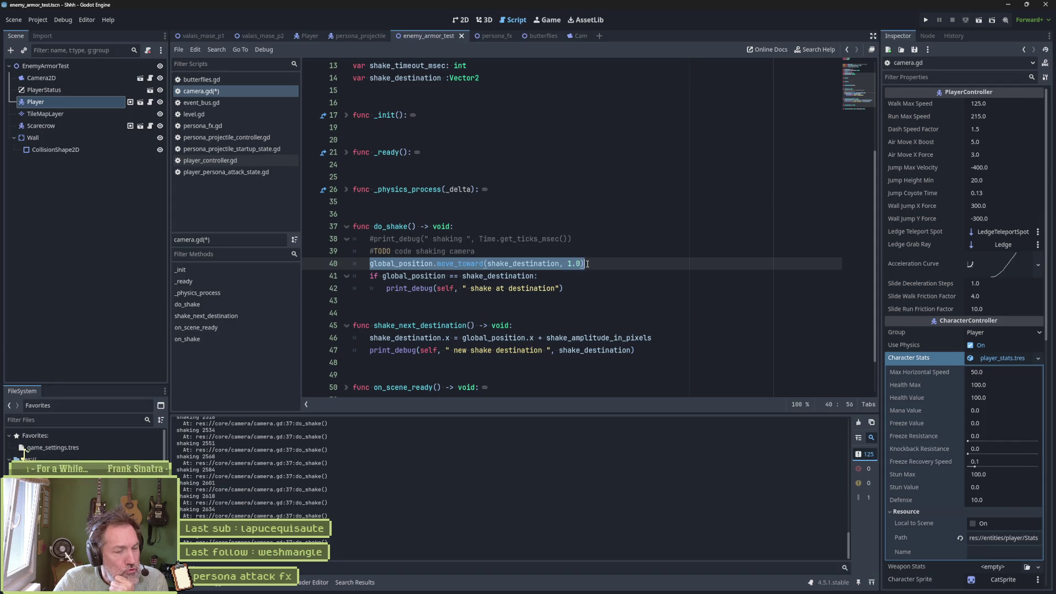
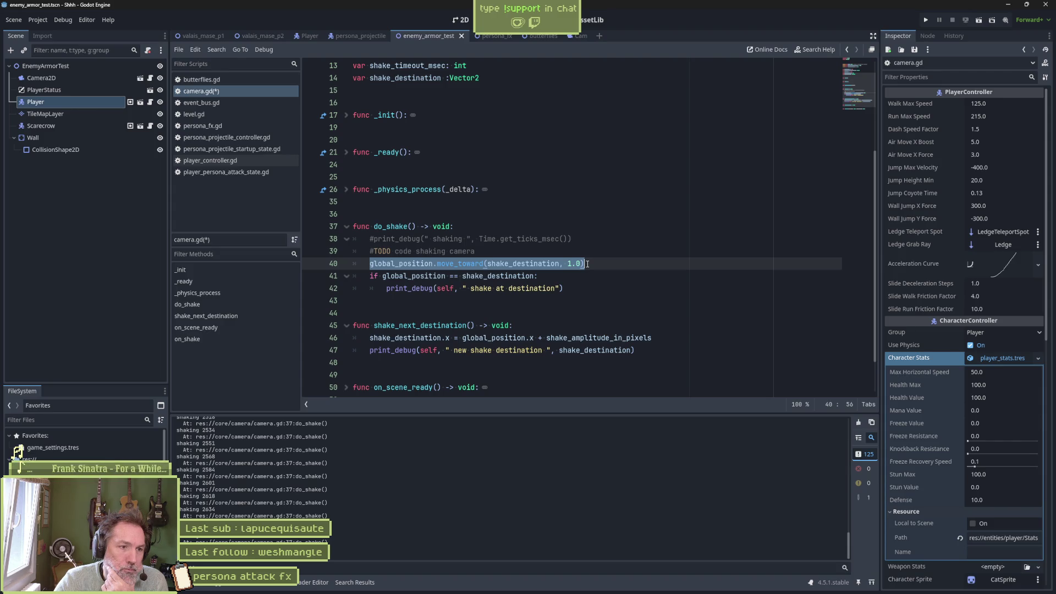
# Search the project for is_shaking, finding 4 matches in camera.gd.
pyautogui.click(346, 190)
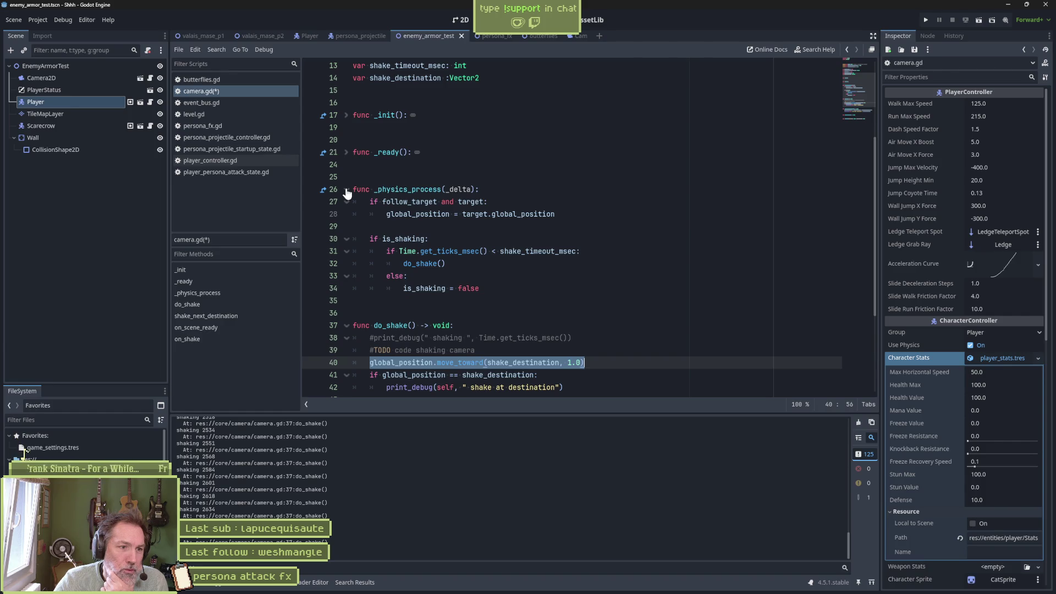
pyautogui.doubleClick(403, 239)
pyautogui.hotkey('ctrl', 'shift', 'f')
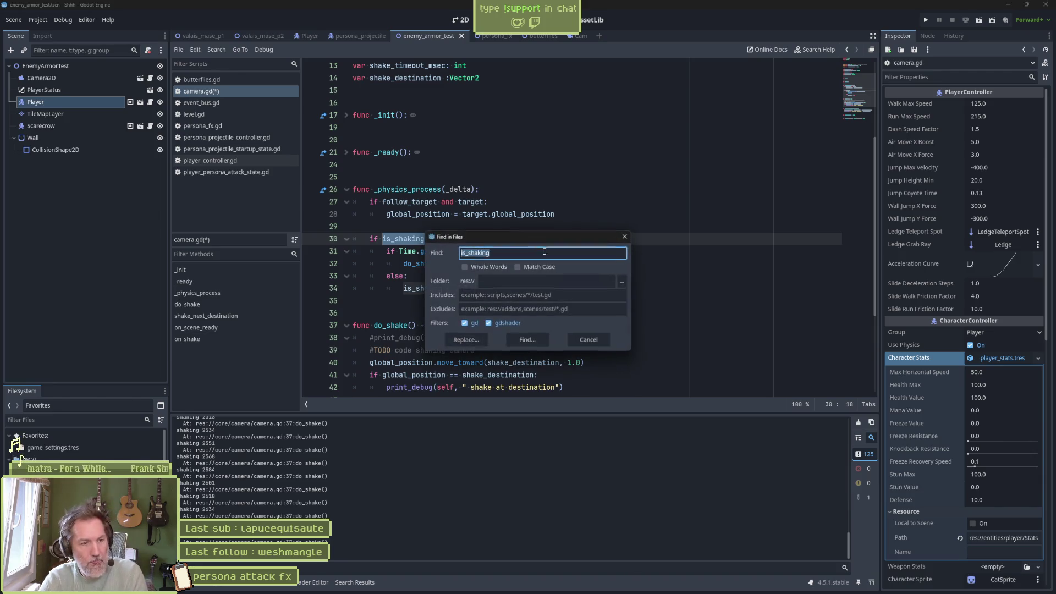
pyautogui.click(537, 333)
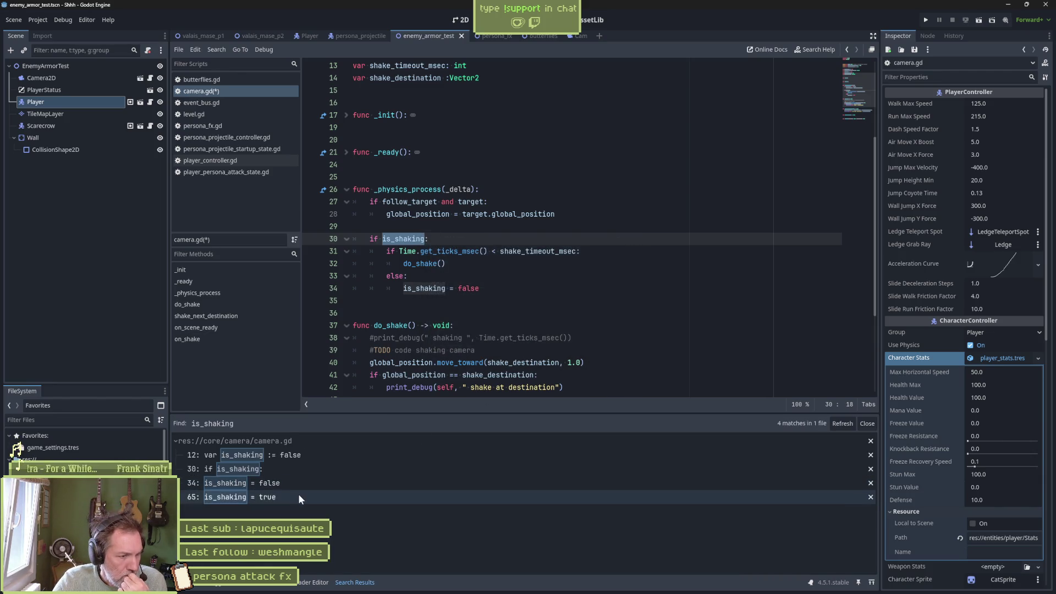
# Jump to is_shaking = true in on_shake after grabbing the shake_next_destination name.
pyautogui.click(298, 494)
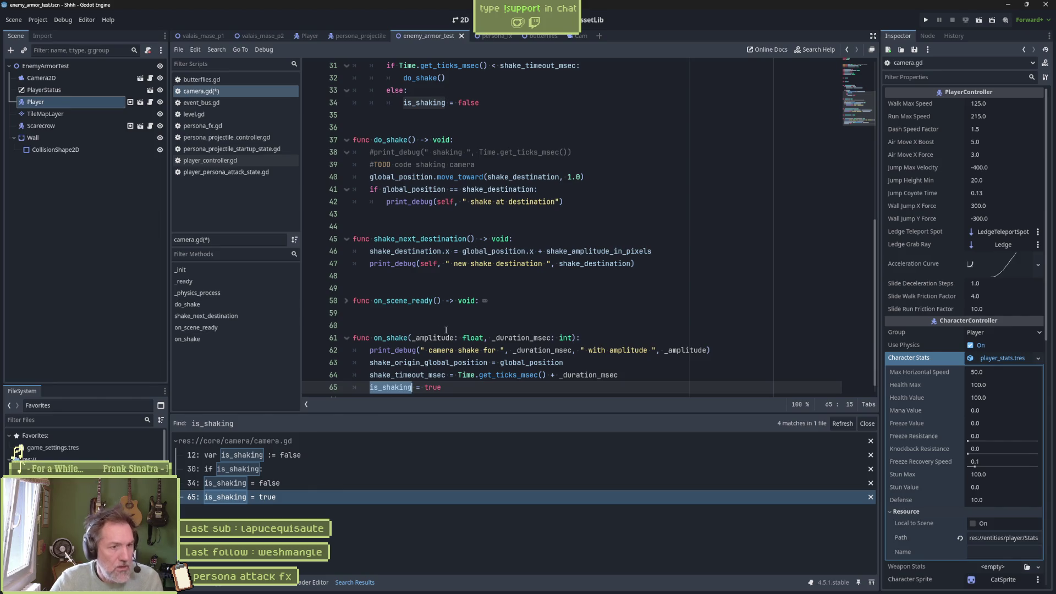
pyautogui.scroll(1, 510, 244)
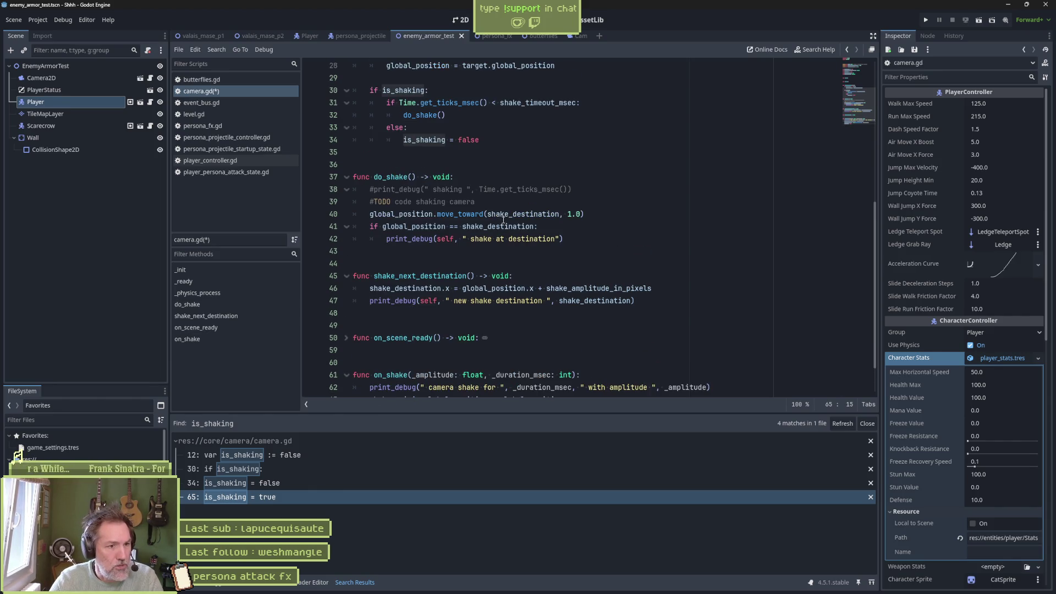
pyautogui.doubleClick(442, 276)
pyautogui.hotkey('ctrl', 'c')
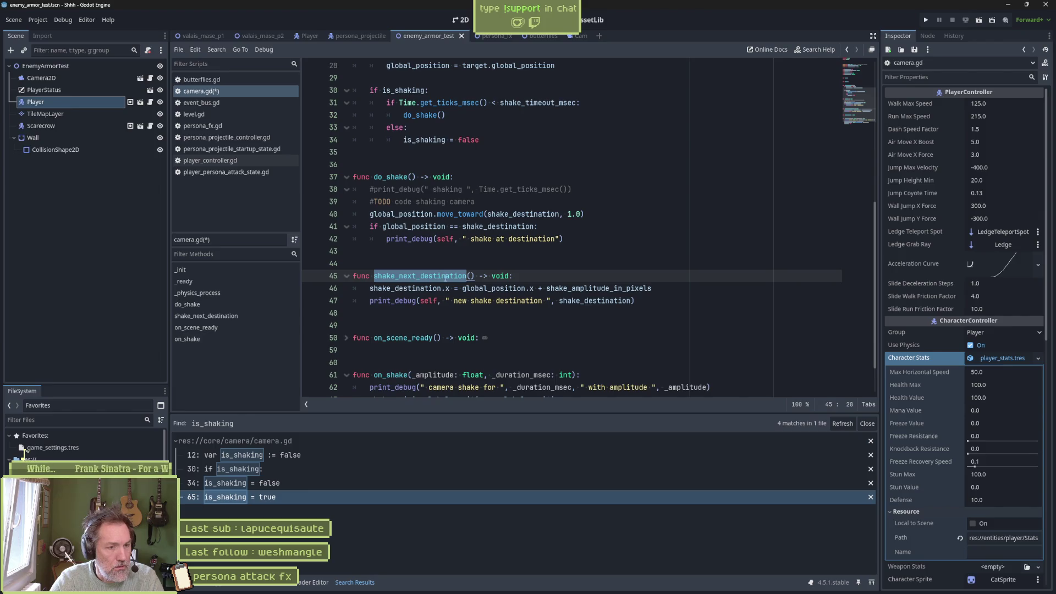
pyautogui.scroll(-1, 446, 278)
pyautogui.click(459, 377)
# Add a shake_next_destination() call at the end of on_shake and save camera.gd.
pyautogui.press('Return')
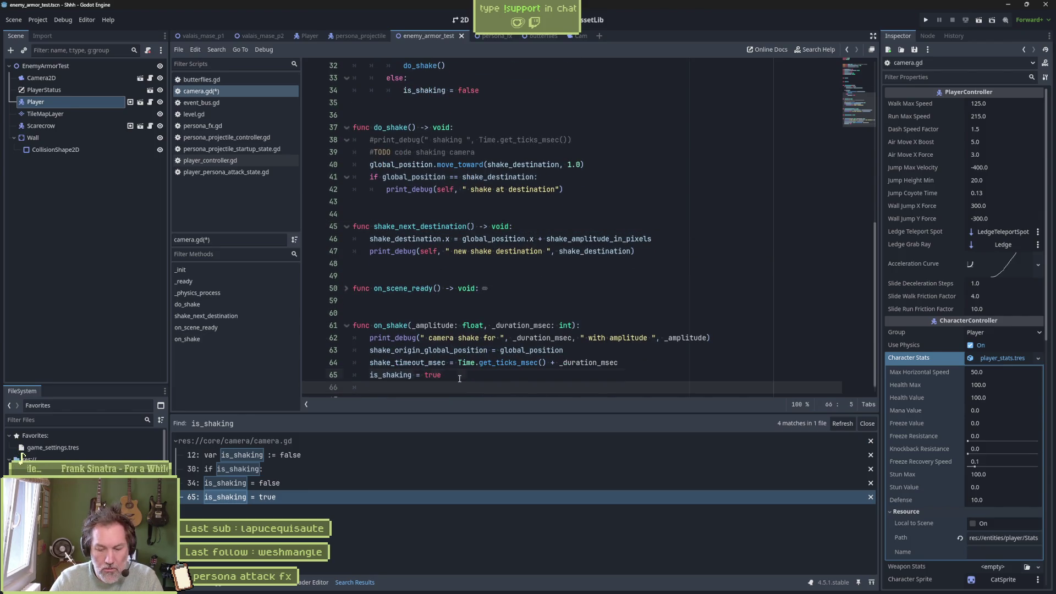
pyautogui.hotkey('ctrl', 'v')
pyautogui.write('()')
pyautogui.hotkey('ctrl', 's')
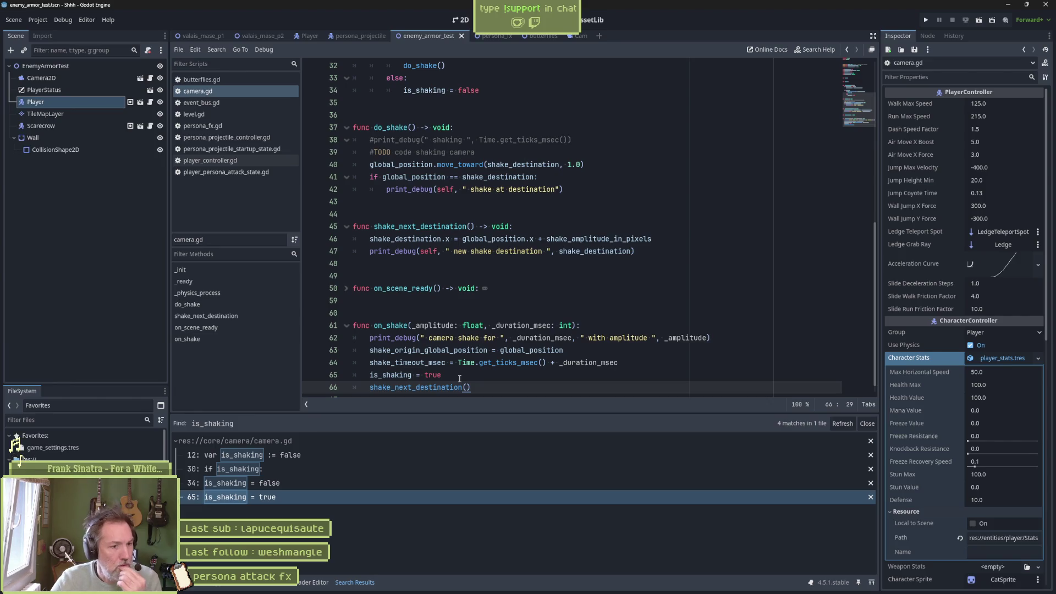
# Check the do_shake call, then add a blank line after the move_toward line.
pyautogui.scroll(4, 431, 247)
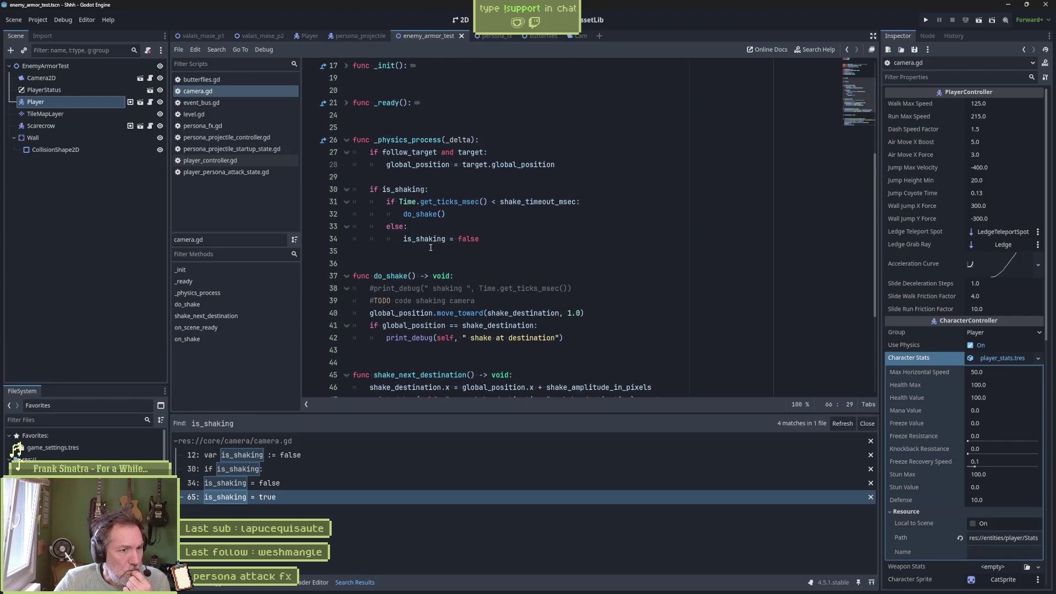
pyautogui.click(428, 214)
pyautogui.scroll(-1, 403, 288)
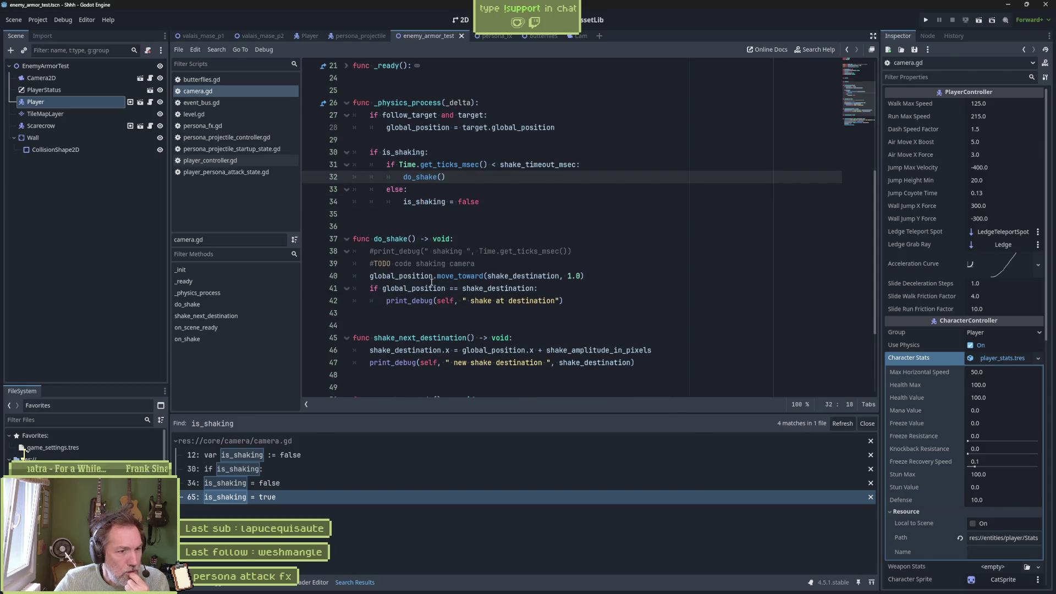
pyautogui.click(595, 275)
pyautogui.press('Return')
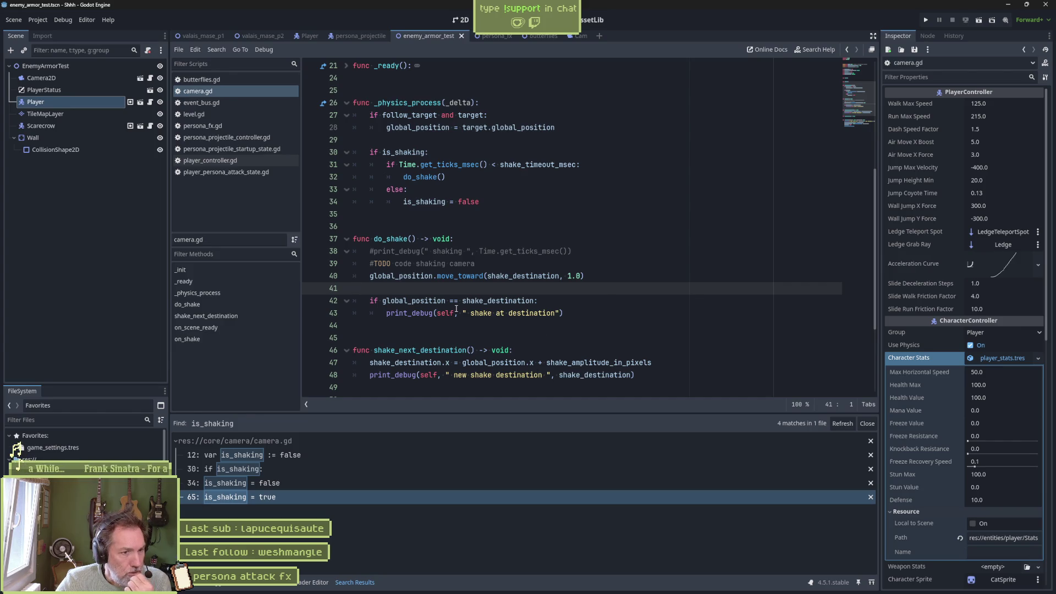
# Add 'is_shaking == false' under the at-destination print, save, and run the scene.
pyautogui.click(586, 314)
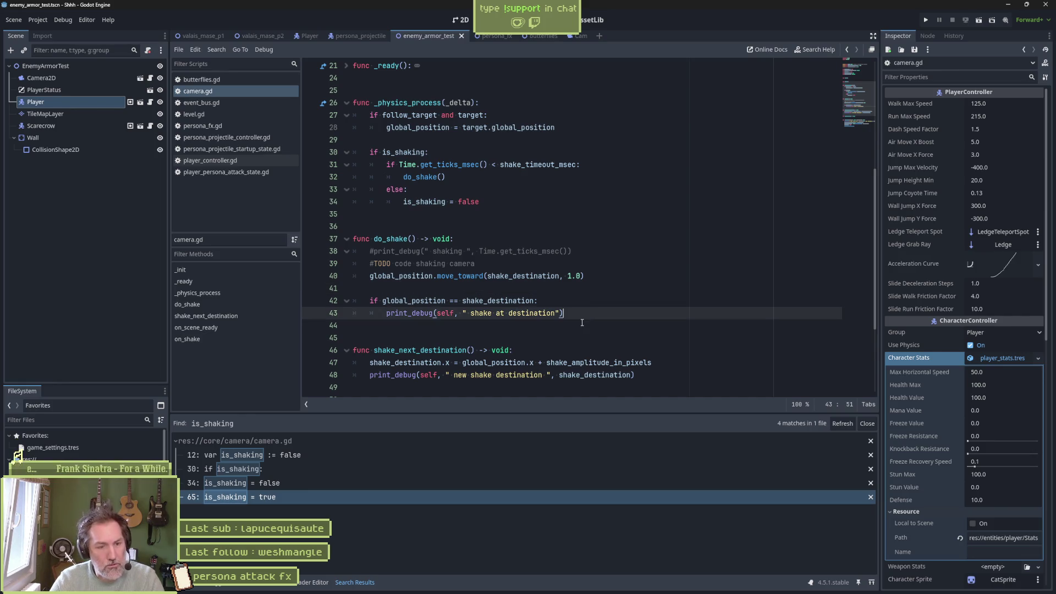
pyautogui.press('Return')
pyautogui.write('is_shaking =')
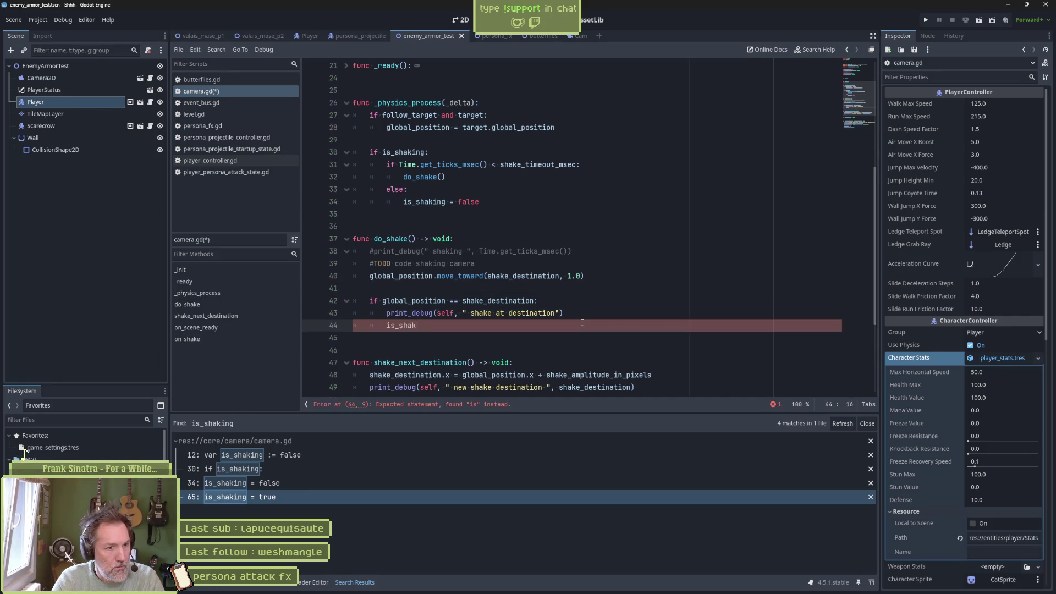
pyautogui.write('= false')
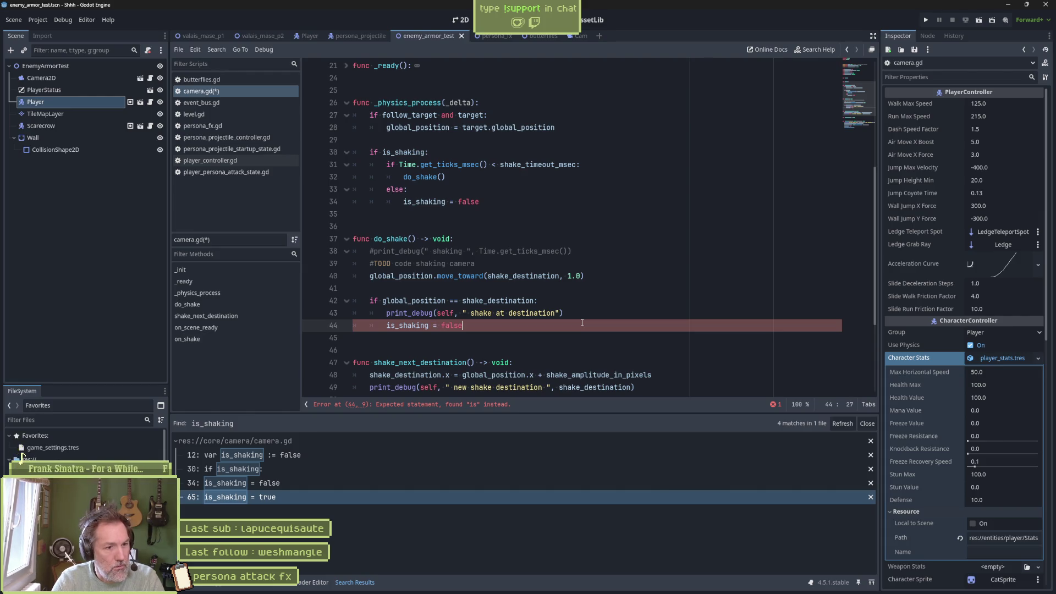
pyautogui.hotkey('ctrl', 's')
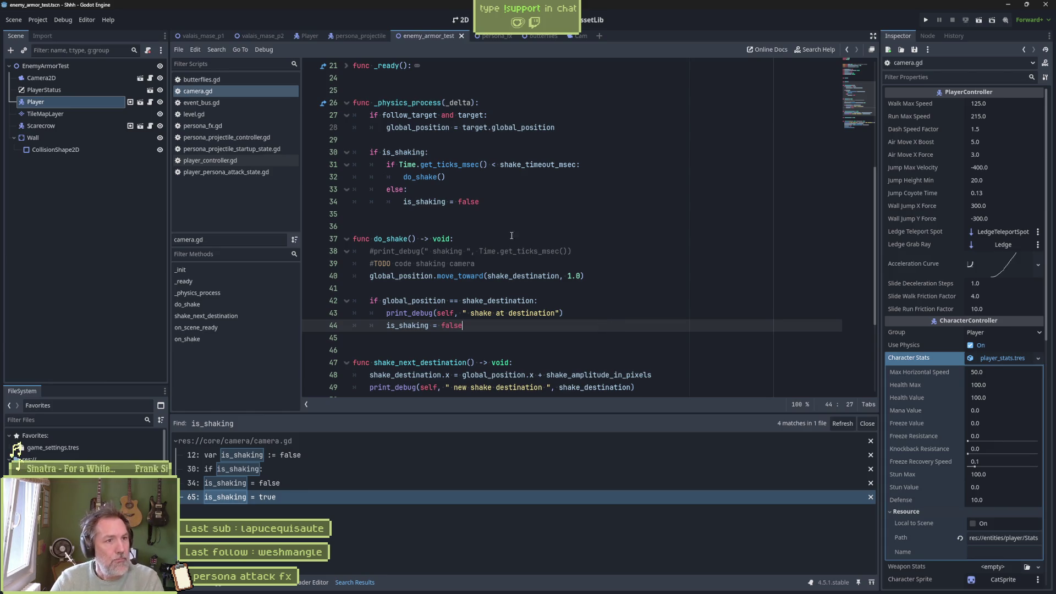
pyautogui.press('F6')
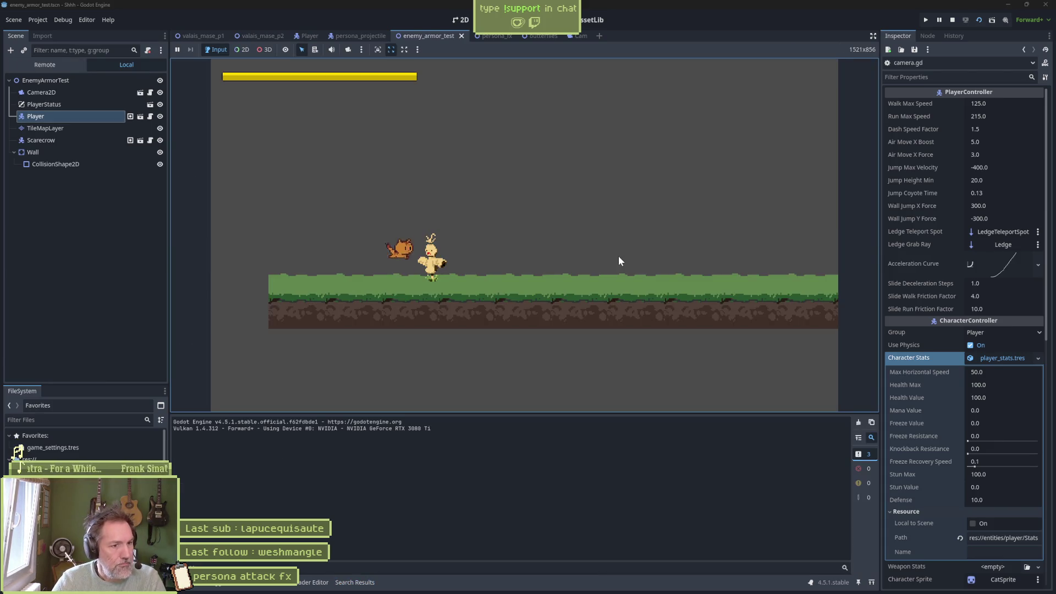
# Attack with x in the running game to trigger a camera shake, then stop the game.
pyautogui.press('x')
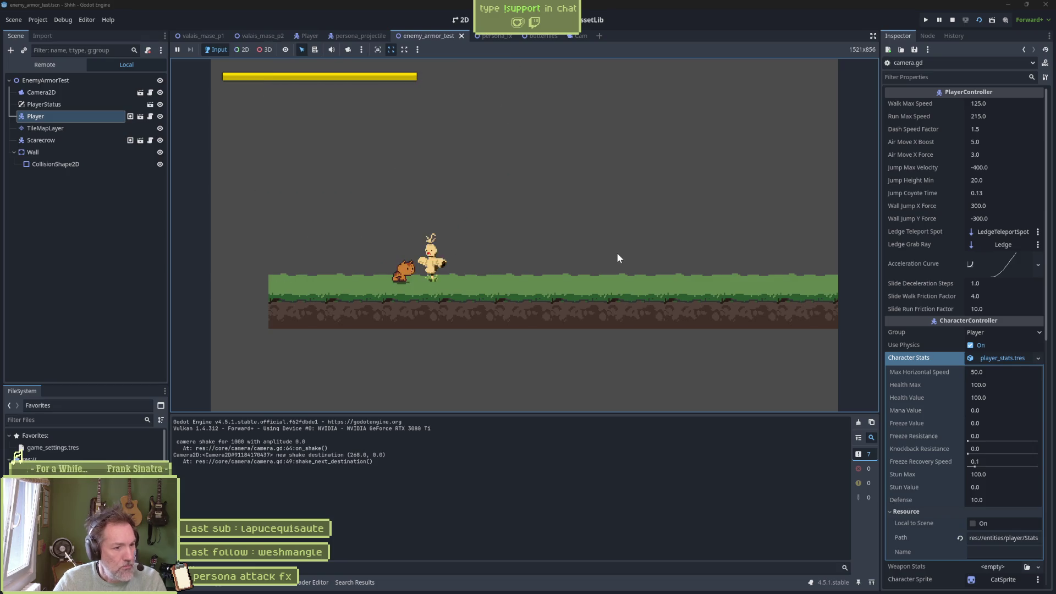
pyautogui.press('F8')
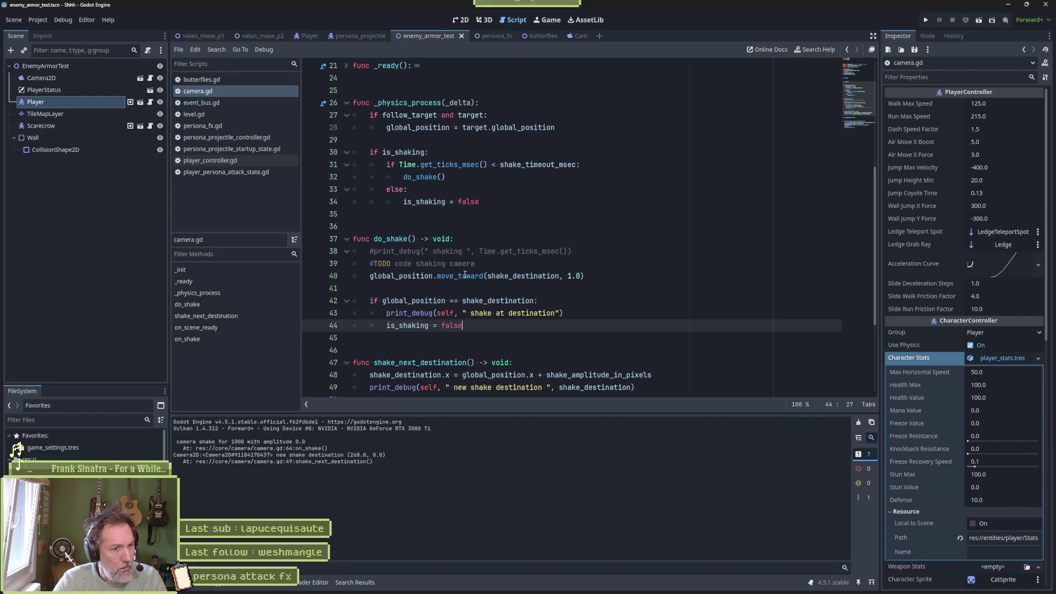
# Prefix line 40's move_toward call with 'global_position =' and test-run the scene.
pyautogui.doubleClick(402, 280)
pyautogui.press('Left')
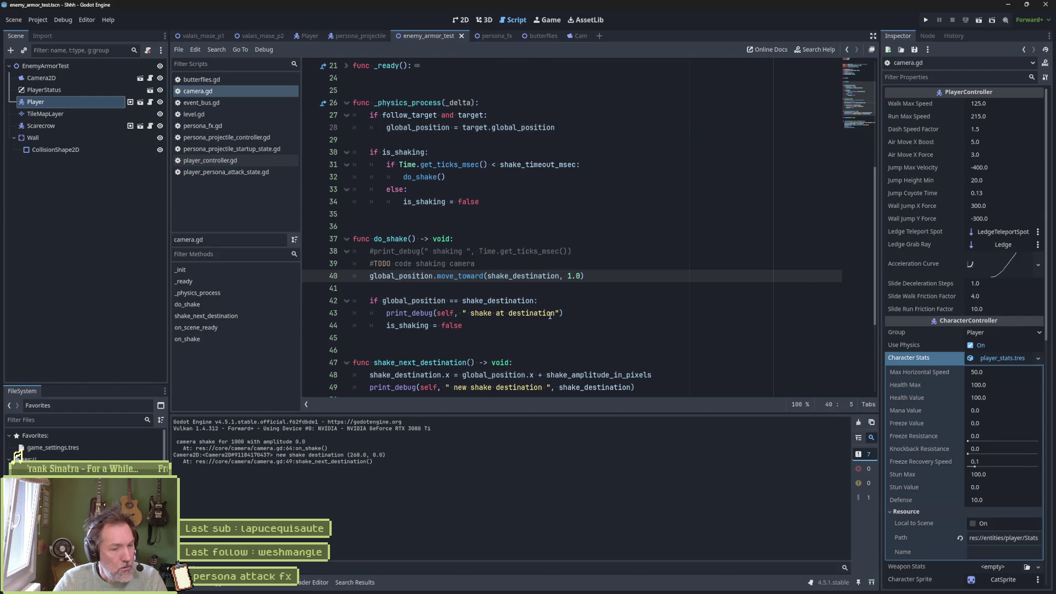
pyautogui.write('global_position =')
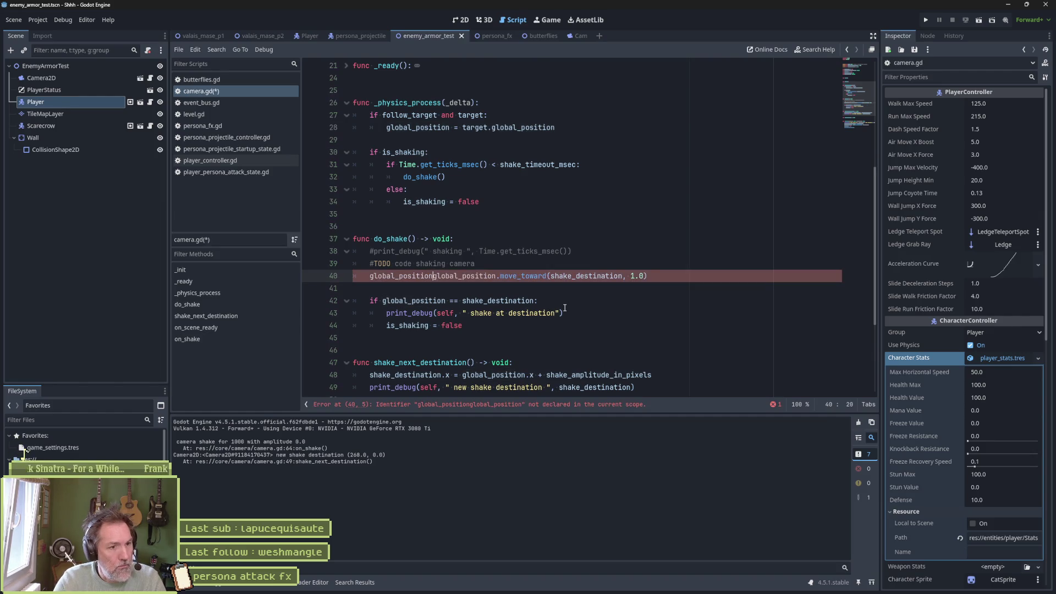
pyautogui.press('F6')
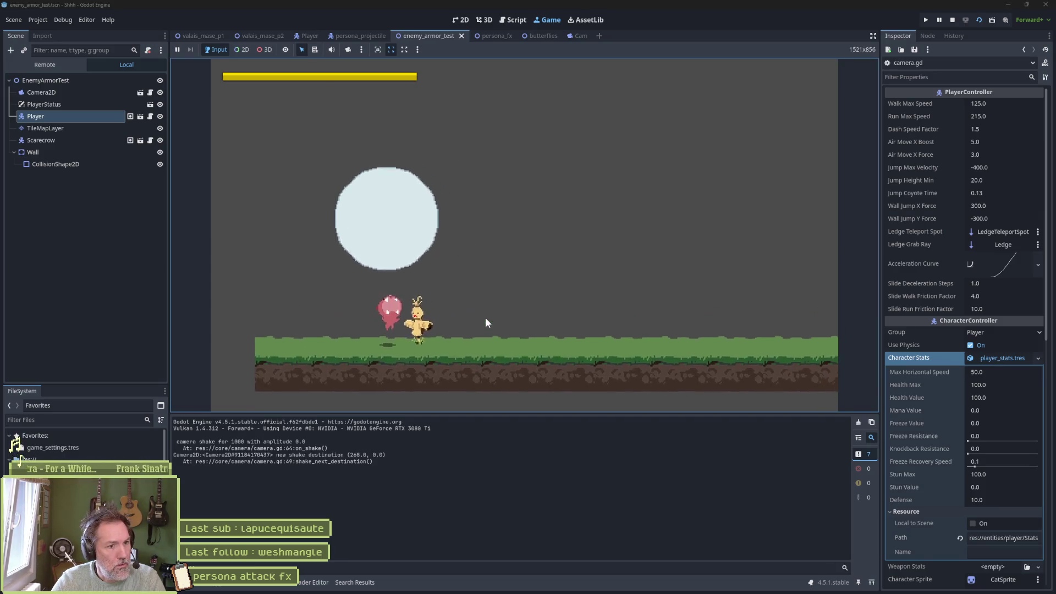
pyautogui.press('F8')
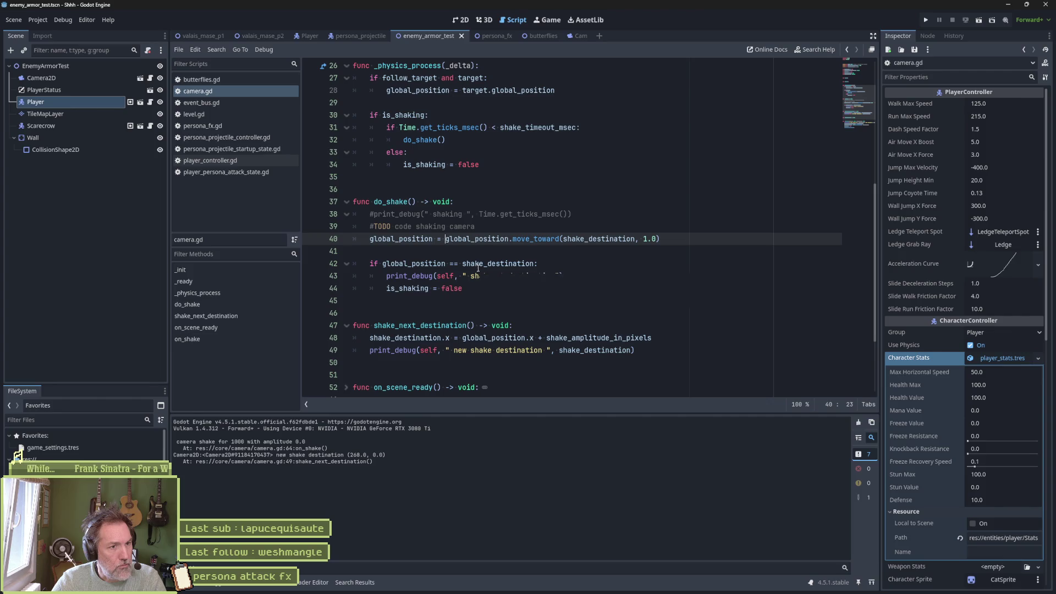
# Scroll through camera.gd to review the on_shake and shake_next_destination code.
pyautogui.moveTo(479, 265)
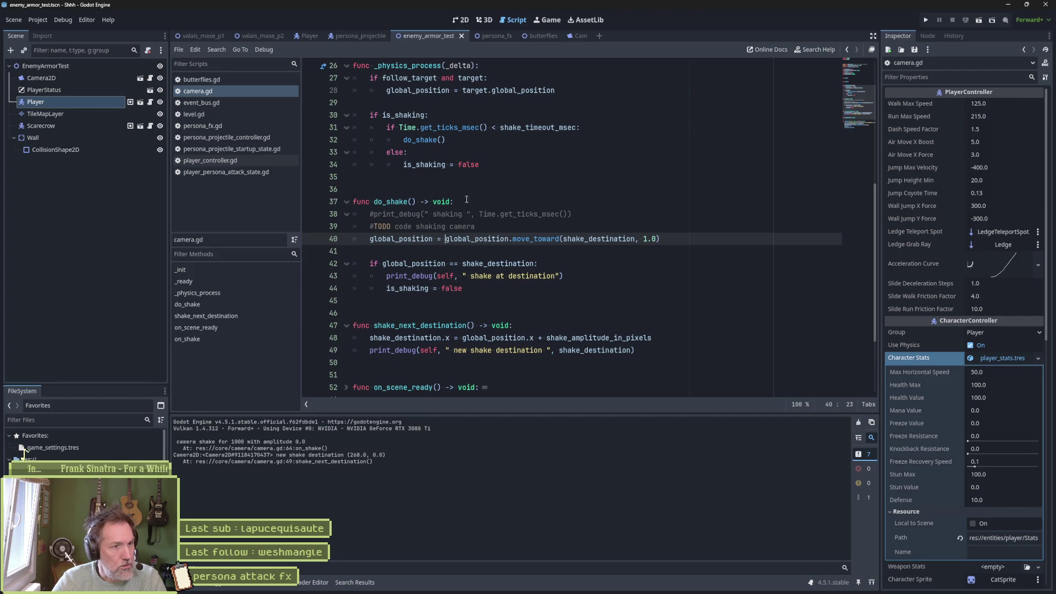
pyautogui.scroll(-2, 493, 240)
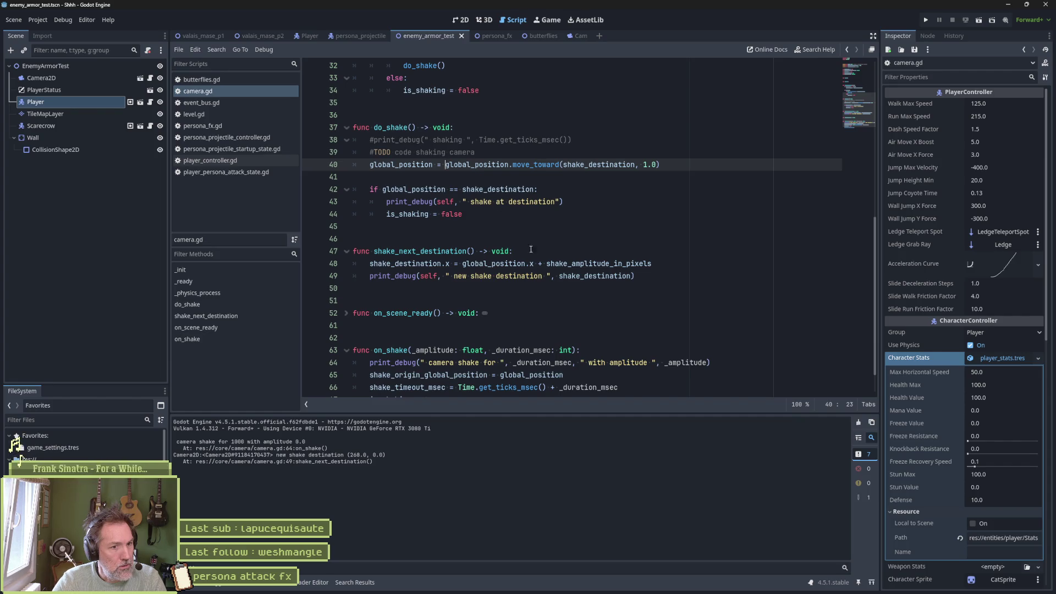
pyautogui.scroll(-1, 587, 266)
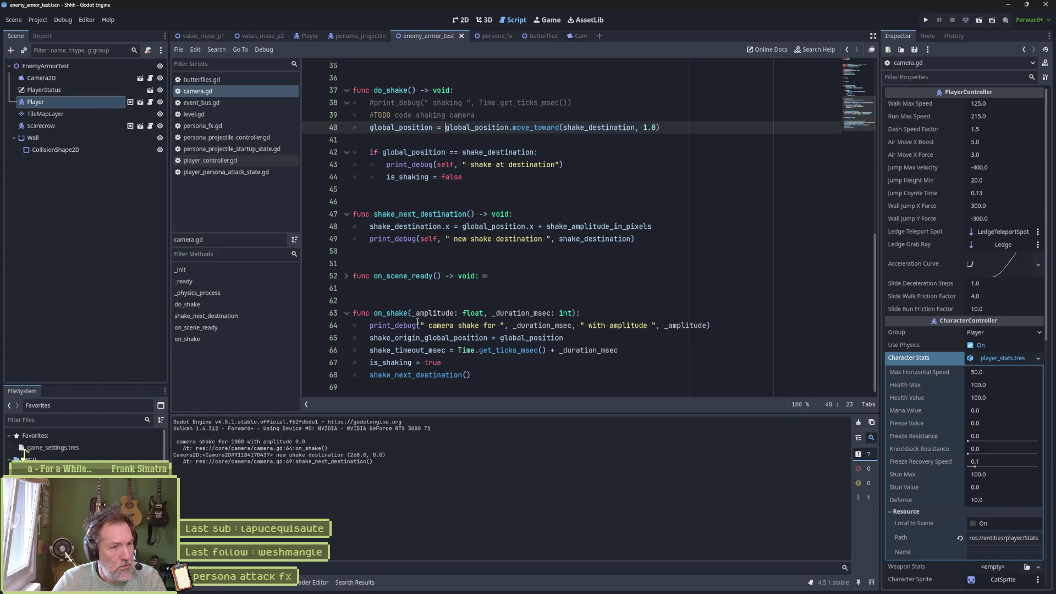
pyautogui.scroll(4, 430, 294)
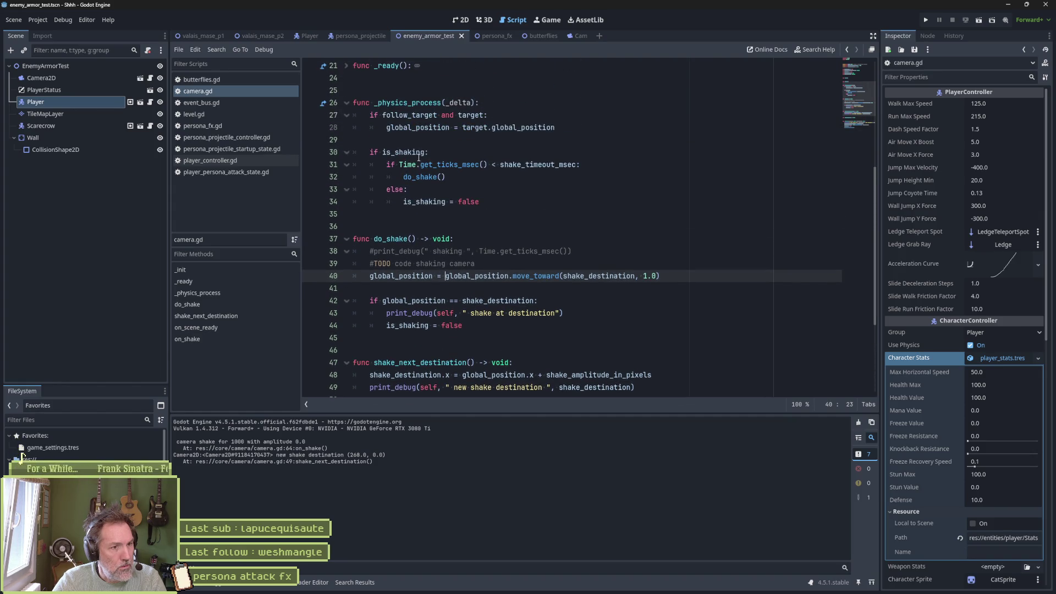
# Reset global_position to shake_origin_global_position after is_shaking = false, then test-run.
pyautogui.click(487, 201)
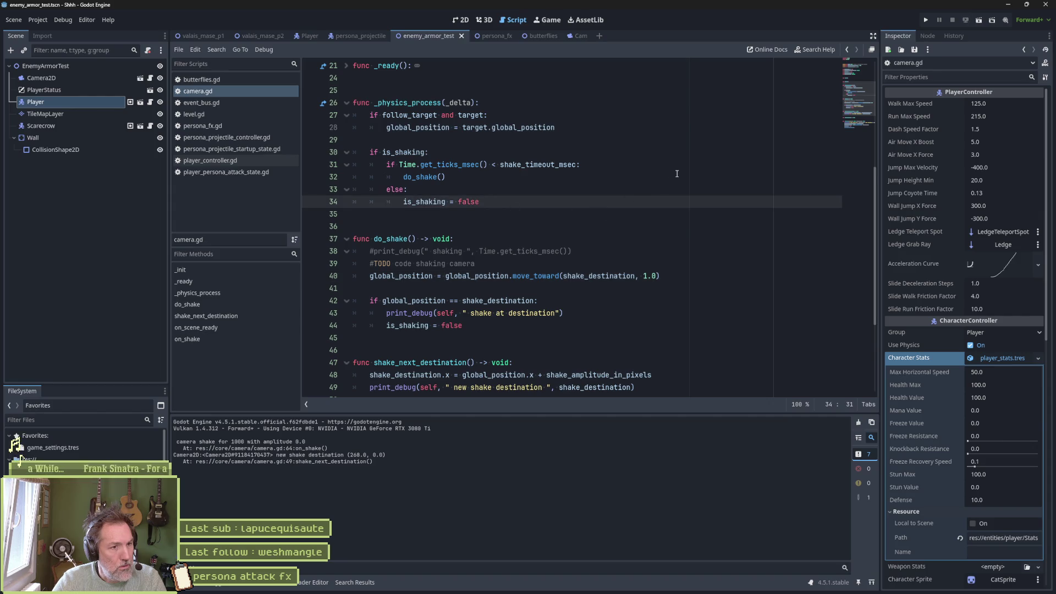
pyautogui.press('Return')
pyautogui.write('gl')
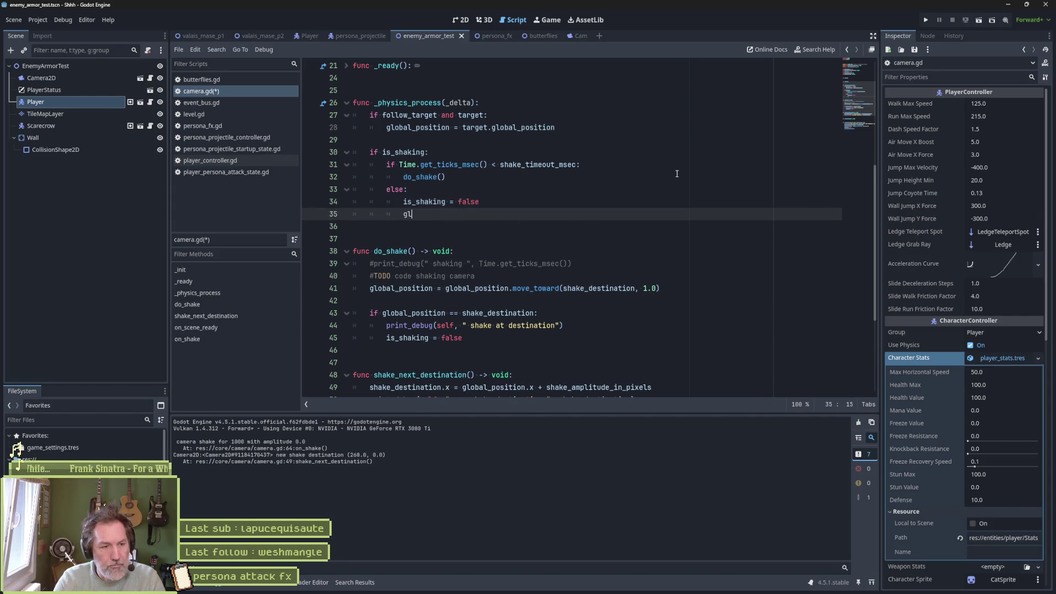
pyautogui.write('oabl')
pyautogui.press('BackSpace')
pyautogui.press('BackSpace')
pyautogui.press('BackSpace')
pyautogui.write('ba')
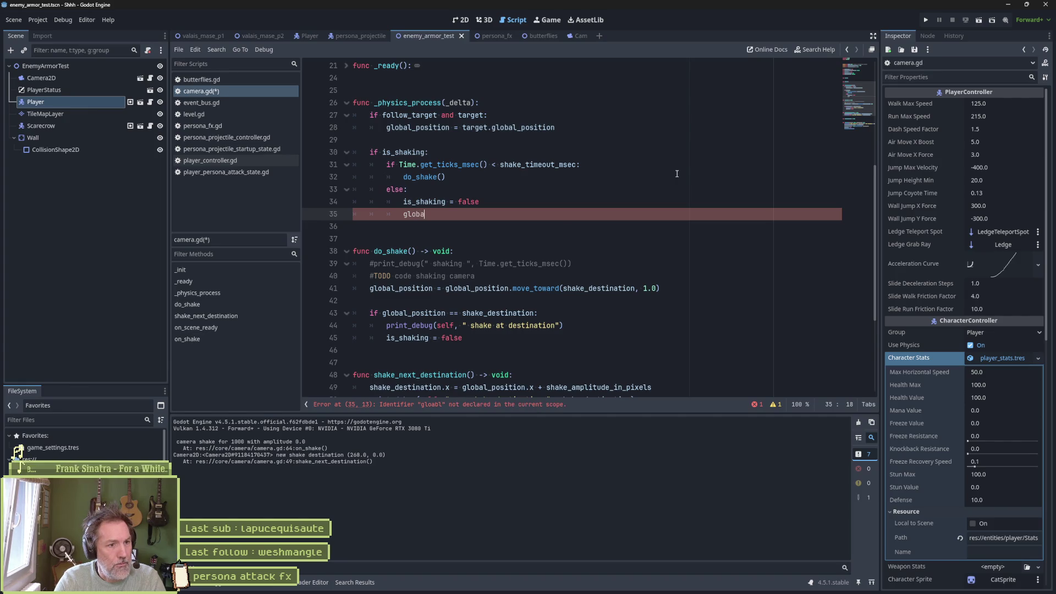
pyautogui.write('l')
pyautogui.press('Return')
pyautogui.write('= shake_')
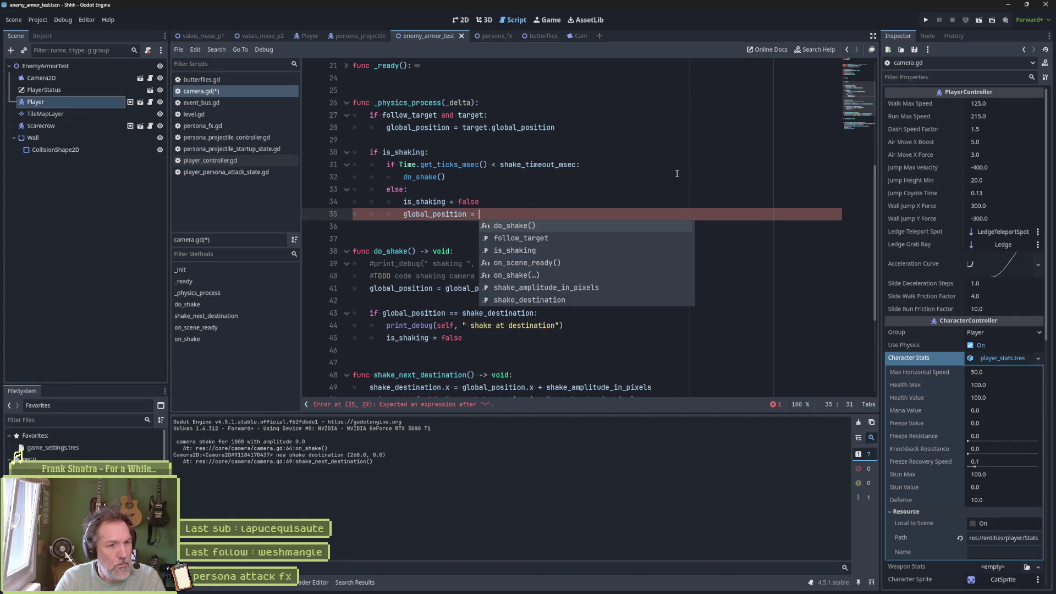
pyautogui.write('ori')
pyautogui.press('Return')
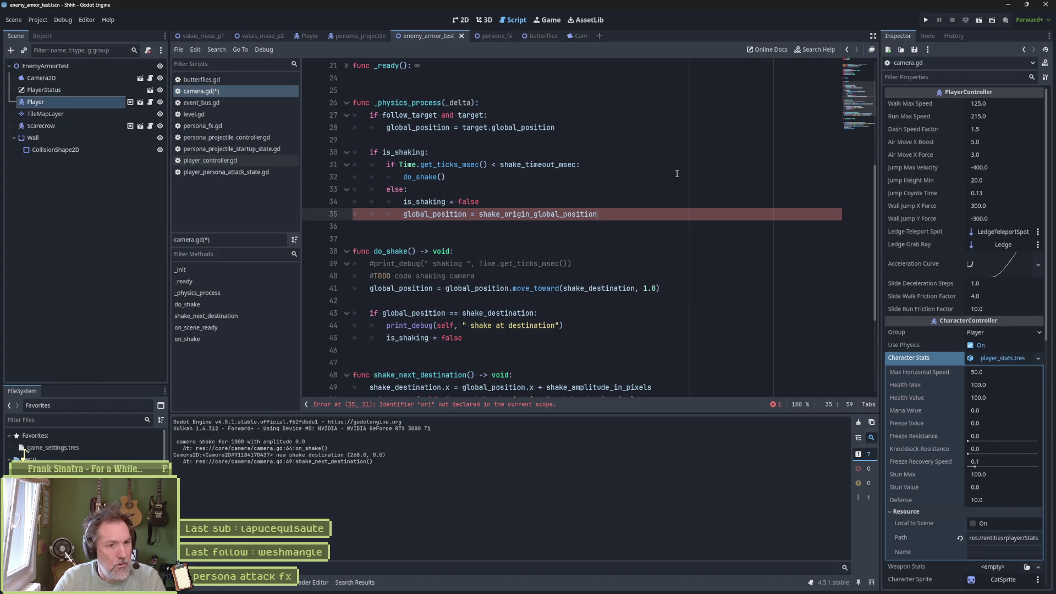
pyautogui.press('F6')
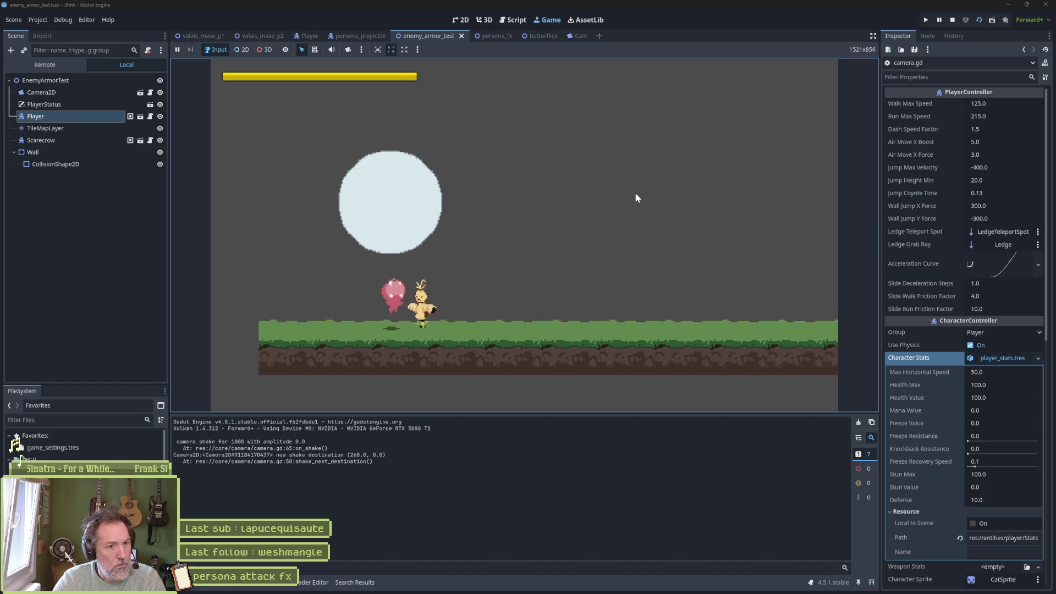
pyautogui.press('F8')
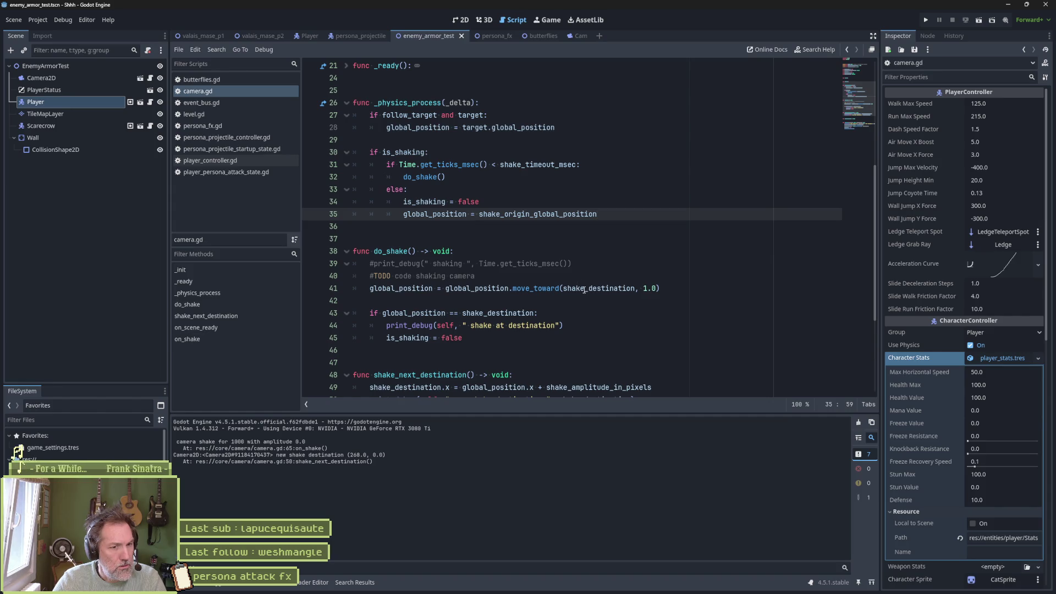
# Raise the move_toward step from 1.0 to 100.0 and test-run the faster shake.
pyautogui.click(642, 288)
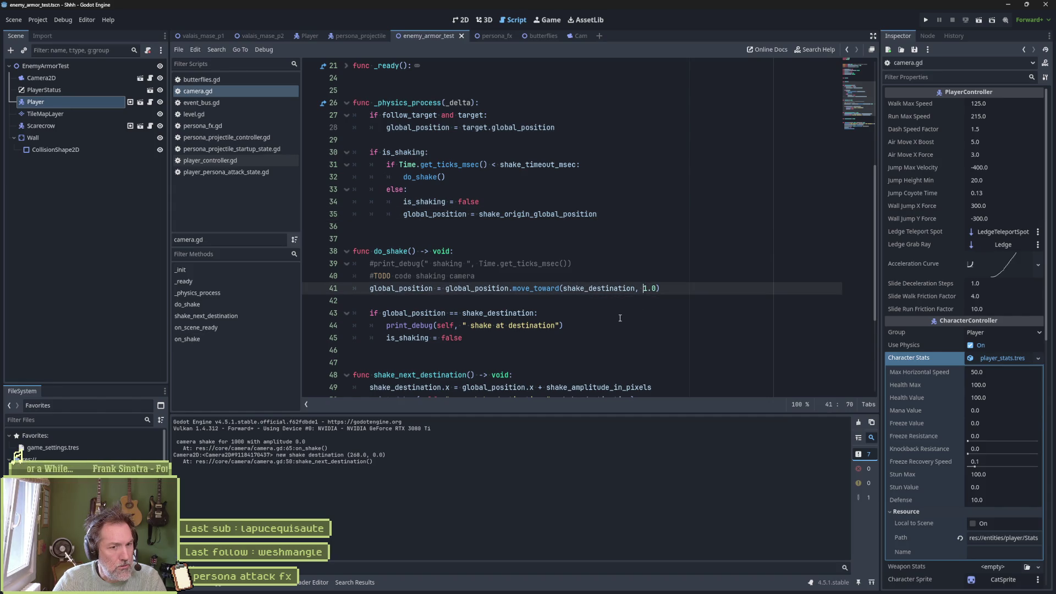
pyautogui.write('00')
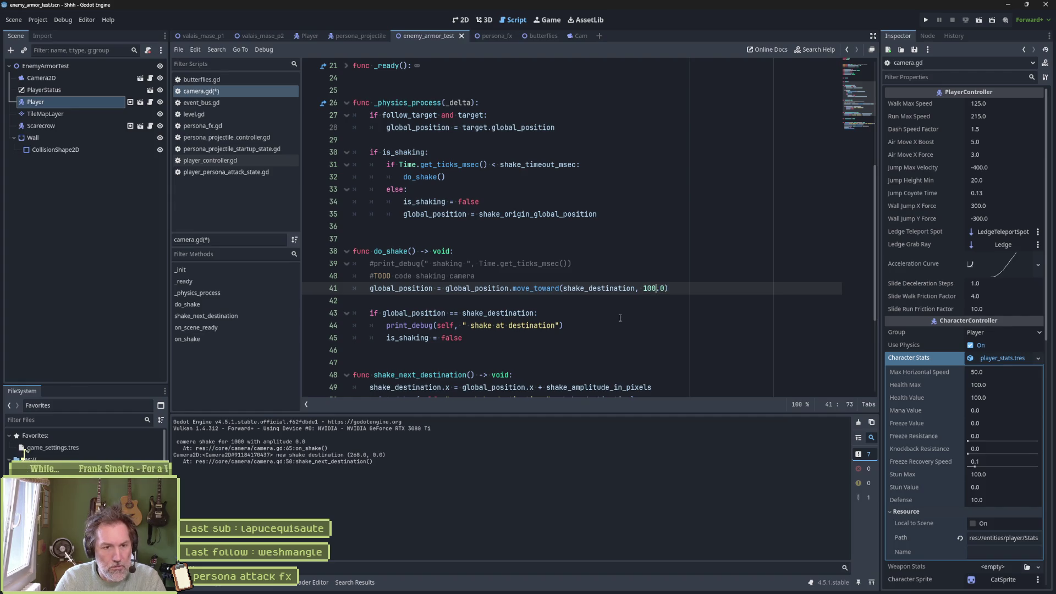
pyautogui.press('F6')
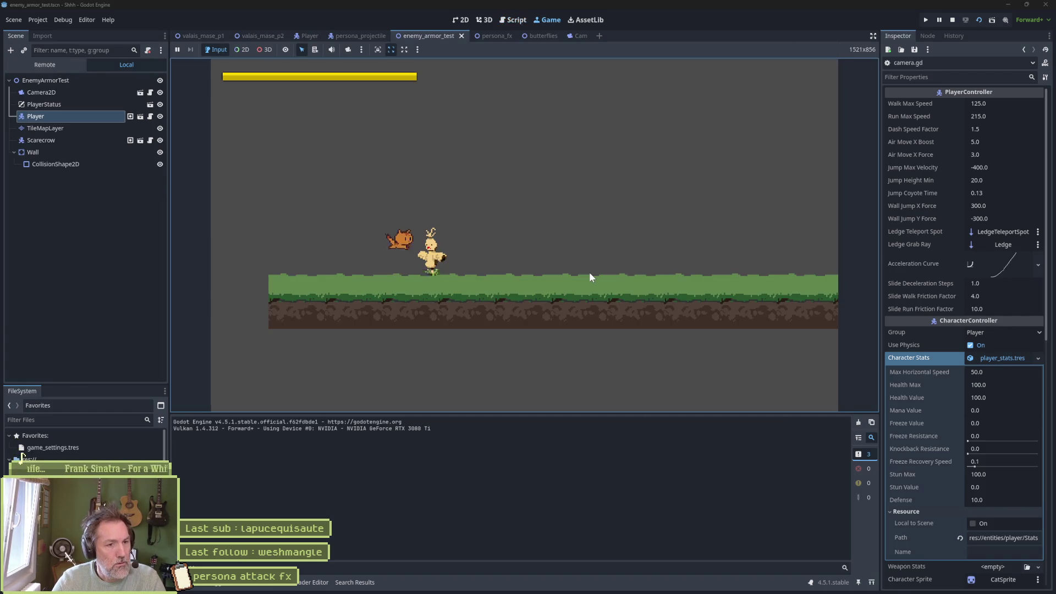
pyautogui.press('F8')
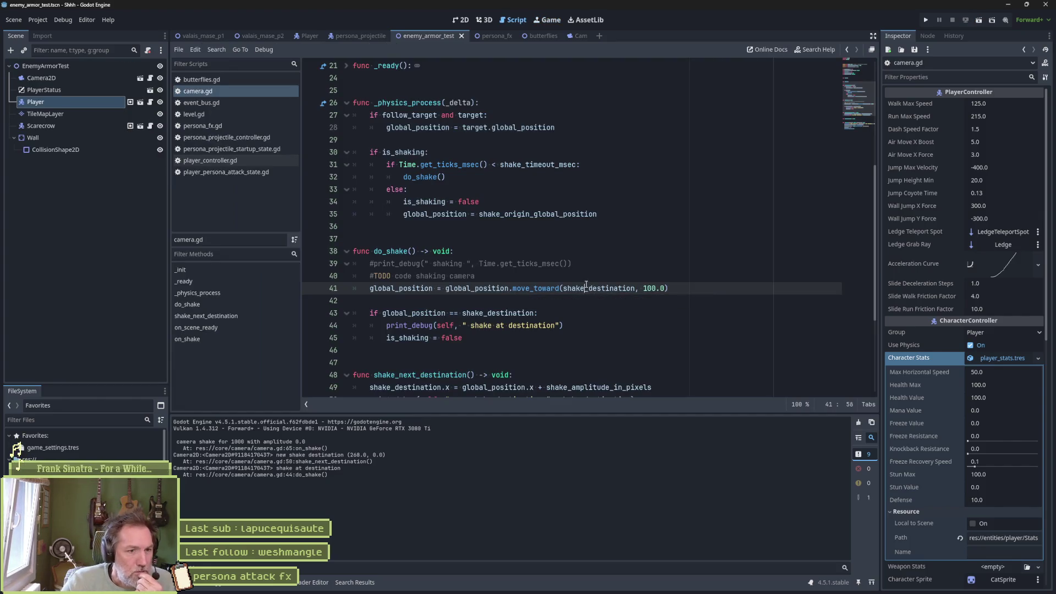
# Add " original position :", shake_origin_global_position to the print_debug call, save, and run.
pyautogui.doubleClick(586, 288)
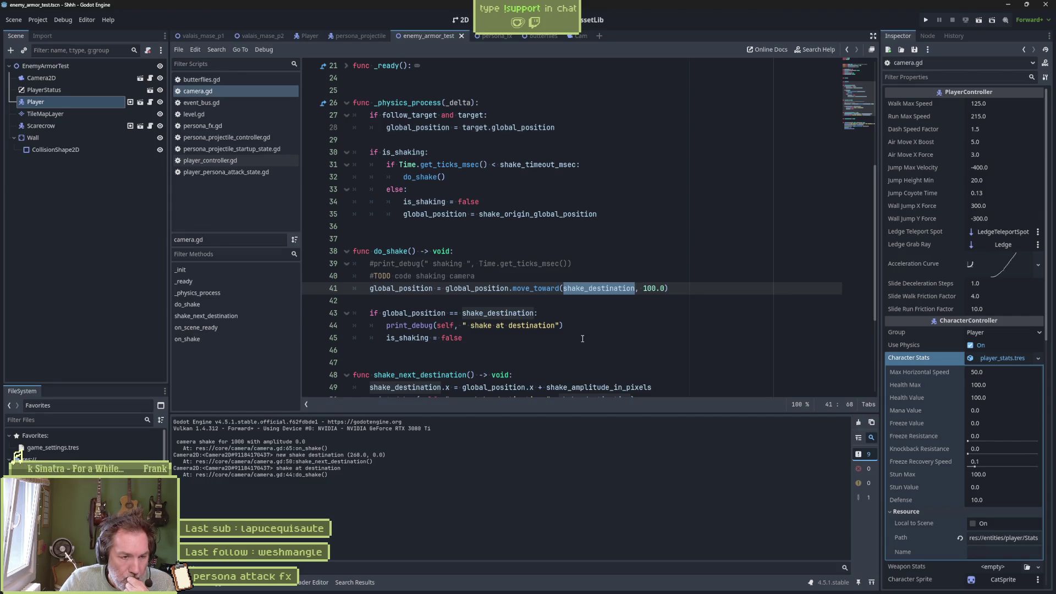
pyautogui.scroll(-3, 572, 318)
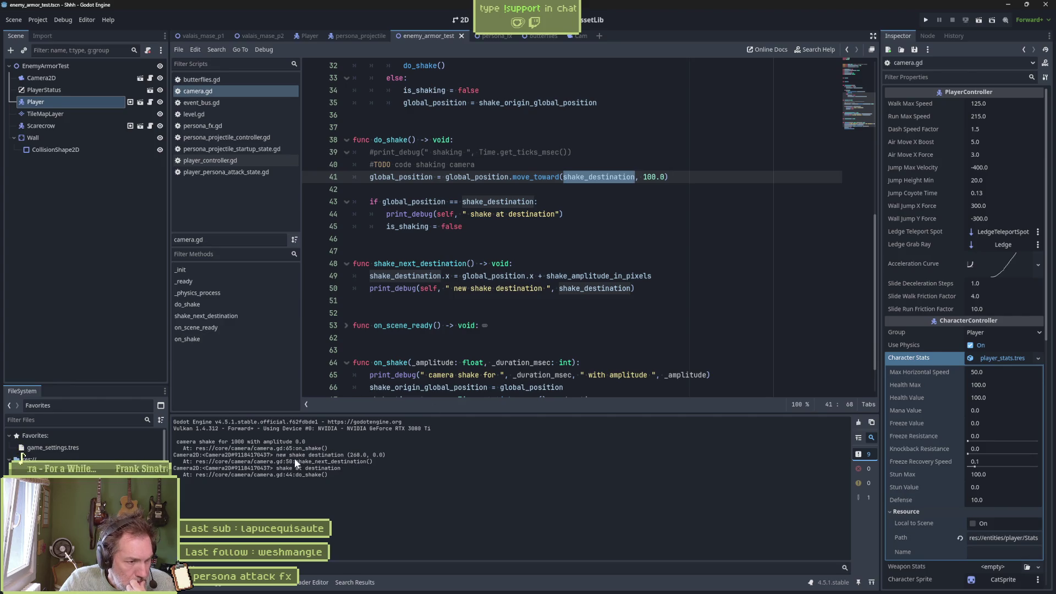
pyautogui.click(663, 277)
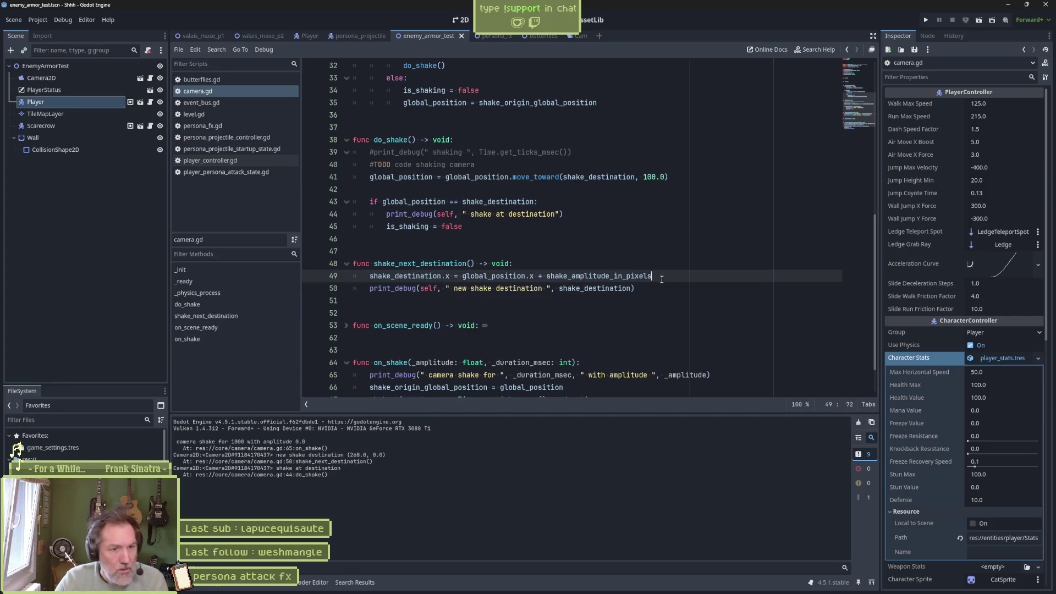
pyautogui.click(446, 288)
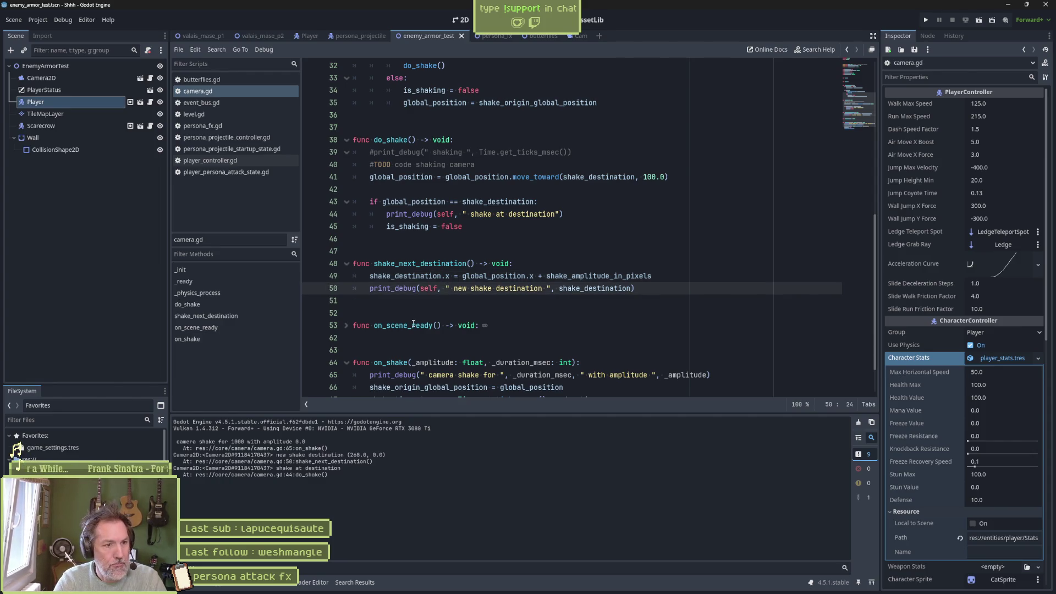
pyautogui.write('" origina')
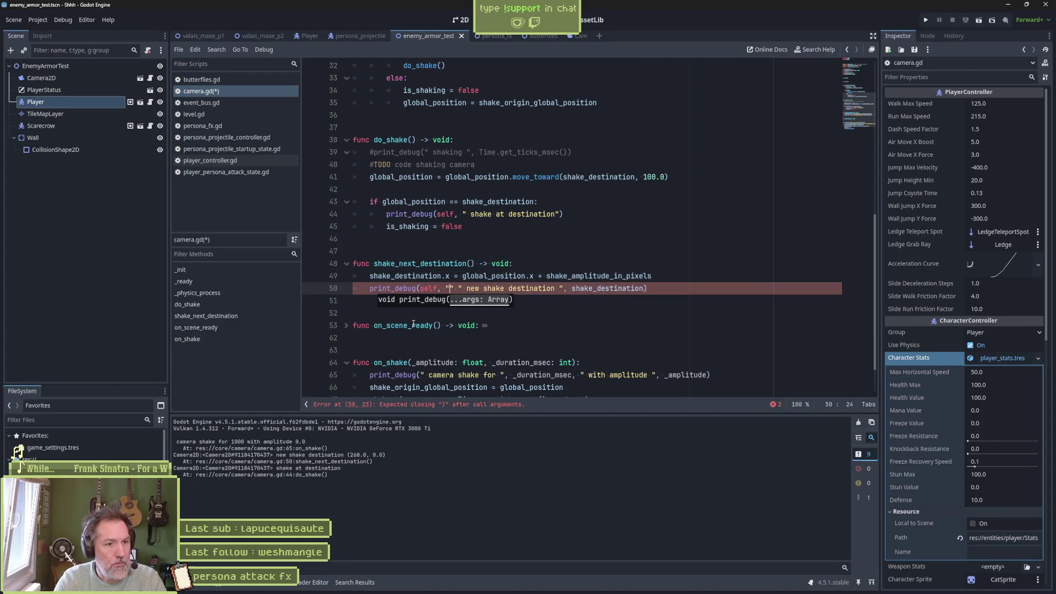
pyautogui.write('l position :')
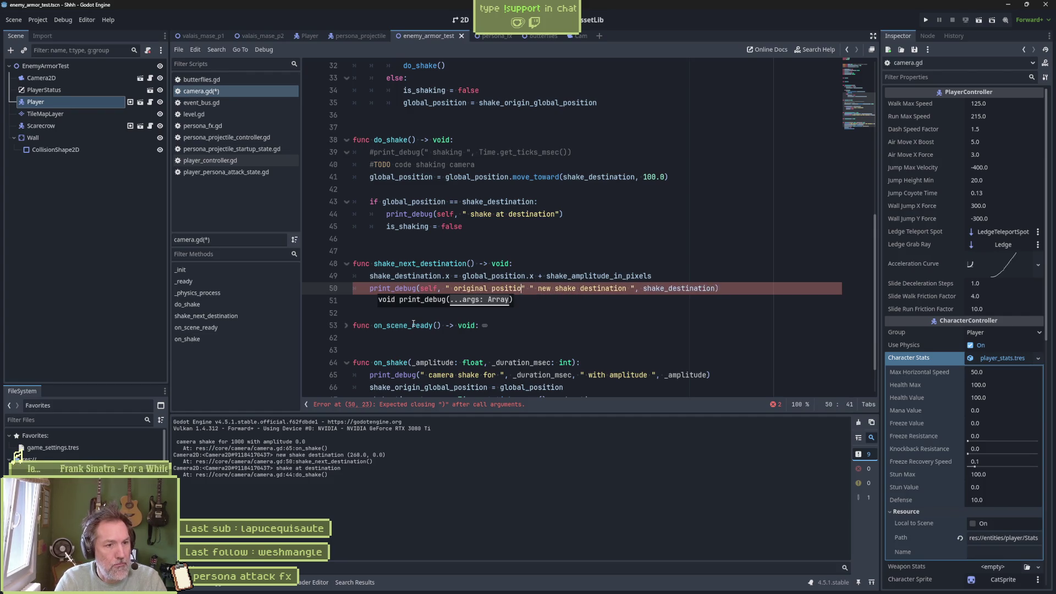
pyautogui.write('", glo')
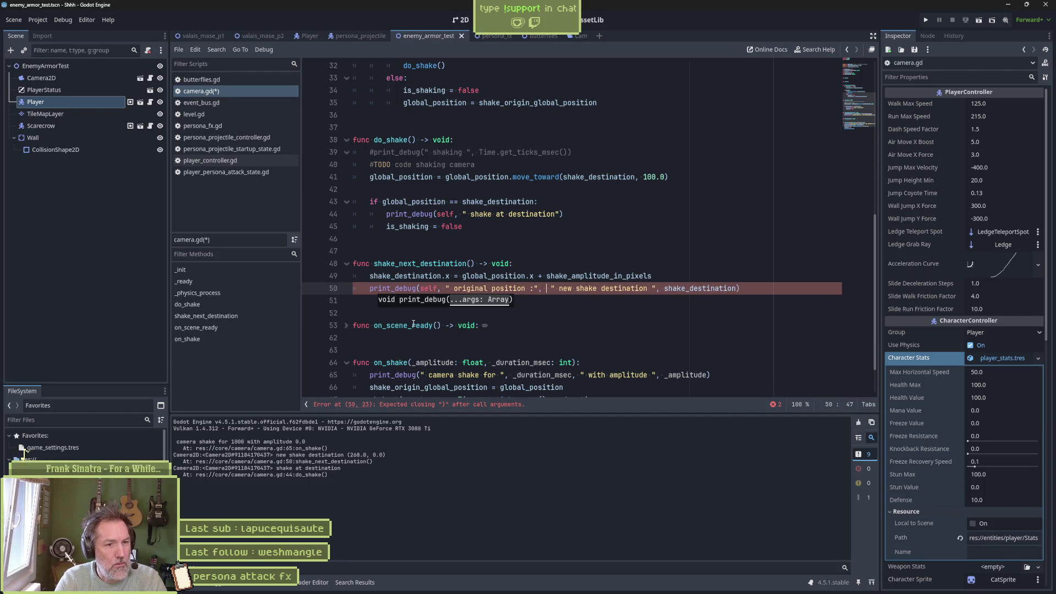
pyautogui.press('BackSpace')
pyautogui.press('BackSpace')
pyautogui.press('BackSpace')
pyautogui.write('or')
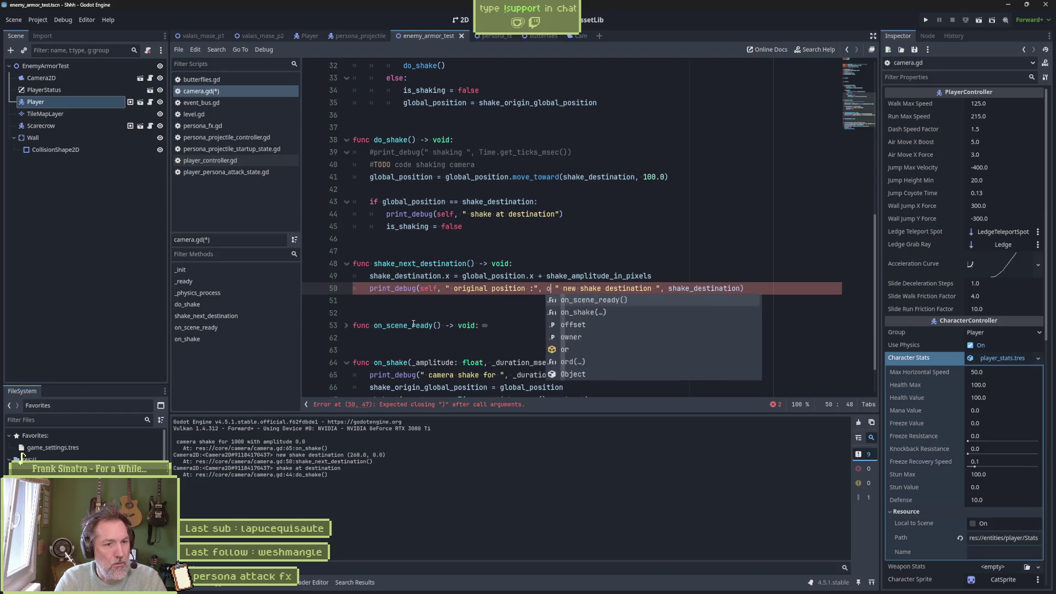
pyautogui.write('ig')
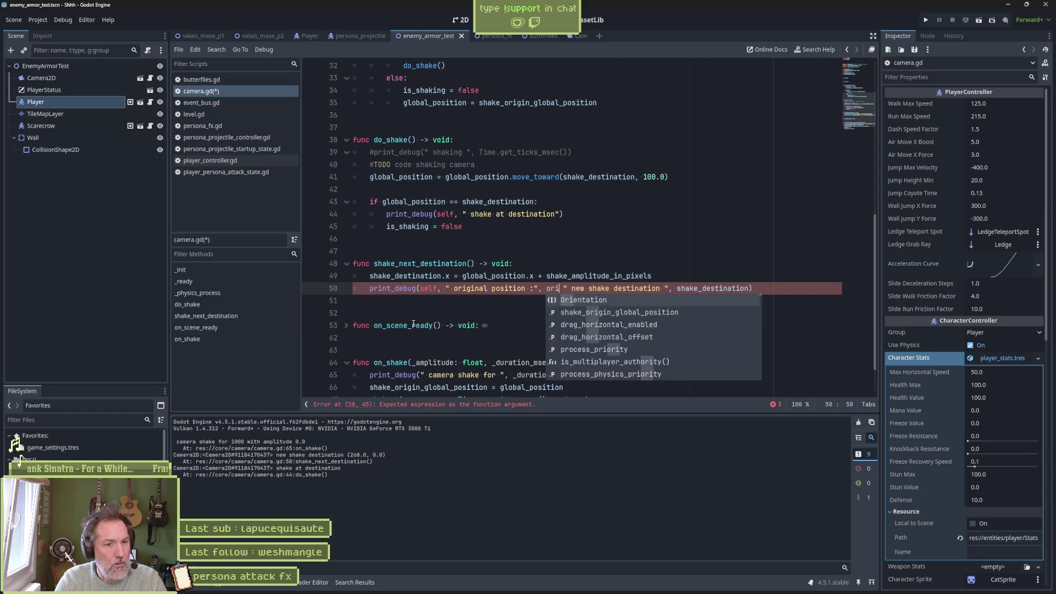
pyautogui.press('Return')
pyautogui.write(',')
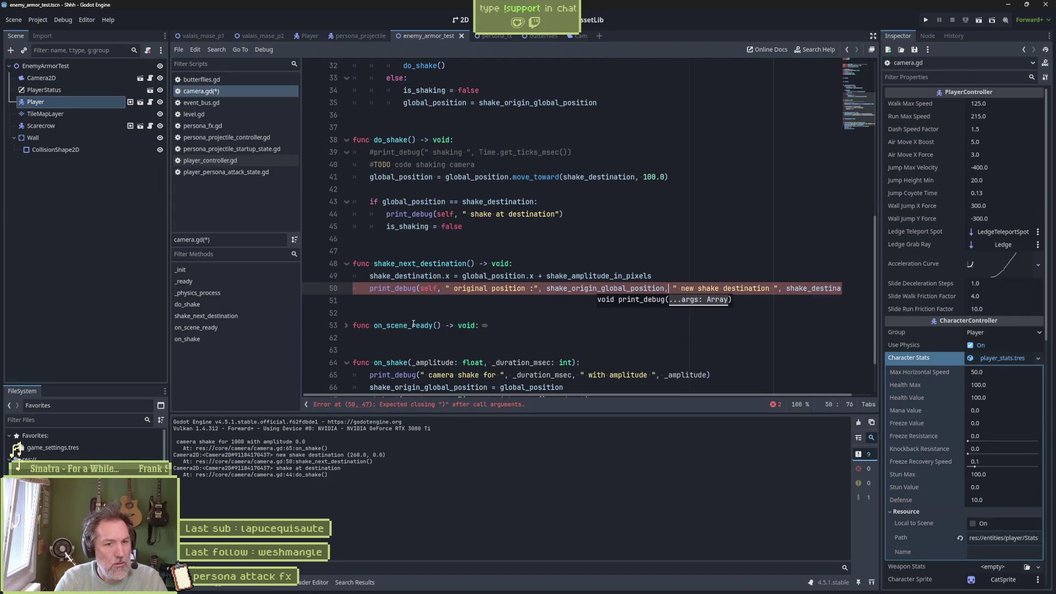
pyautogui.hotkey('ctrl', 's')
pyautogui.press('F6')
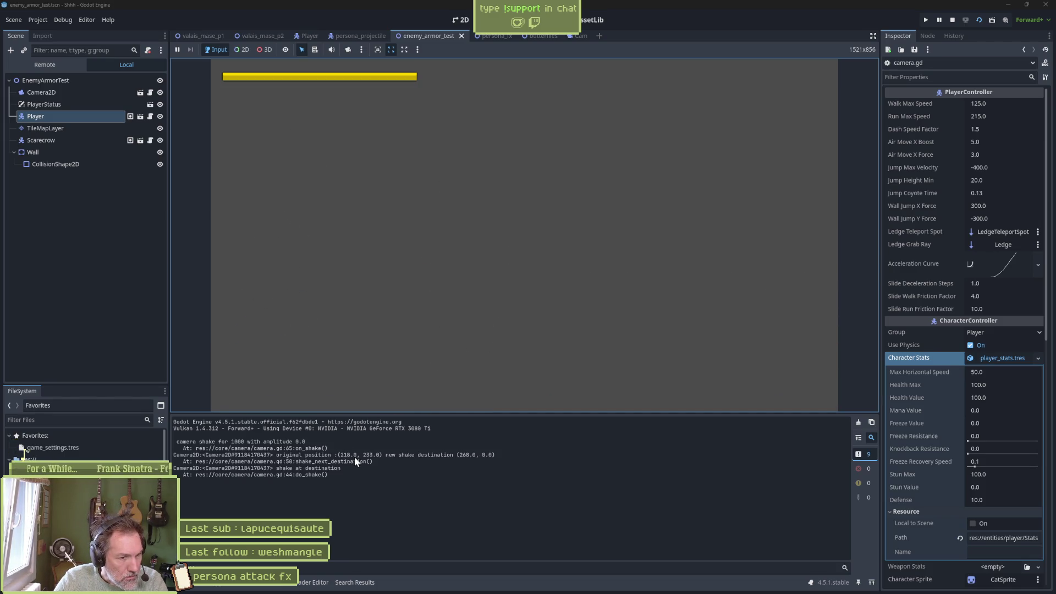
# Duplicate the x line into shake_destination.y = global_position.y without the amplitude offset, and save.
pyautogui.click(353, 461)
pyautogui.click(653, 288)
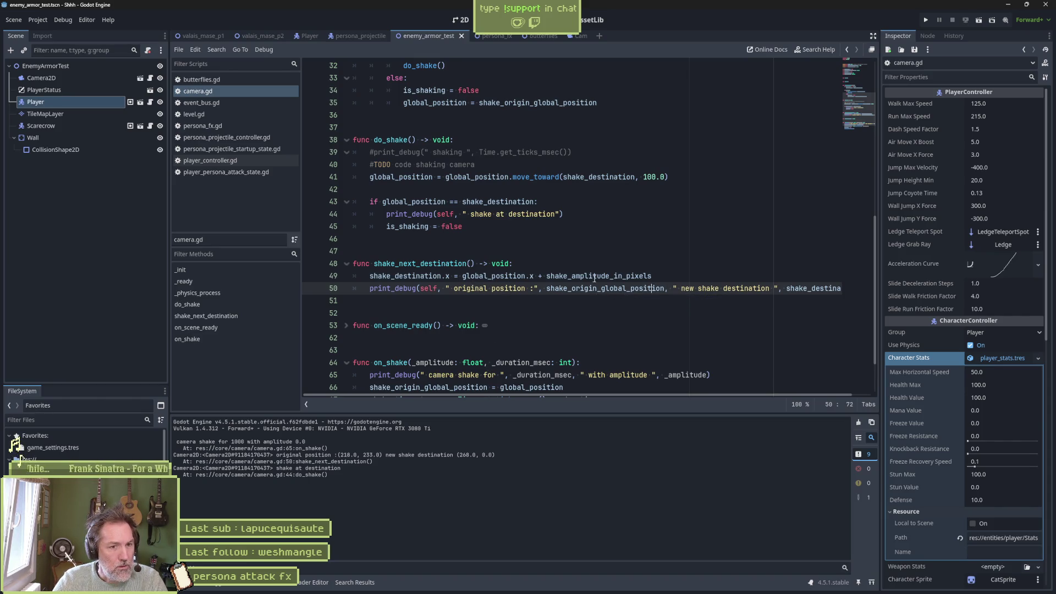
pyautogui.hotkey('ctrl', 'shift', 'd')
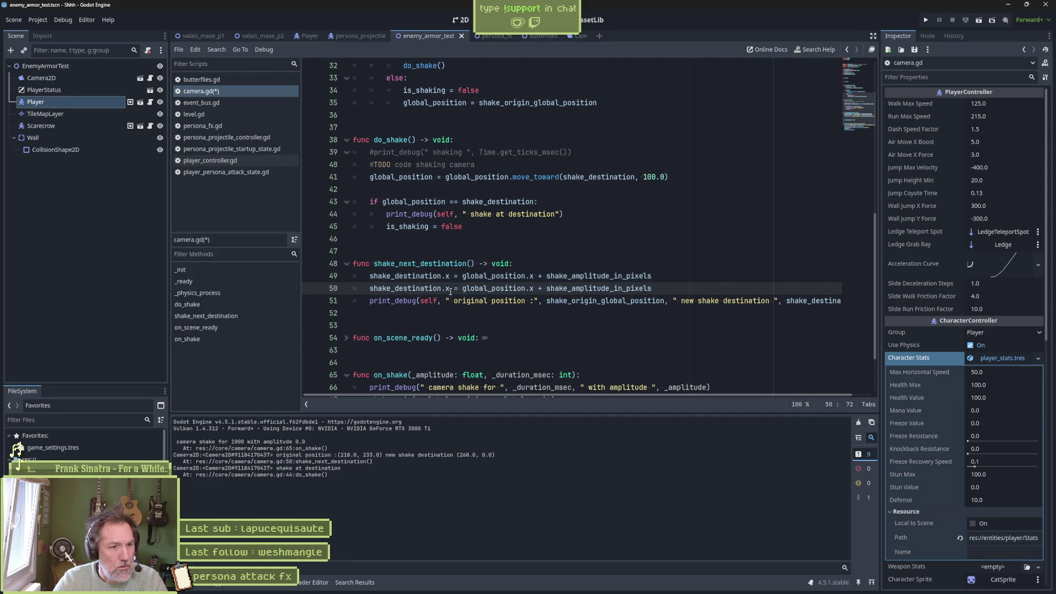
pyautogui.doubleClick(447, 288)
pyautogui.write('y')
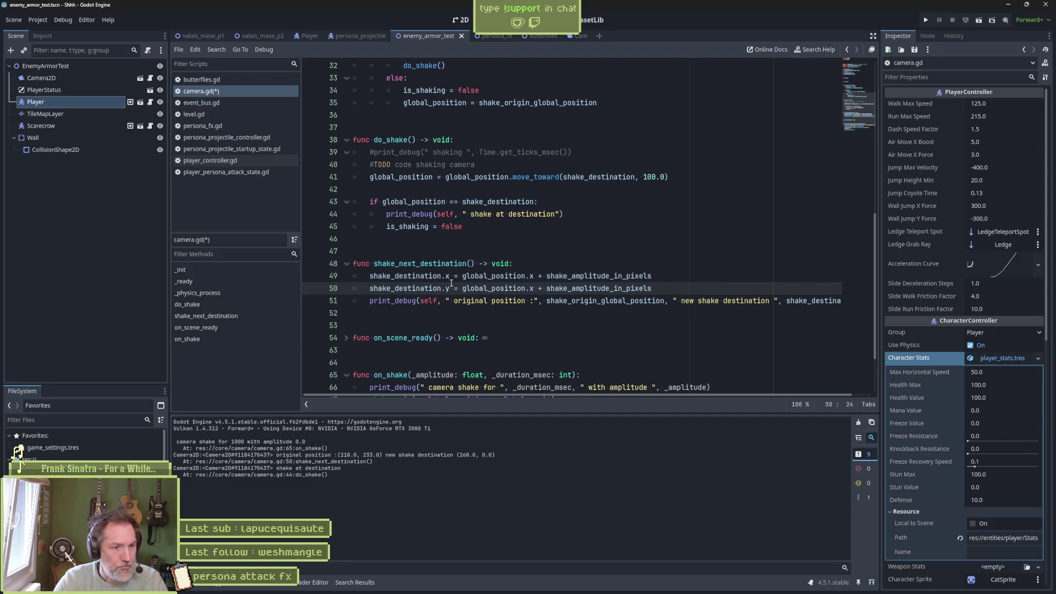
pyautogui.doubleClick(531, 288)
pyautogui.press('BackSpace')
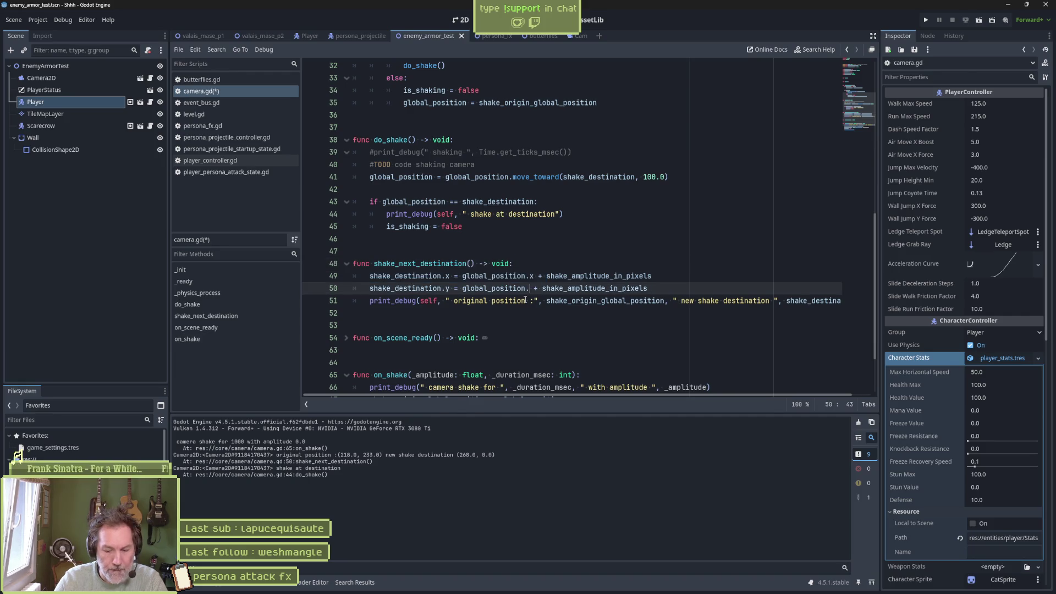
pyautogui.write('y')
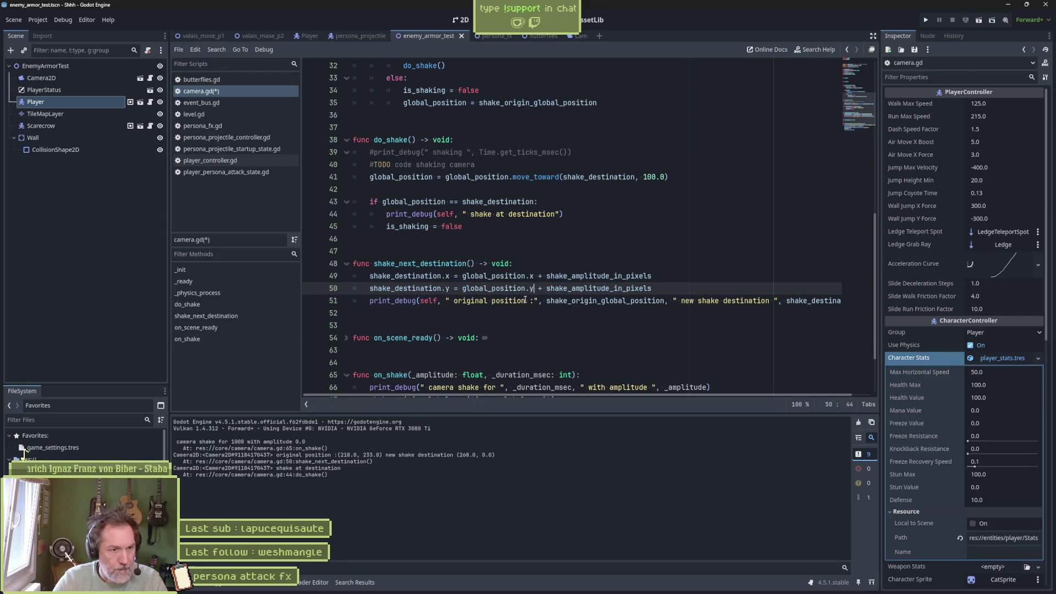
pyautogui.hotkey('shift', 'End')
pyautogui.press('Delete')
pyautogui.hotkey('ctrl', 's')
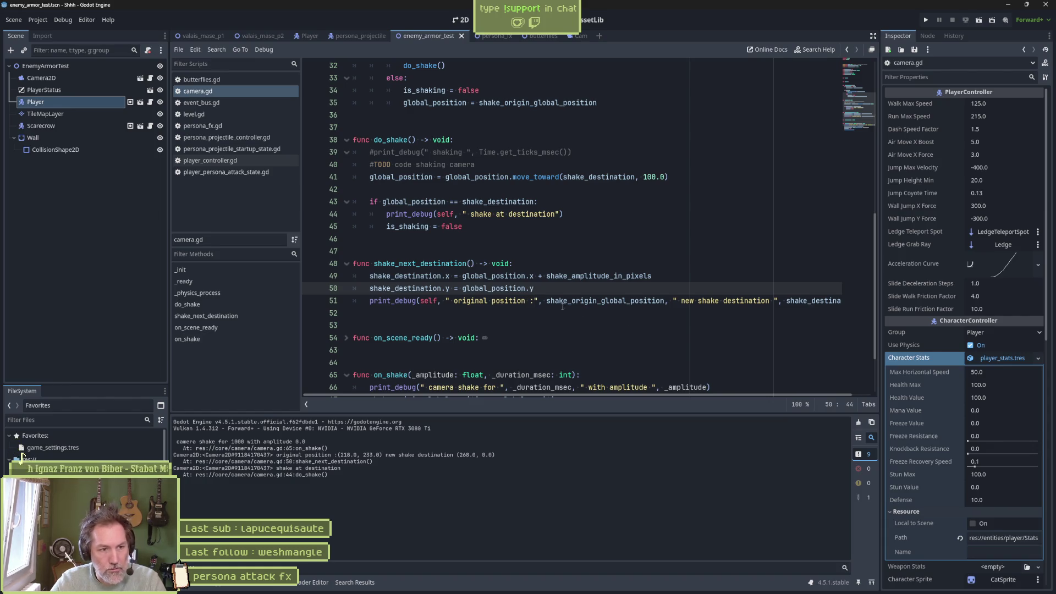
# Test-run the scene twice, attacking with x to trigger the camera shake.
pyautogui.press('F6')
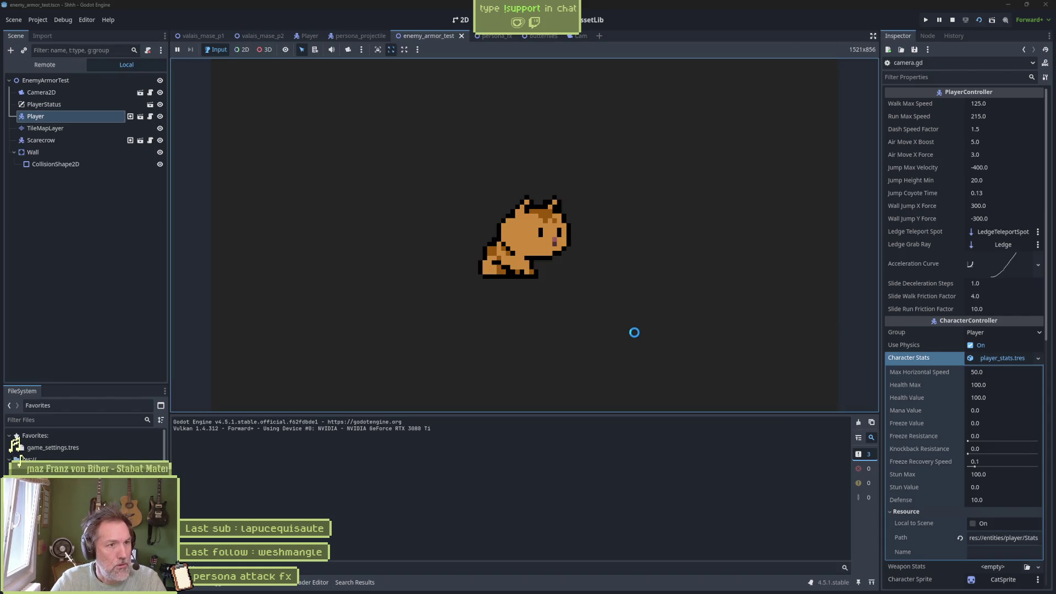
pyautogui.press('F8')
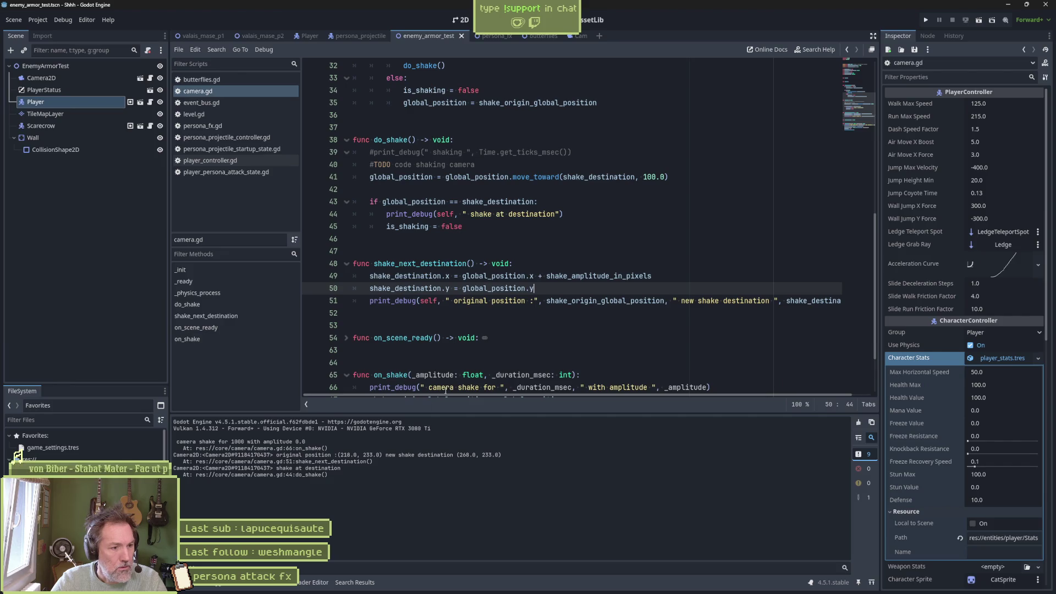
pyautogui.click(555, 329)
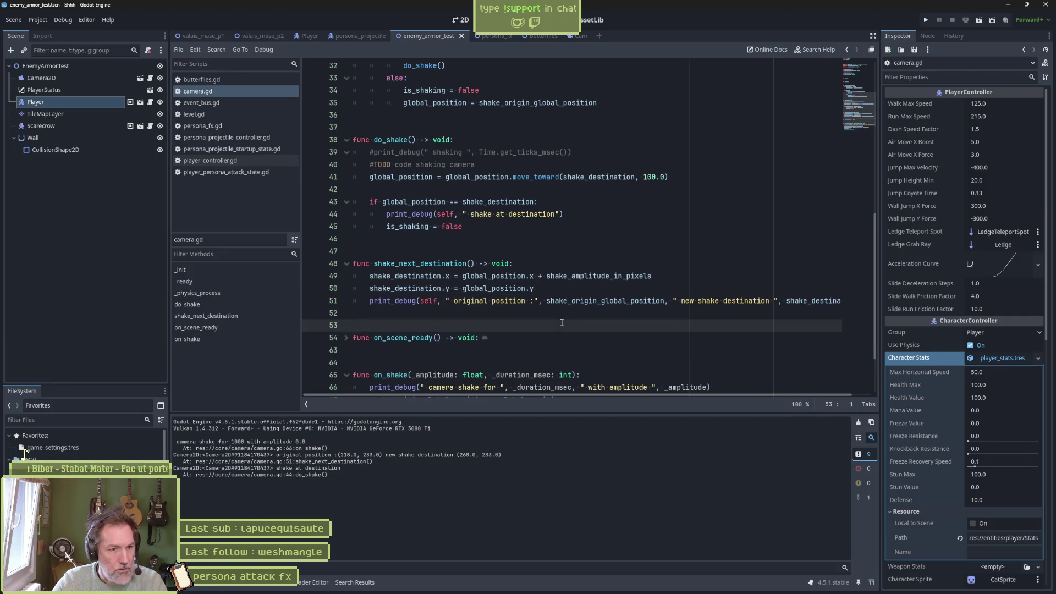
pyautogui.press('F6')
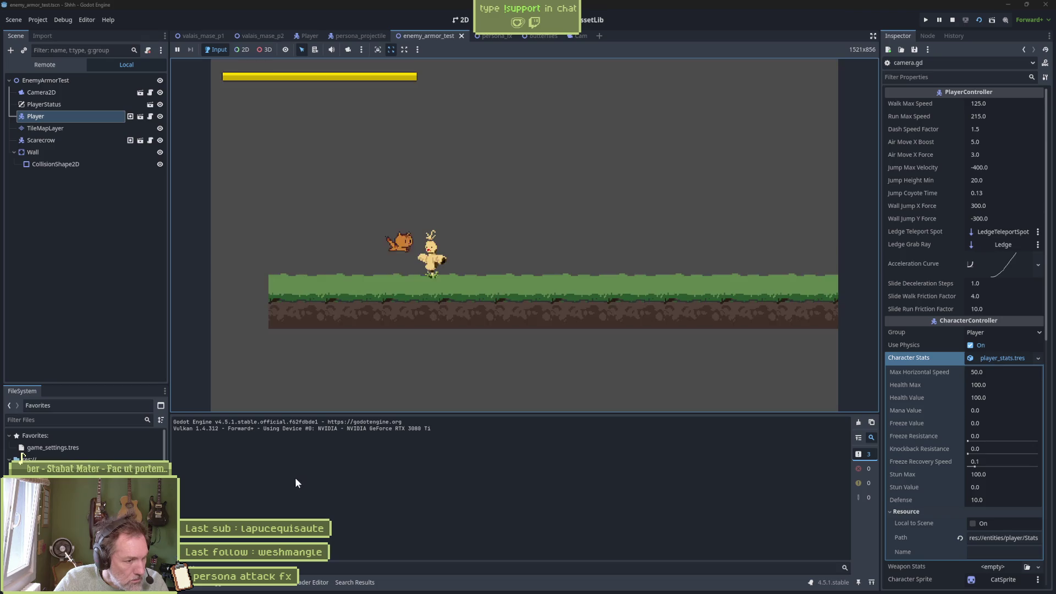
pyautogui.press('x')
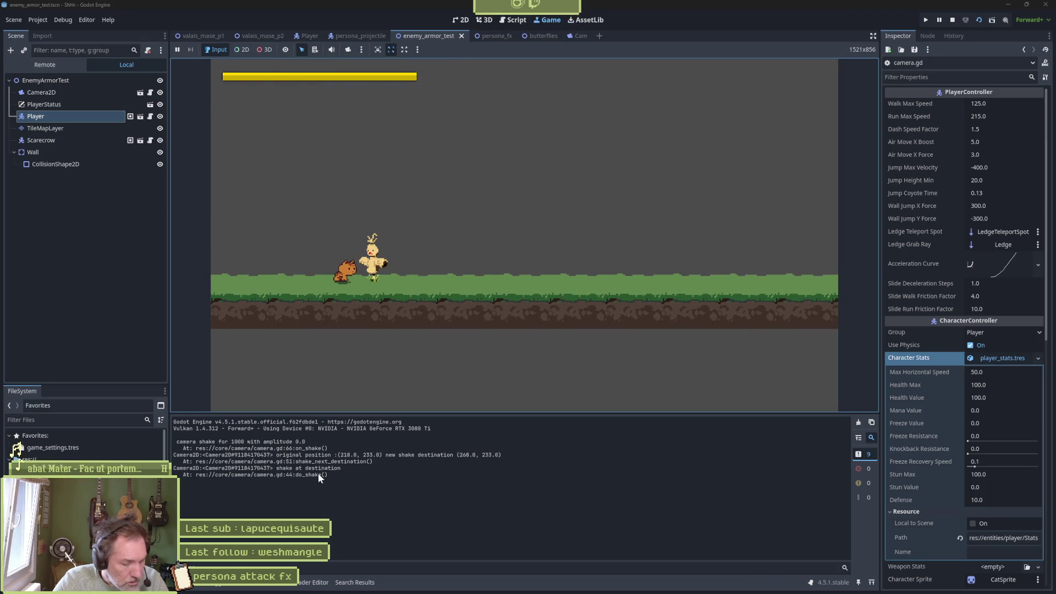
pyautogui.press('F8')
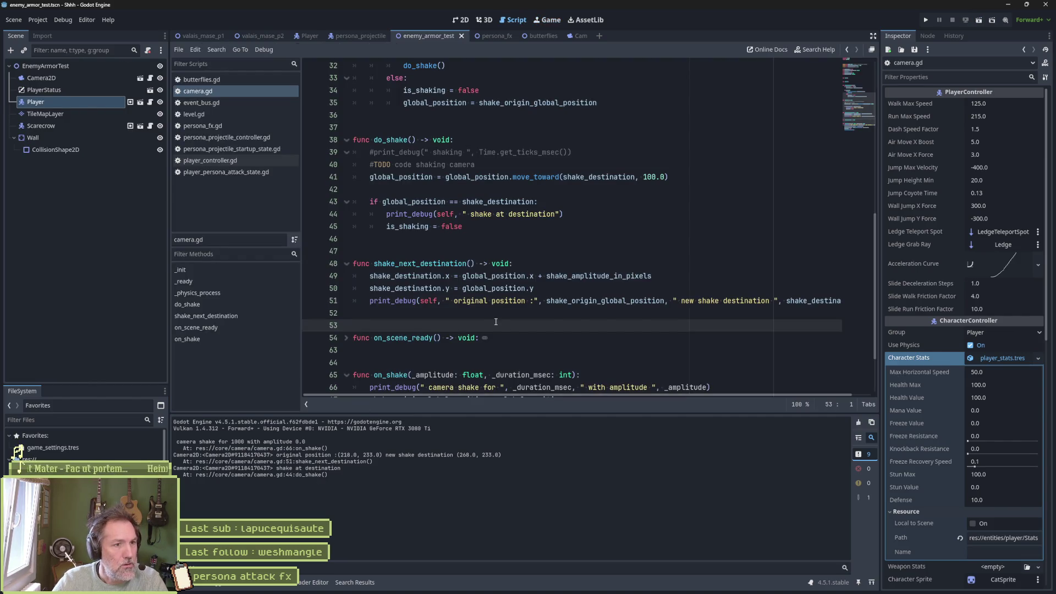
# Replace line 45's is_shaking = false with shake_next_destination() and test-run the scene.
pyautogui.scroll(-1, 520, 304)
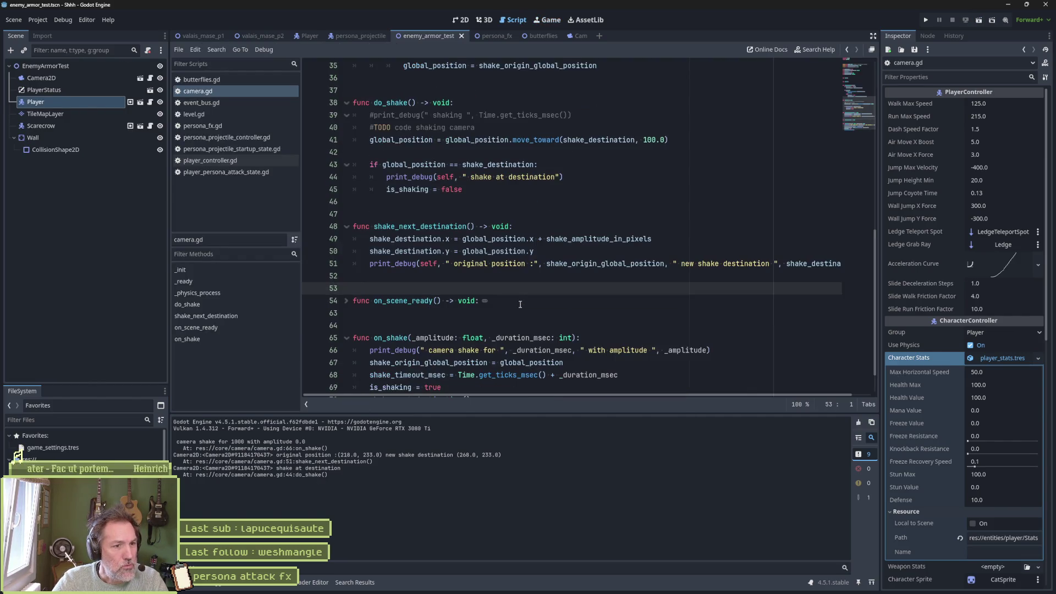
pyautogui.click(505, 179)
pyautogui.click(430, 189)
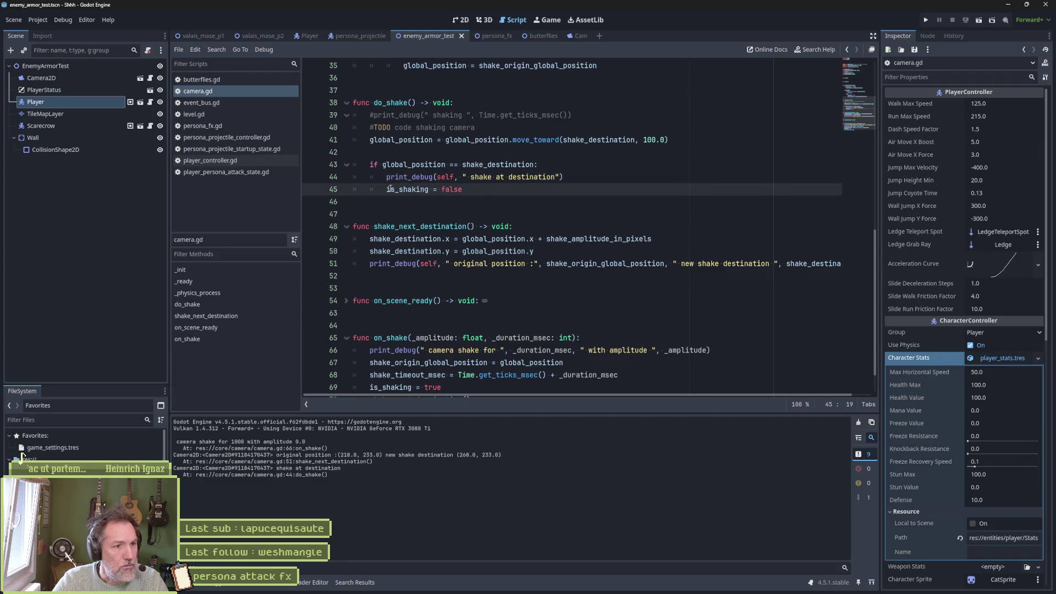
pyautogui.moveTo(388, 189); pyautogui.dragTo(471, 187)
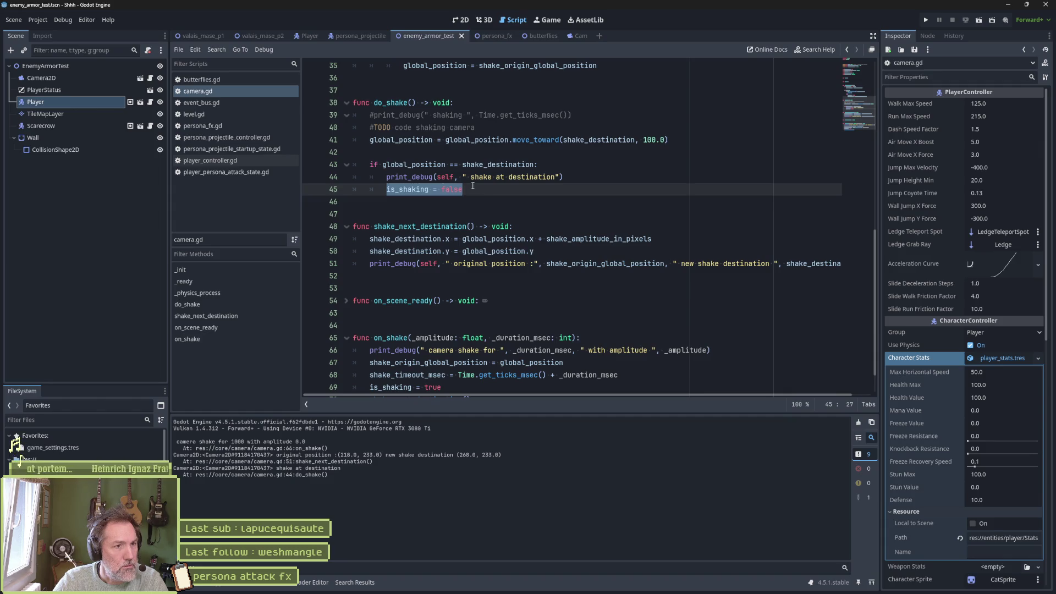
pyautogui.scroll(3, 478, 189)
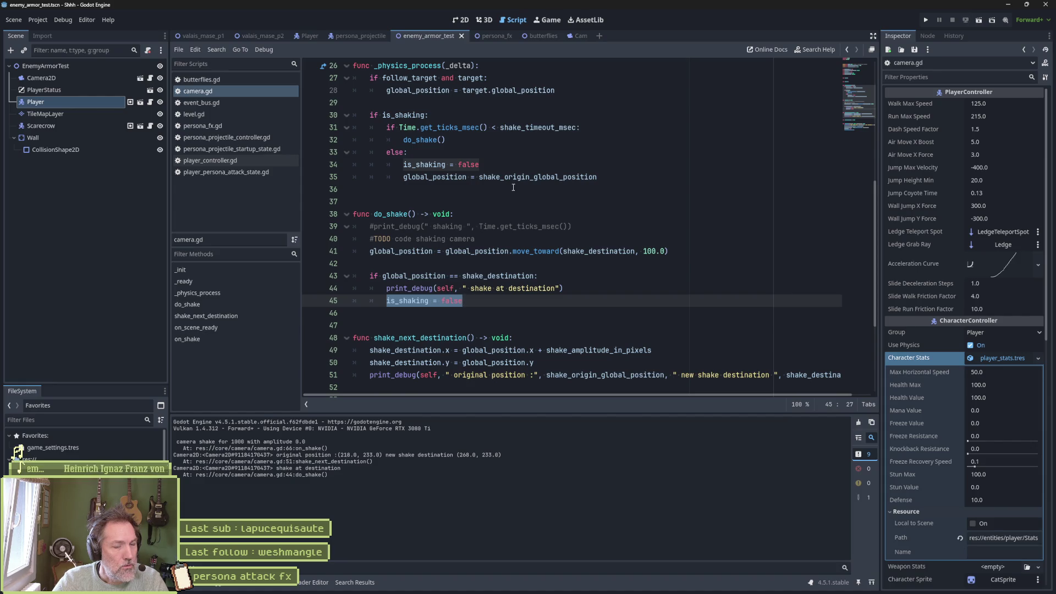
pyautogui.scroll(2, 513, 240)
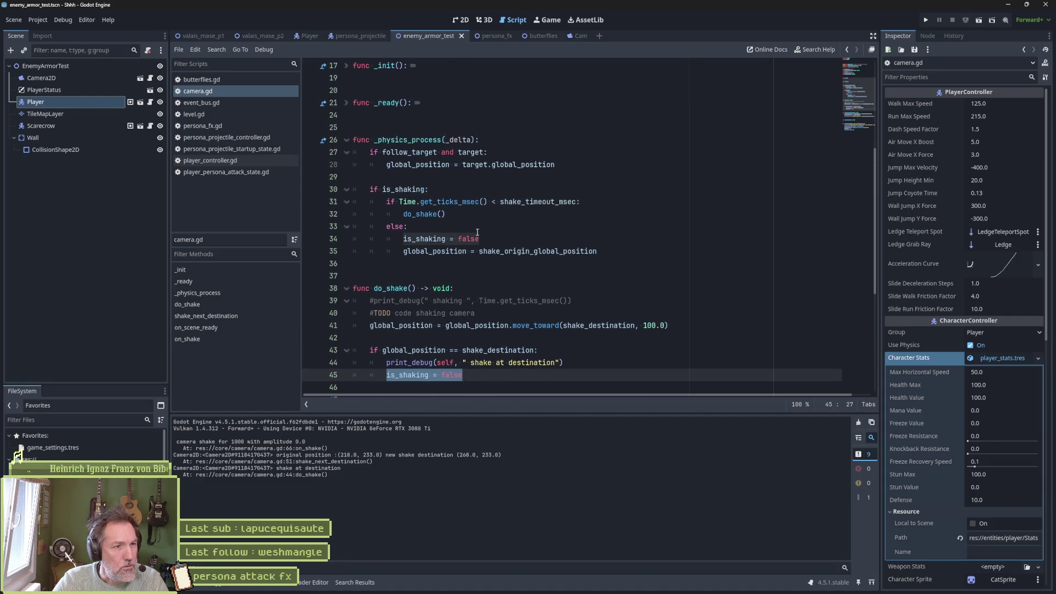
pyautogui.scroll(-5, 451, 347)
pyautogui.scroll(-1, 451, 347)
pyautogui.moveTo(477, 363); pyautogui.dragTo(480, 355)
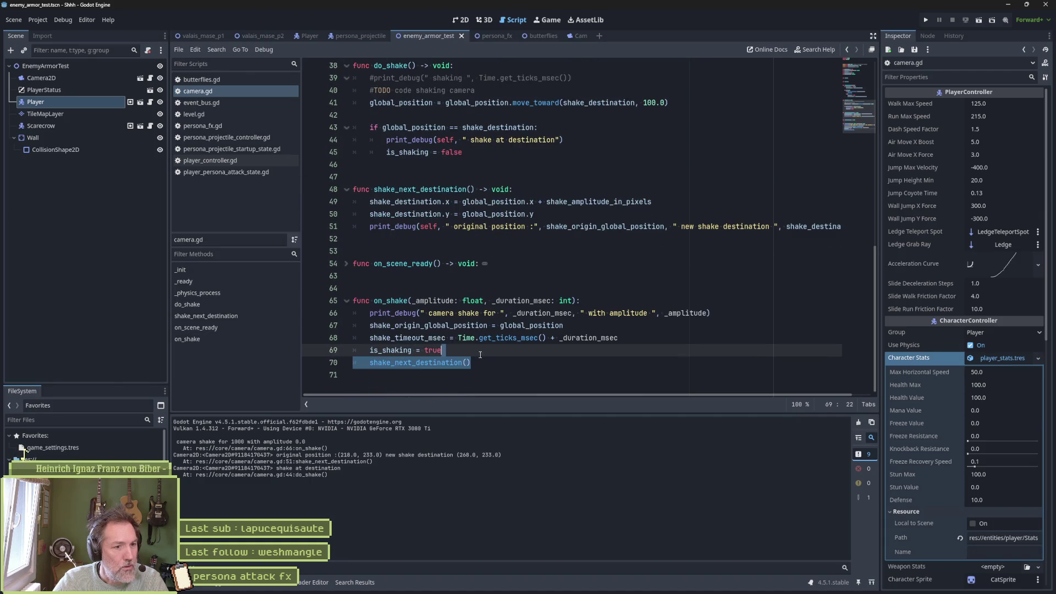
pyautogui.hotkey('ctrl', 'c')
pyautogui.moveTo(567, 140); pyautogui.dragTo(465, 153)
pyautogui.hotkey('ctrl', 'v')
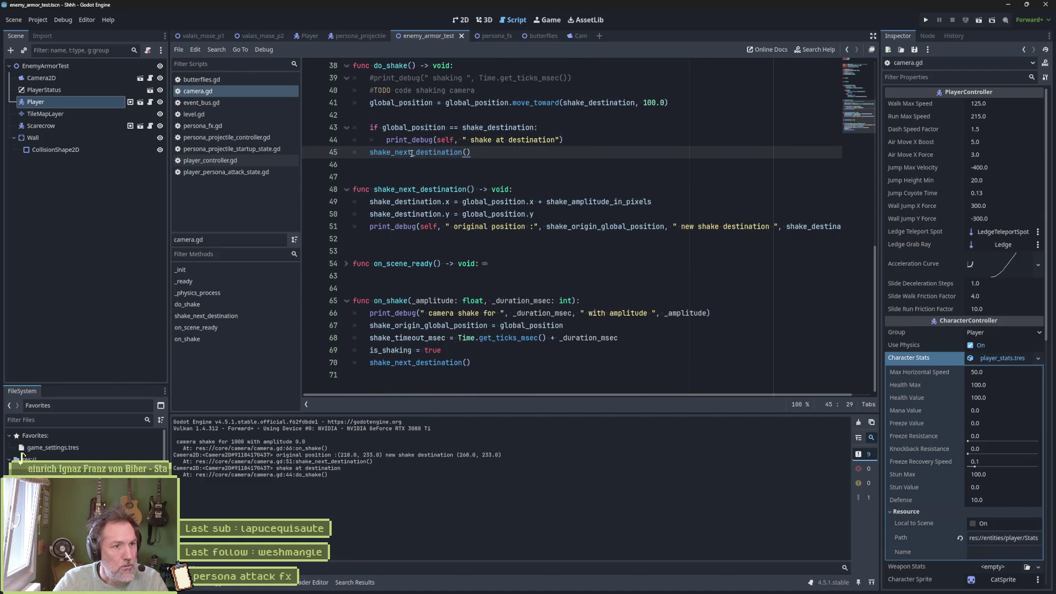
pyautogui.press('F6')
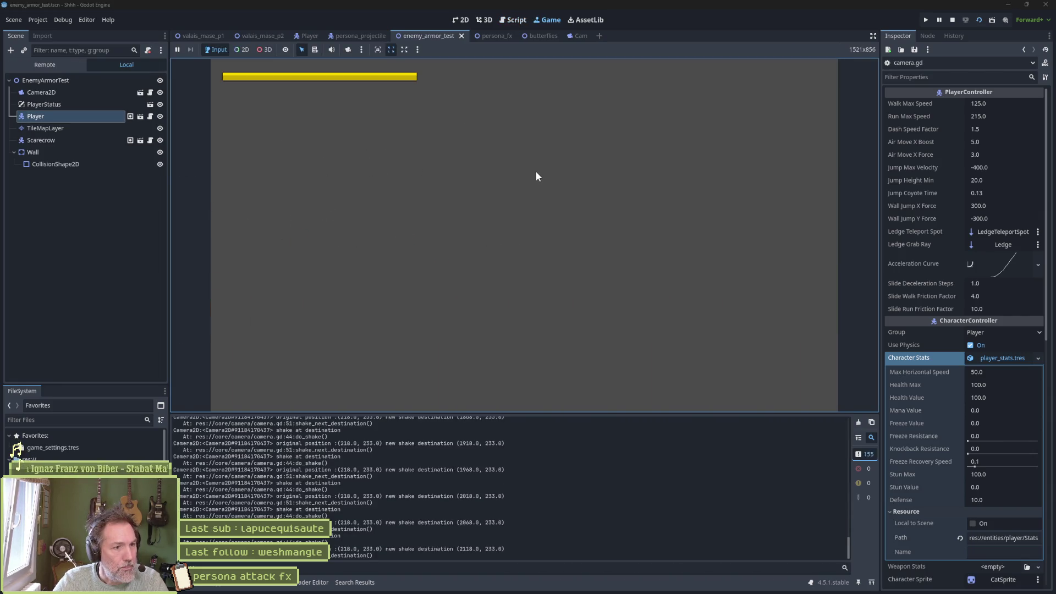
pyautogui.press('F8')
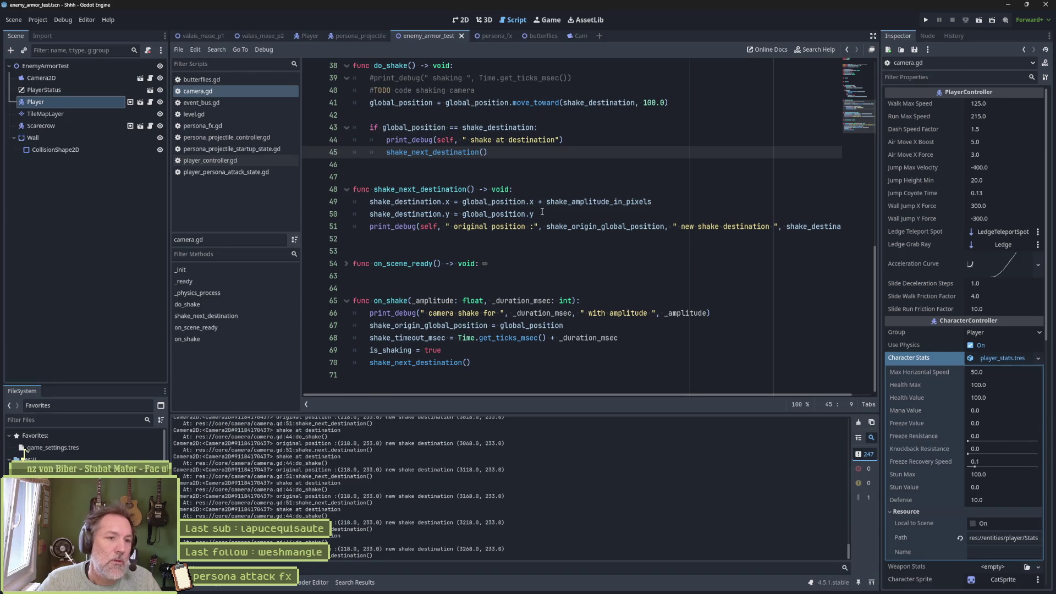
# Swap global_position for shake_origin_global_position on lines 49 and 50, and save.
pyautogui.click(464, 204)
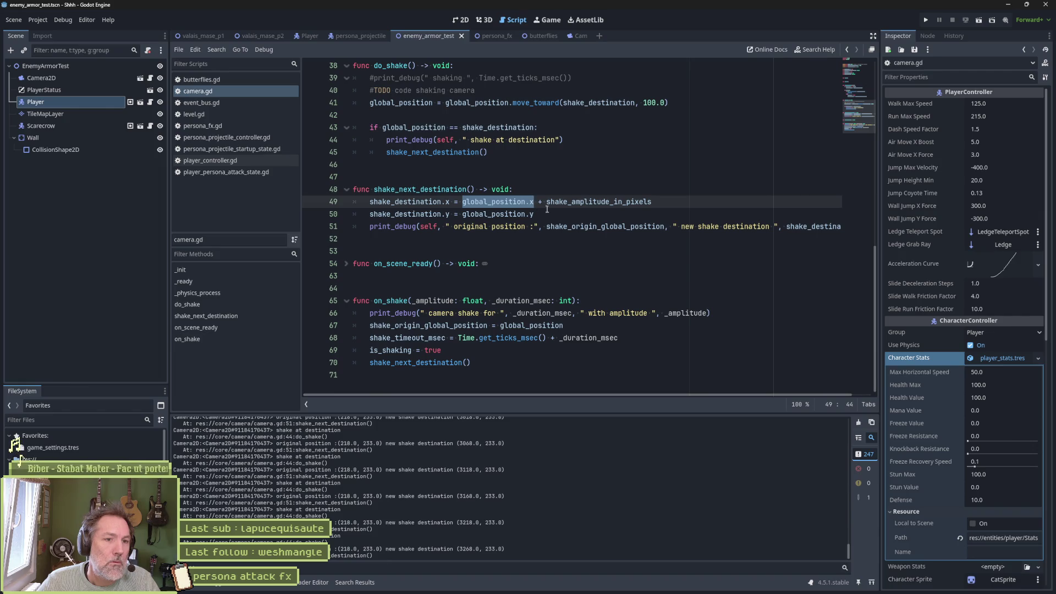
pyautogui.click(585, 226)
pyautogui.doubleClick(585, 226)
pyautogui.hotkey('ctrl', 'c')
pyautogui.doubleClick(494, 201)
pyautogui.hotkey('ctrl', 'v')
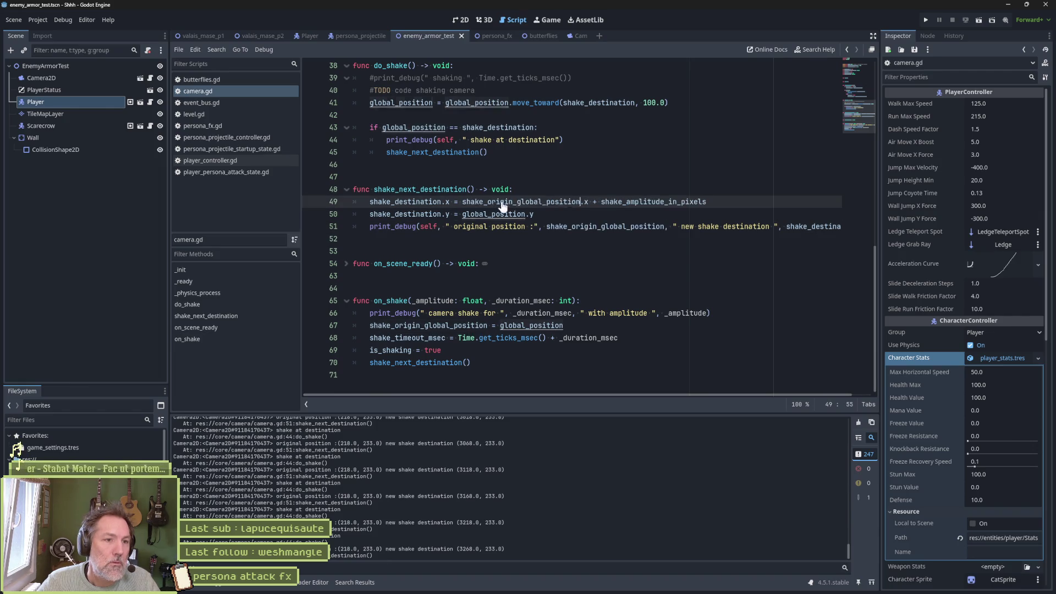
pyautogui.doubleClick(514, 214)
pyautogui.hotkey('ctrl', 'v')
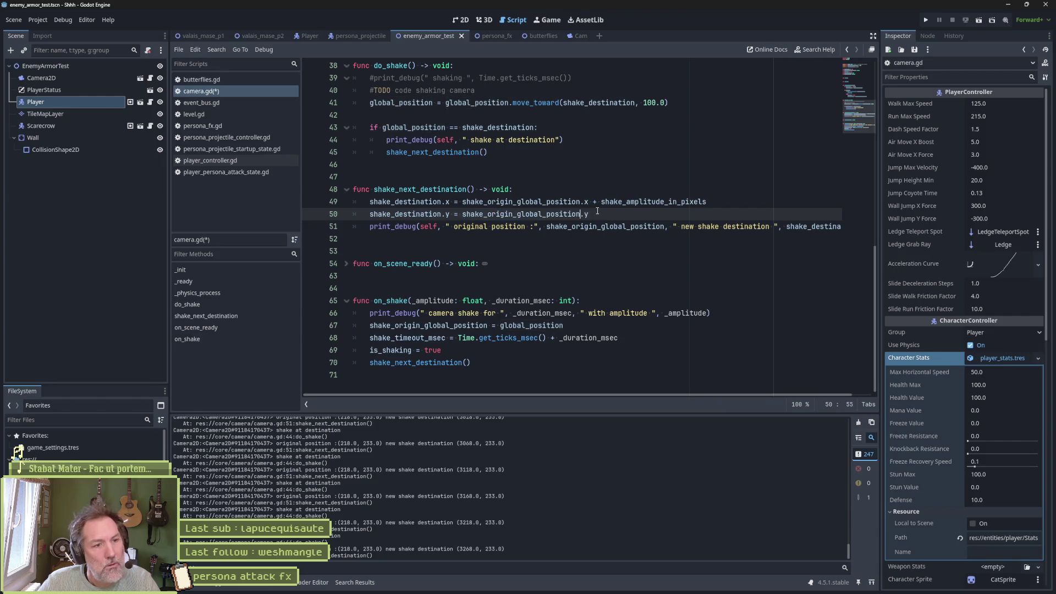
pyautogui.hotkey('ctrl', 's')
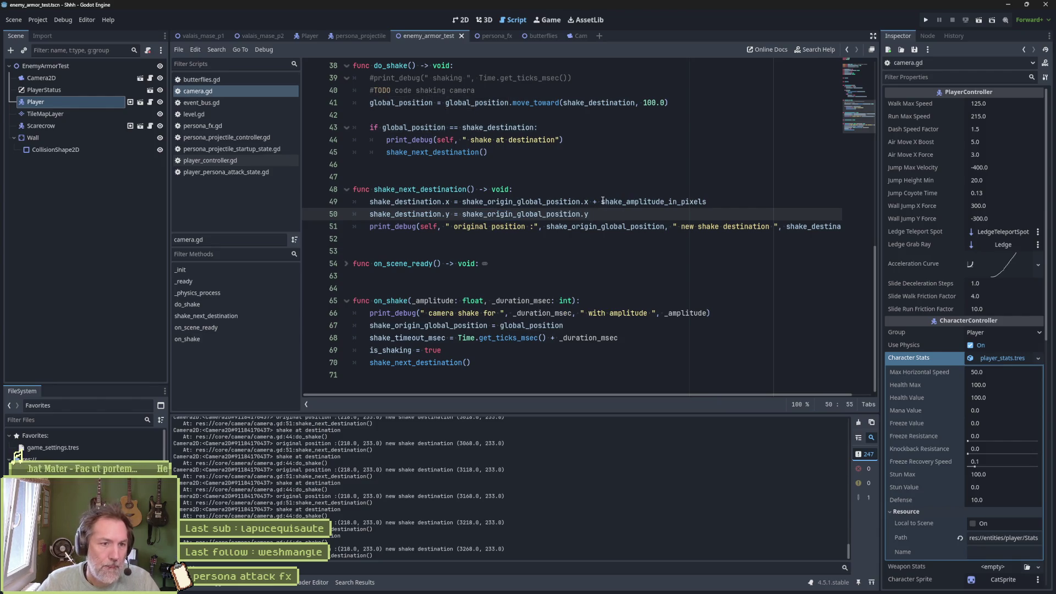
# Review the shake_amplitude_in_pixels offset term on line 49.
pyautogui.click(601, 201)
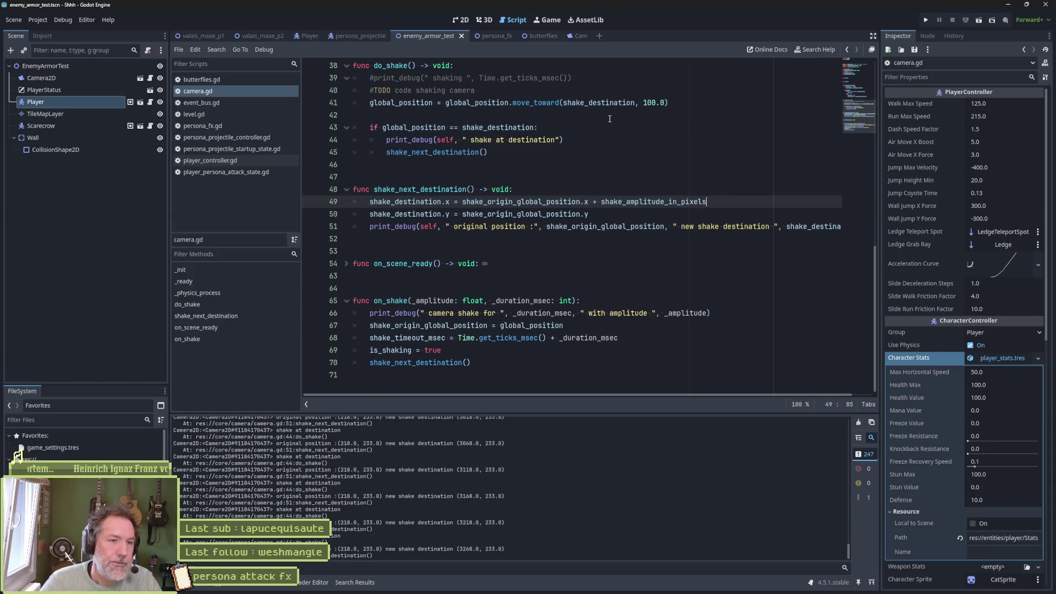
pyautogui.scroll(5, 575, 191)
pyautogui.scroll(-5, 572, 190)
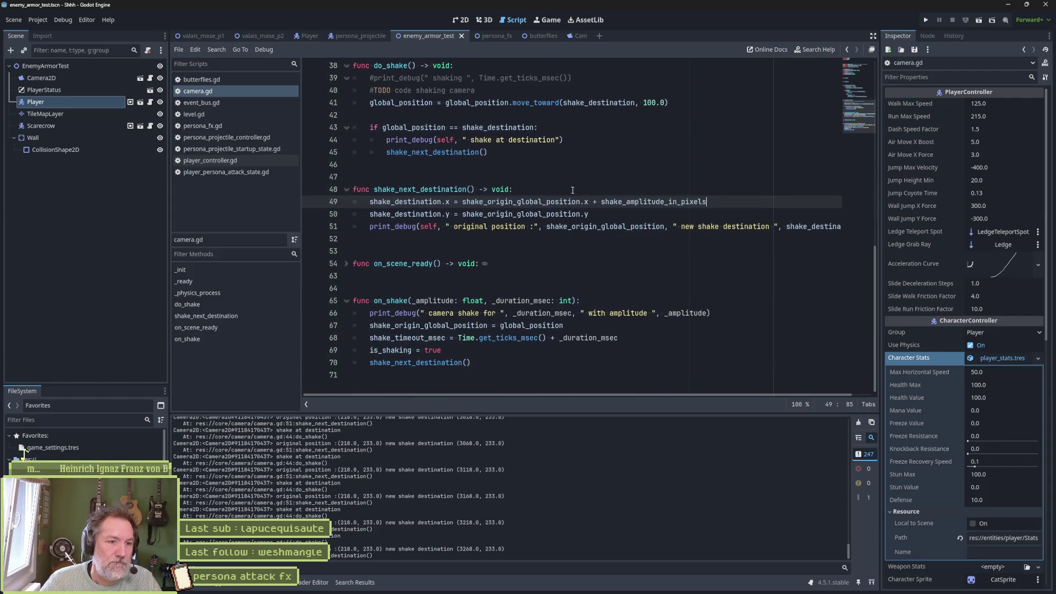
pyautogui.doubleClick(616, 202)
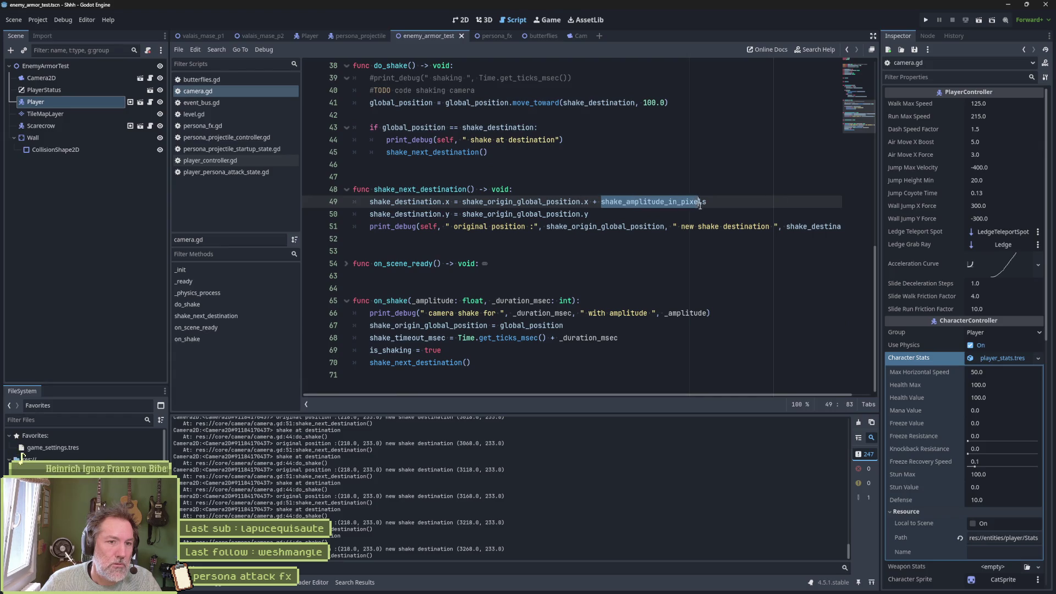
pyautogui.click(595, 203)
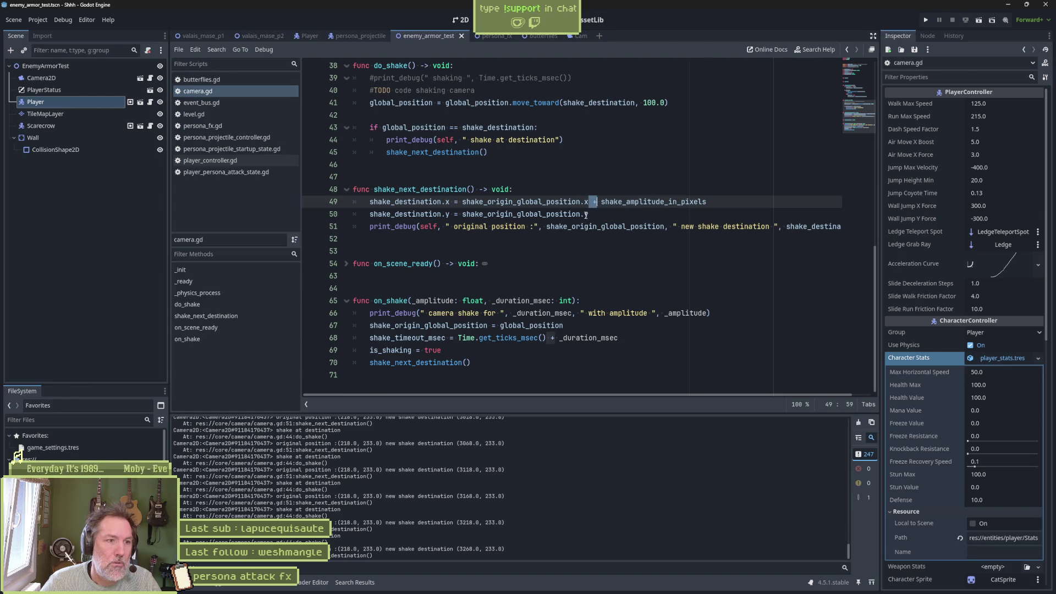
pyautogui.moveTo(586, 214)
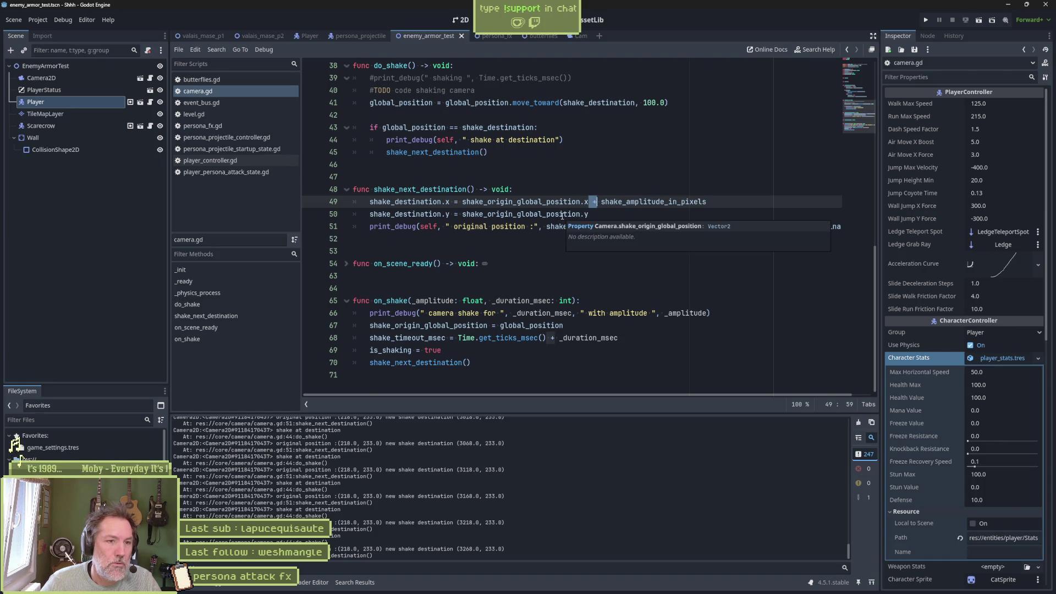
pyautogui.click(666, 192)
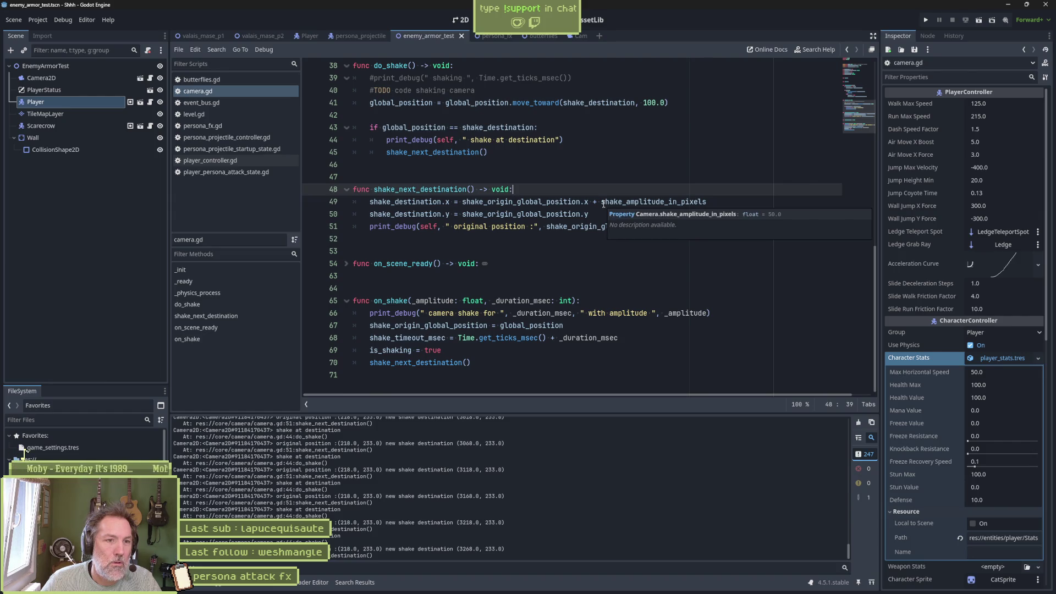
# Insert randf_range before the amplitude on line 49 and check its documentation.
pyautogui.click(601, 202)
pyautogui.write('ran')
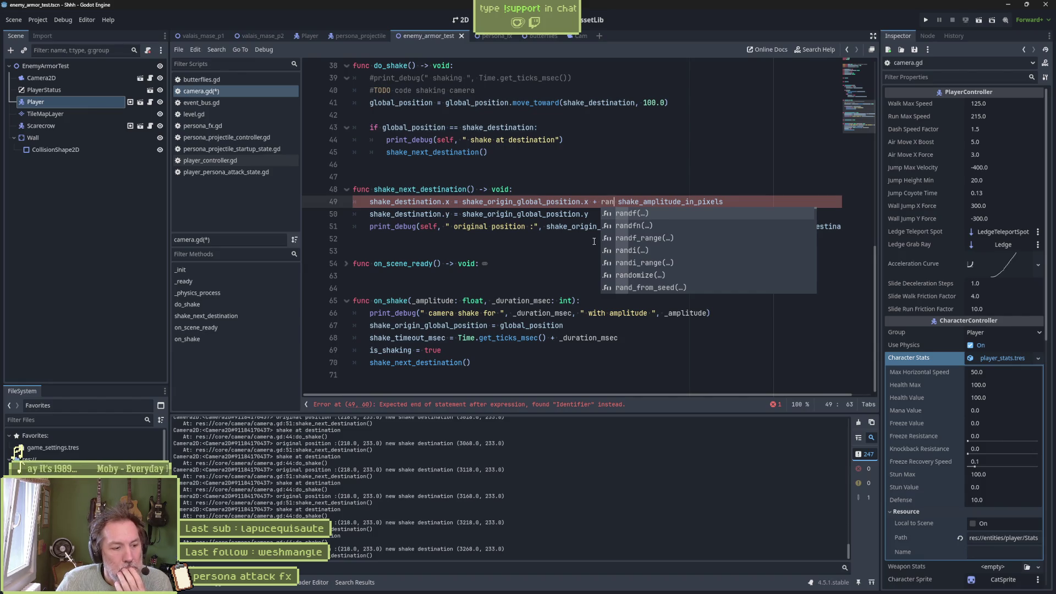
pyautogui.press('Down')
pyautogui.press('Down')
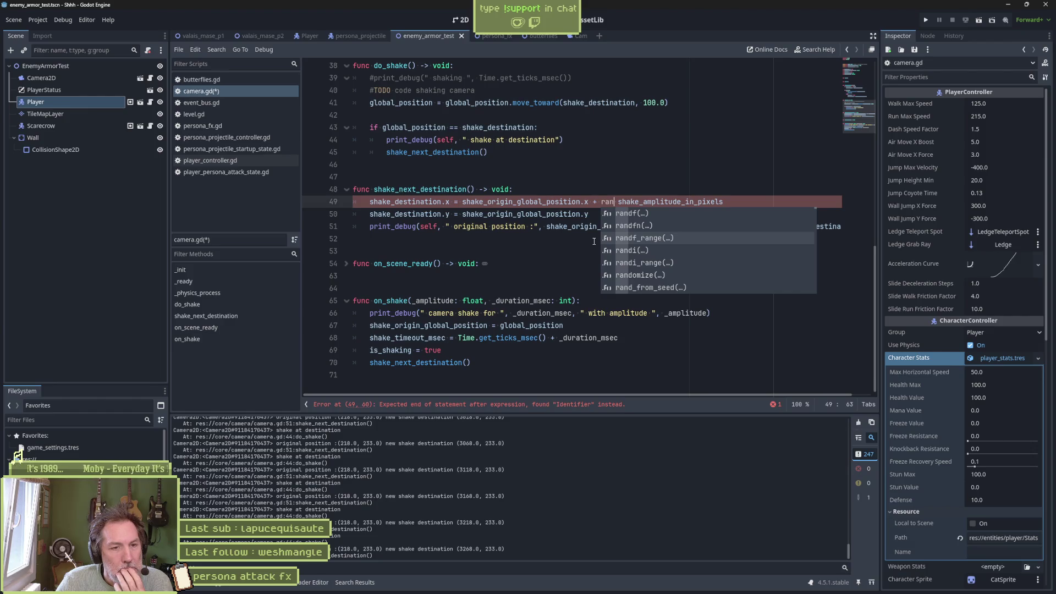
pyautogui.press('Return')
pyautogui.keyDown('ctrl'); pyautogui.click(622, 199); pyautogui.keyUp('ctrl')
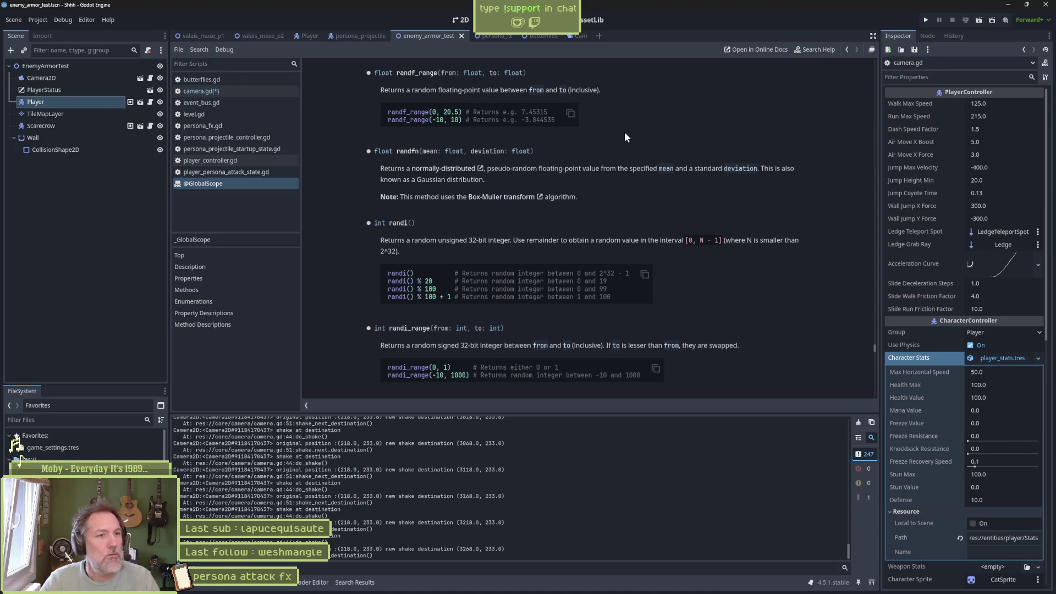
pyautogui.hotkey('ctrl', 'w')
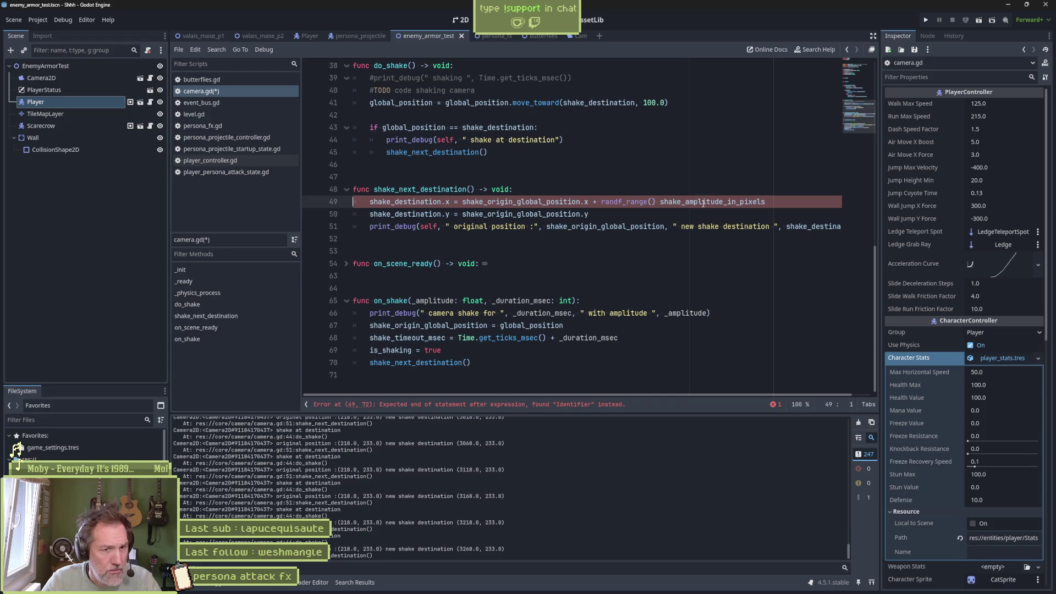
# Make line 49 randf_range(-shake_amplitude_in_pixels, shake_amplitude_in_pixels) and save.
pyautogui.doubleClick(662, 202)
pyautogui.hotkey('ctrl', 'x')
pyautogui.press('BackSpace')
pyautogui.press('Left')
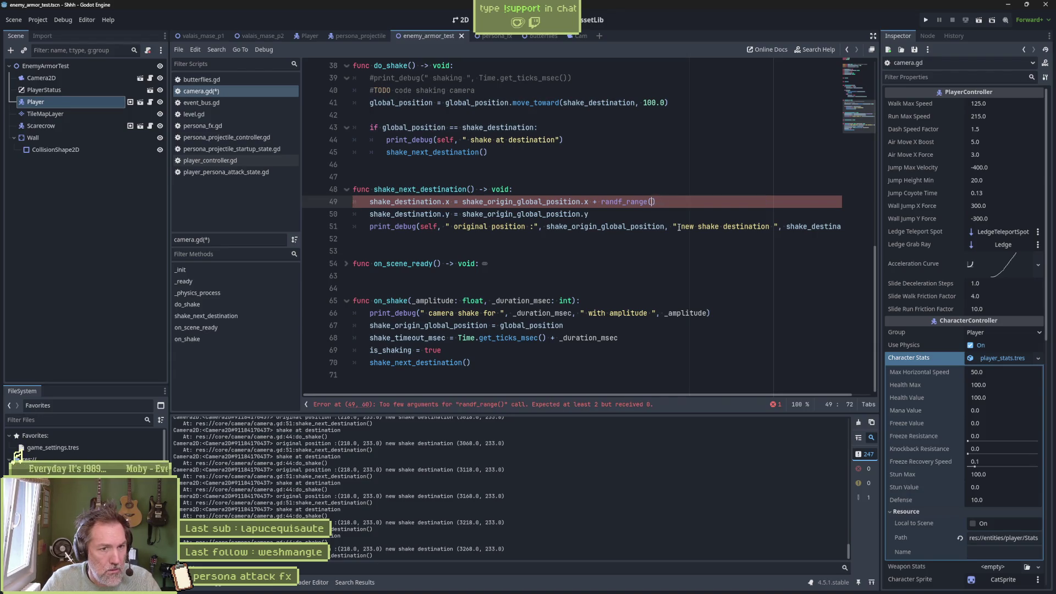
pyautogui.write('-')
pyautogui.hotkey('ctrl', 'v')
pyautogui.write(',')
pyautogui.hotkey('ctrl', 'v')
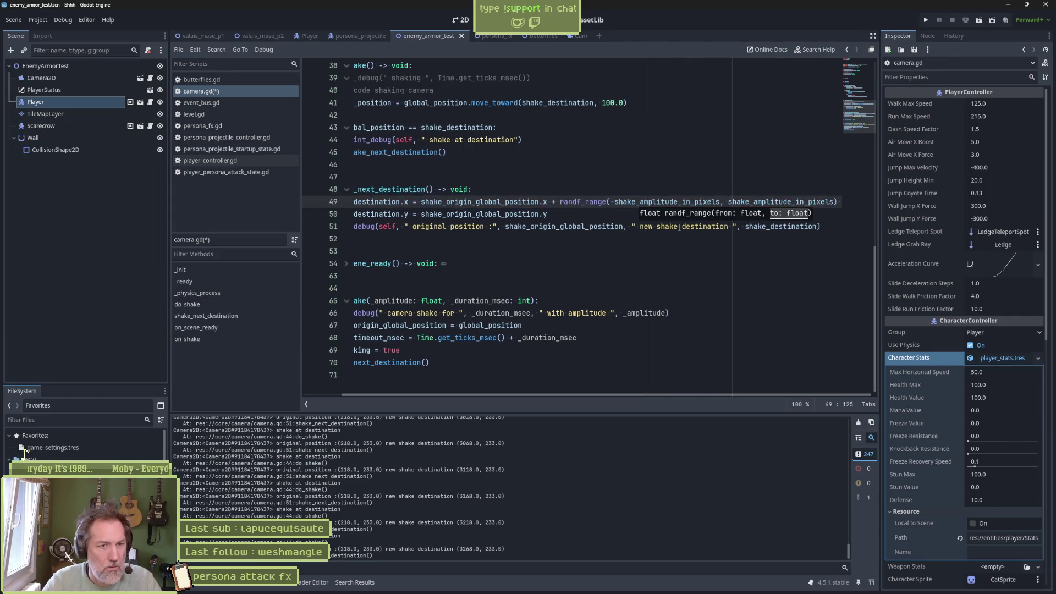
pyautogui.hotkey('ctrl', 's')
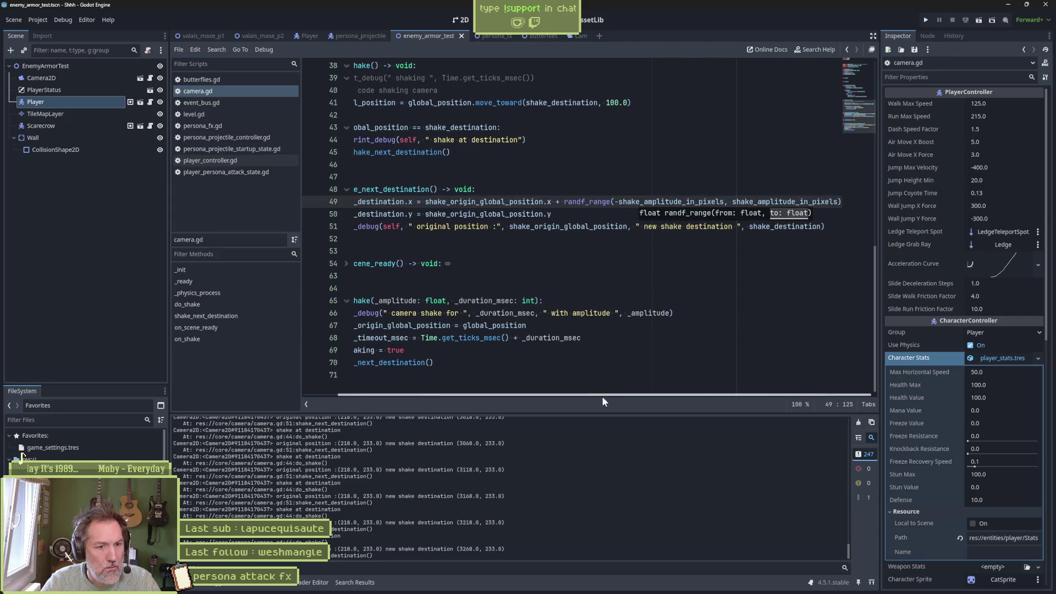
# Set the Camera2D's Shake Amplitude in Pixels to 10 in the Inspector.
pyautogui.moveTo(605, 395); pyautogui.dragTo(547, 394)
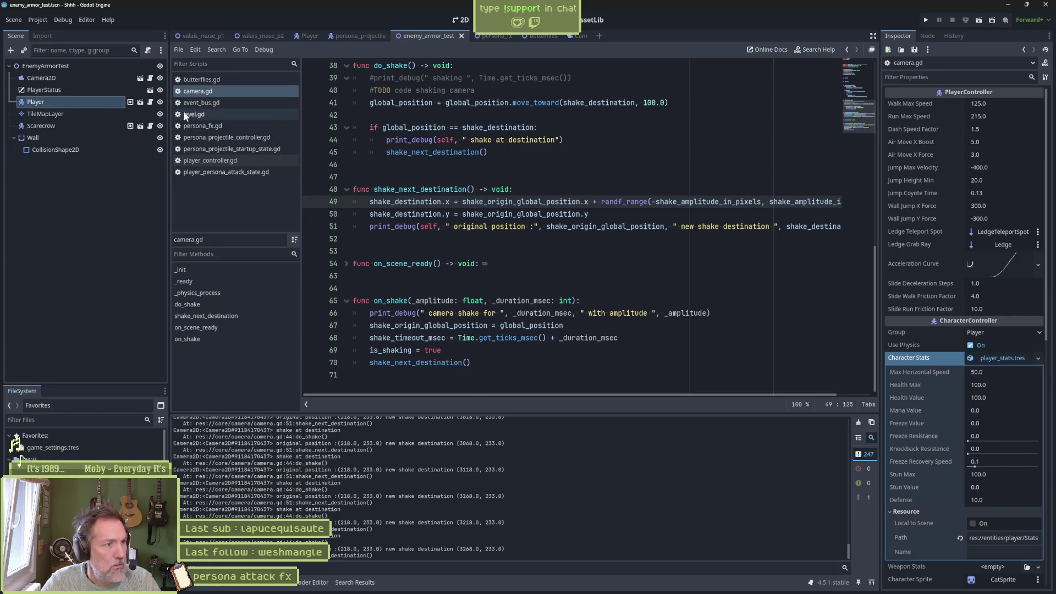
pyautogui.click(91, 80)
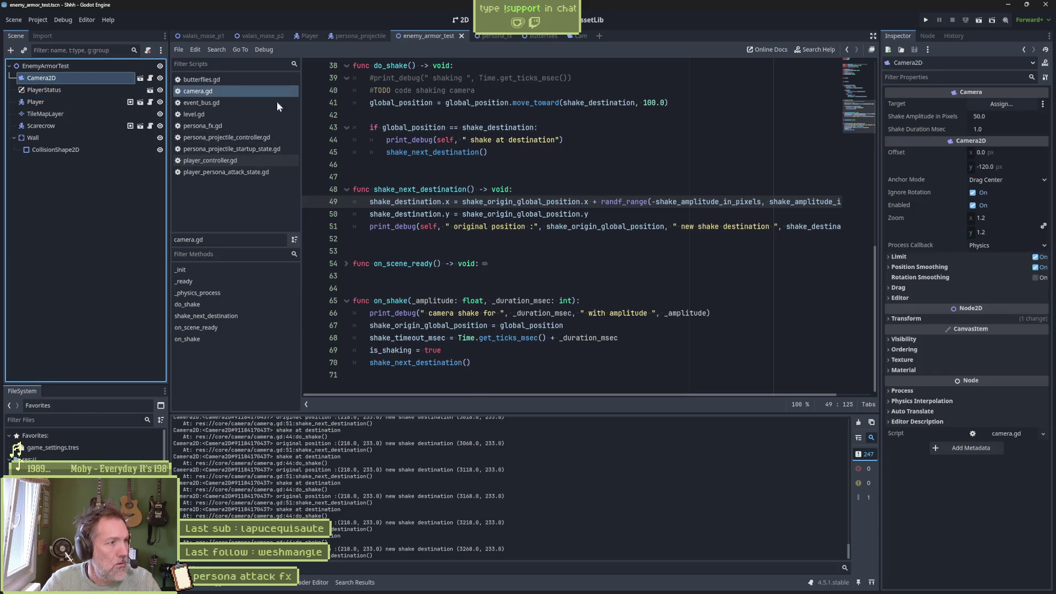
pyautogui.click(1015, 116)
pyautogui.write('10')
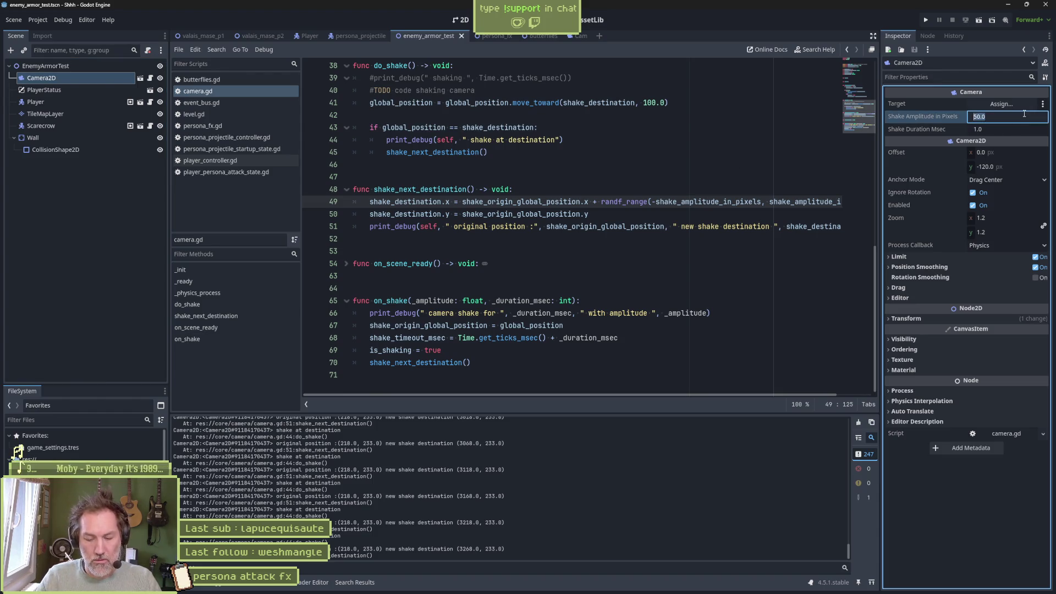
pyautogui.press('Return')
pyautogui.click(651, 170)
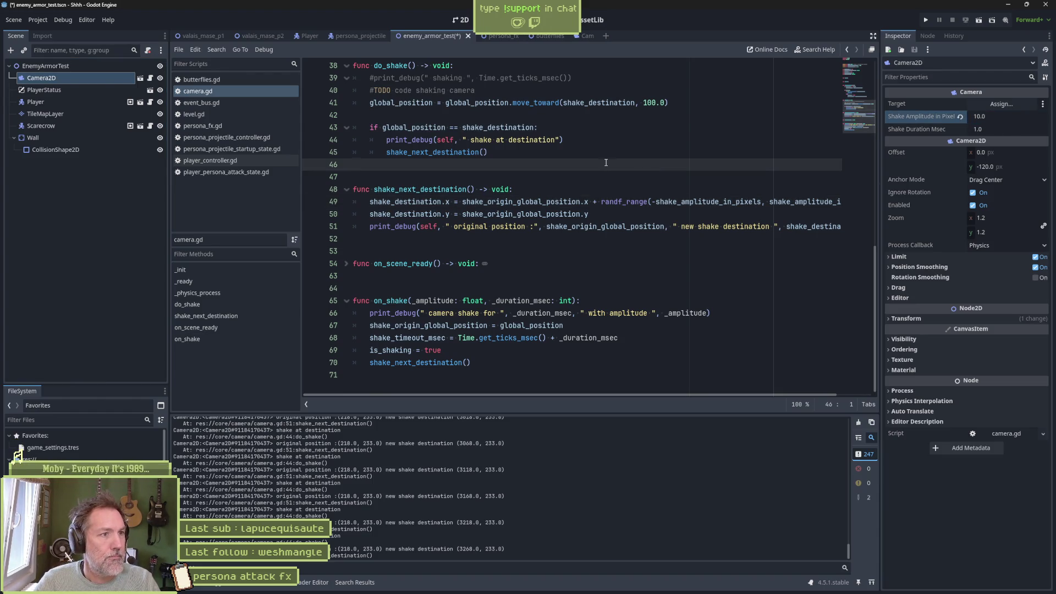
pyautogui.press('F6')
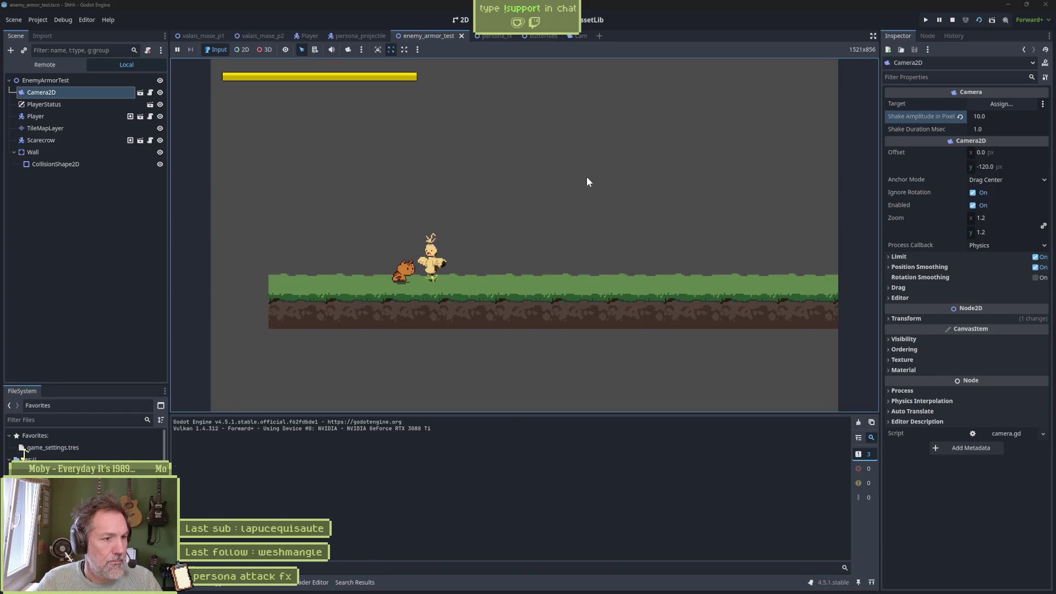
pyautogui.click(586, 176)
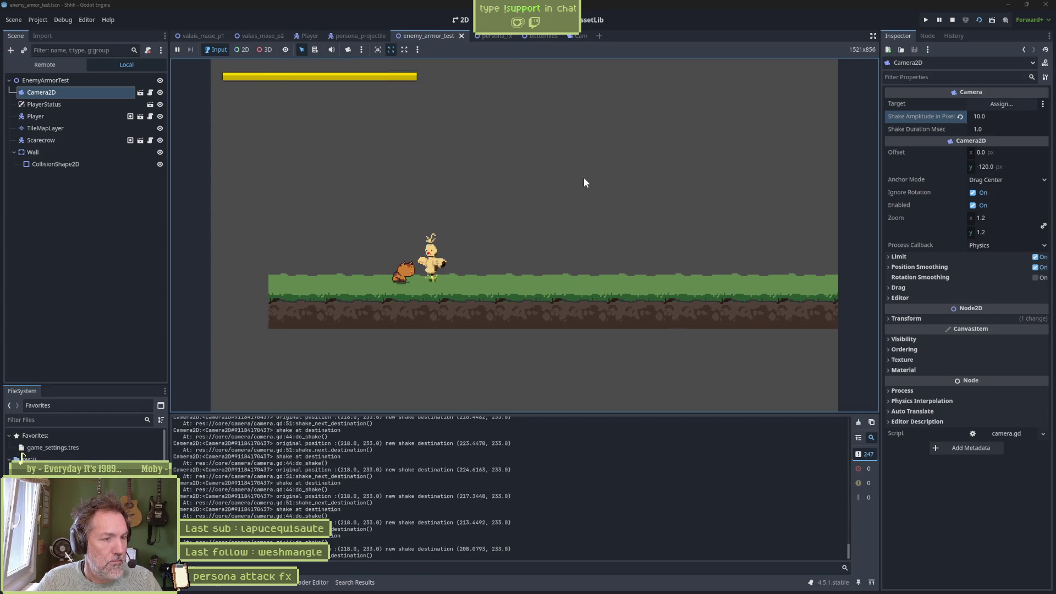
pyautogui.click(584, 178)
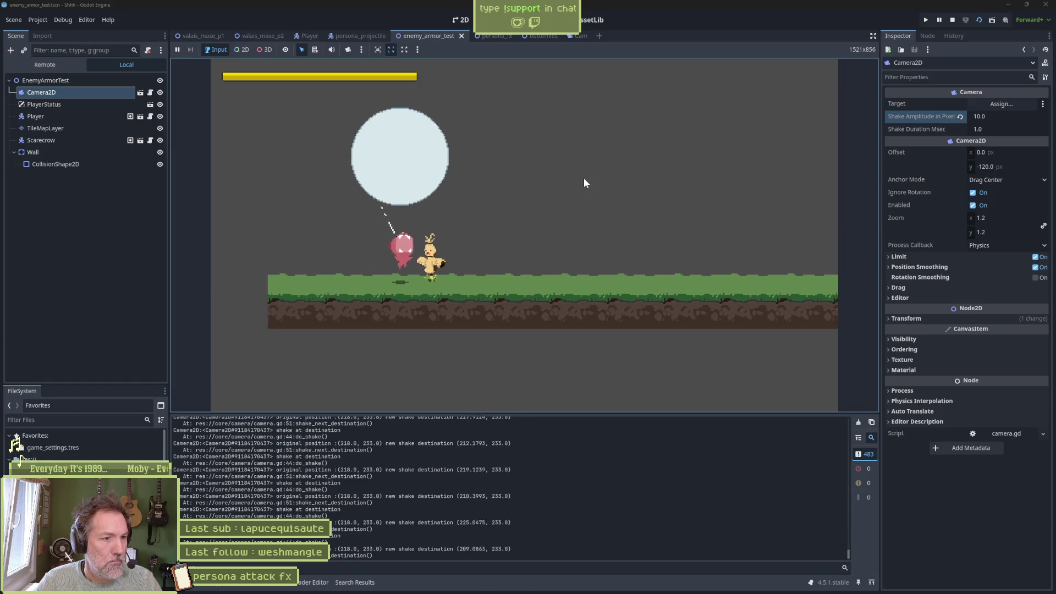
pyautogui.click(584, 178)
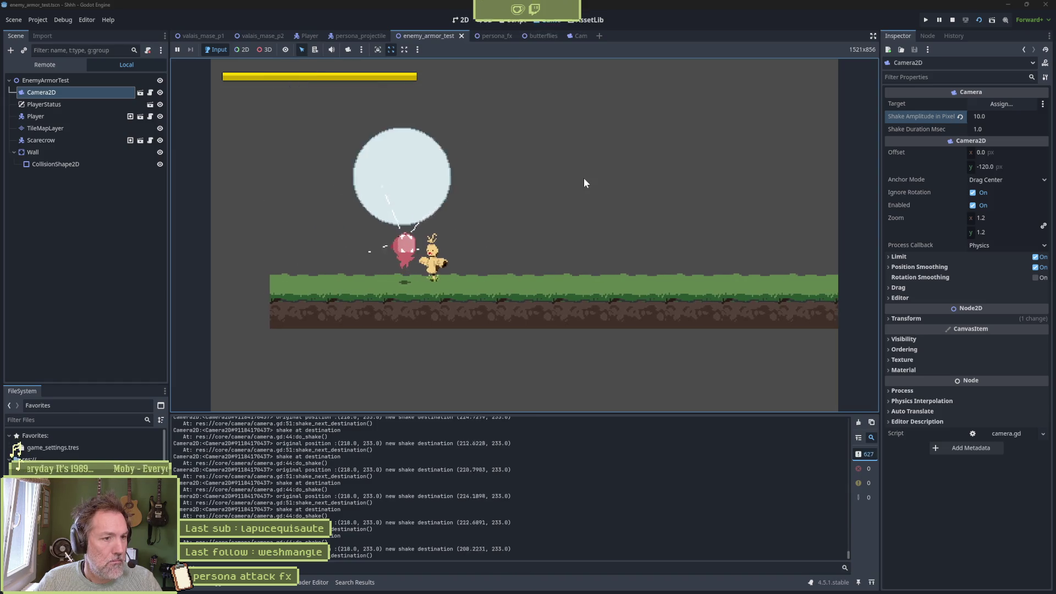
pyautogui.press('F8')
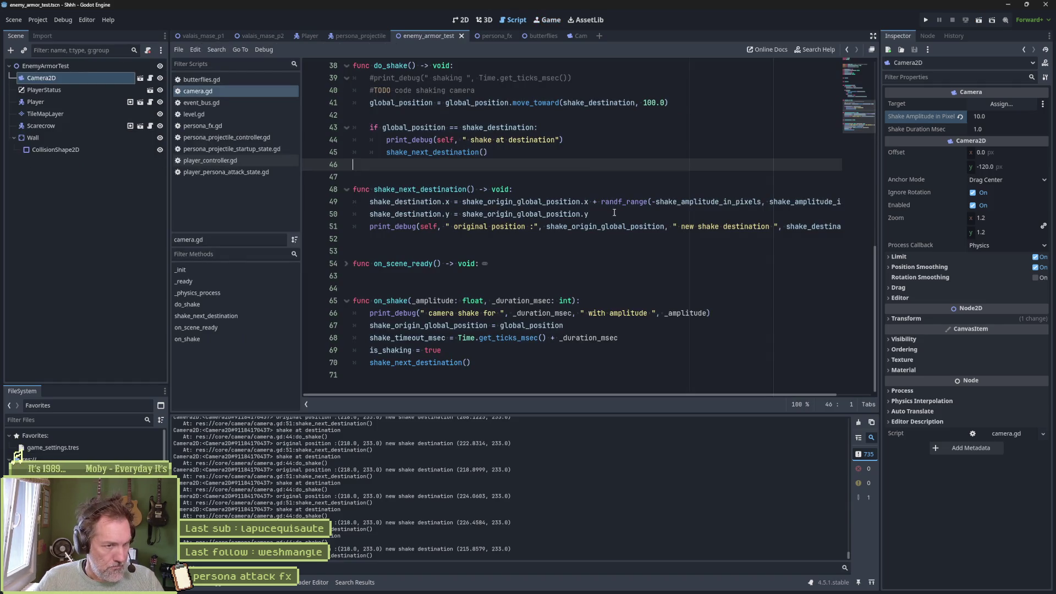
# Delete the print_debug lines in shake_next_destination, do_shake and on_shake, then save.
pyautogui.click(568, 226)
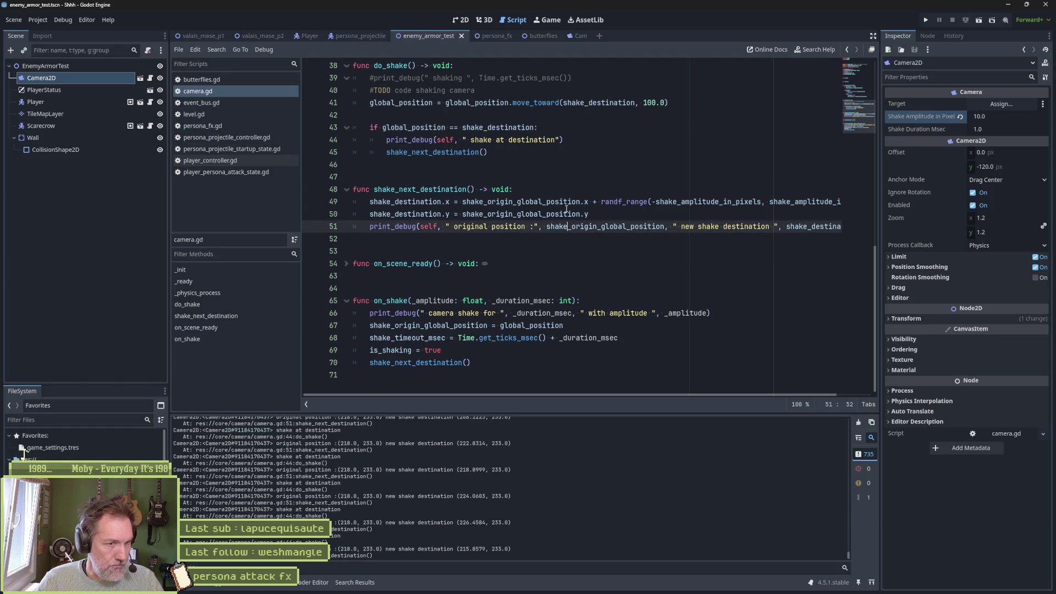
pyautogui.hotkey('ctrl', 'shift', 'k')
pyautogui.click(550, 140)
pyautogui.hotkey('ctrl', 'shift', 'k')
pyautogui.click(540, 275)
pyautogui.hotkey('ctrl', 'shift', 'k')
pyautogui.hotkey('ctrl', 's')
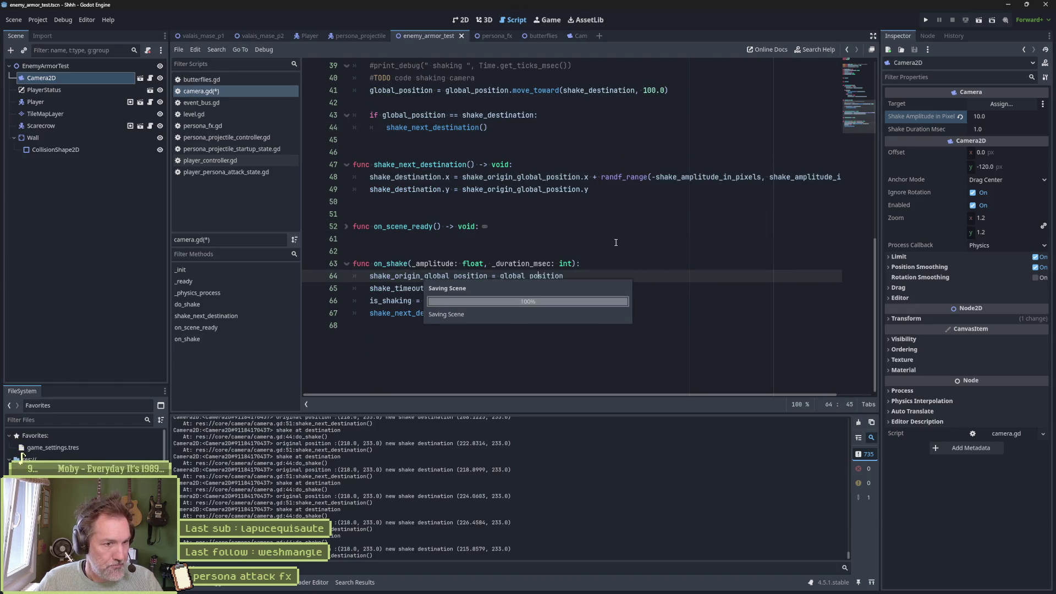
# Remove the leftover comment lines at the top of do_shake.
pyautogui.scroll(3, 495, 209)
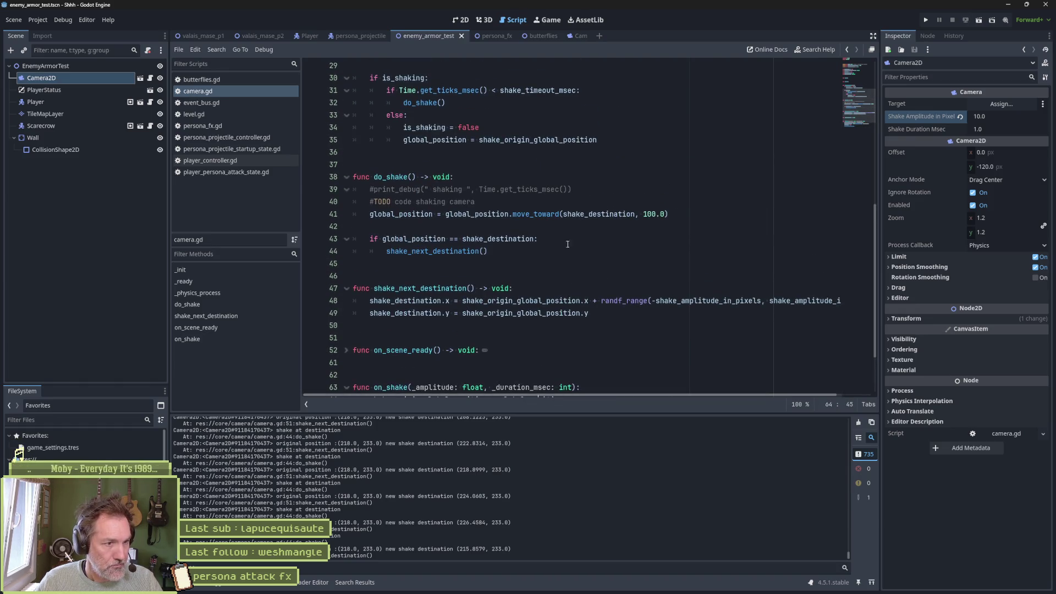
pyautogui.click(493, 190)
pyautogui.hotkey('ctrl', 'shift', 'k')
pyautogui.hotkey('ctrl', 'shift', 'k')
# Fold all functions, reopen do_shake and select its hardcoded speed 100.
pyautogui.scroll(3, 590, 238)
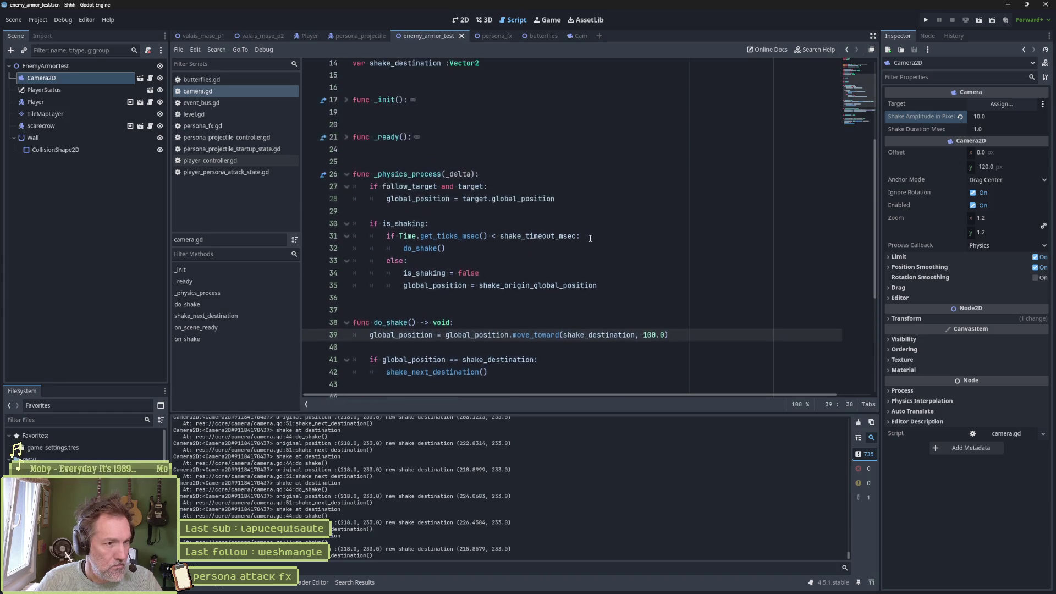
pyautogui.hotkey('ctrl', 'alt', 'f')
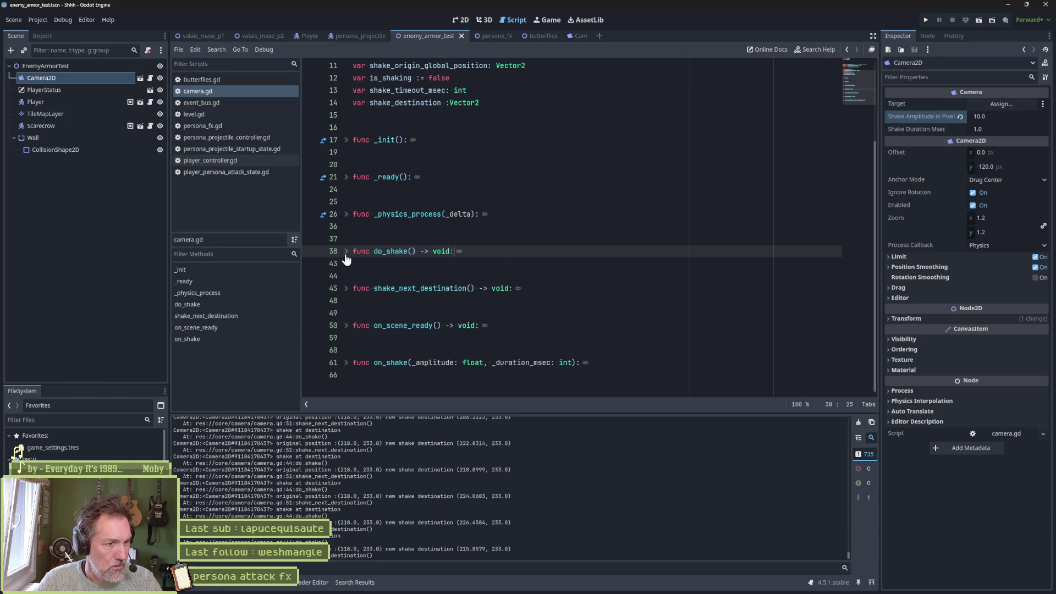
pyautogui.click(346, 252)
pyautogui.scroll(-1, 495, 274)
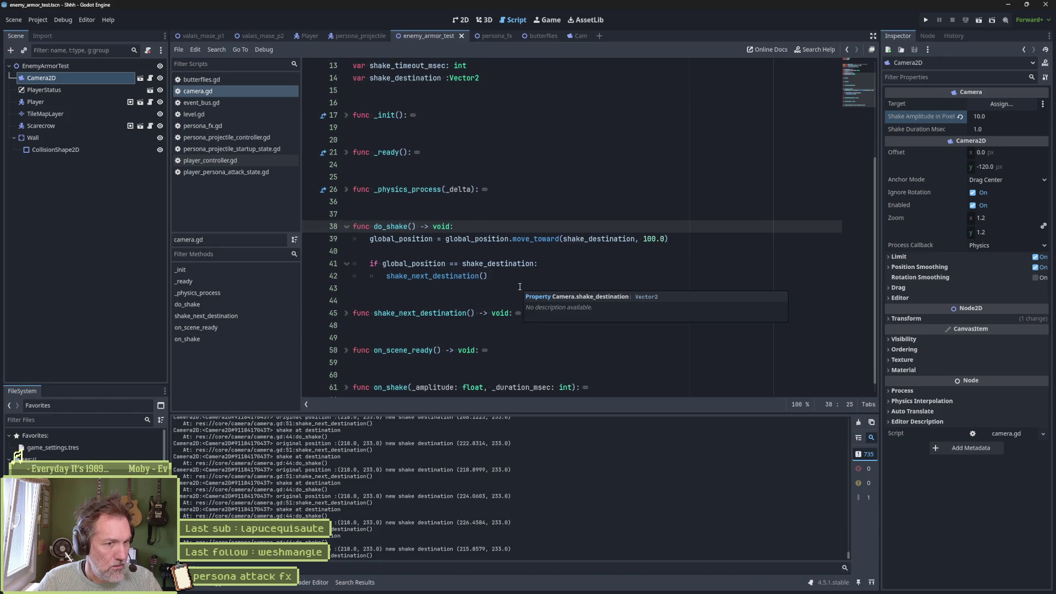
pyautogui.doubleClick(649, 238)
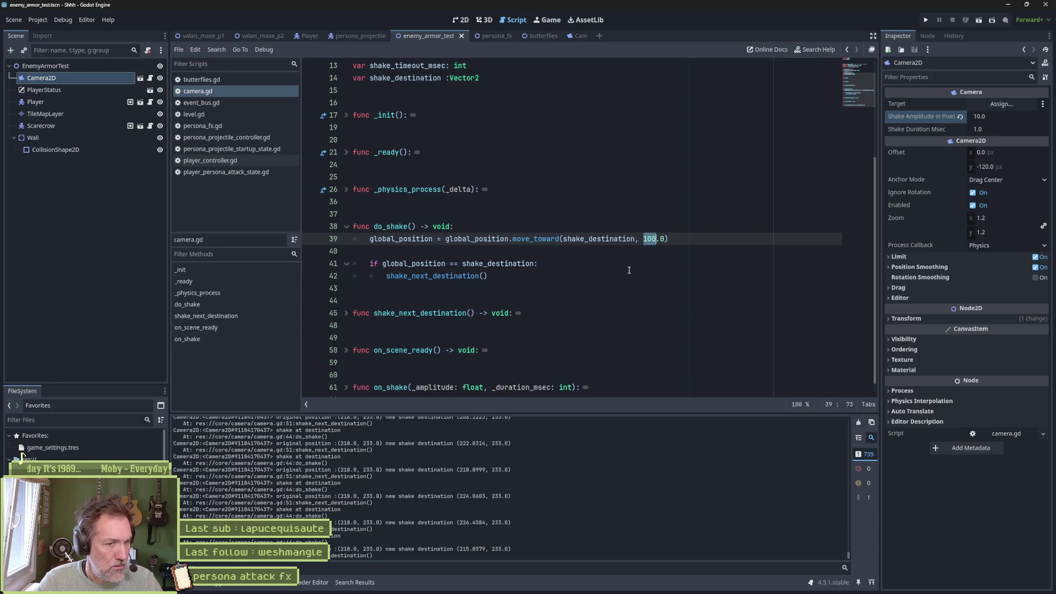
pyautogui.scroll(2, 486, 241)
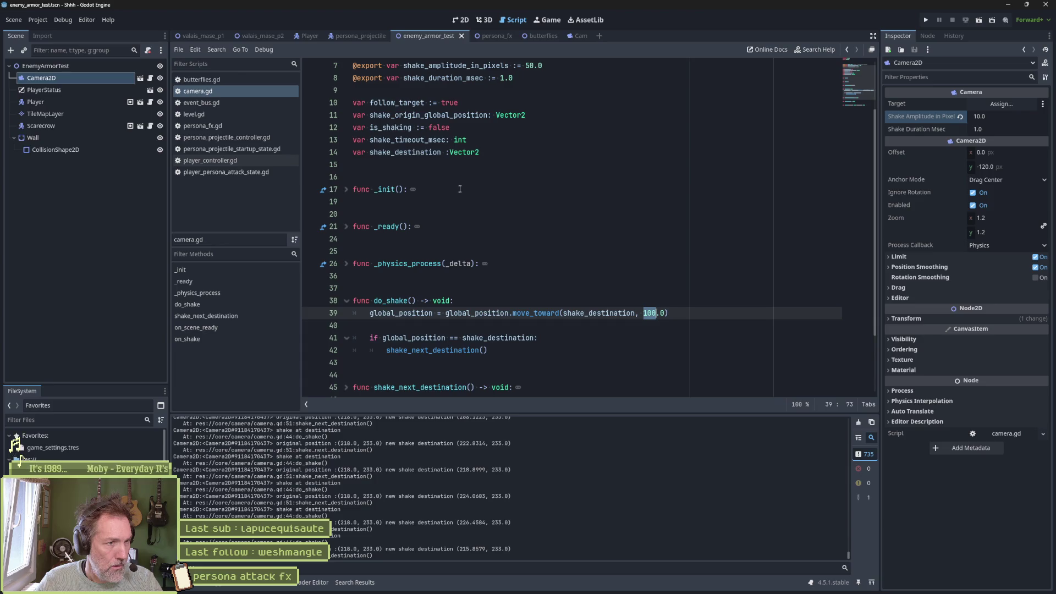
pyautogui.scroll(2, 445, 187)
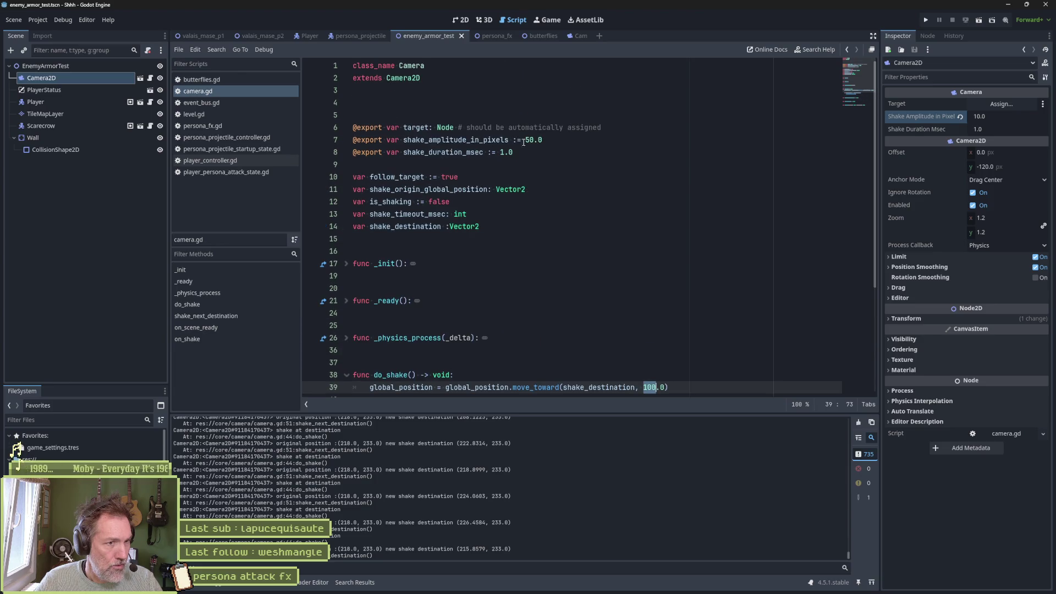
pyautogui.click(544, 153)
pyautogui.press('Return')
pyautogui.write('@export va')
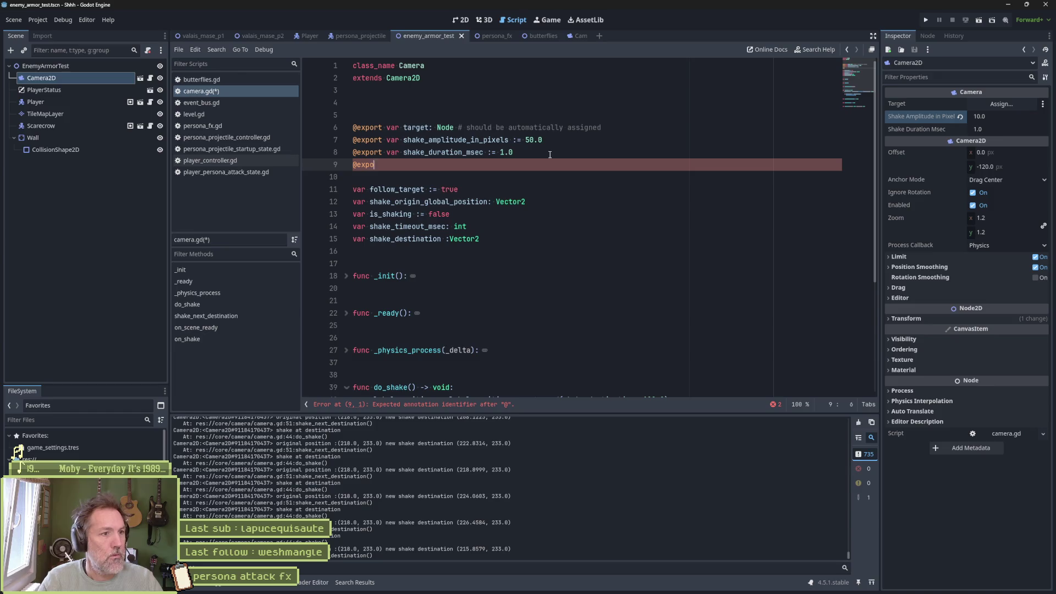
pyautogui.write('r shake_sp')
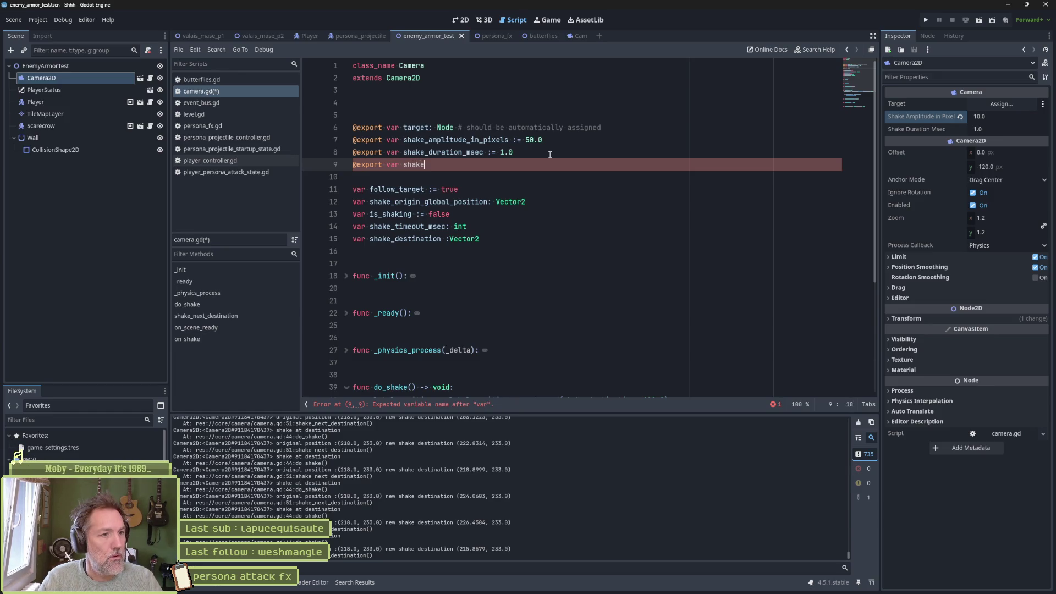
pyautogui.write('eed := 50')
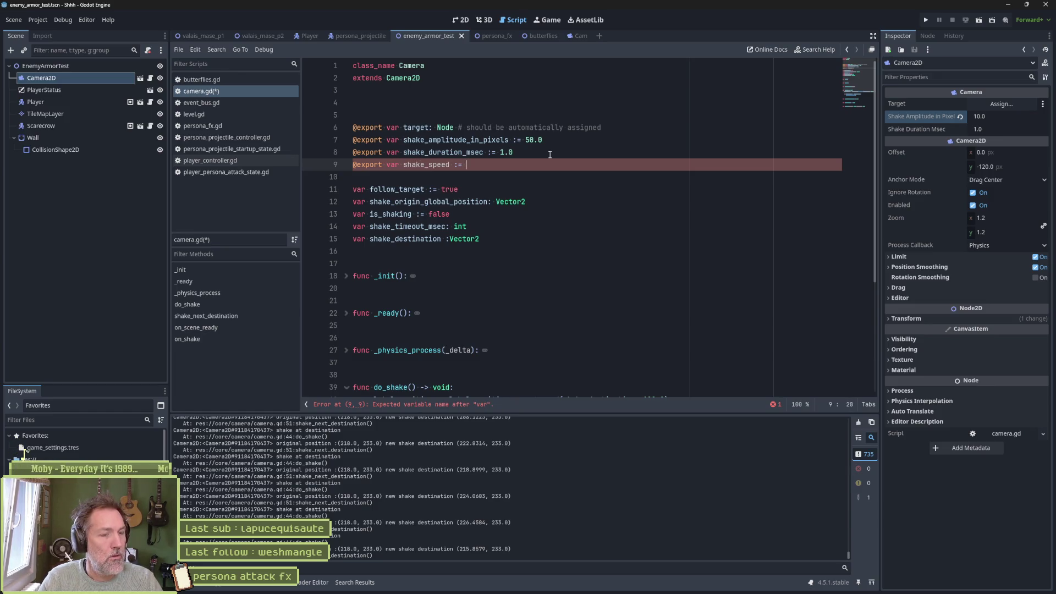
pyautogui.write('.0')
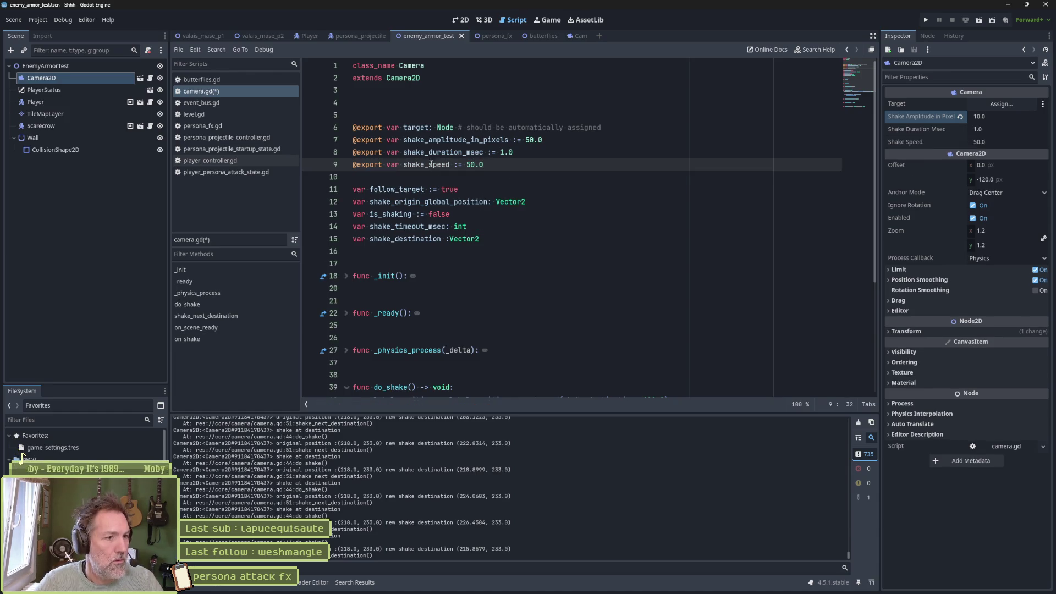
pyautogui.doubleClick(437, 165)
pyautogui.hotkey('ctrl', 'c')
# Replace 100.0 in do_shake's move_toward call with shake_speed and save.
pyautogui.scroll(-5, 440, 174)
pyautogui.scroll(3, 460, 146)
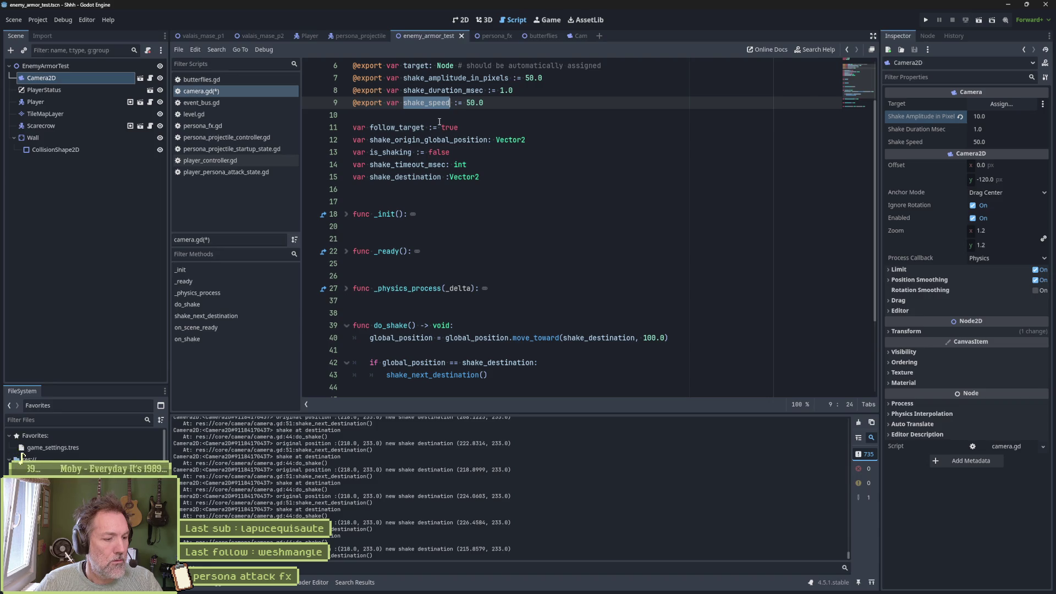
pyautogui.moveTo(643, 337); pyautogui.dragTo(666, 337)
pyautogui.hotkey('ctrl', 'v')
pyautogui.hotkey('ctrl', 's')
pyautogui.scroll(-3, 629, 272)
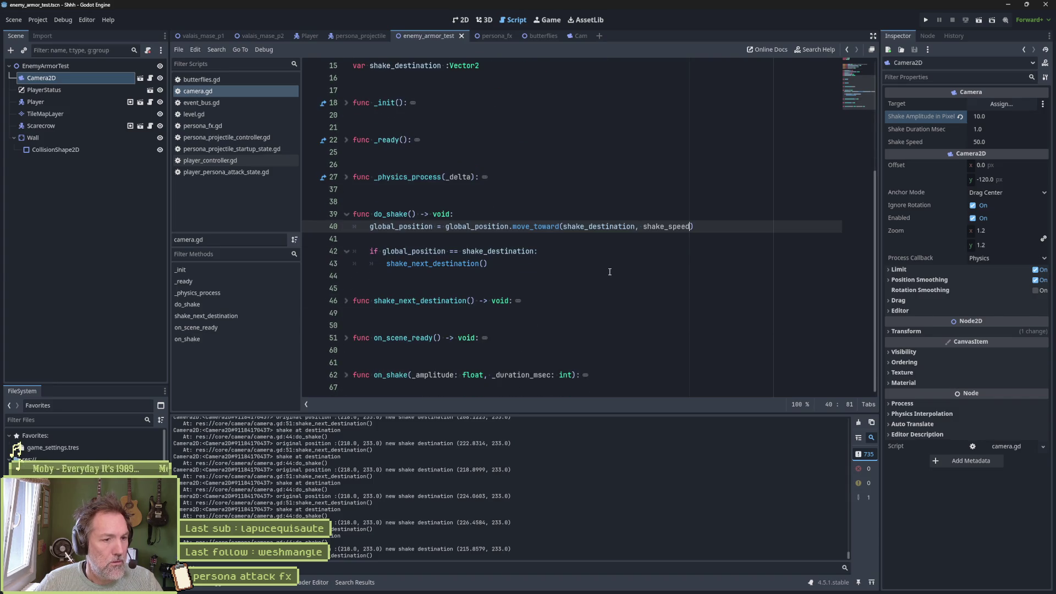
pyautogui.click(347, 214)
# Overwrite line 48 in shake_next_destination with a copy of the x randf_range line 47.
pyautogui.click(347, 251)
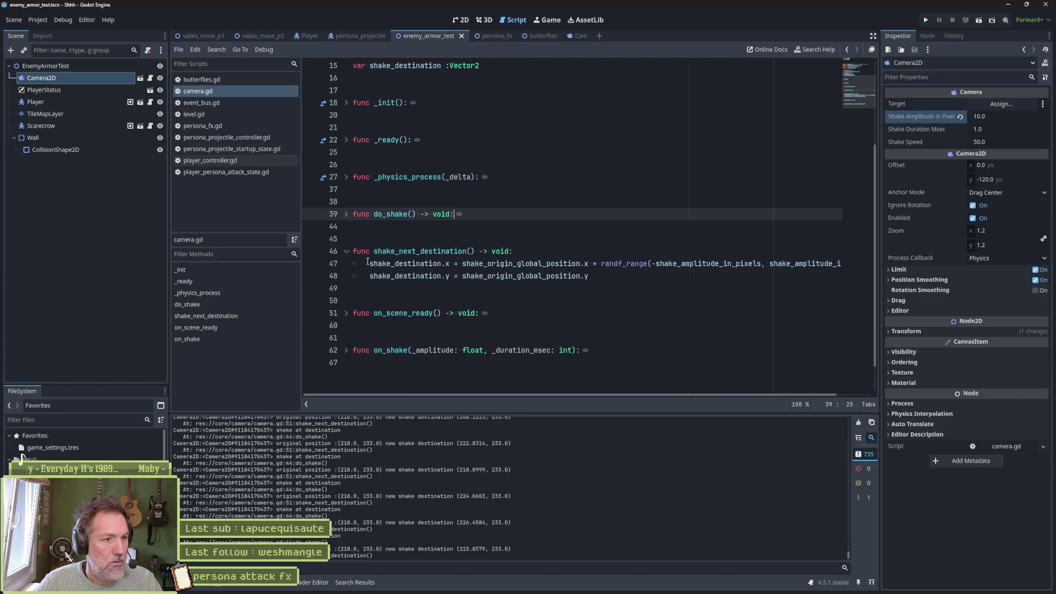
pyautogui.click(572, 263)
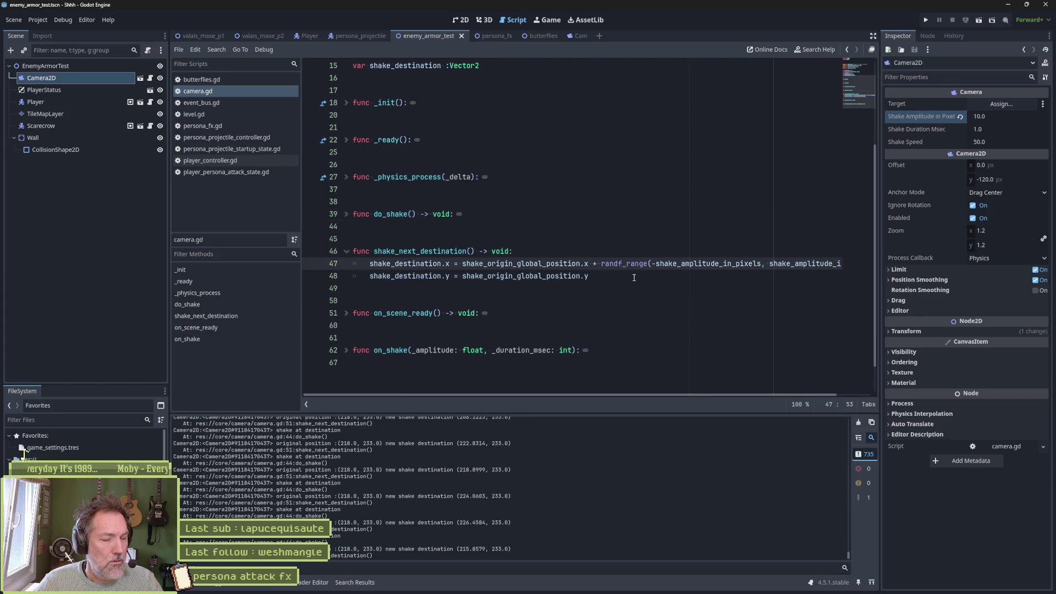
pyautogui.click(622, 263)
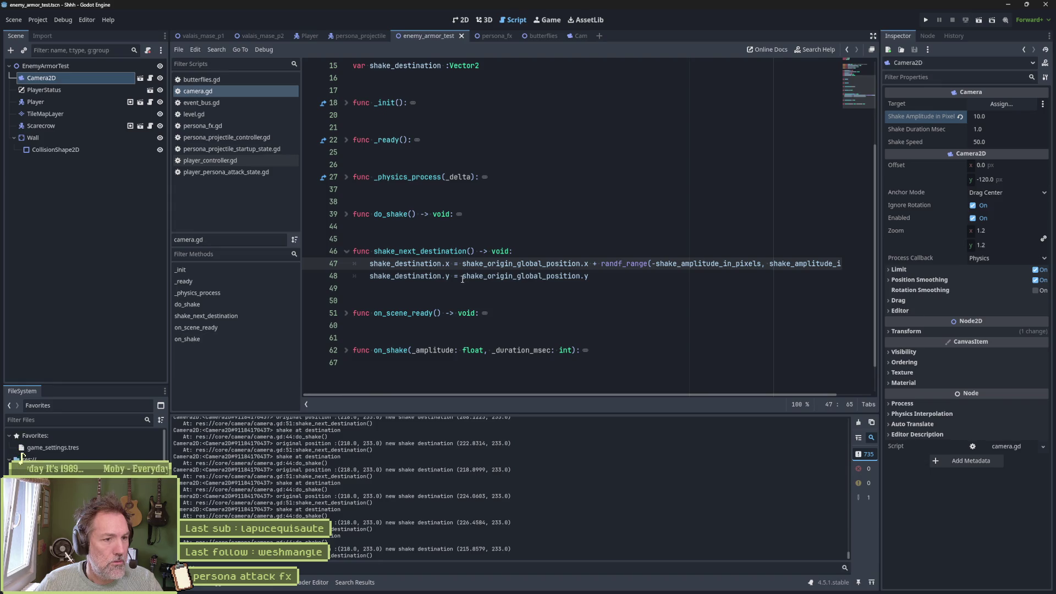
pyautogui.moveTo(731, 393); pyautogui.dragTo(769, 391)
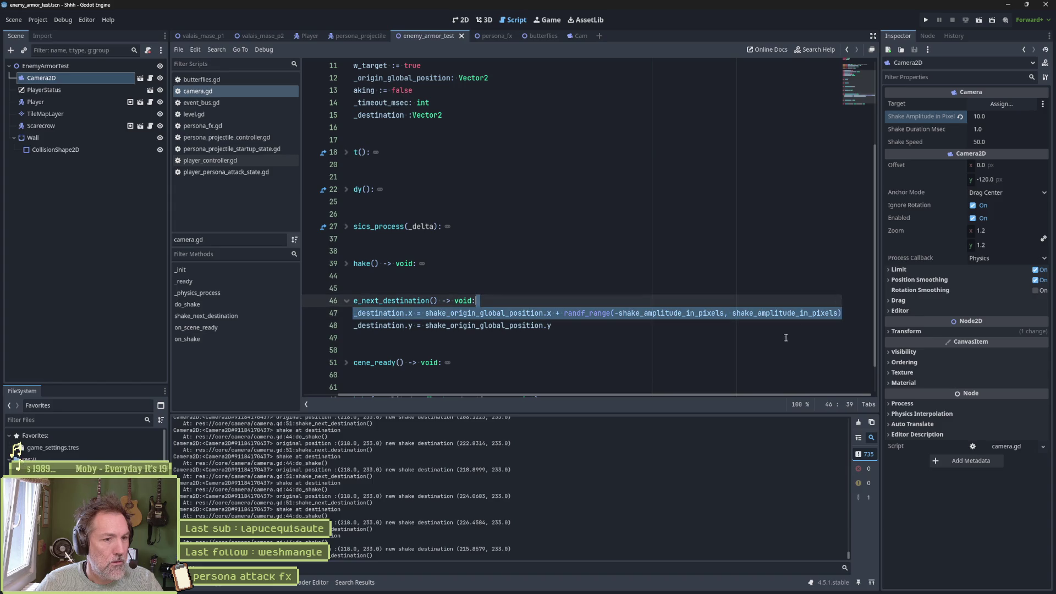
pyautogui.click(842, 326)
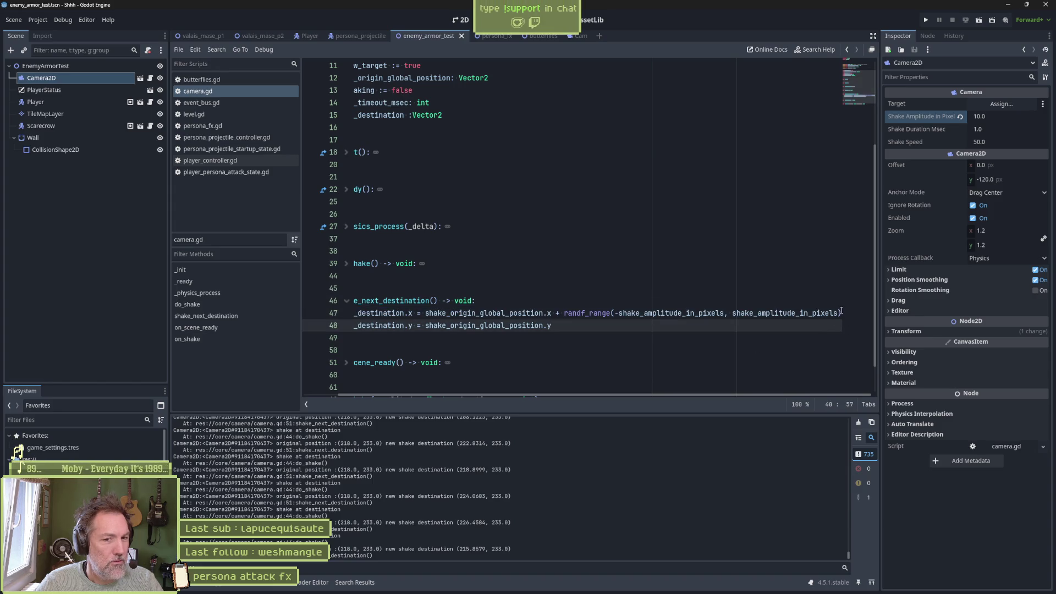
pyautogui.hotkey('shift', 'Home')
pyautogui.write('shake_destination.x = shake_origin_global_position.x + randf_range(-shake_amplitude_in_pixels, shake_amplitude_in_pixels)')
# Change both .x to .y on line 48, save, and run the scene with F6.
pyautogui.moveTo(655, 394); pyautogui.dragTo(537, 392)
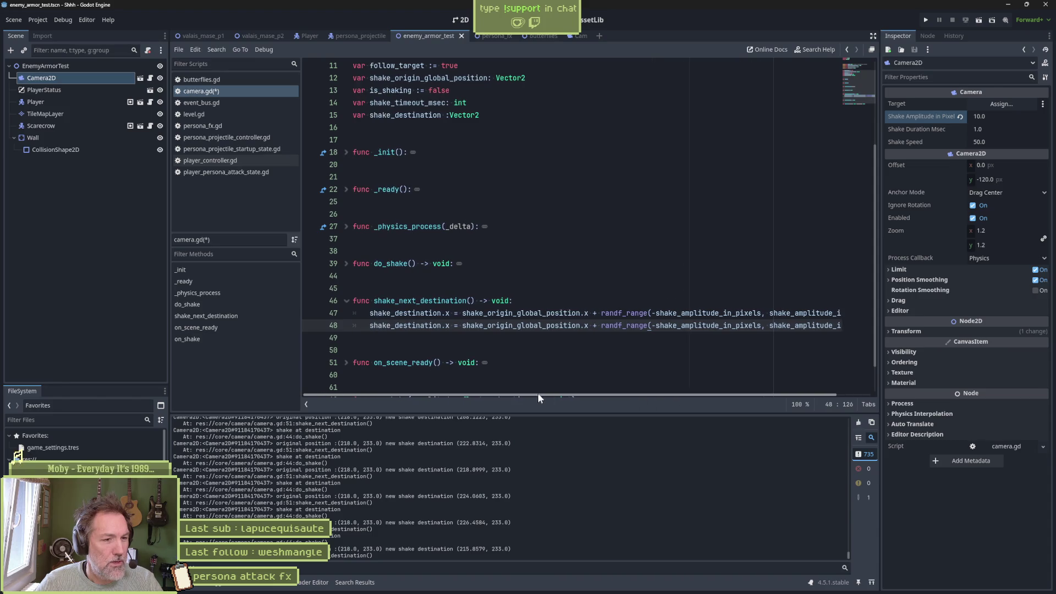
pyautogui.press('Delete')
pyautogui.write('y')
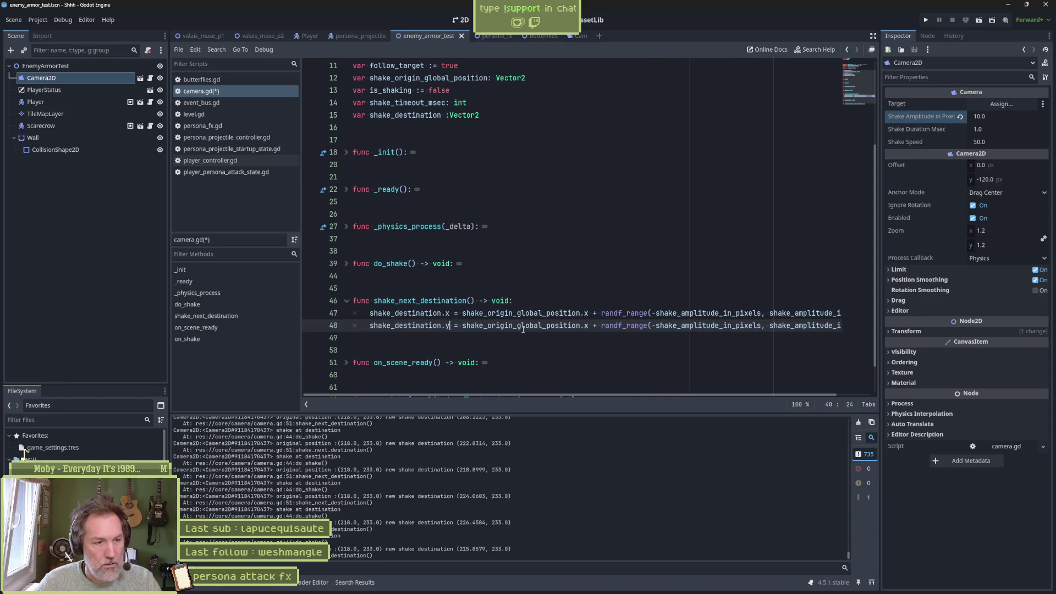
pyautogui.click(587, 325)
pyautogui.press('BackSpace')
pyautogui.write('y')
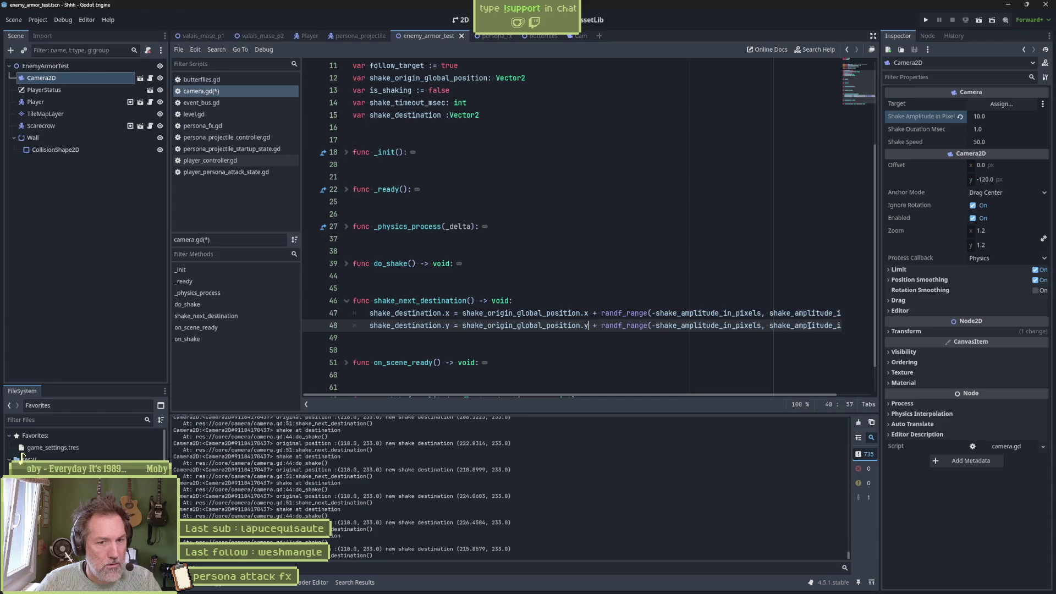
pyautogui.hotkey('ctrl', 's')
pyautogui.press('F6')
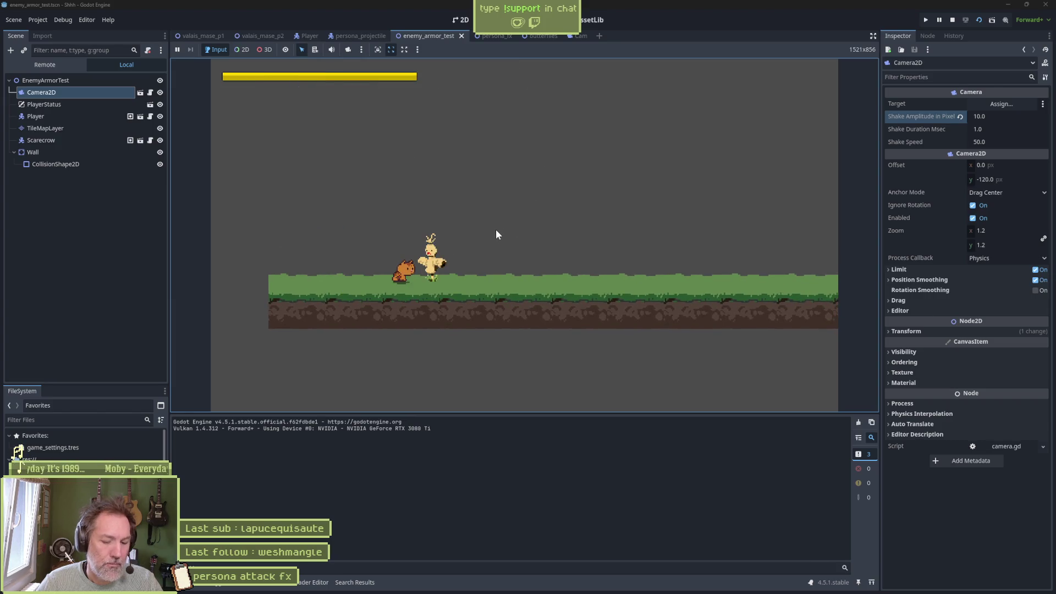
# Stop the running enemy armor test scene with F8.
pyautogui.press('F8')
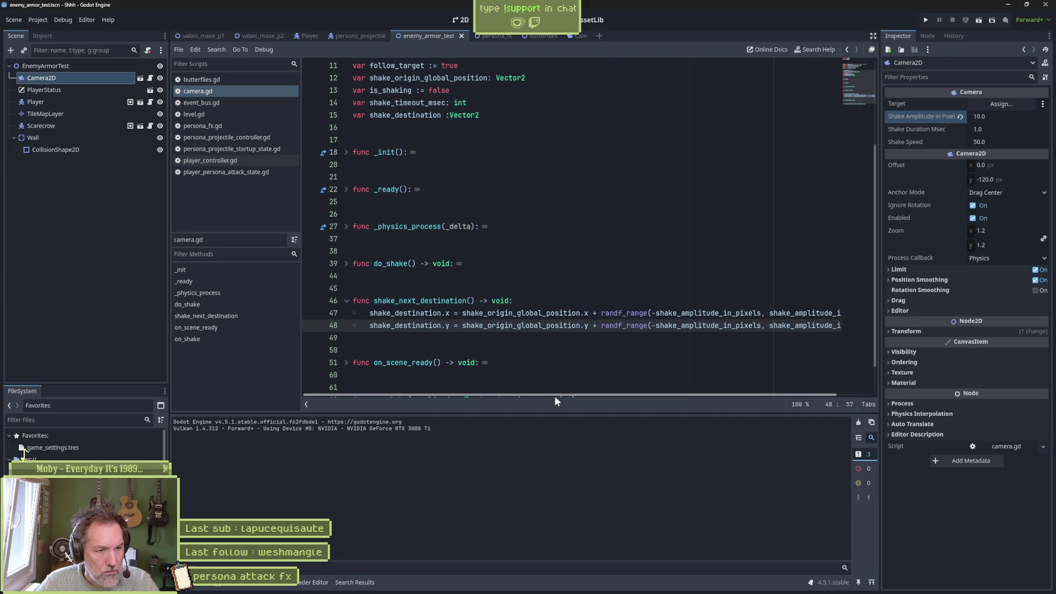
# Expand and review on_shake, on_scene_ready and _physics_process, locating the do_shake call.
pyautogui.scroll(-1, 514, 360)
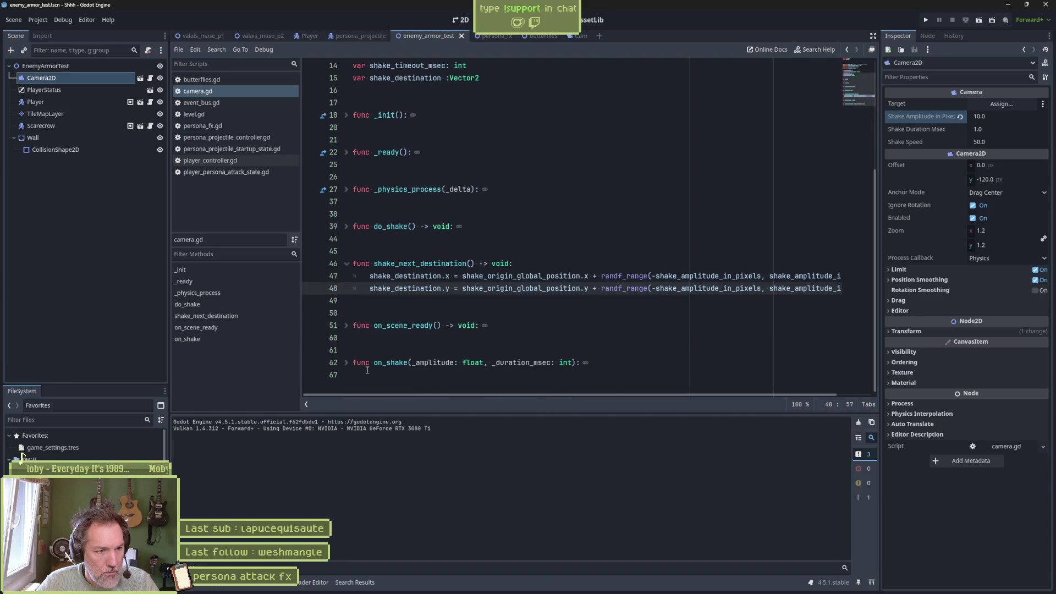
pyautogui.click(346, 362)
pyautogui.scroll(-1, 584, 370)
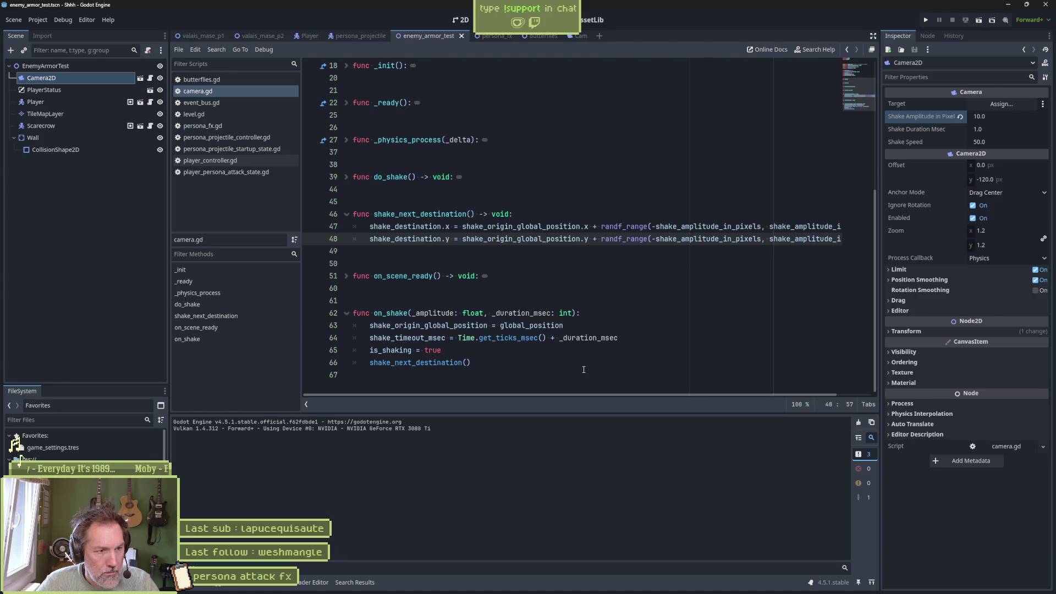
pyautogui.click(345, 312)
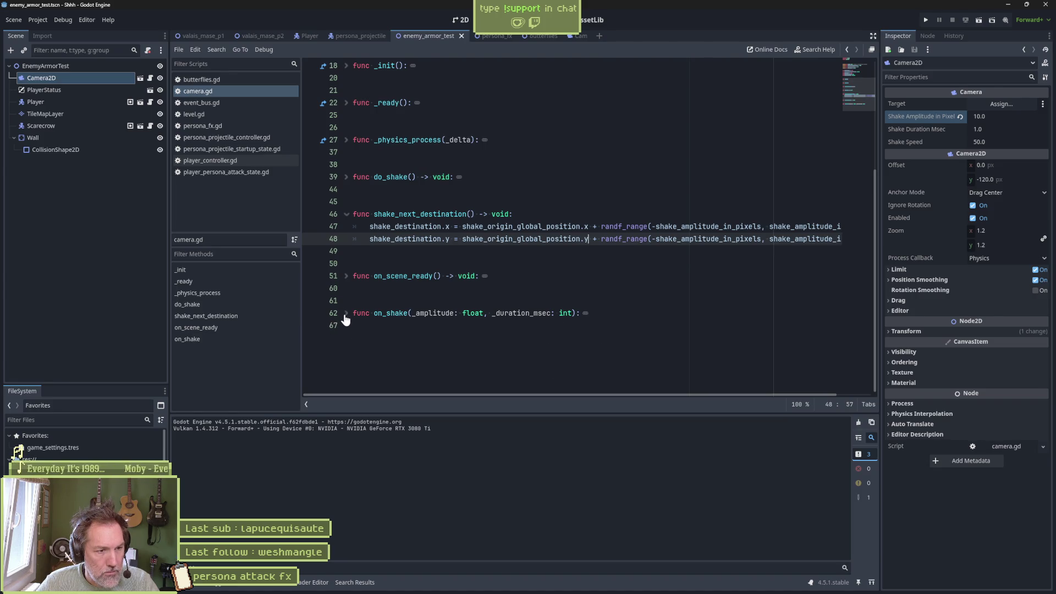
pyautogui.click(346, 276)
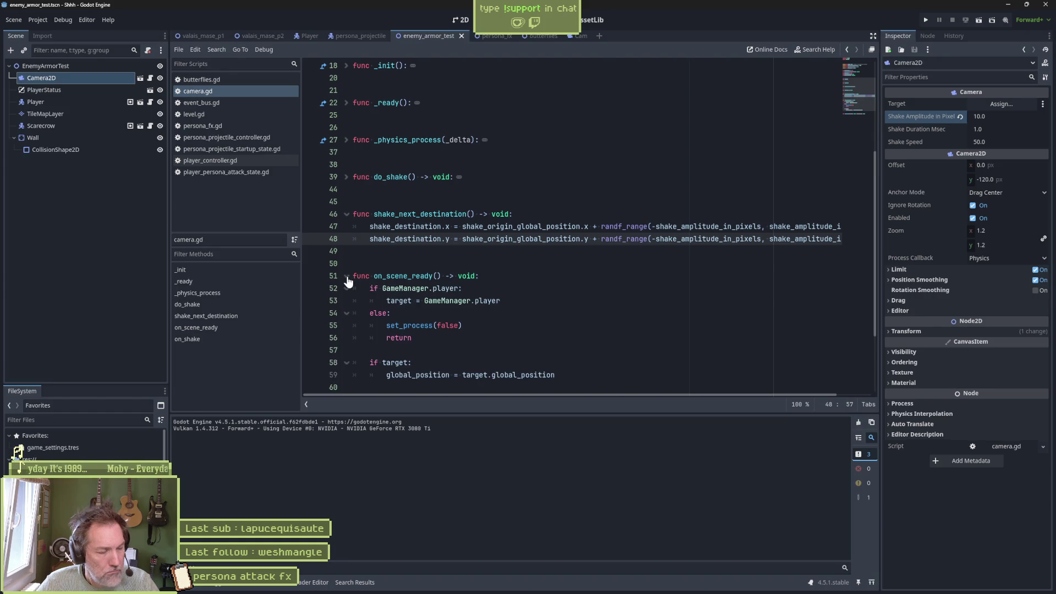
pyautogui.scroll(1, 528, 320)
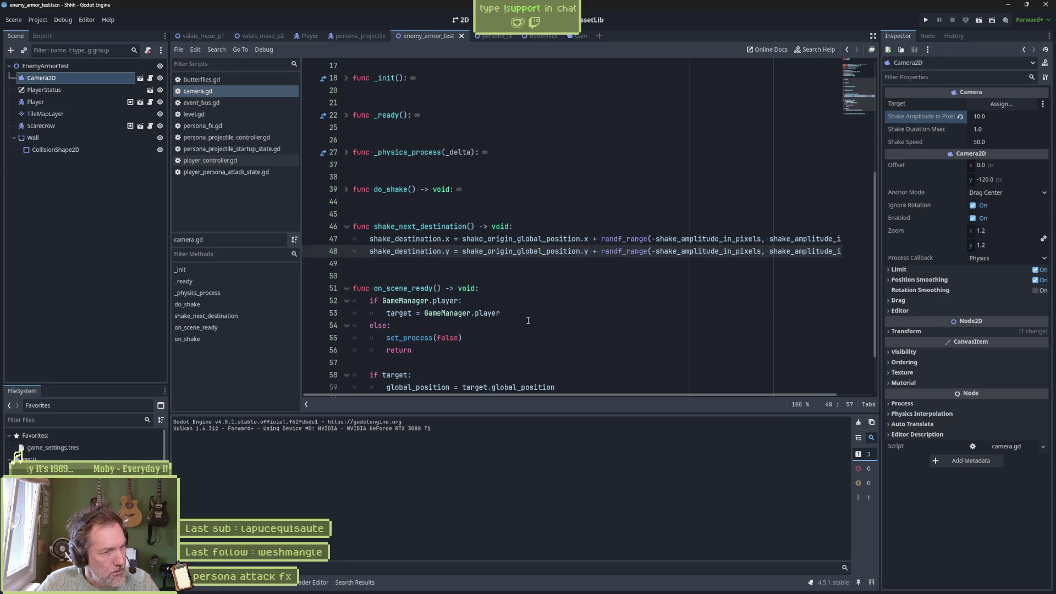
pyautogui.scroll(-3, 527, 321)
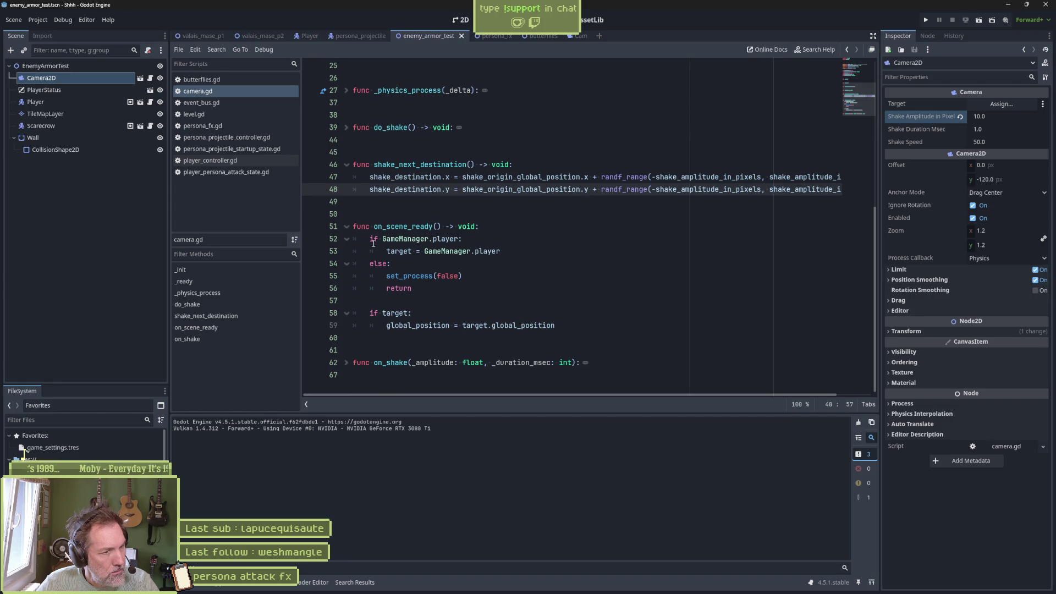
pyautogui.click(347, 226)
pyautogui.scroll(5, 352, 228)
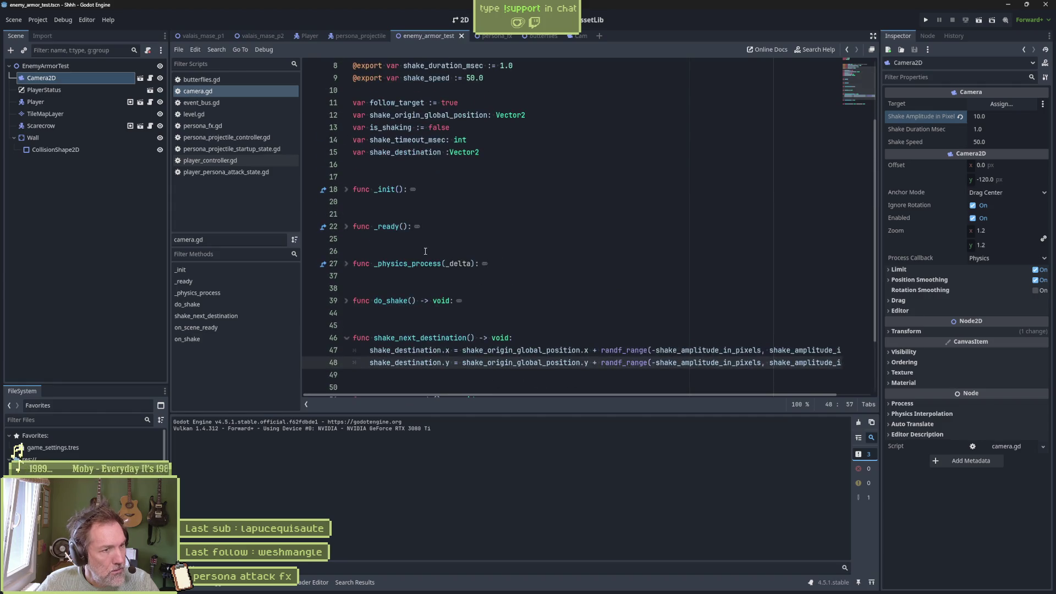
pyautogui.click(346, 263)
pyautogui.scroll(-2, 431, 261)
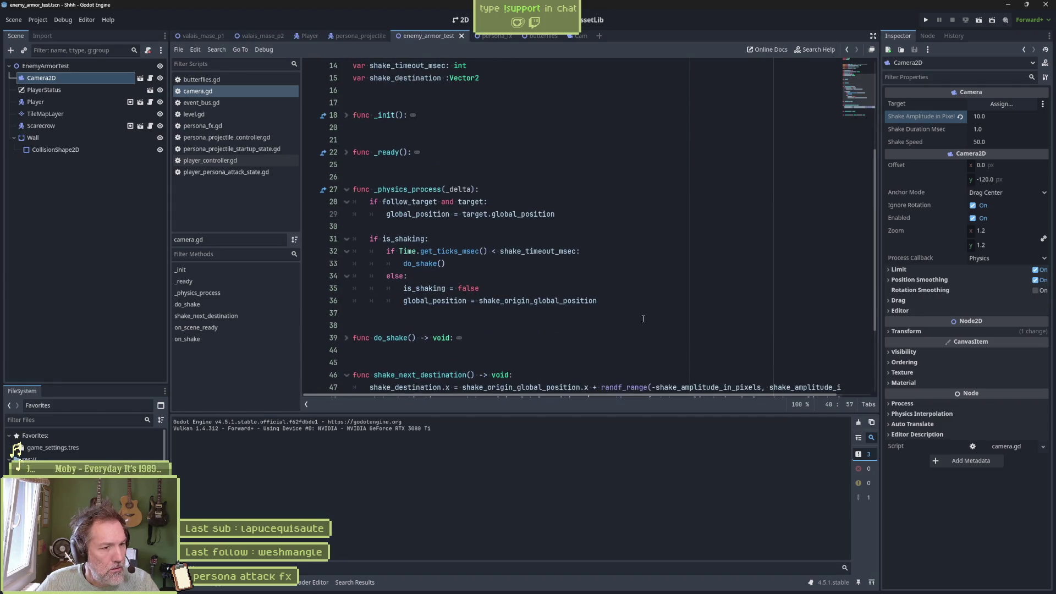
pyautogui.click(430, 263)
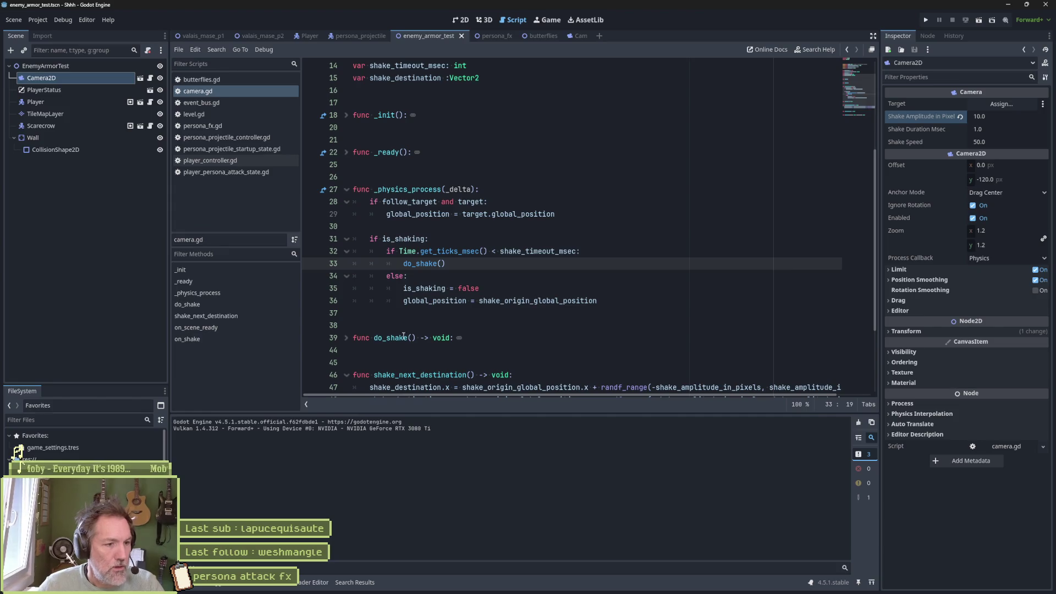
# Add '#TODO decrease shake_speed over time' at the top of do_shake and save.
pyautogui.click(346, 338)
pyautogui.scroll(-1, 558, 317)
pyautogui.scroll(-1, 558, 317)
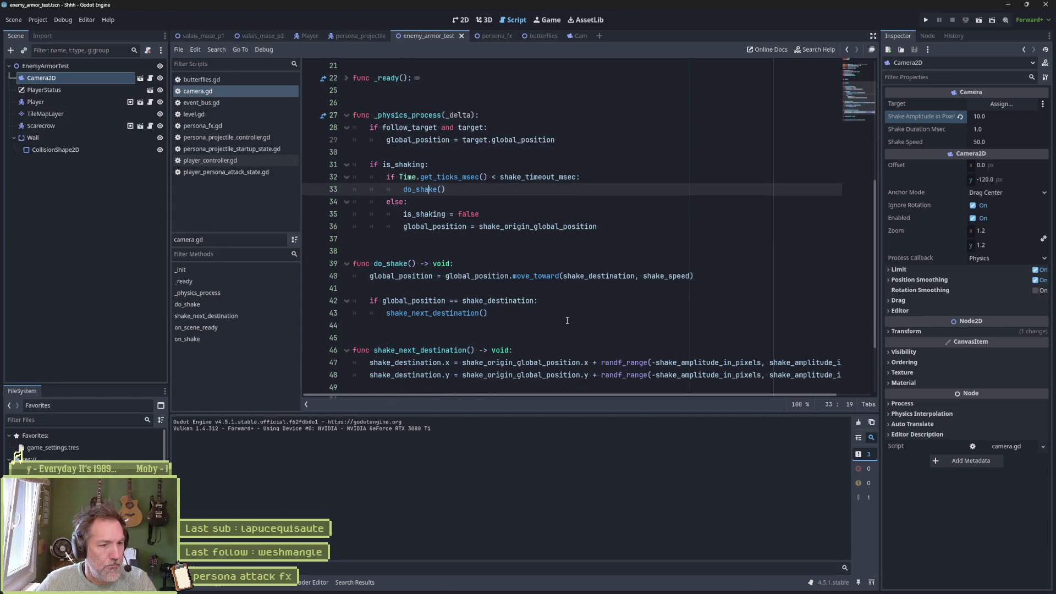
pyautogui.doubleClick(672, 276)
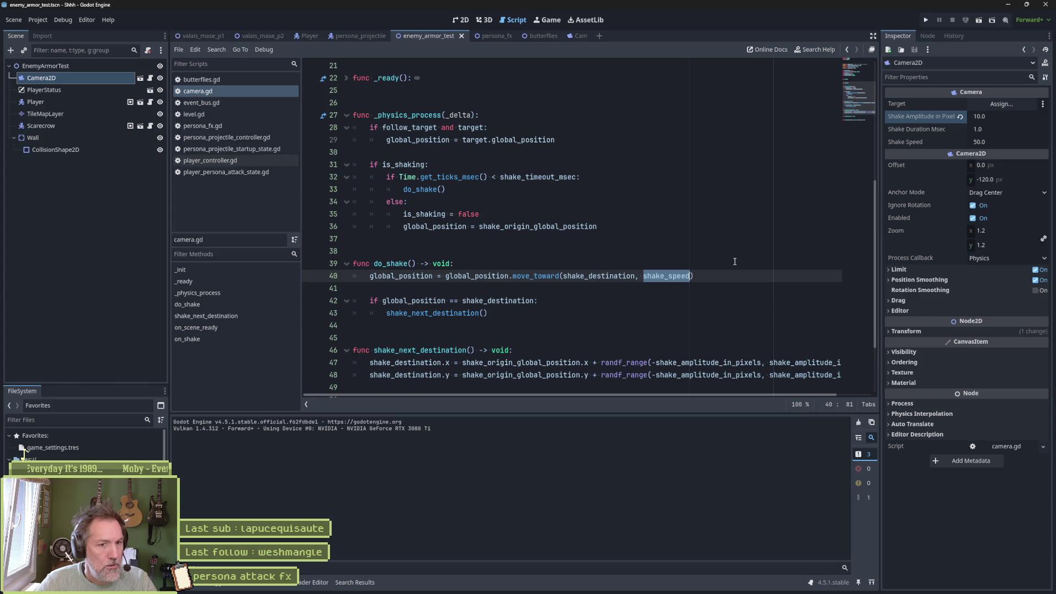
pyautogui.click(705, 264)
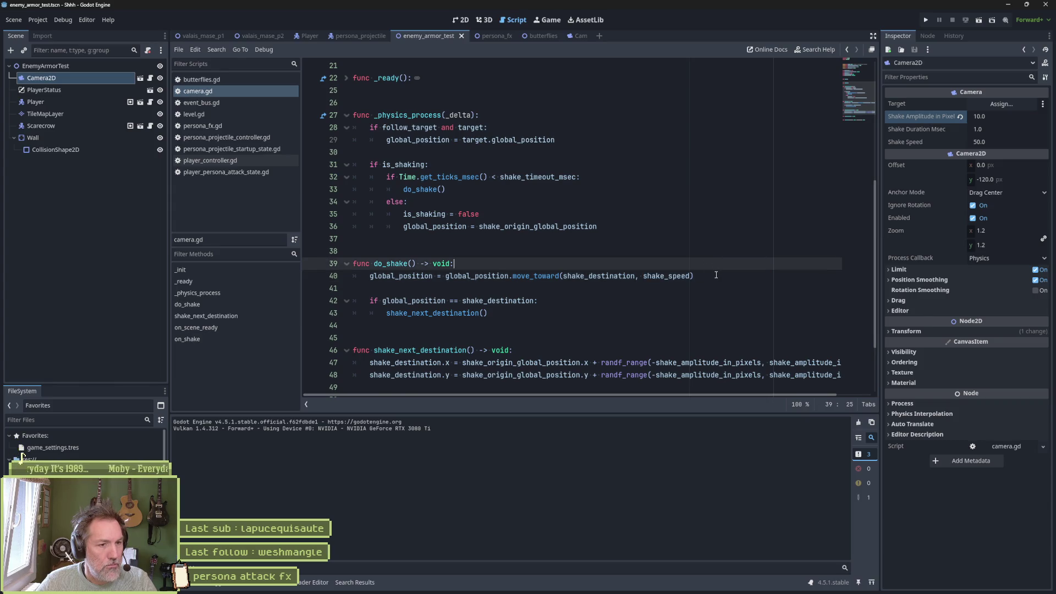
pyautogui.press('Return')
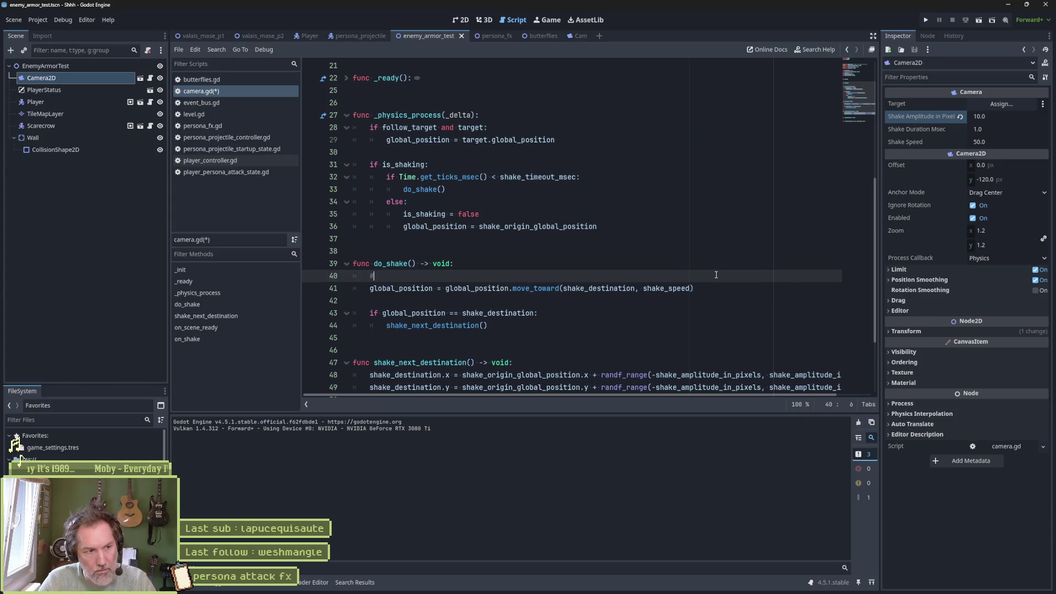
pyautogui.write('TODO ')
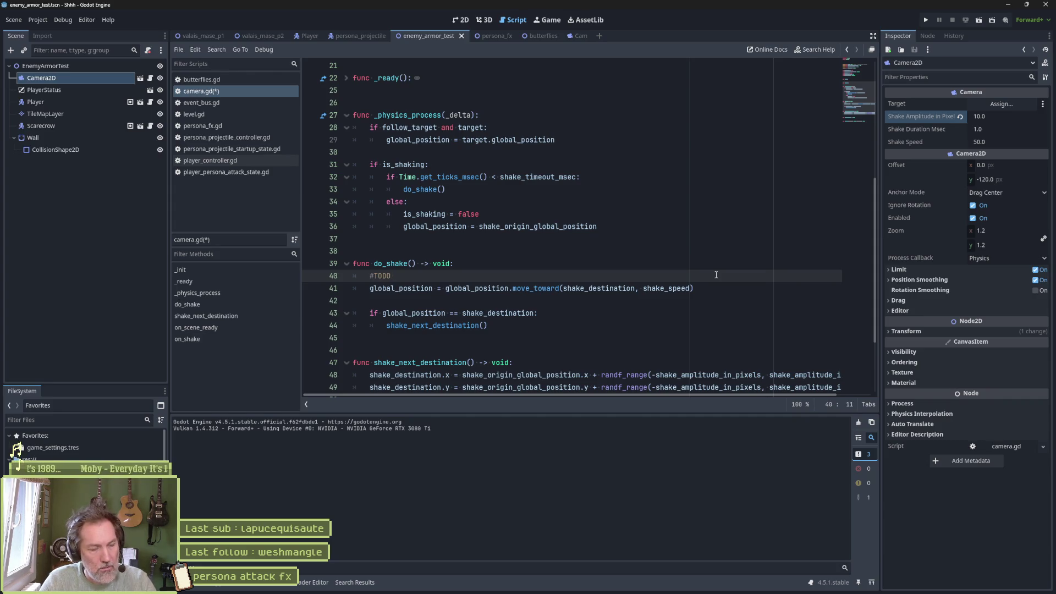
pyautogui.write('decrease ')
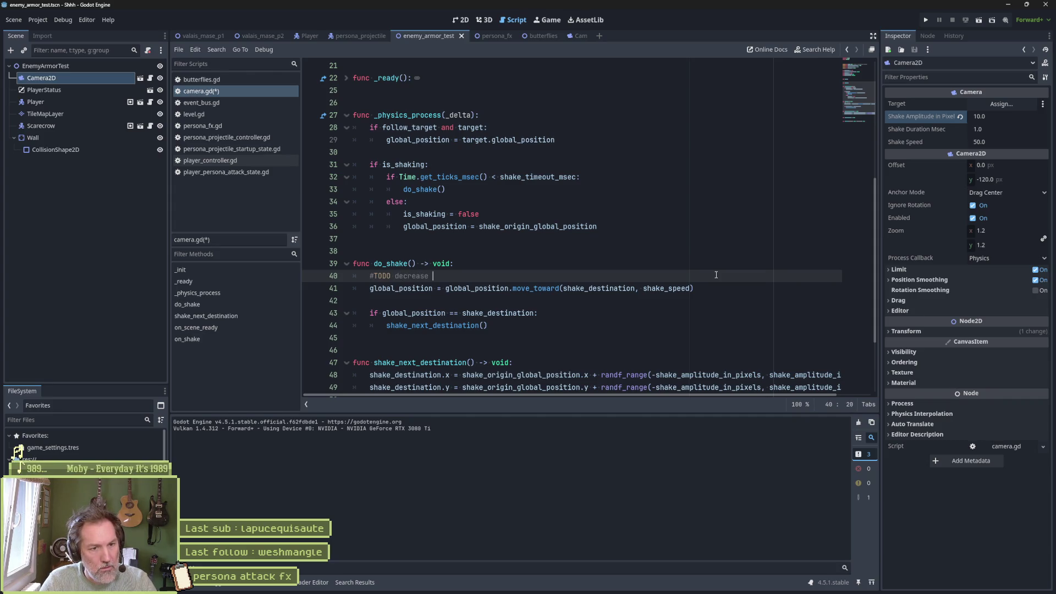
pyautogui.write('shake_speed over ')
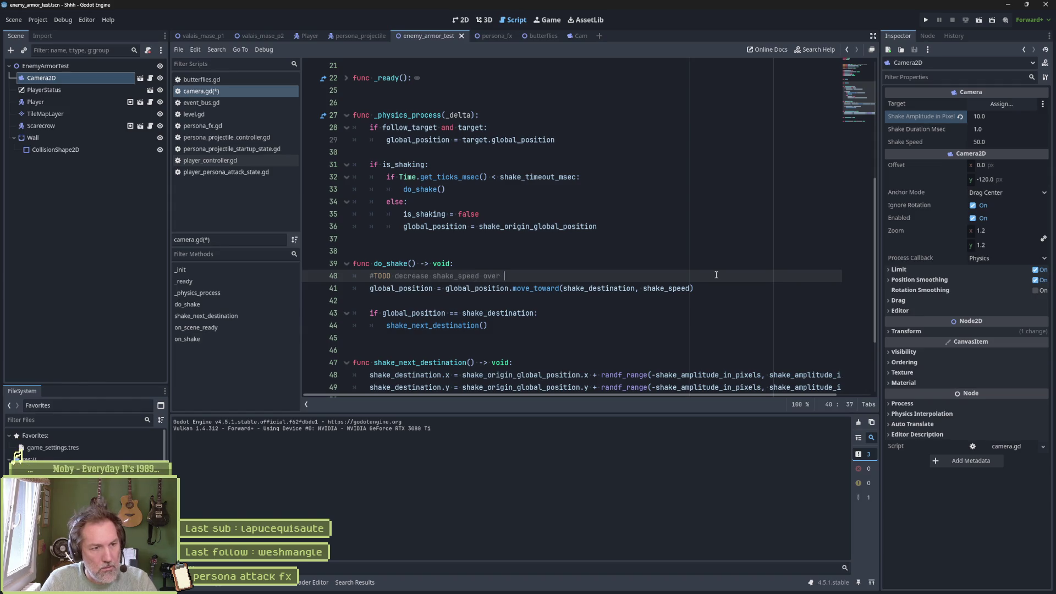
pyautogui.write('time')
pyautogui.press('Return')
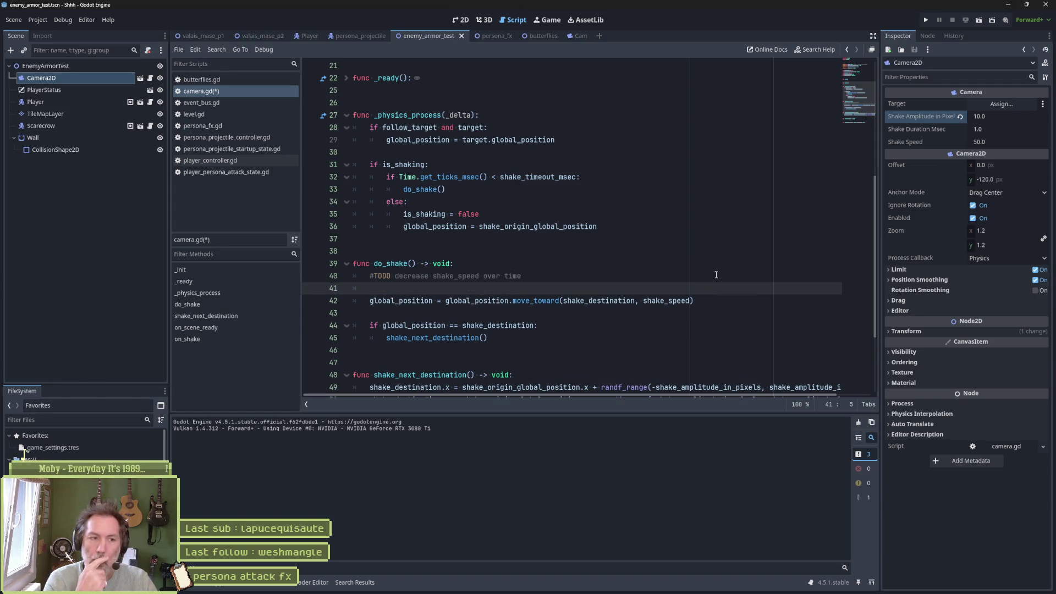
pyautogui.hotkey('ctrl', 's')
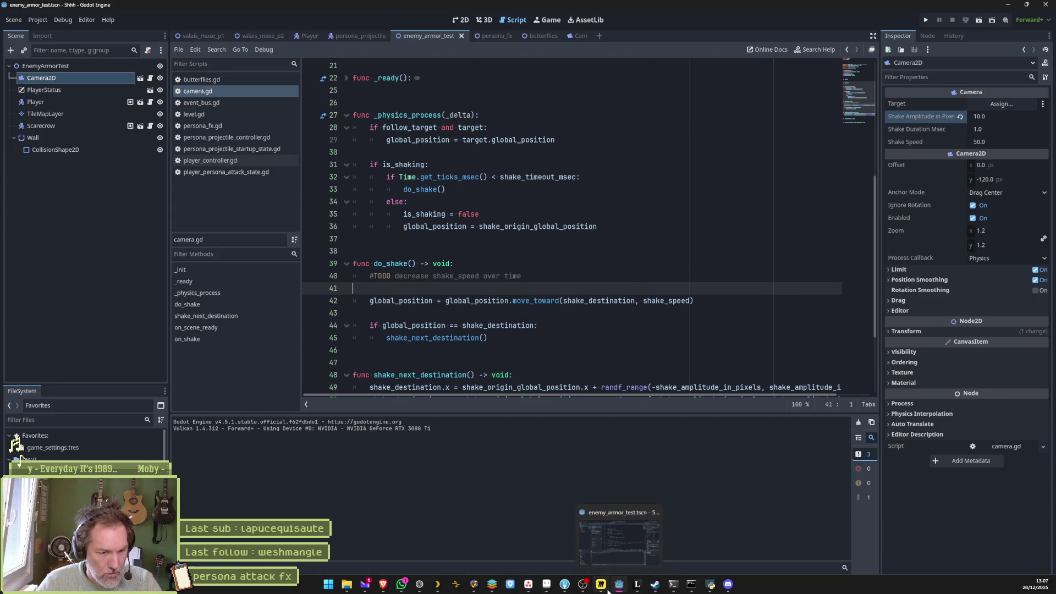
# Switch to Leonardo, clear the old circle drawing, and handwrite 'speed'.
pyautogui.click(637, 584)
pyautogui.press('Delete')
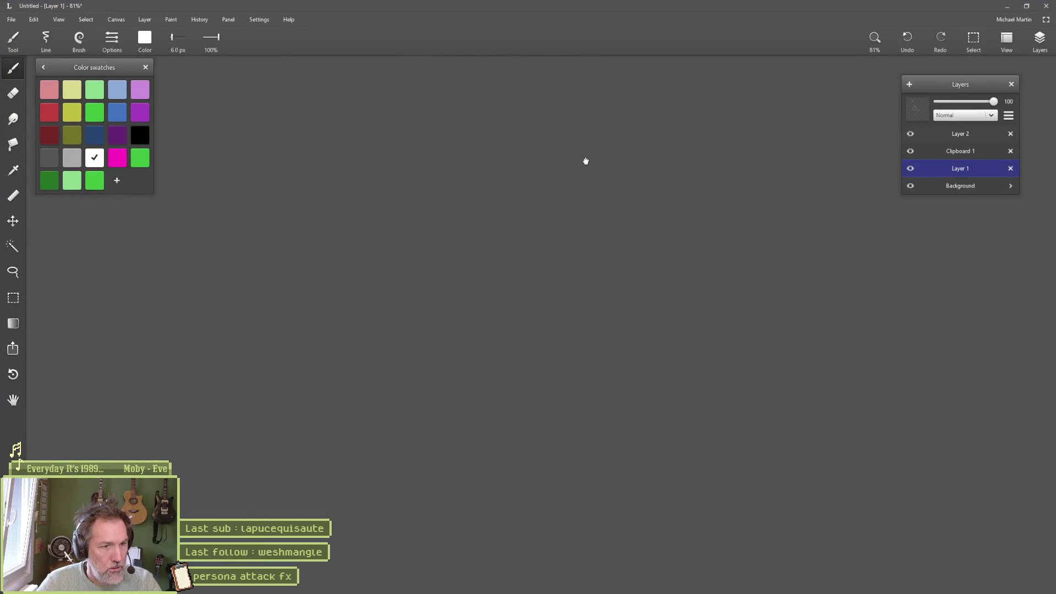
pyautogui.moveTo(249, 210)
pyautogui.mouseDown()
pyautogui.moveTo(218, 238)
pyautogui.moveTo(268, 220)
pyautogui.moveTo(258, 234)
pyautogui.mouseUp()
pyautogui.moveTo(277, 226)
pyautogui.mouseDown()
pyautogui.moveTo(297, 211)
pyautogui.moveTo(301, 227)
pyautogui.mouseUp()
pyautogui.moveTo(301, 223)
pyautogui.mouseDown()
pyautogui.moveTo(323, 212)
pyautogui.moveTo(361, 225)
pyautogui.mouseUp()
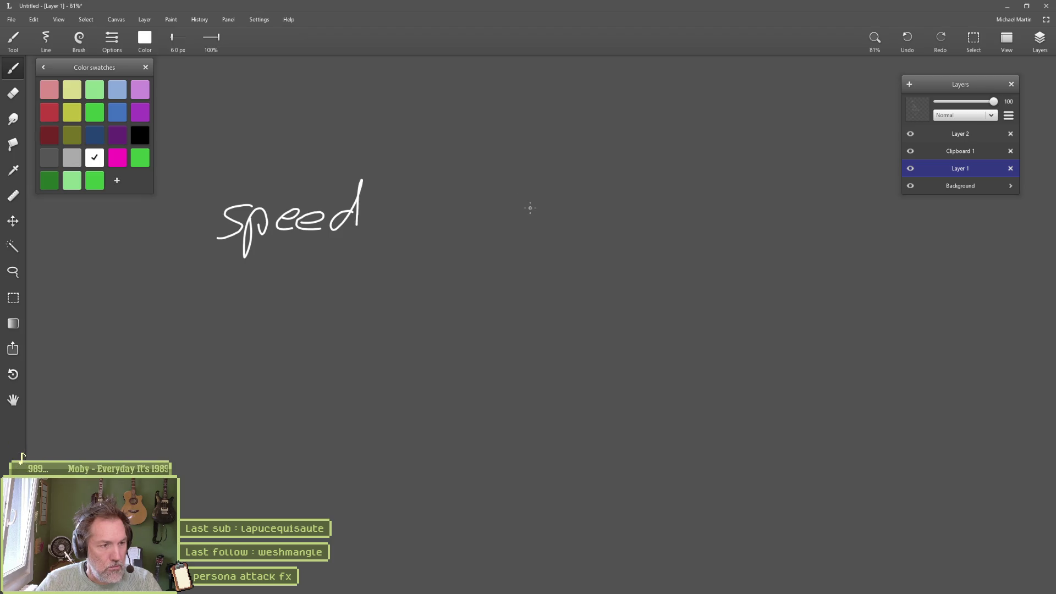
# Handwrite 'time' with '100%' beside it, then a second 'speed' with another '100%'.
pyautogui.moveTo(218, 334)
pyautogui.mouseDown()
pyautogui.moveTo(210, 375)
pyautogui.moveTo(226, 362)
pyautogui.mouseUp()
pyautogui.moveTo(233, 358)
pyautogui.mouseDown()
pyautogui.moveTo(231, 369)
pyautogui.moveTo(230, 352)
pyautogui.mouseUp()
pyautogui.moveTo(242, 371)
pyautogui.mouseDown()
pyautogui.moveTo(264, 351)
pyautogui.moveTo(347, 373)
pyautogui.mouseUp()
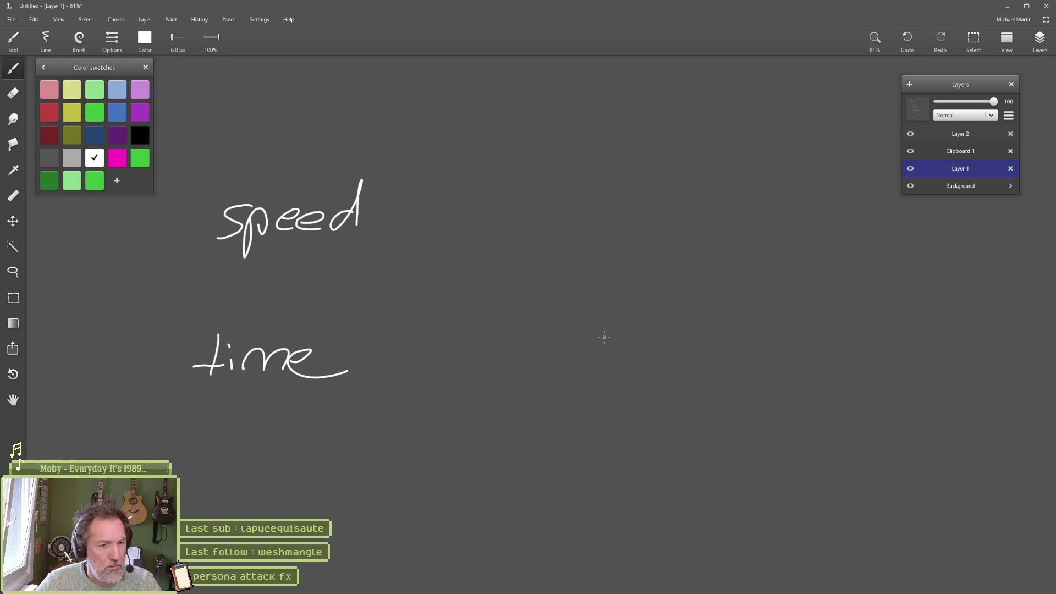
pyautogui.moveTo(583, 353)
pyautogui.mouseDown()
pyautogui.moveTo(610, 361)
pyautogui.moveTo(637, 335)
pyautogui.moveTo(735, 318)
pyautogui.moveTo(731, 350)
pyautogui.mouseUp()
pyautogui.click(700, 330)
pyautogui.moveTo(223, 432)
pyautogui.mouseDown()
pyautogui.moveTo(207, 456)
pyautogui.moveTo(277, 434)
pyautogui.moveTo(297, 440)
pyautogui.moveTo(295, 456)
pyautogui.moveTo(320, 457)
pyautogui.mouseUp()
pyautogui.moveTo(595, 433)
pyautogui.mouseDown()
pyautogui.moveTo(615, 411)
pyautogui.moveTo(606, 439)
pyautogui.mouseUp()
pyautogui.moveTo(627, 416); pyautogui.dragTo(710, 413)
pyautogui.moveTo(703, 432)
pyautogui.mouseDown()
pyautogui.moveTo(735, 394)
pyautogui.moveTo(725, 433)
pyautogui.mouseUp()
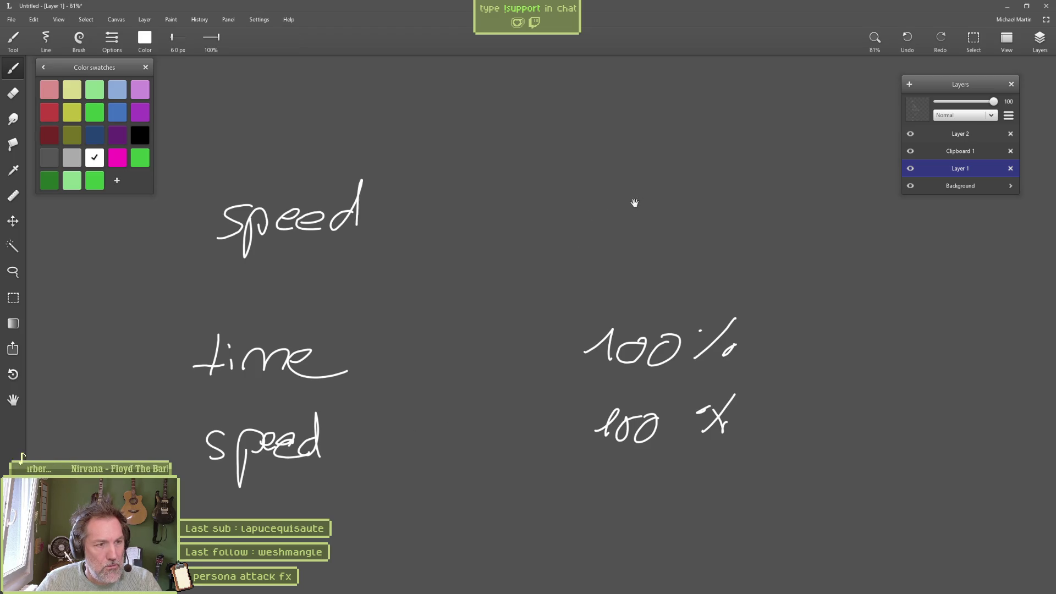
pyautogui.moveTo(693, 178); pyautogui.dragTo(509, 110)
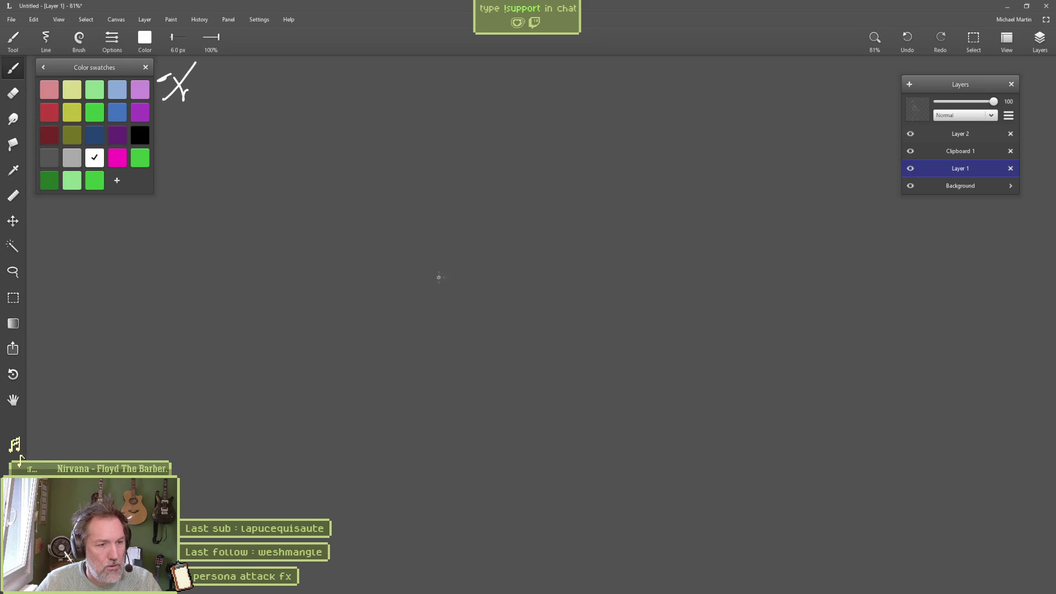
# Handwrite "duration = 2''", undoing one misdrawn stroke.
pyautogui.moveTo(419, 248)
pyautogui.mouseDown()
pyautogui.moveTo(421, 268)
pyautogui.moveTo(432, 268)
pyautogui.moveTo(438, 247)
pyautogui.mouseUp()
pyautogui.moveTo(444, 269); pyautogui.dragTo(459, 242)
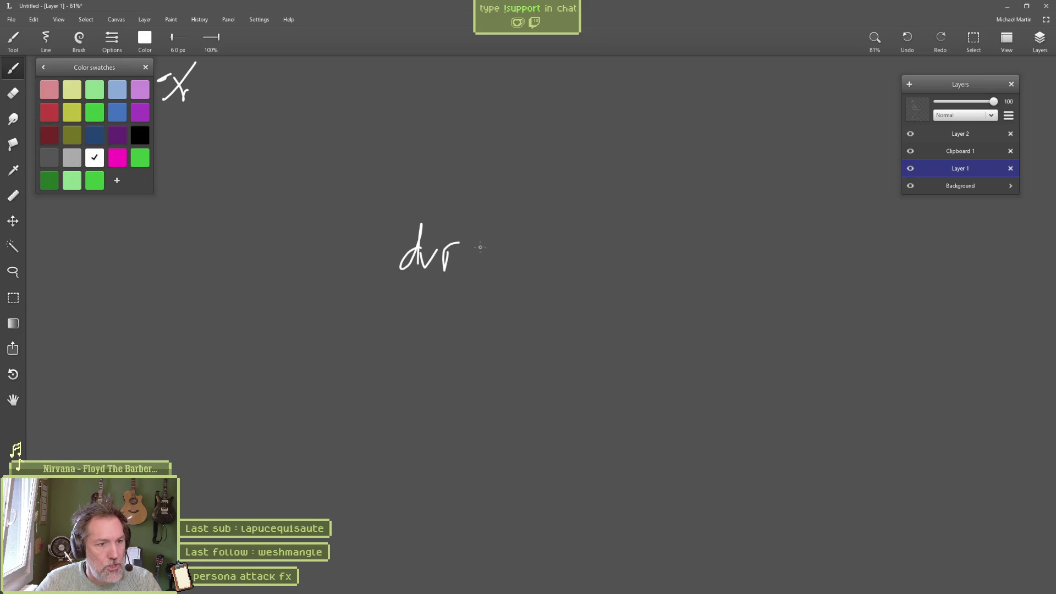
pyautogui.moveTo(579, 248)
pyautogui.mouseDown()
pyautogui.moveTo(601, 230)
pyautogui.moveTo(597, 254)
pyautogui.mouseUp()
pyautogui.hotkey('ctrl', 'z')
pyautogui.moveTo(617, 206); pyautogui.dragTo(614, 217)
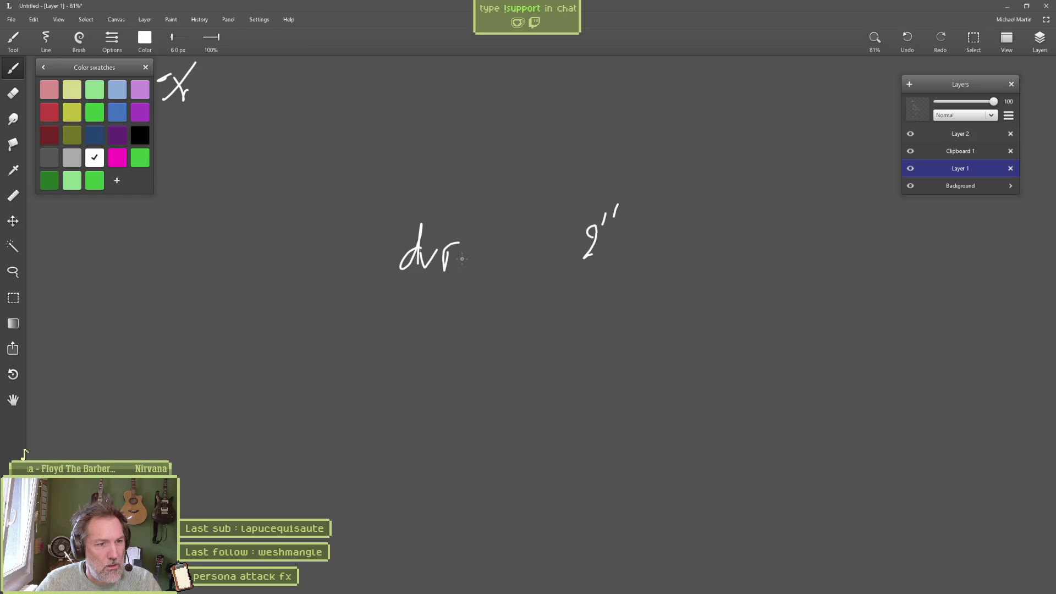
pyautogui.moveTo(467, 253)
pyautogui.mouseDown()
pyautogui.moveTo(458, 261)
pyautogui.moveTo(471, 268)
pyautogui.mouseUp()
pyautogui.moveTo(476, 214)
pyautogui.mouseDown()
pyautogui.moveTo(484, 266)
pyautogui.moveTo(494, 247)
pyautogui.moveTo(515, 270)
pyautogui.mouseUp()
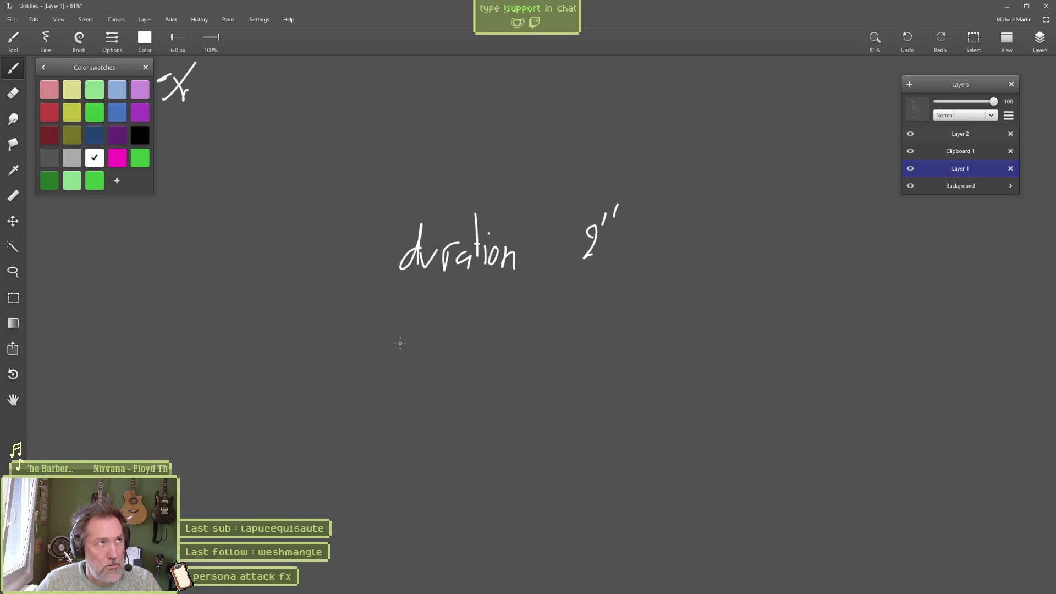
# Handwrite 'amplitude = 20 pixels' below the duration line.
pyautogui.moveTo(410, 344)
pyautogui.mouseDown()
pyautogui.moveTo(392, 355)
pyautogui.moveTo(412, 357)
pyautogui.mouseUp()
pyautogui.moveTo(414, 356)
pyautogui.mouseDown()
pyautogui.moveTo(423, 339)
pyautogui.moveTo(464, 356)
pyautogui.mouseUp()
pyautogui.click(487, 324)
pyautogui.moveTo(476, 312)
pyautogui.mouseDown()
pyautogui.moveTo(474, 348)
pyautogui.moveTo(489, 349)
pyautogui.mouseUp()
pyautogui.moveTo(502, 295)
pyautogui.mouseDown()
pyautogui.moveTo(514, 348)
pyautogui.moveTo(543, 311)
pyautogui.moveTo(553, 348)
pyautogui.mouseUp()
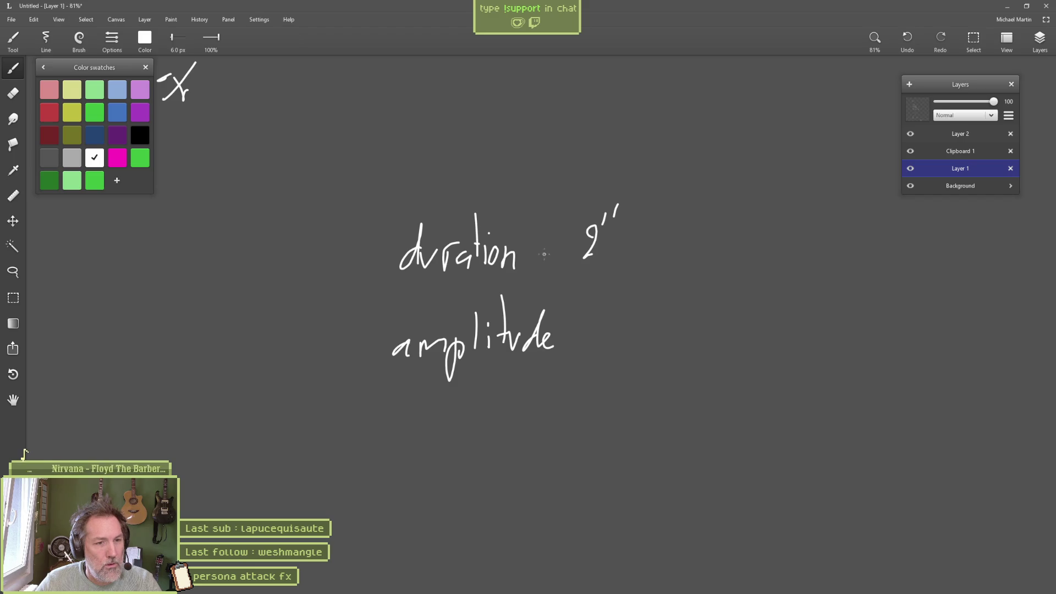
pyautogui.moveTo(548, 251); pyautogui.dragTo(570, 262)
pyautogui.moveTo(568, 331); pyautogui.dragTo(577, 332)
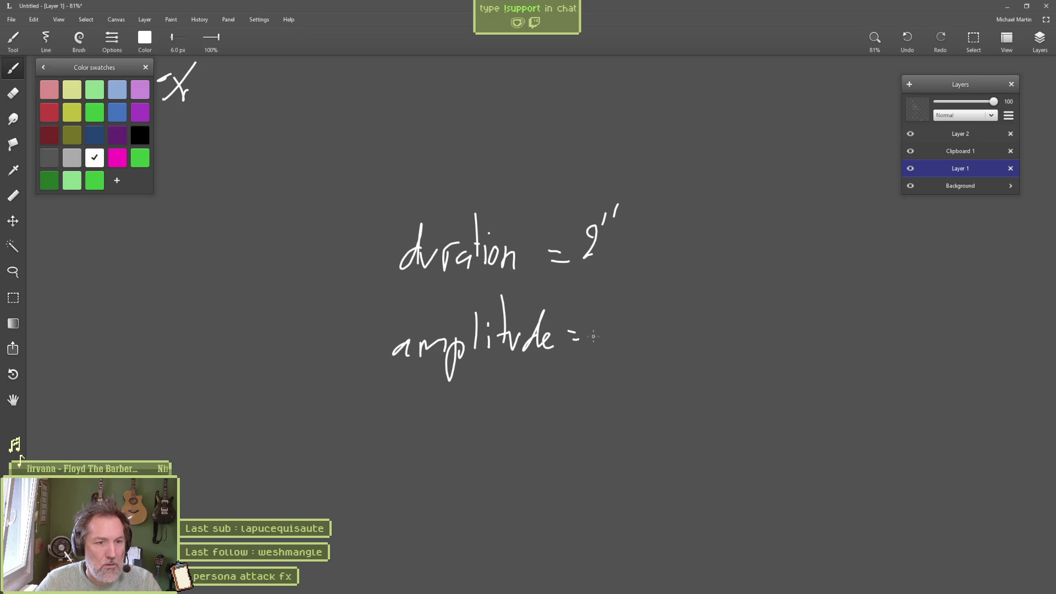
pyautogui.moveTo(597, 324)
pyautogui.mouseDown()
pyautogui.moveTo(610, 346)
pyautogui.moveTo(615, 329)
pyautogui.moveTo(645, 348)
pyautogui.mouseUp()
pyautogui.moveTo(654, 332)
pyautogui.mouseDown()
pyautogui.moveTo(654, 345)
pyautogui.moveTo(671, 345)
pyautogui.mouseUp()
pyautogui.moveTo(670, 331)
pyautogui.mouseDown()
pyautogui.moveTo(663, 346)
pyautogui.moveTo(695, 345)
pyautogui.mouseUp()
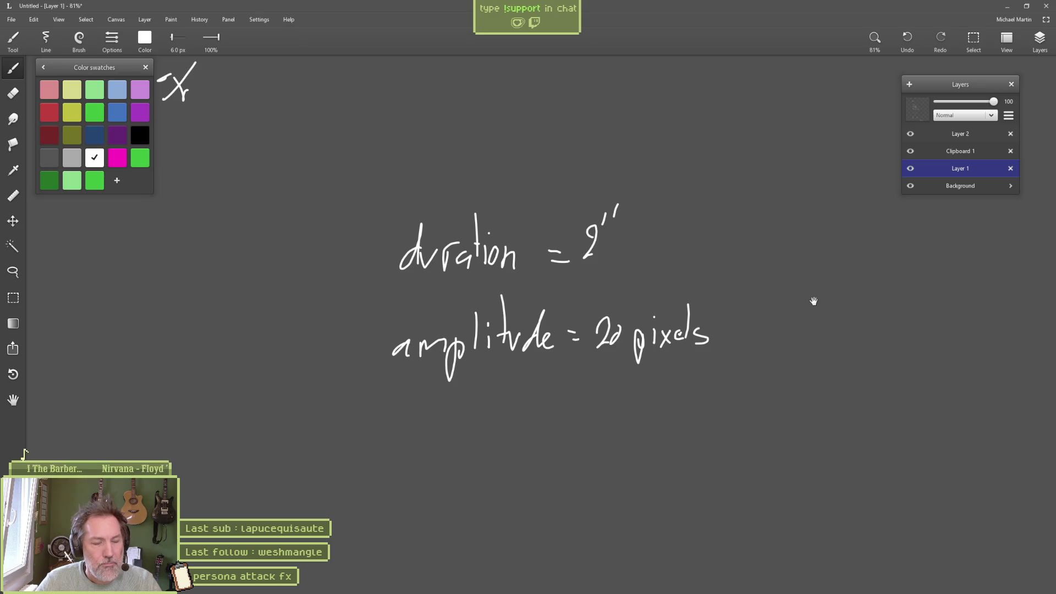
pyautogui.scroll(3, 823, 313)
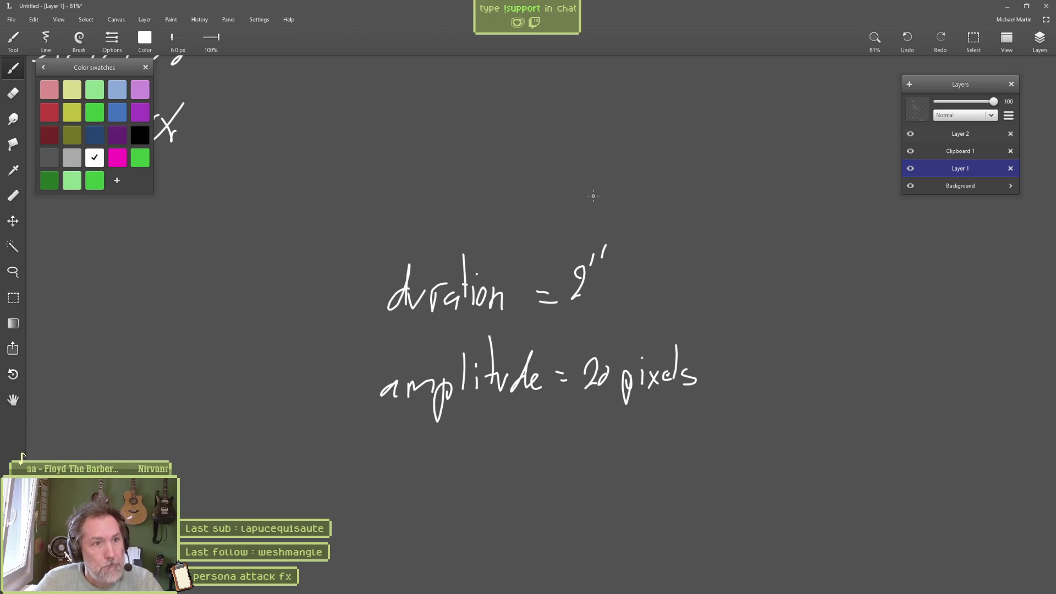
# Write 2 = 20 with fraction bars under each, undoing a stray question mark.
pyautogui.moveTo(716, 306); pyautogui.dragTo(538, 307)
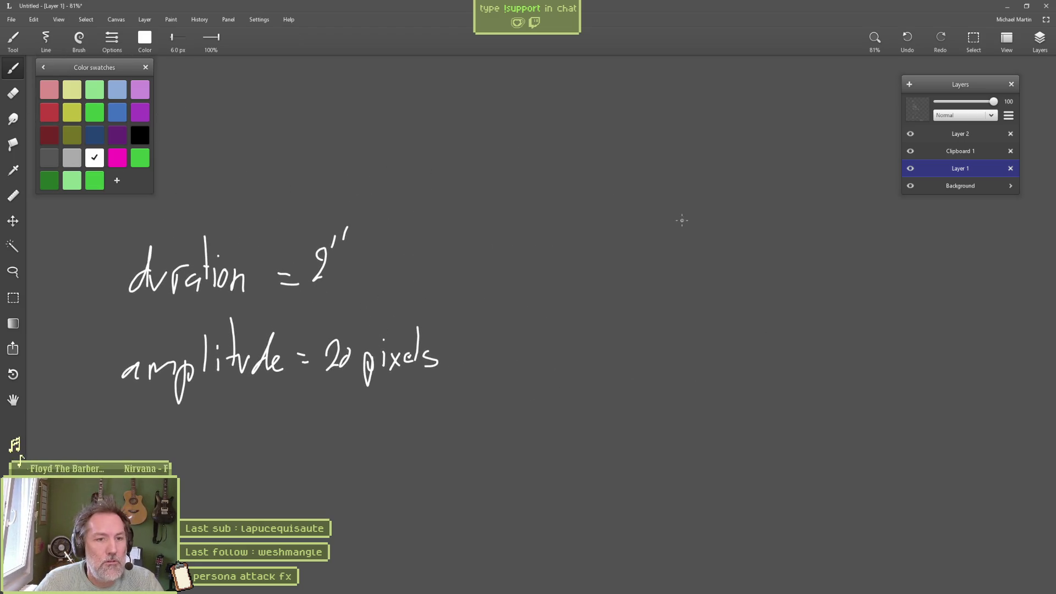
pyautogui.moveTo(656, 227)
pyautogui.mouseDown()
pyautogui.moveTo(666, 209)
pyautogui.moveTo(683, 241)
pyautogui.mouseUp()
pyautogui.moveTo(764, 230)
pyautogui.mouseDown()
pyautogui.moveTo(835, 239)
pyautogui.moveTo(851, 222)
pyautogui.mouseUp()
pyautogui.moveTo(640, 254); pyautogui.dragTo(696, 254)
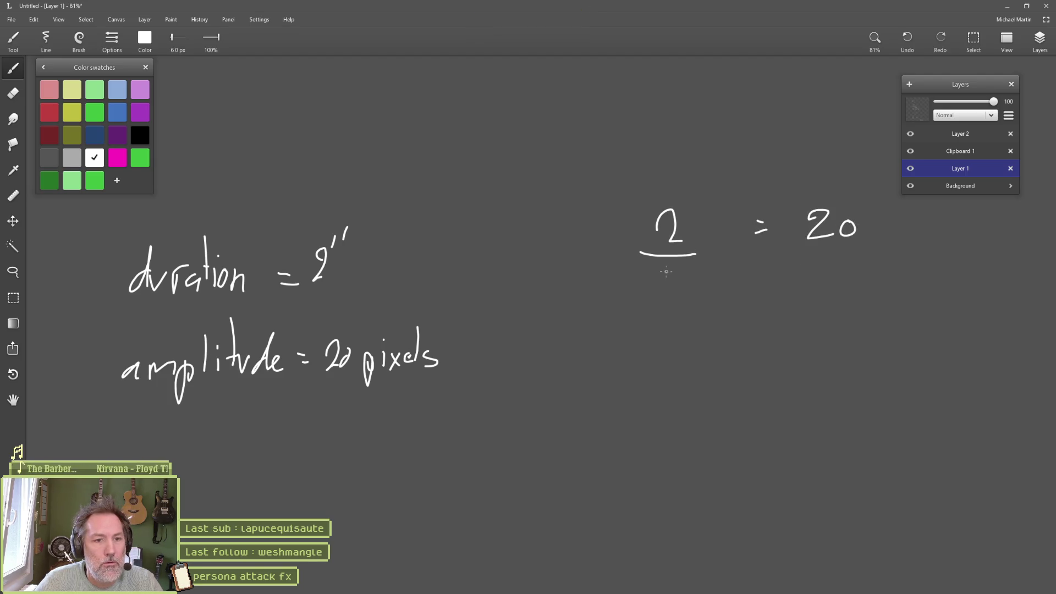
pyautogui.moveTo(795, 249)
pyautogui.mouseDown()
pyautogui.moveTo(872, 248)
pyautogui.moveTo(843, 291)
pyautogui.mouseUp()
pyautogui.click(850, 307)
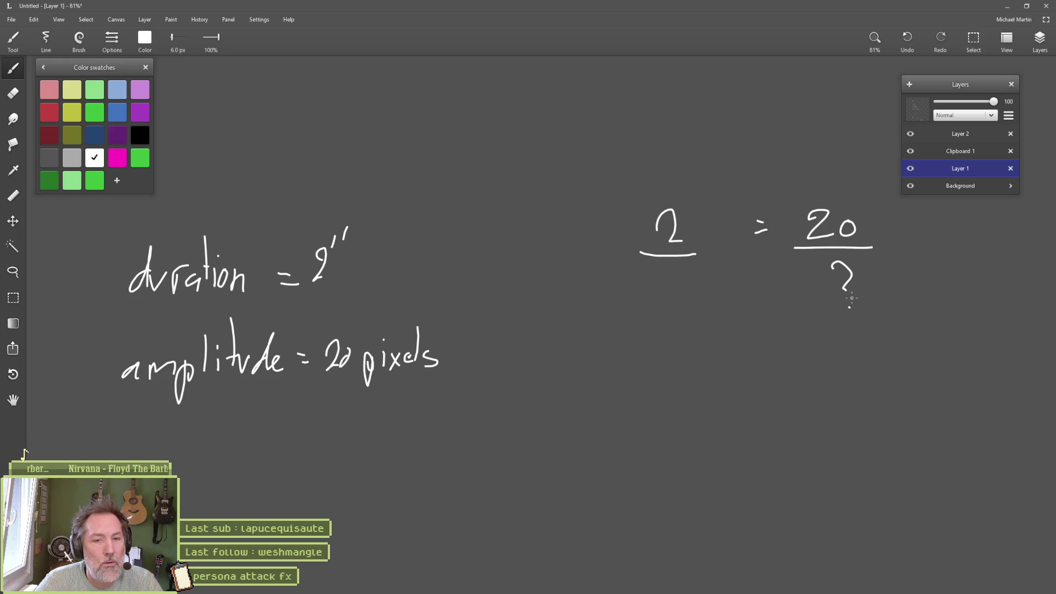
pyautogui.hotkey('ctrl', 'z')
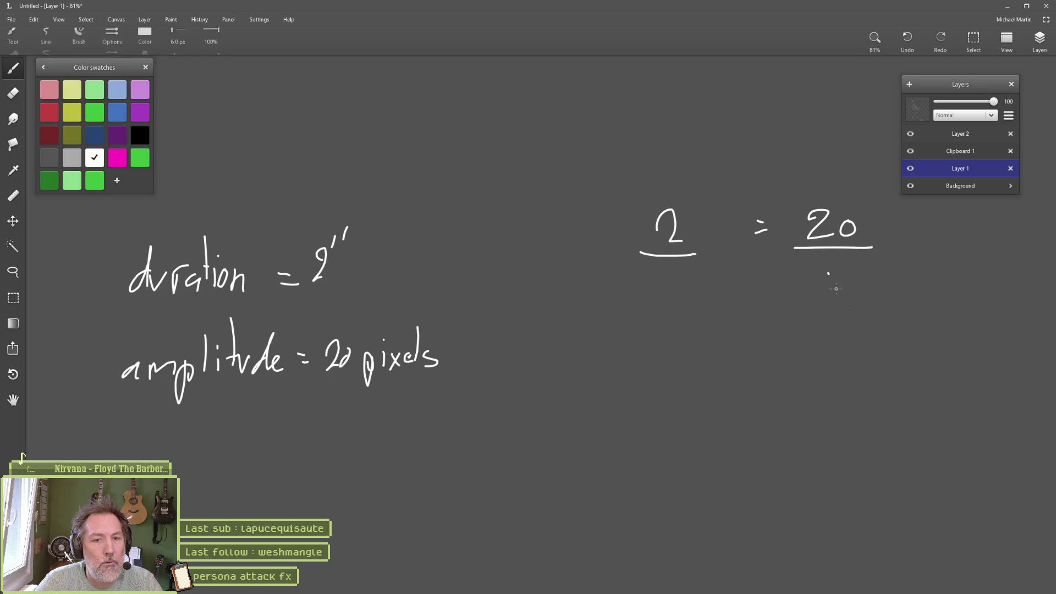
# Write x under 20, 'time' under 2 and 'passed' below, then return to Godot.
pyautogui.moveTo(836, 288); pyautogui.dragTo(840, 294)
pyautogui.moveTo(850, 273); pyautogui.dragTo(827, 293)
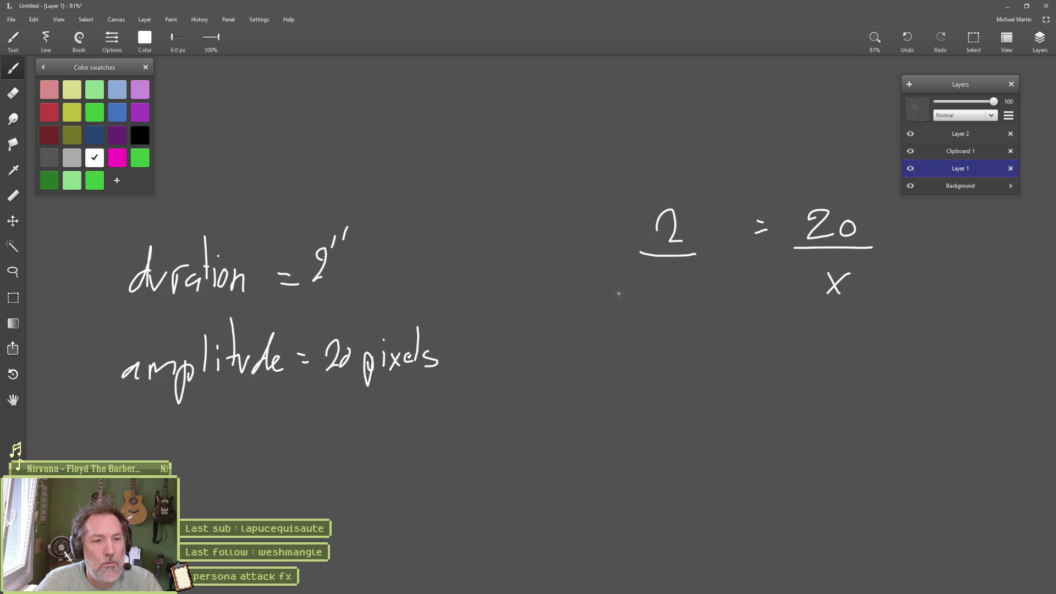
pyautogui.moveTo(625, 275)
pyautogui.mouseDown()
pyautogui.moveTo(623, 295)
pyautogui.moveTo(651, 280)
pyautogui.moveTo(711, 300)
pyautogui.mouseUp()
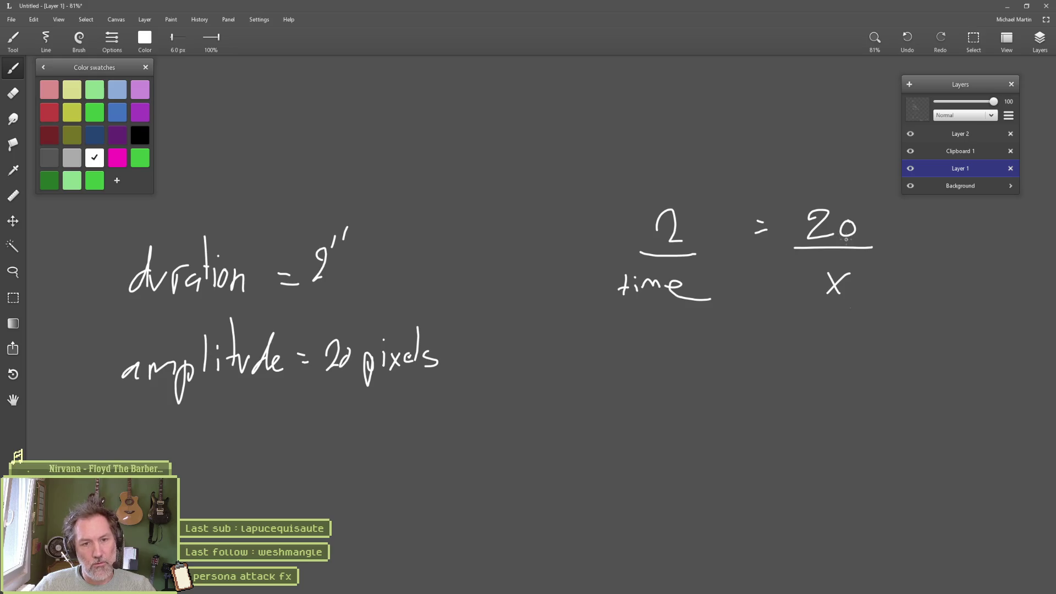
pyautogui.moveTo(580, 418)
pyautogui.mouseDown()
pyautogui.moveTo(577, 445)
pyautogui.moveTo(595, 429)
pyautogui.moveTo(639, 423)
pyautogui.moveTo(653, 435)
pyautogui.mouseUp()
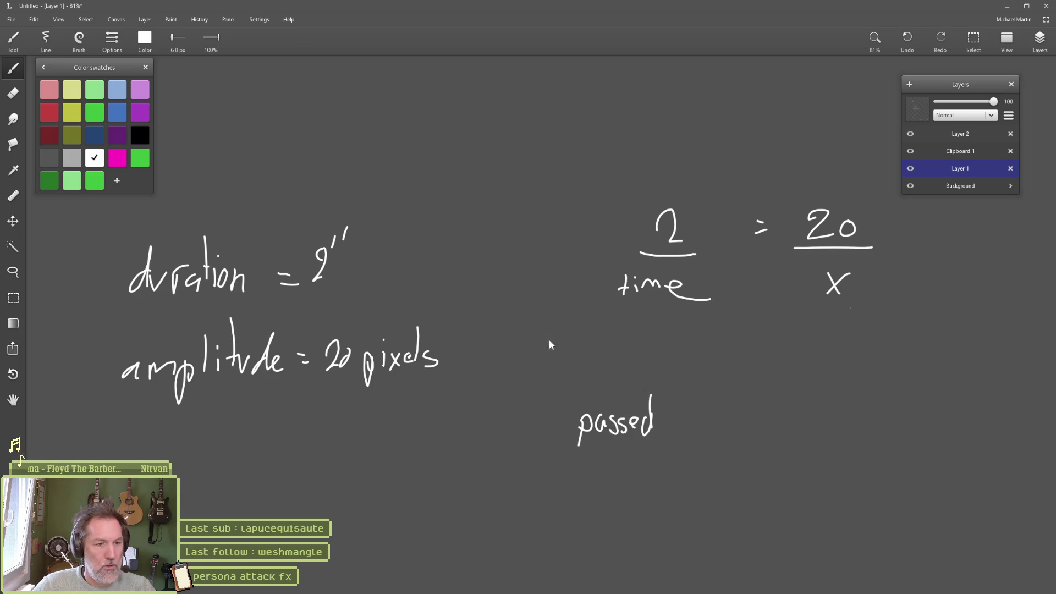
pyautogui.hotkey('alt', 'Tab')
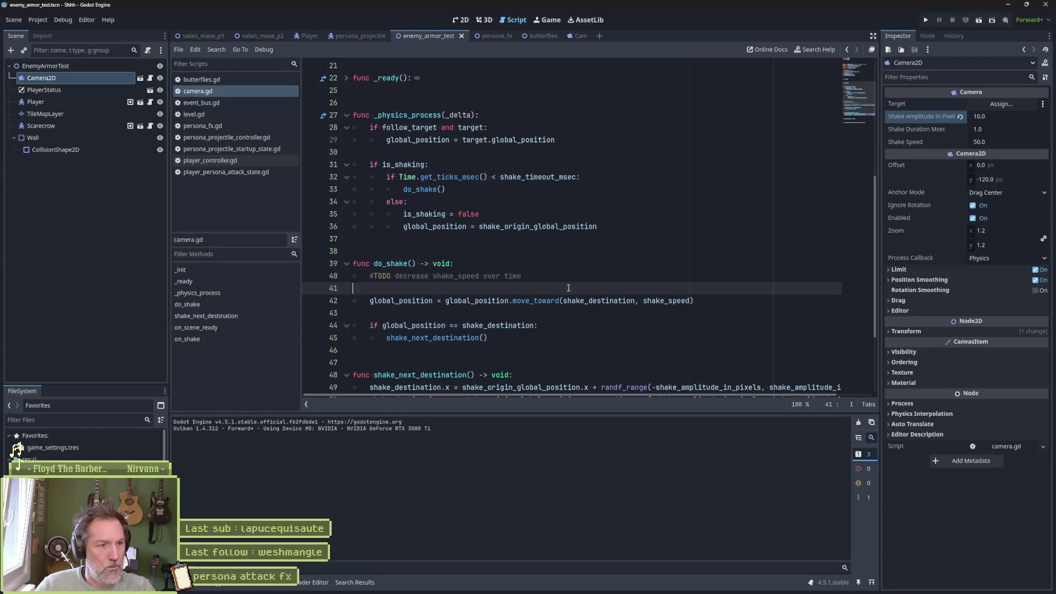
# Add the comment '# formula : passed_time * amplitude / total' below the TODO line.
pyautogui.click(564, 281)
pyautogui.press('Return')
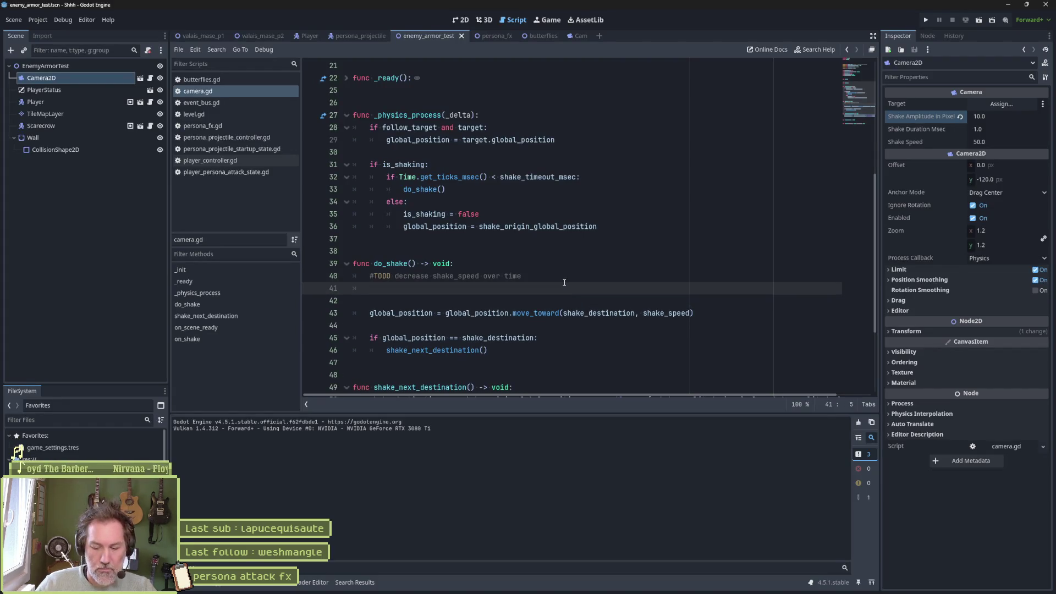
pyautogui.write('# formu')
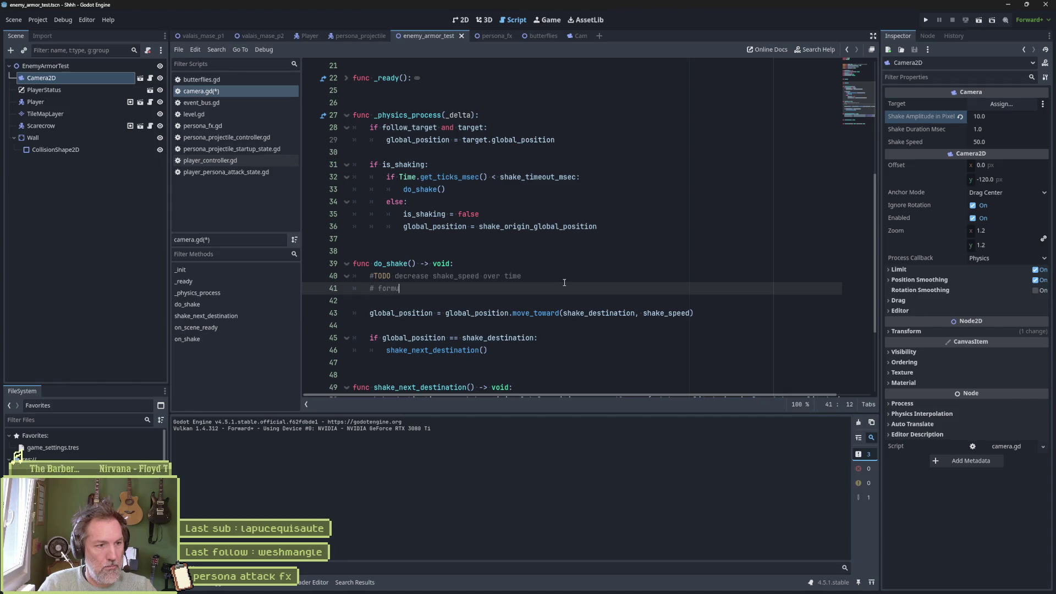
pyautogui.write('la : passed_')
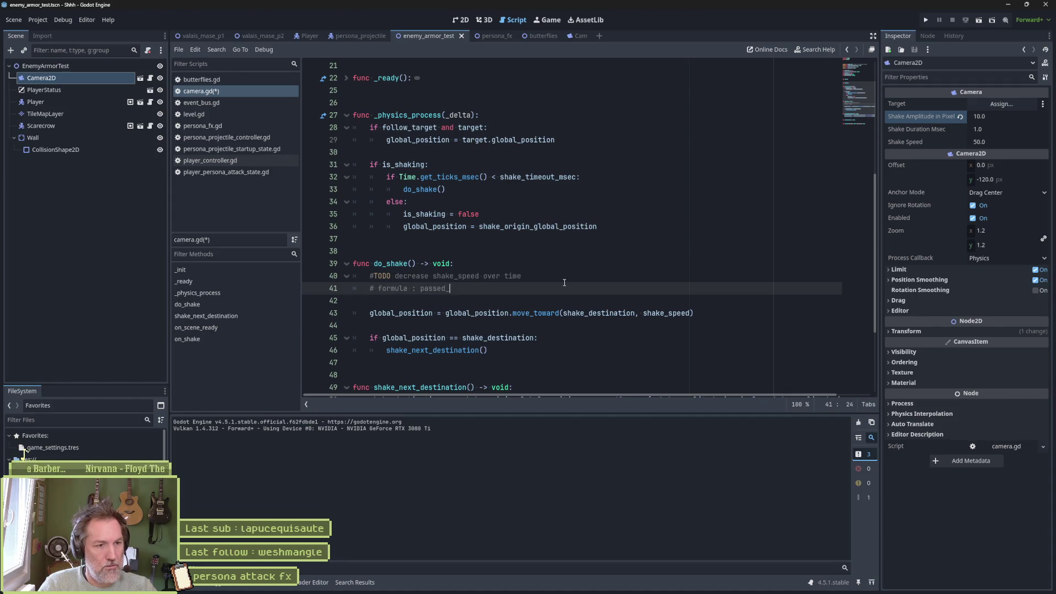
pyautogui.write('time * ')
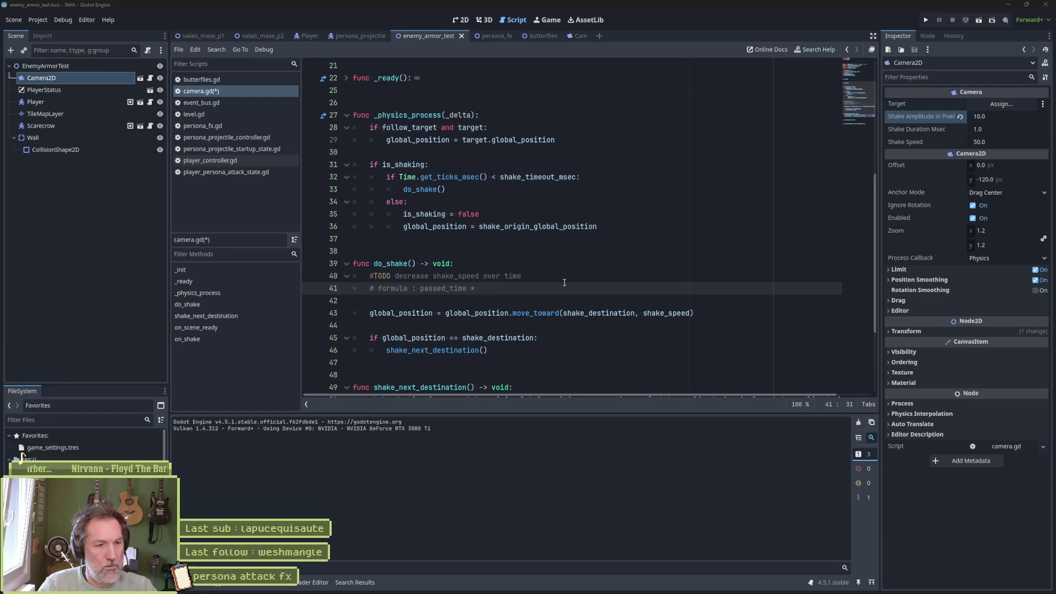
pyautogui.write('ampo')
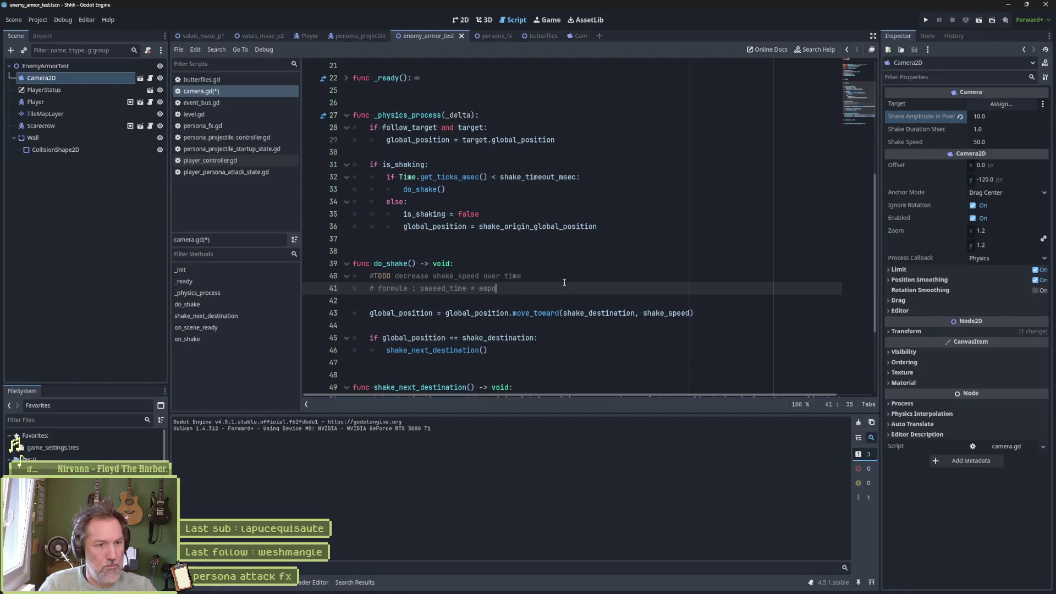
pyautogui.press('BackSpace')
pyautogui.write('litude / ')
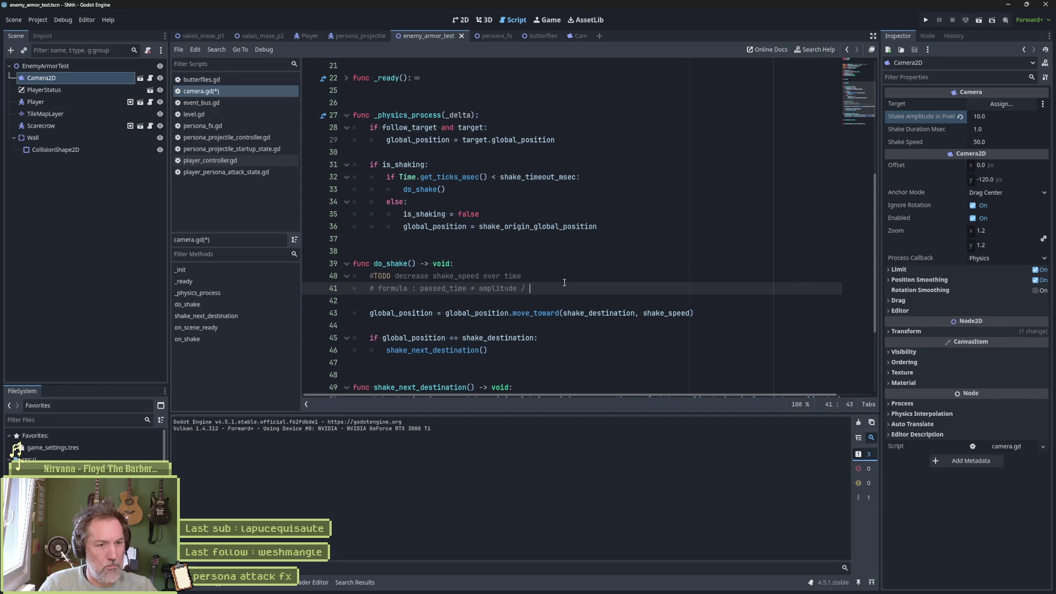
pyautogui.write('tot')
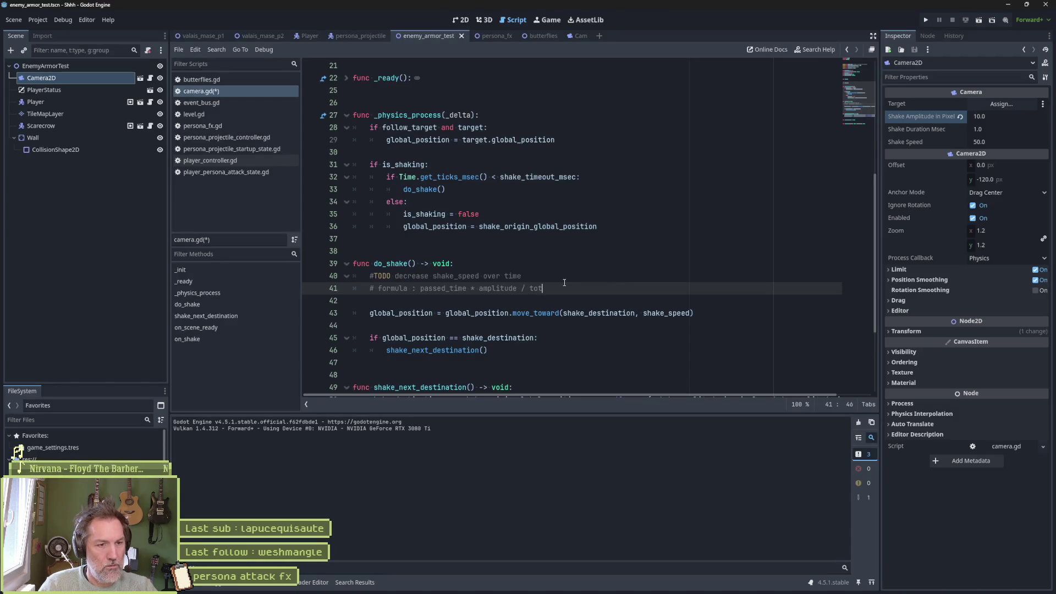
pyautogui.write('al')
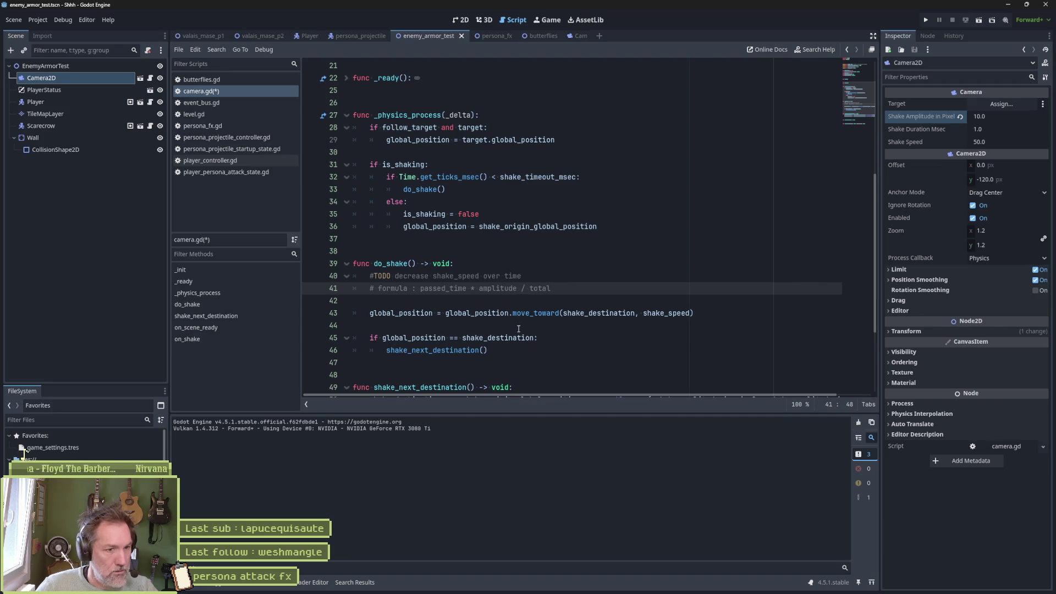
# Replace 'total' in the formula with shake_duration_msec copied from line 8.
pyautogui.moveTo(536, 177)
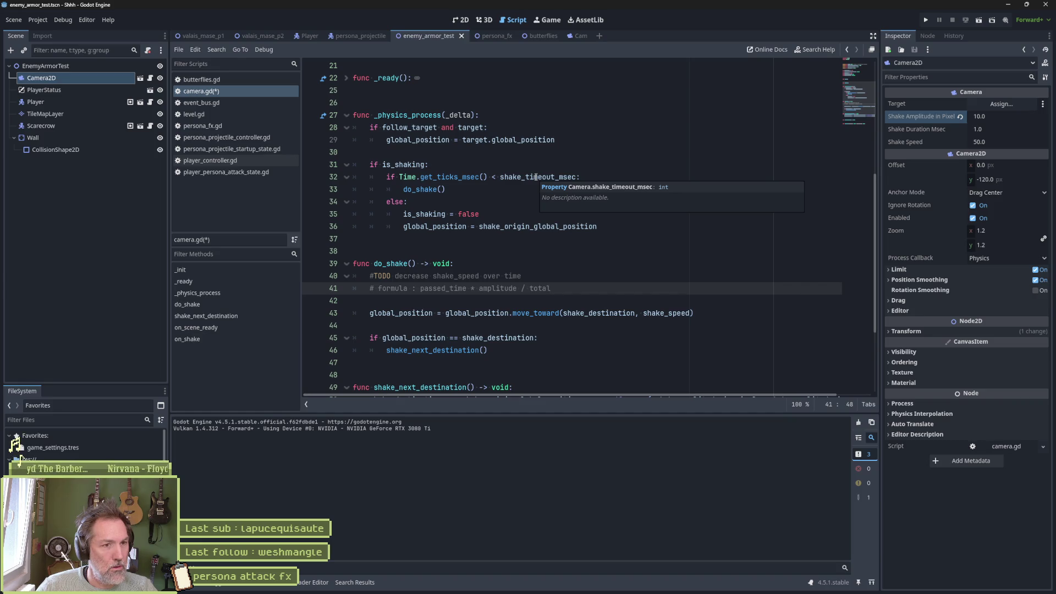
pyautogui.scroll(6, 536, 177)
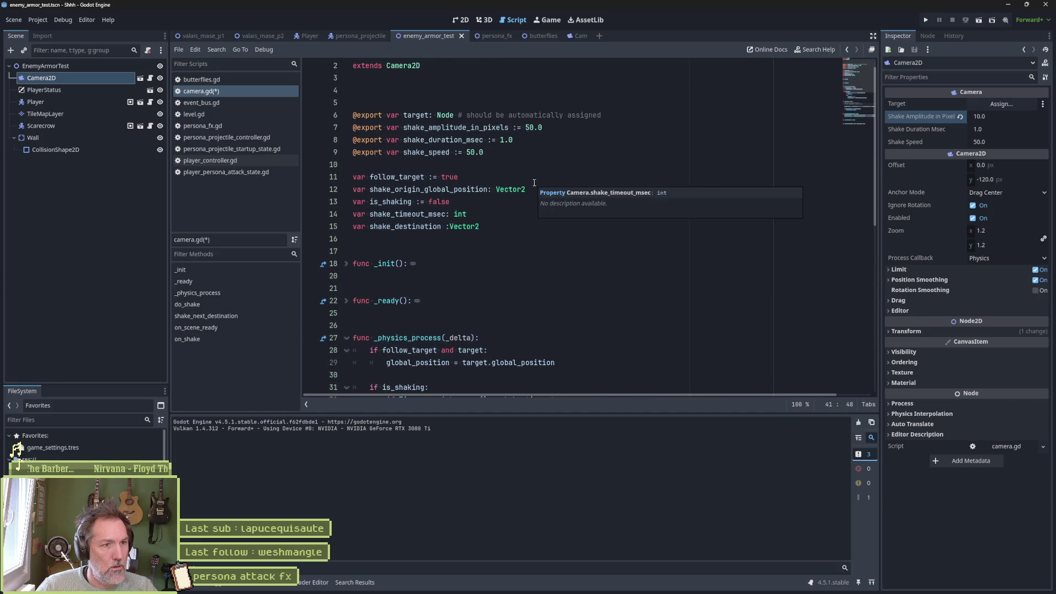
pyautogui.doubleClick(443, 139)
pyautogui.hotkey('ctrl', 'c')
pyautogui.scroll(-6, 552, 296)
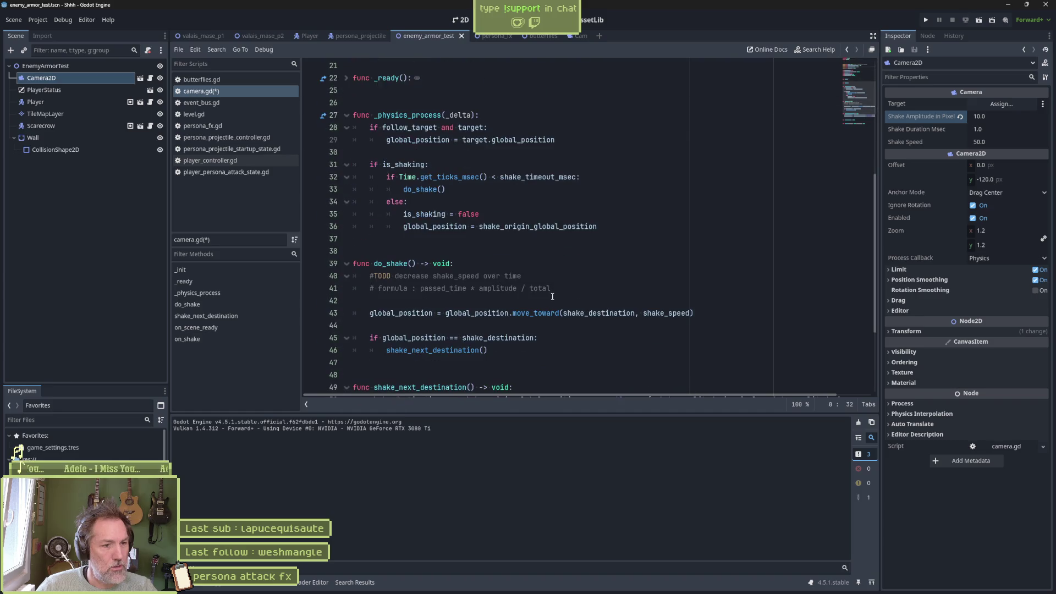
pyautogui.doubleClick(542, 288)
pyautogui.hotkey('ctrl', 'v')
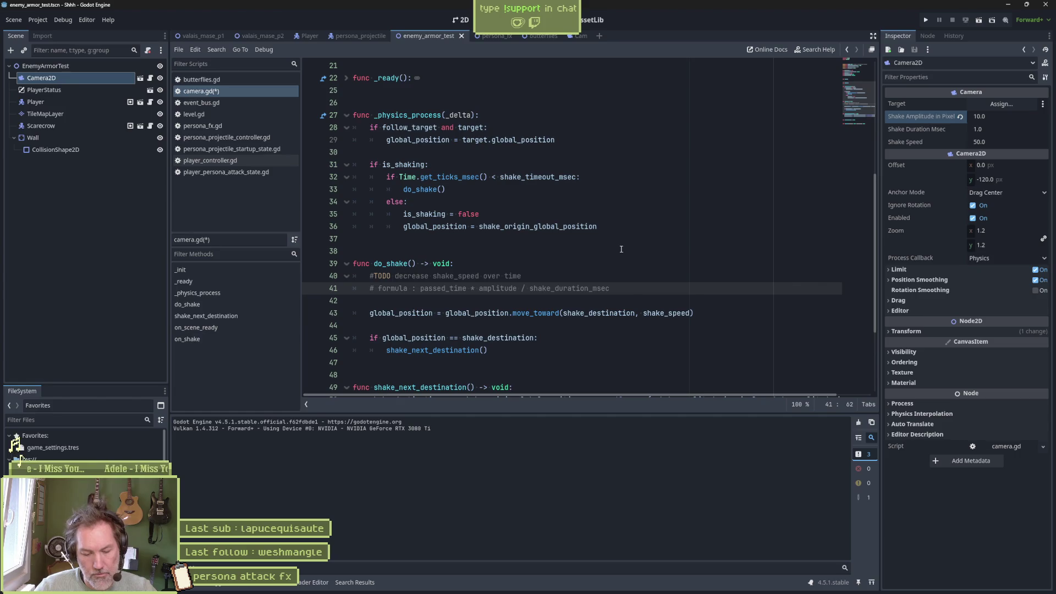
# Add a print_debug(self, line and start a 'var passed_time =' declaration above it.
pyautogui.press('Return')
pyautogui.write('print_debu')
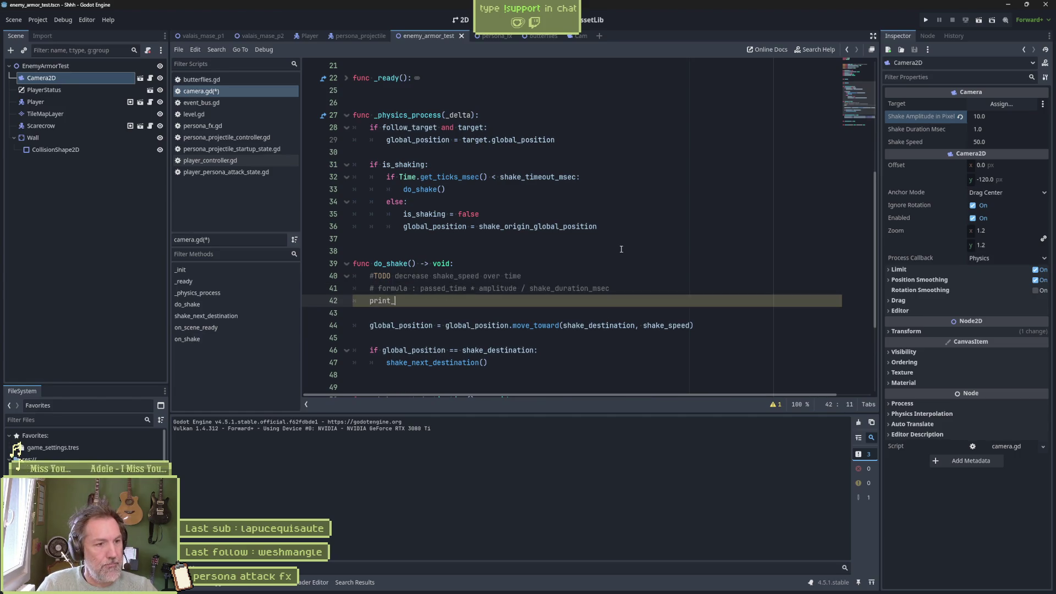
pyautogui.write('g(self,')
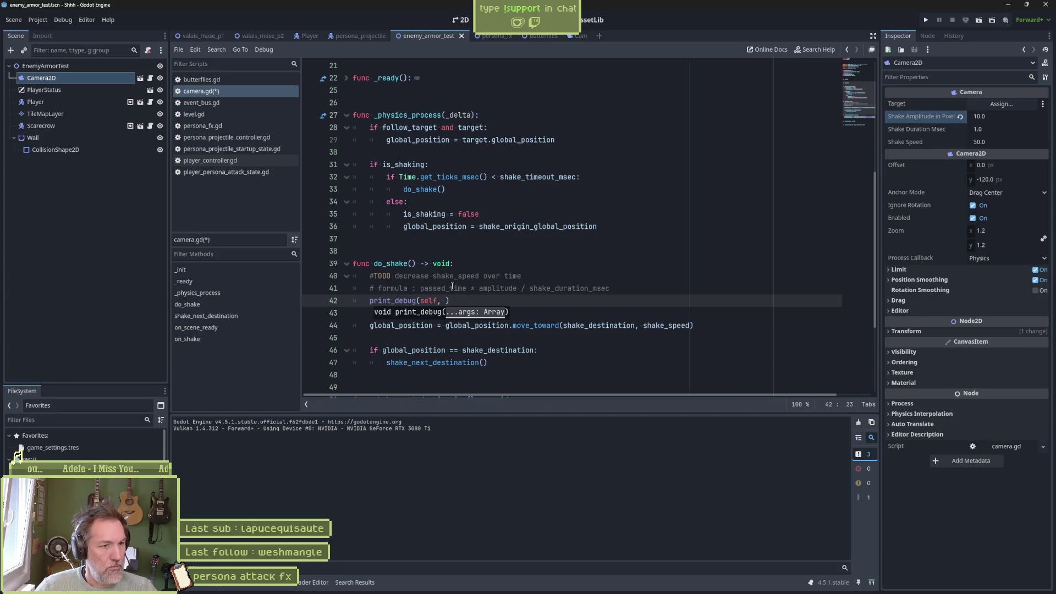
pyautogui.click(614, 290)
pyautogui.press('Return')
pyautogui.write('var pas')
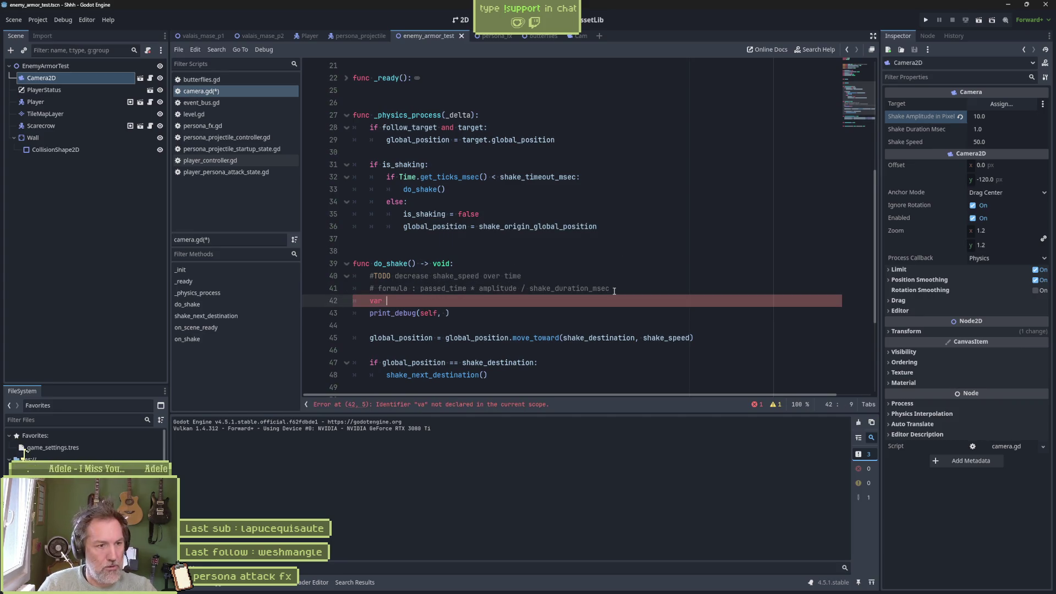
pyautogui.write('sed_time =')
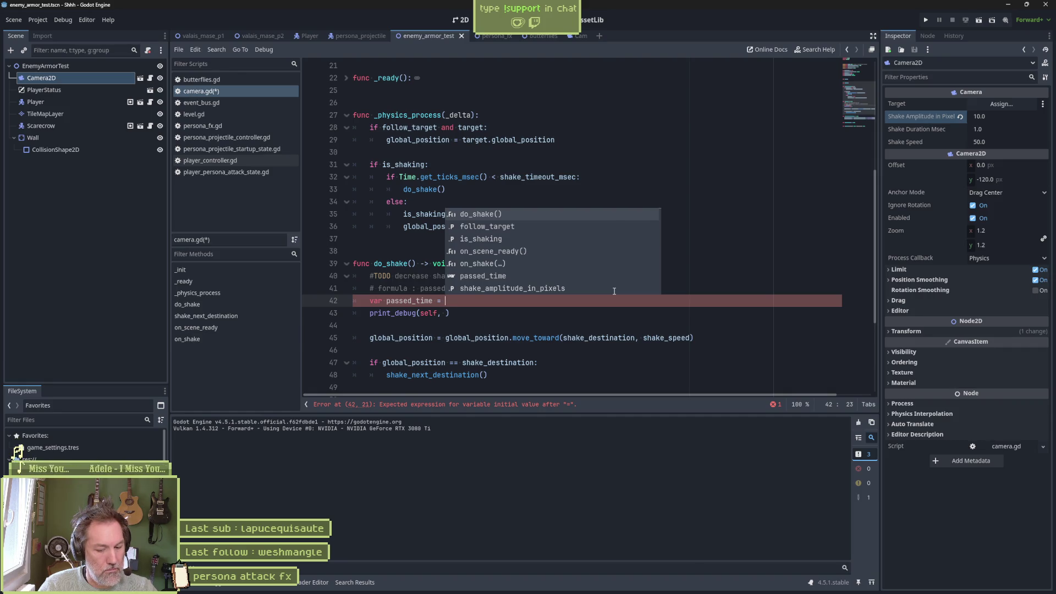
pyautogui.click(637, 325)
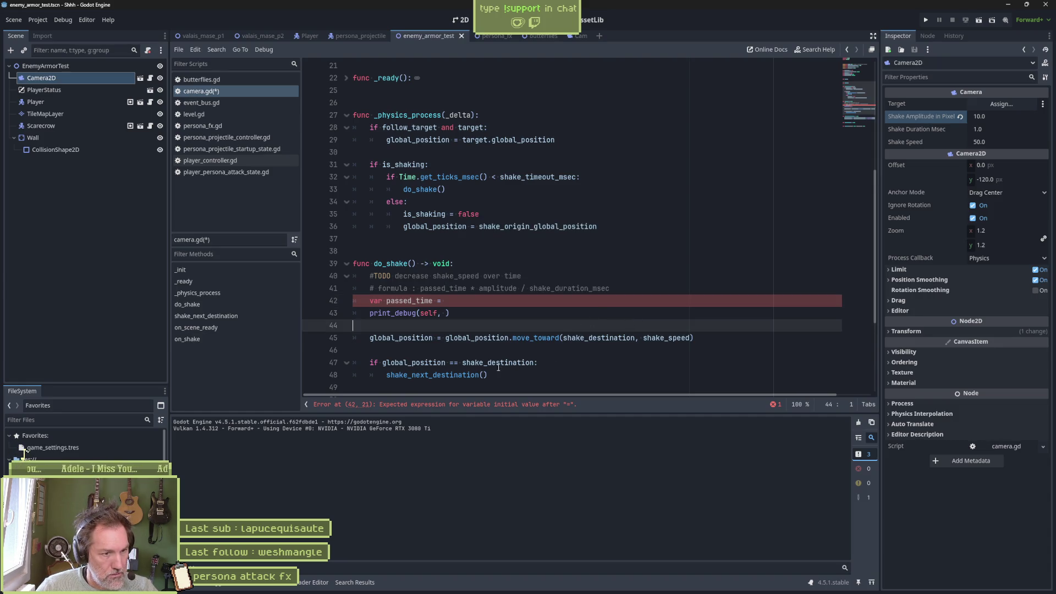
# Complete the declaration as passed_time = shake_timeout_msec - Time.get_ticks_msec().
pyautogui.scroll(-1, 499, 367)
pyautogui.scroll(1, 502, 370)
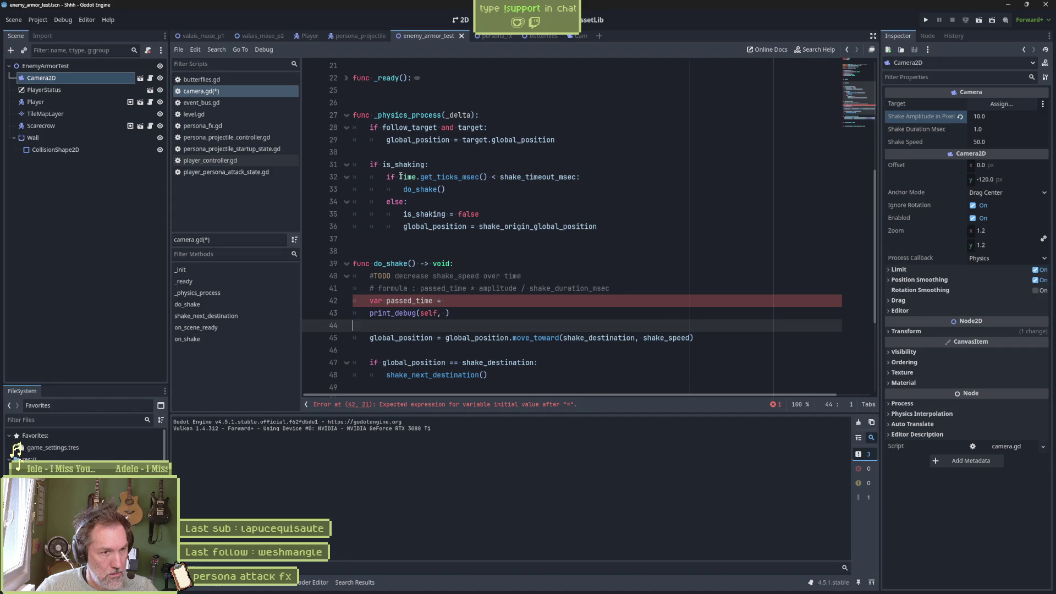
pyautogui.moveTo(399, 175)
pyautogui.doubleClick(524, 177)
pyautogui.hotkey('ctrl', 'c')
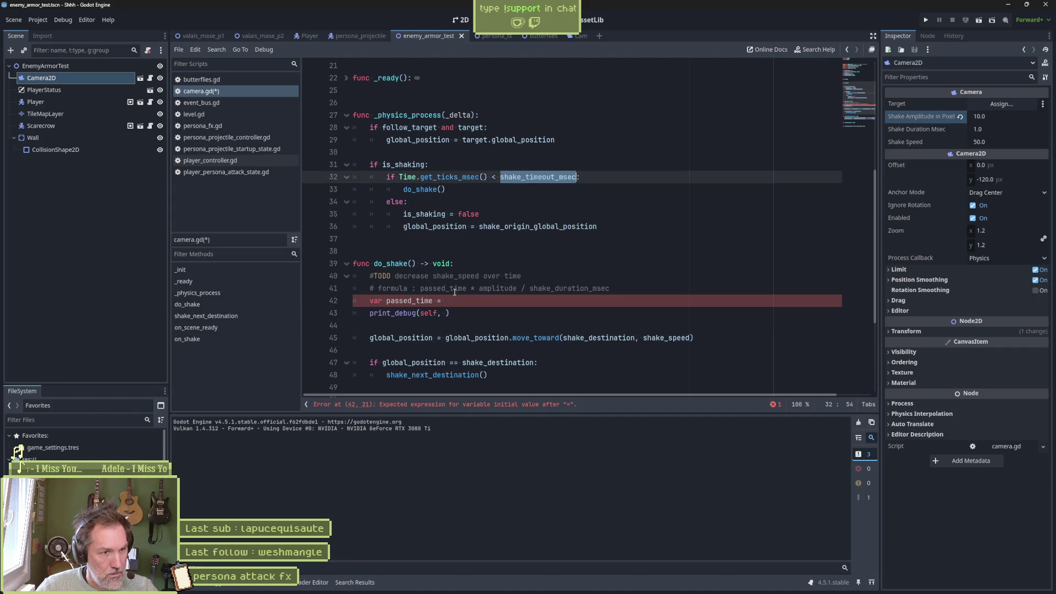
pyautogui.click(455, 300)
pyautogui.hotkey('ctrl', 'v')
pyautogui.write('- T')
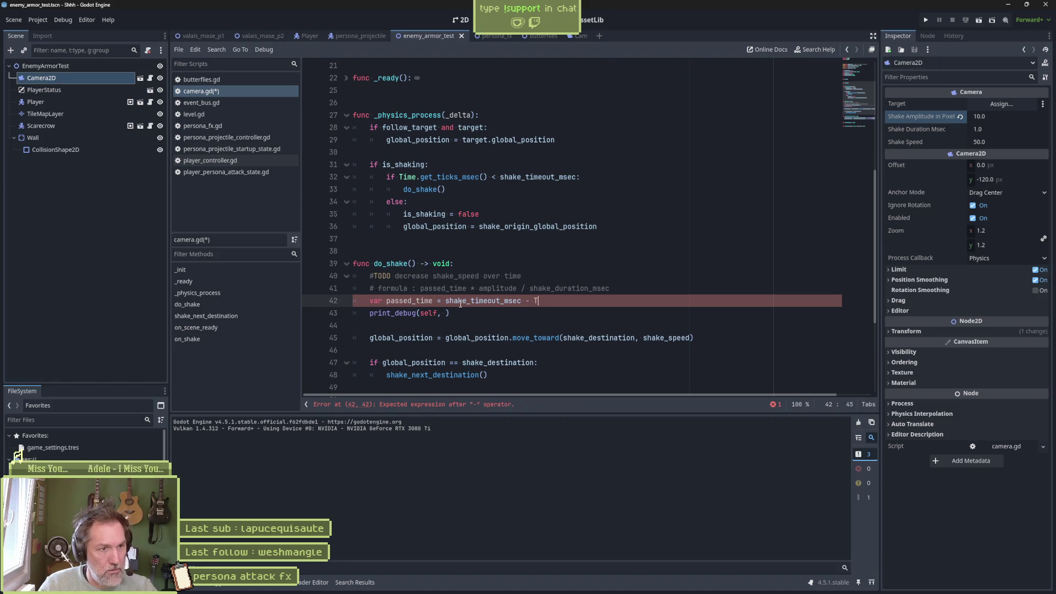
pyautogui.write('ime.get')
pyautogui.press('Return')
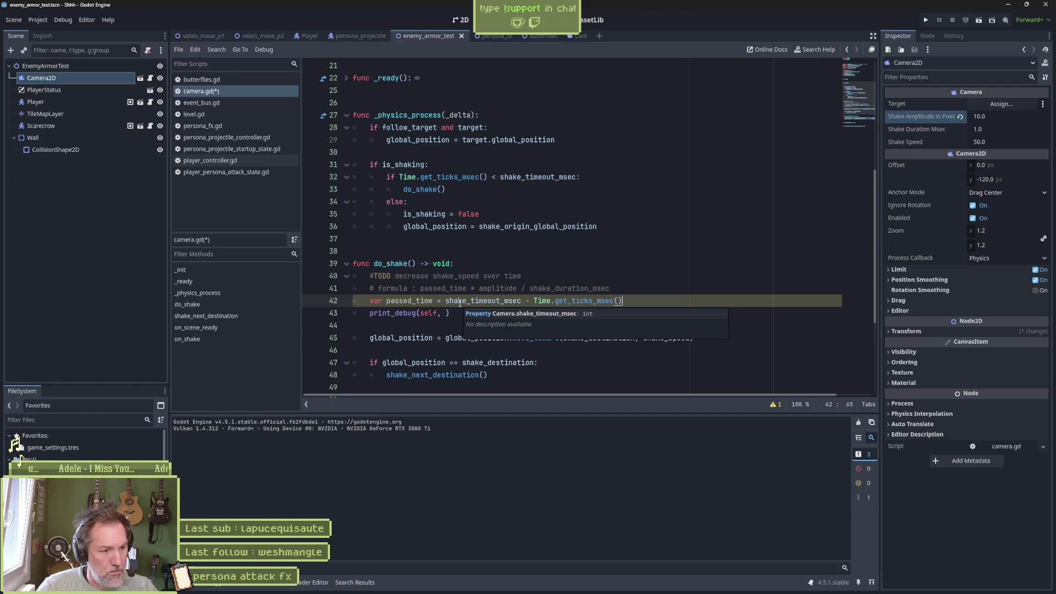
# Find where on_shake assigns shake_timeout_msec.
pyautogui.doubleClick(500, 302)
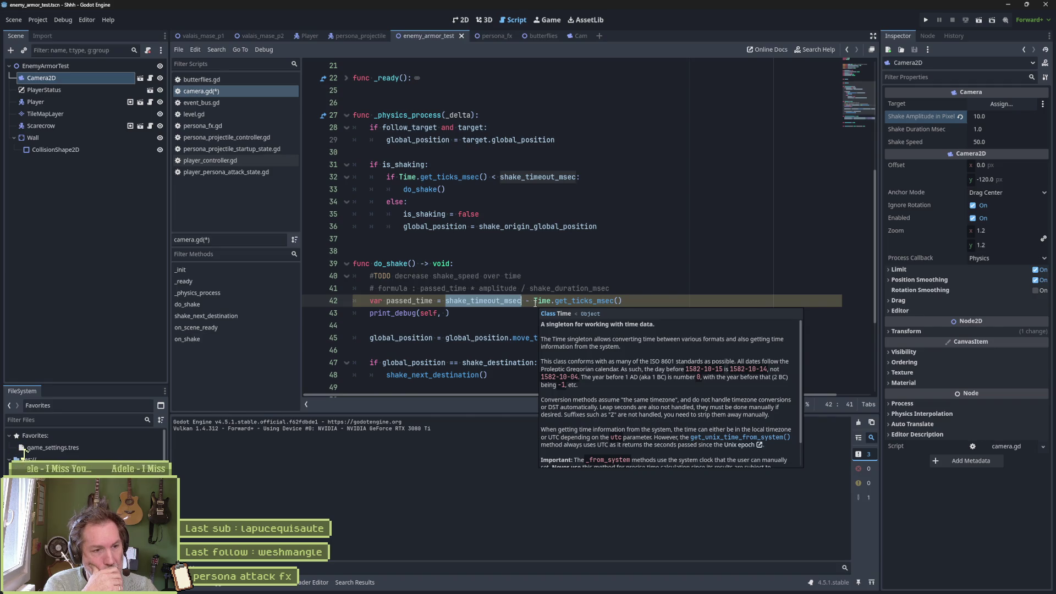
pyautogui.press('F3')
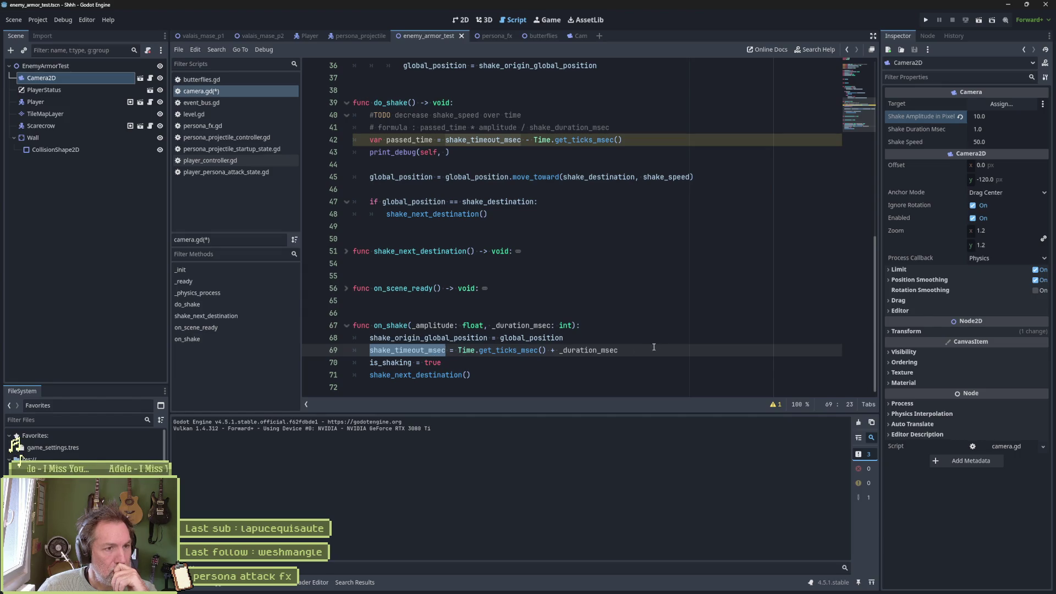
pyautogui.scroll(2, 653, 346)
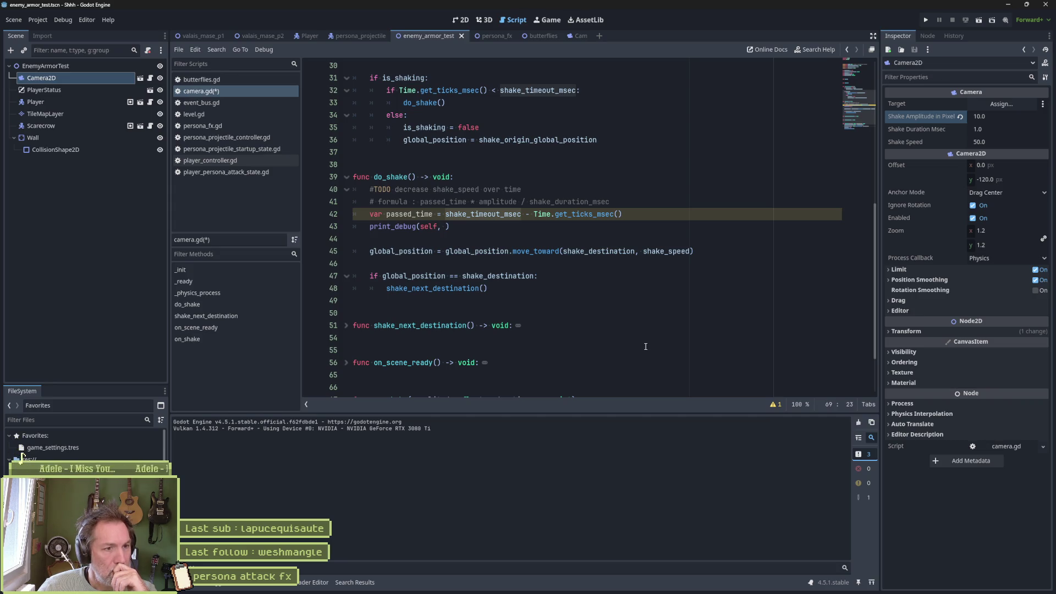
pyautogui.scroll(-2, 646, 347)
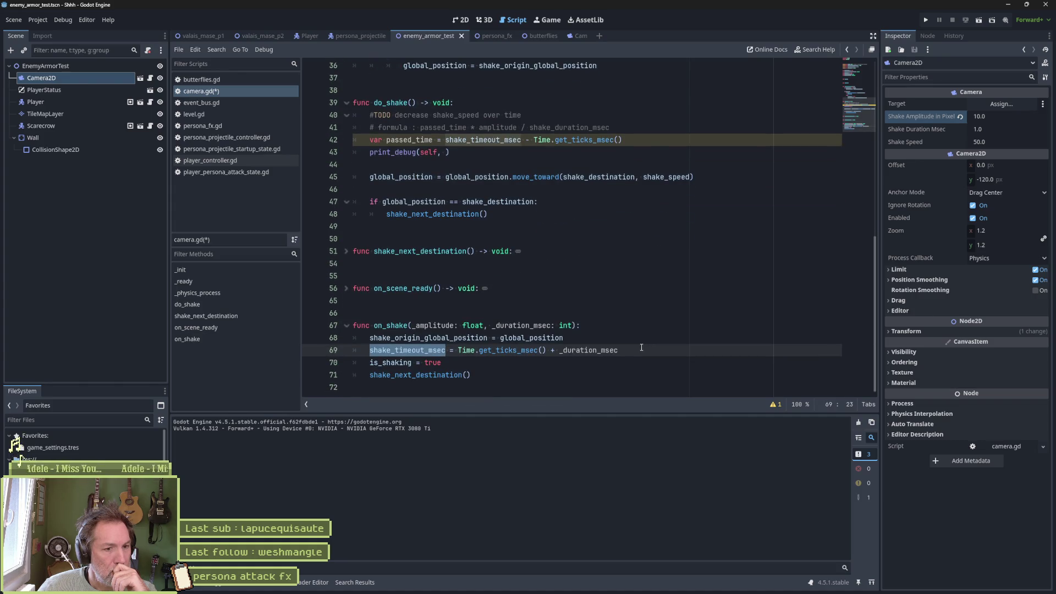
pyautogui.moveTo(607, 352)
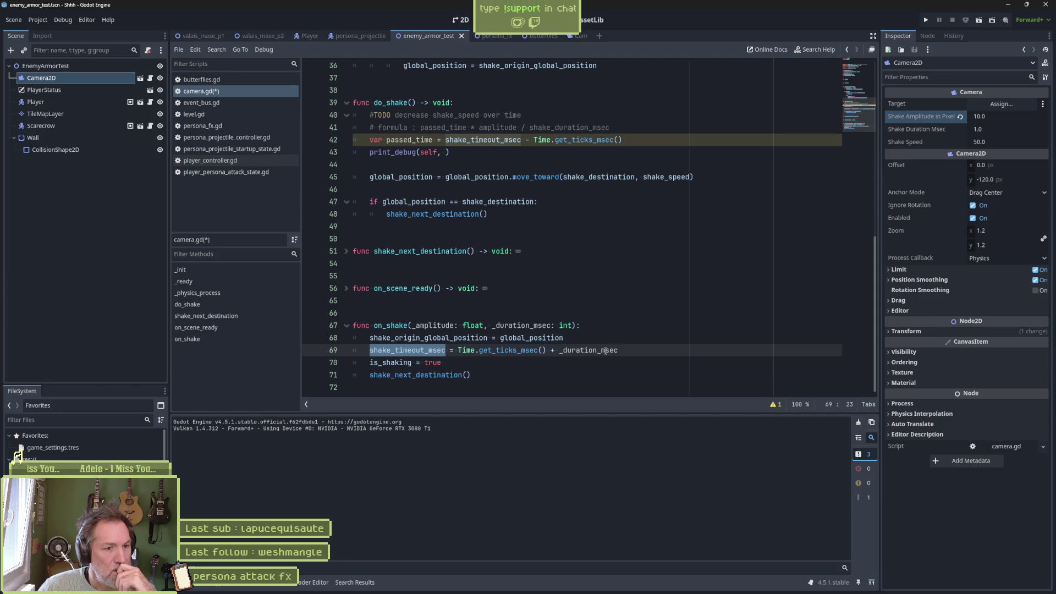
pyautogui.scroll(2, 588, 350)
pyautogui.scroll(1, 588, 351)
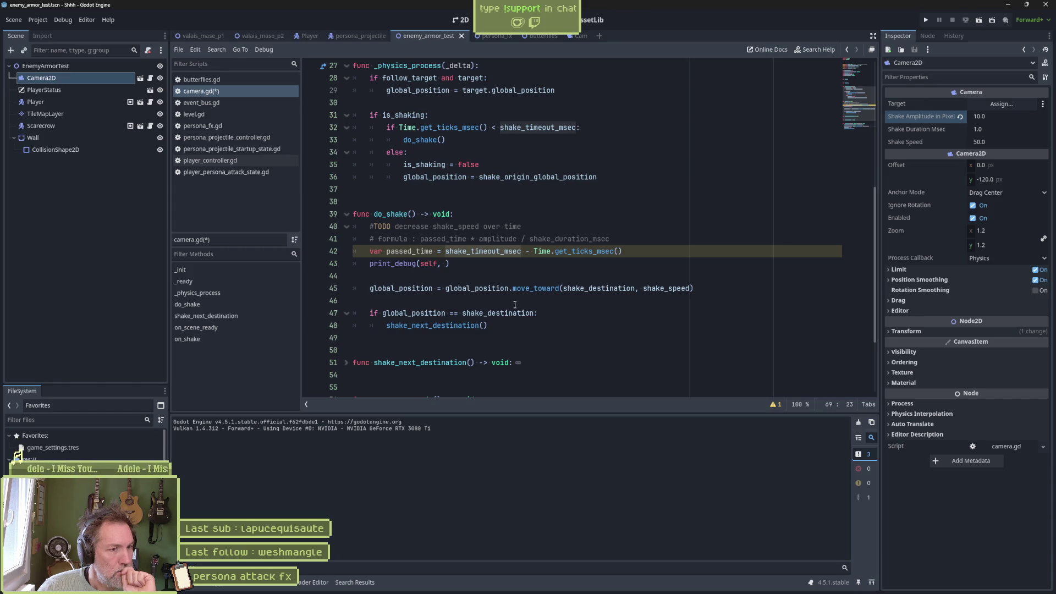
# Add " passed_time: ", passed_time to the print_debug arguments.
pyautogui.doubleClick(418, 250)
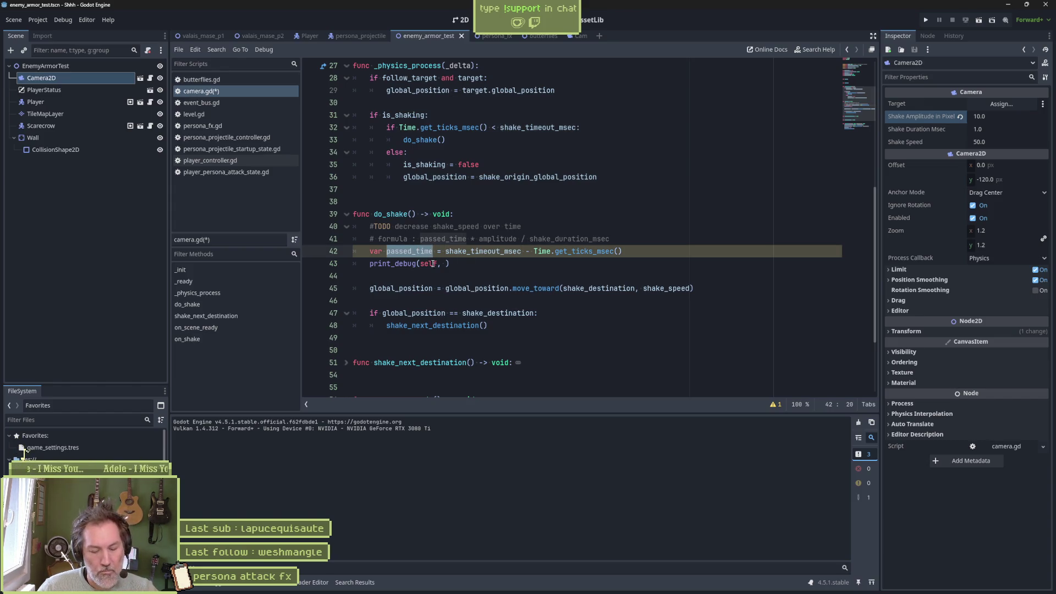
pyautogui.click(447, 264)
pyautogui.write('" passed_time: ",')
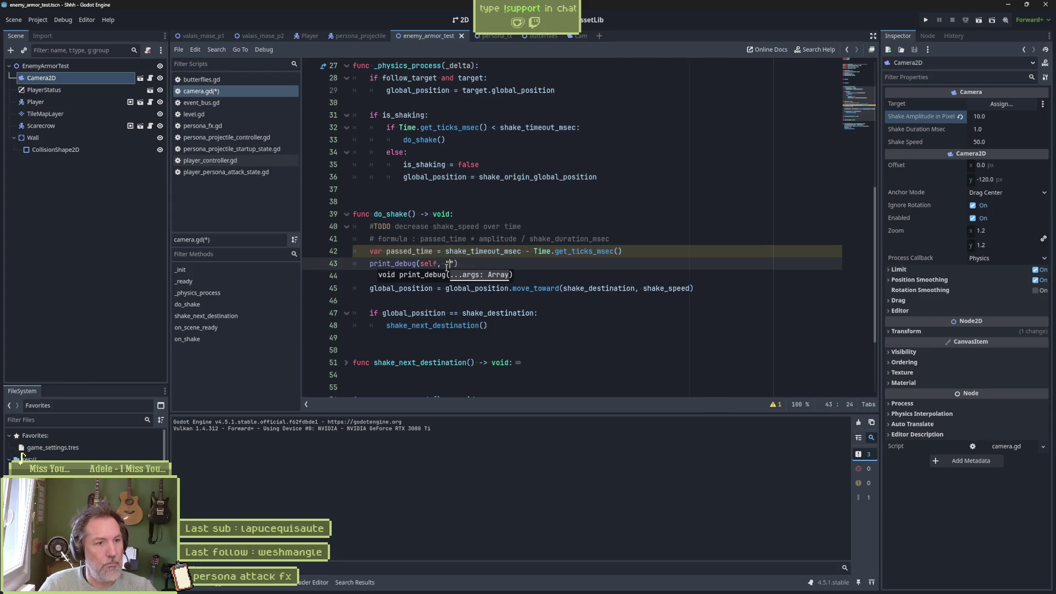
pyautogui.write(' passed_time')
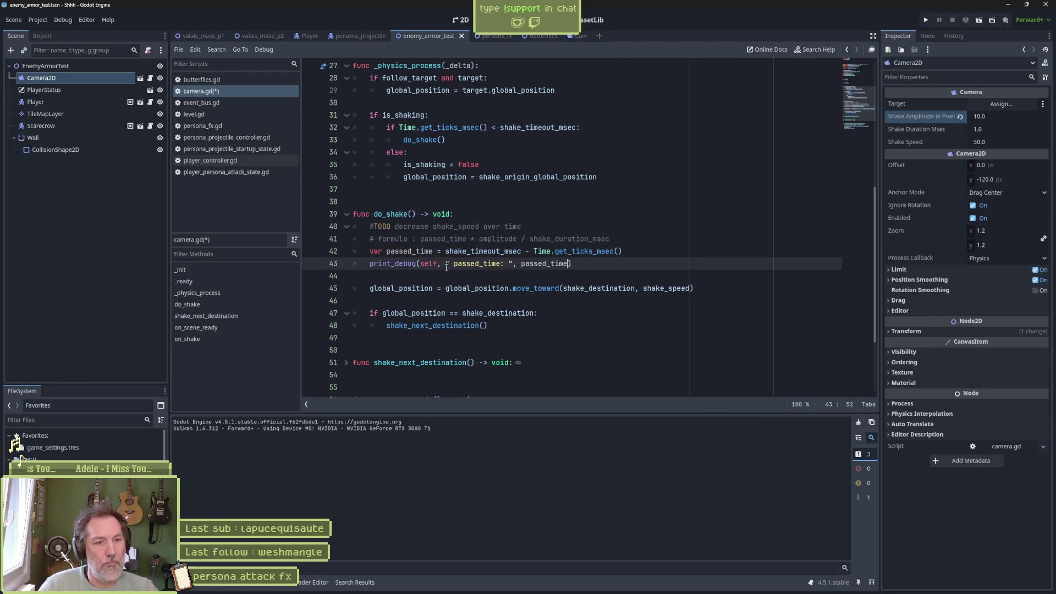
# Run the scene, trigger a camera shake, then stop the game and check the logged values.
pyautogui.press('F6')
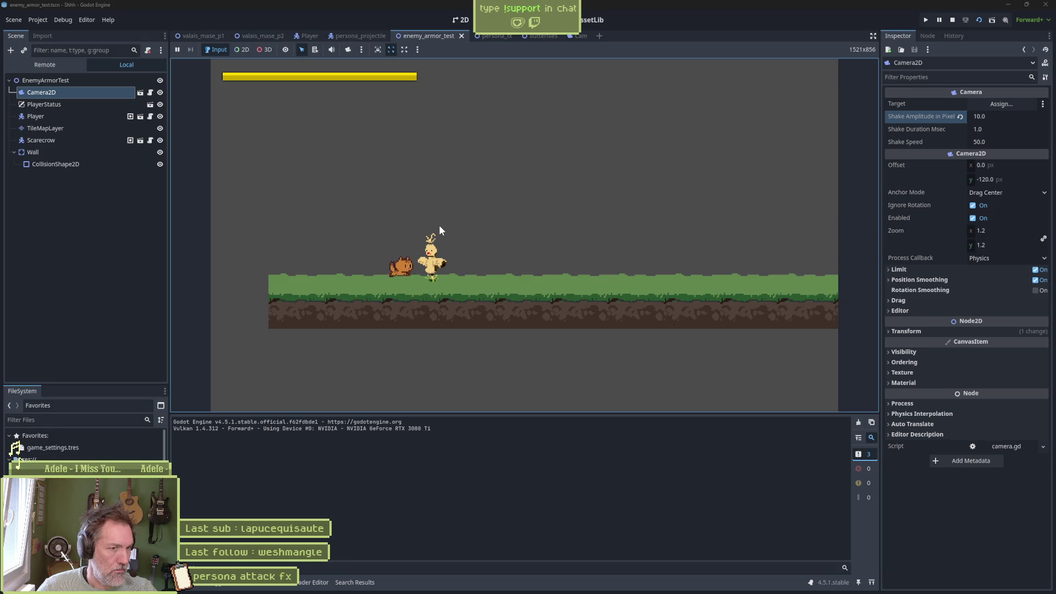
pyautogui.click(438, 225)
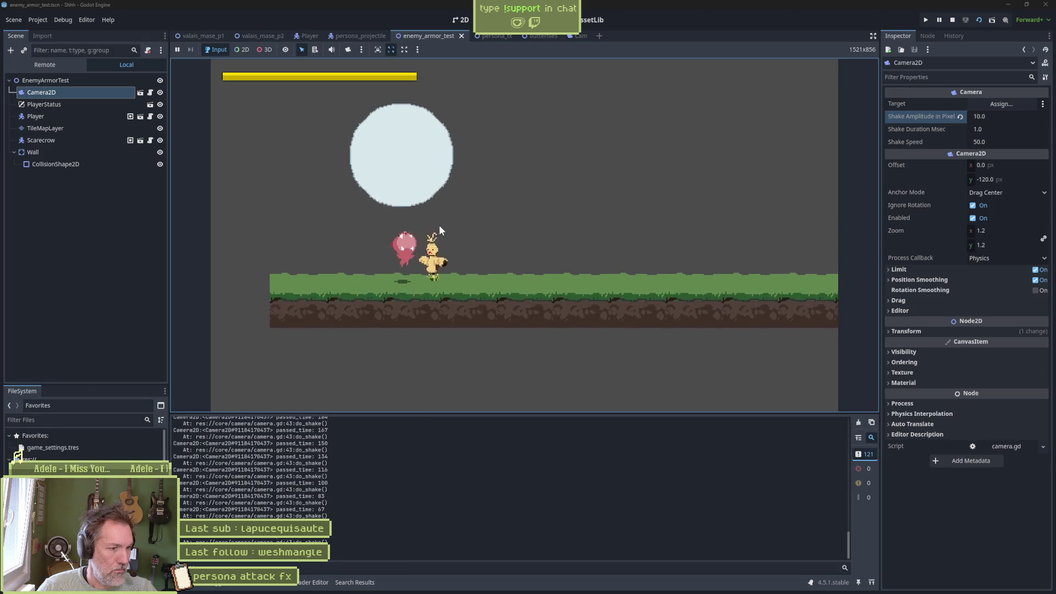
pyautogui.press('F8')
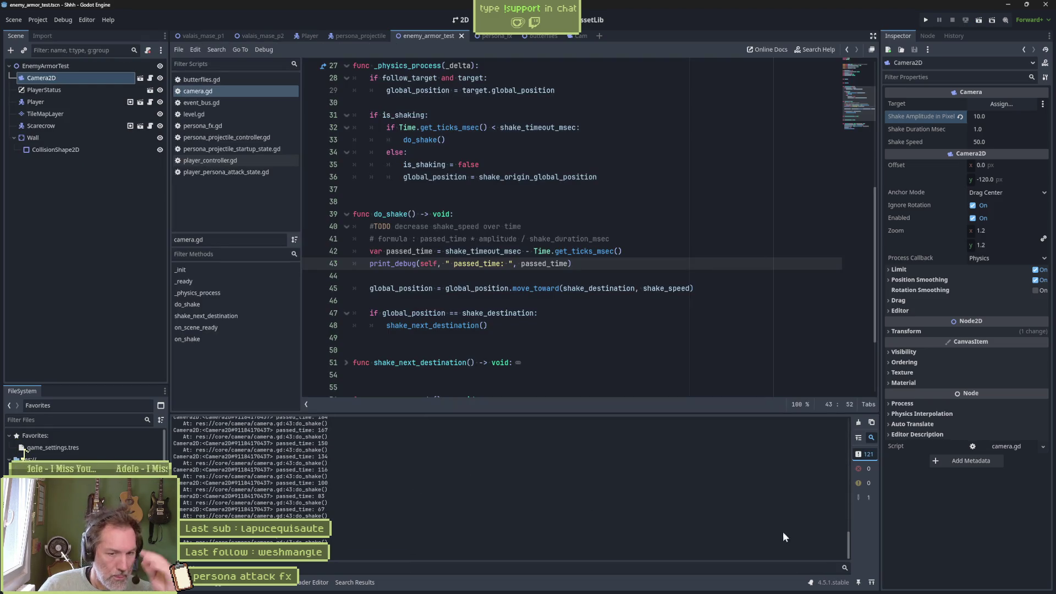
pyautogui.moveTo(846, 549)
pyautogui.mouseDown()
pyautogui.moveTo(850, 426)
pyautogui.moveTo(847, 569)
pyautogui.mouseUp()
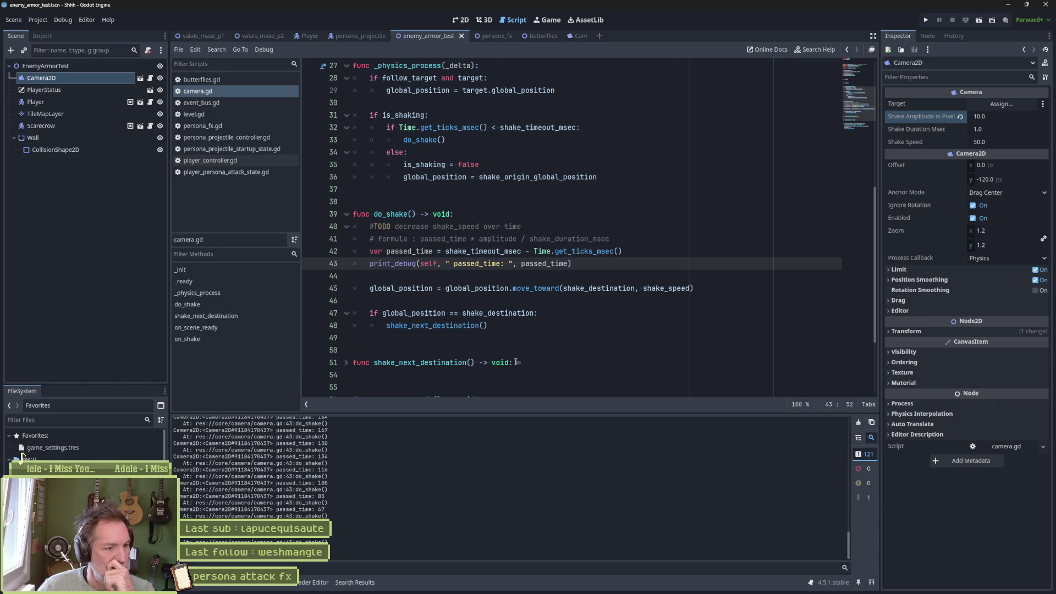
# Divide passed_time by shake_duration_msec in the debug print and test-run the scene.
pyautogui.scroll(-3, 517, 362)
pyautogui.doubleClick(520, 325)
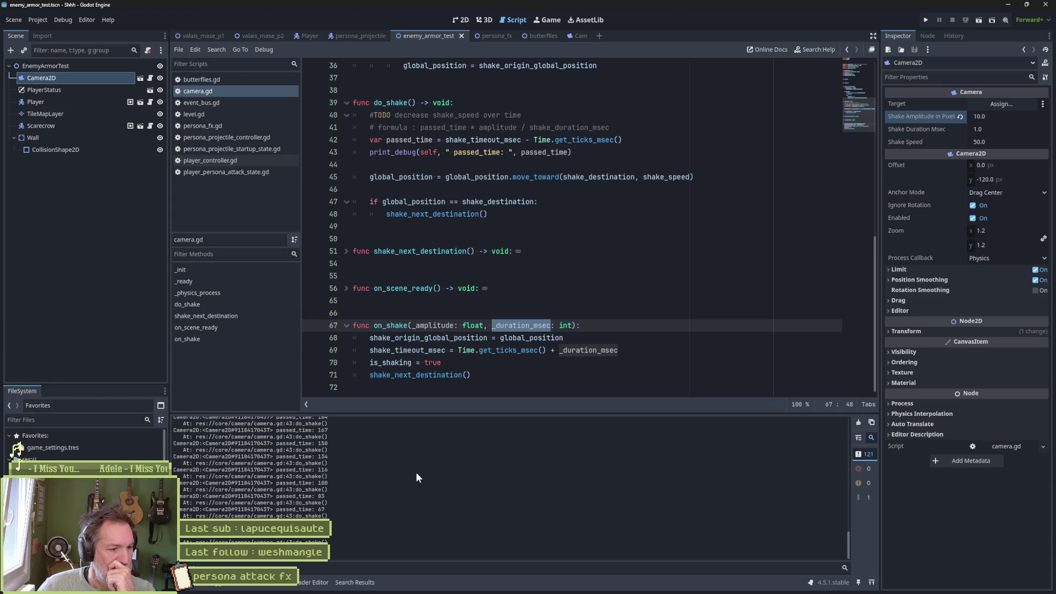
pyautogui.scroll(3, 404, 484)
pyautogui.scroll(-3, 403, 480)
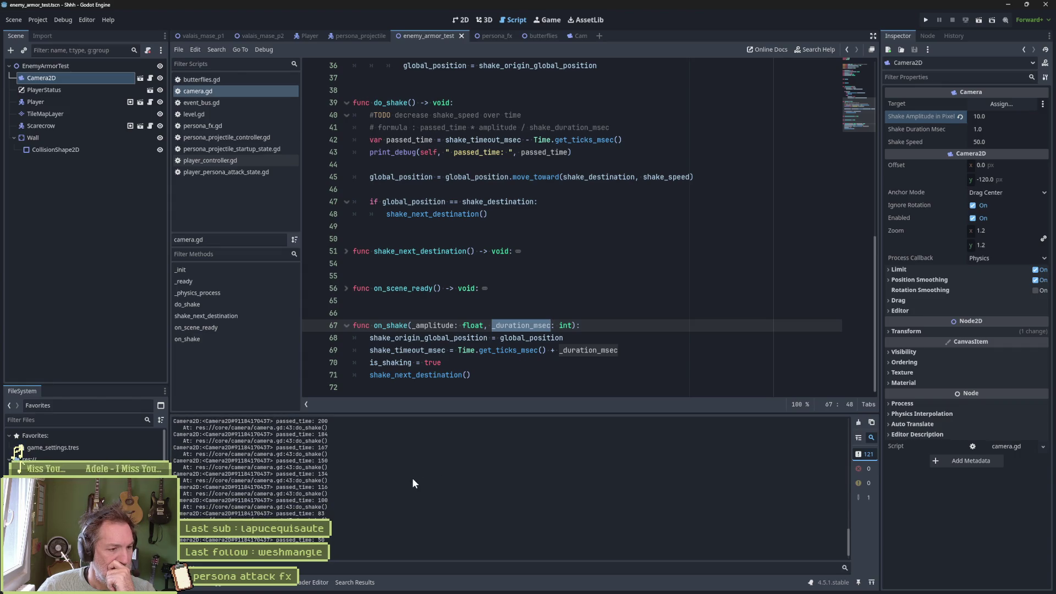
pyautogui.scroll(-1, 413, 483)
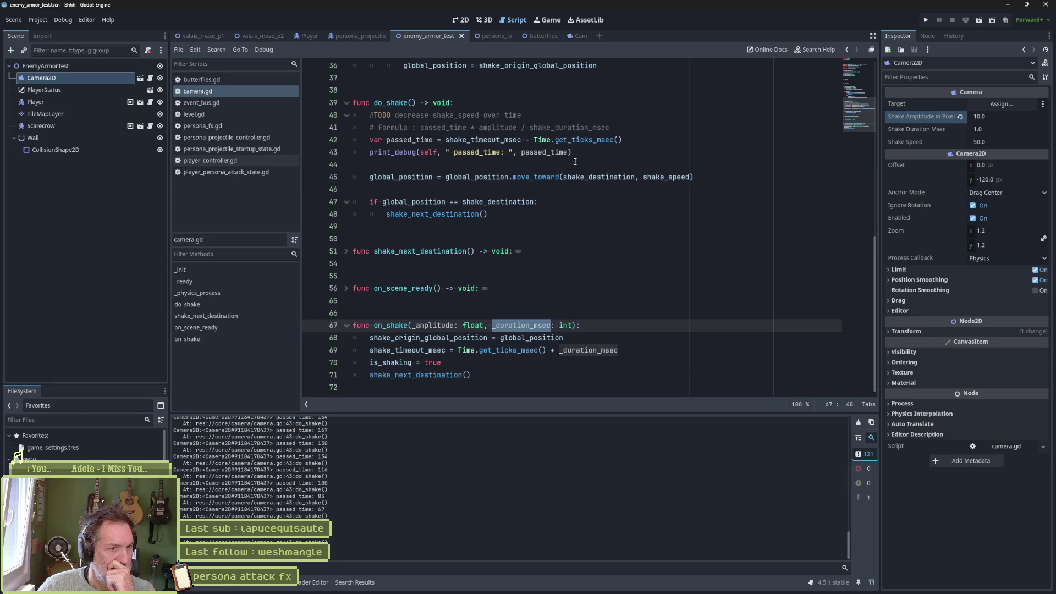
pyautogui.click(594, 152)
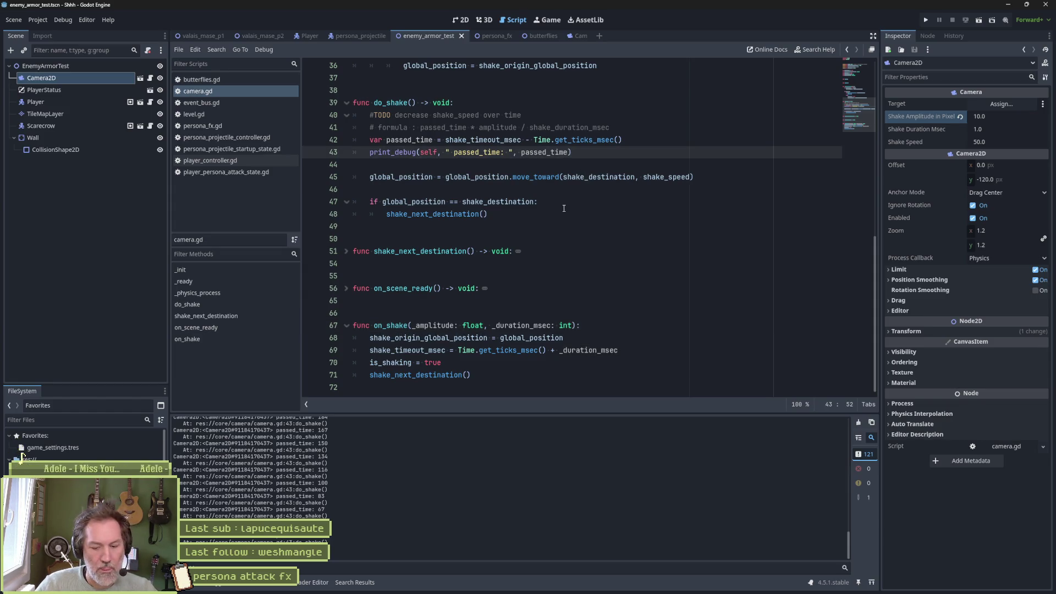
pyautogui.write('/ sha')
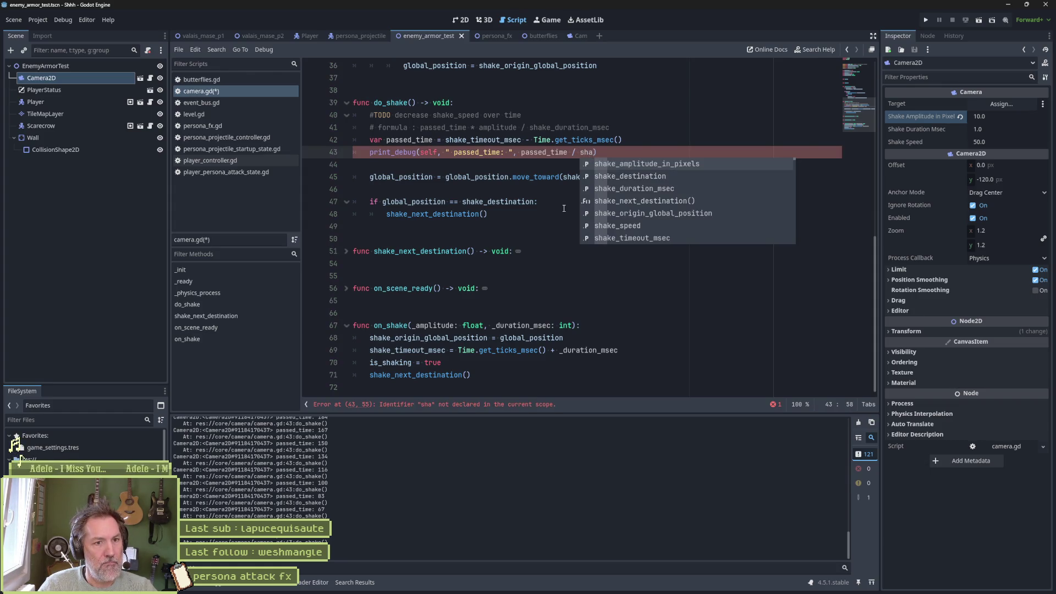
pyautogui.press('Down')
pyautogui.press('Down')
pyautogui.press('Return')
pyautogui.press('F6')
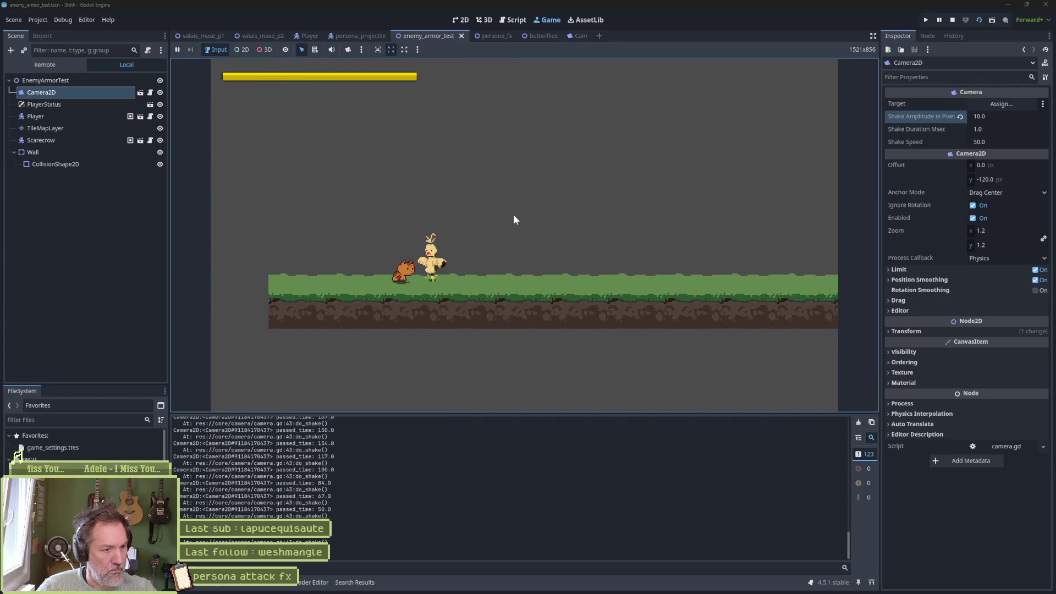
pyautogui.press('F8')
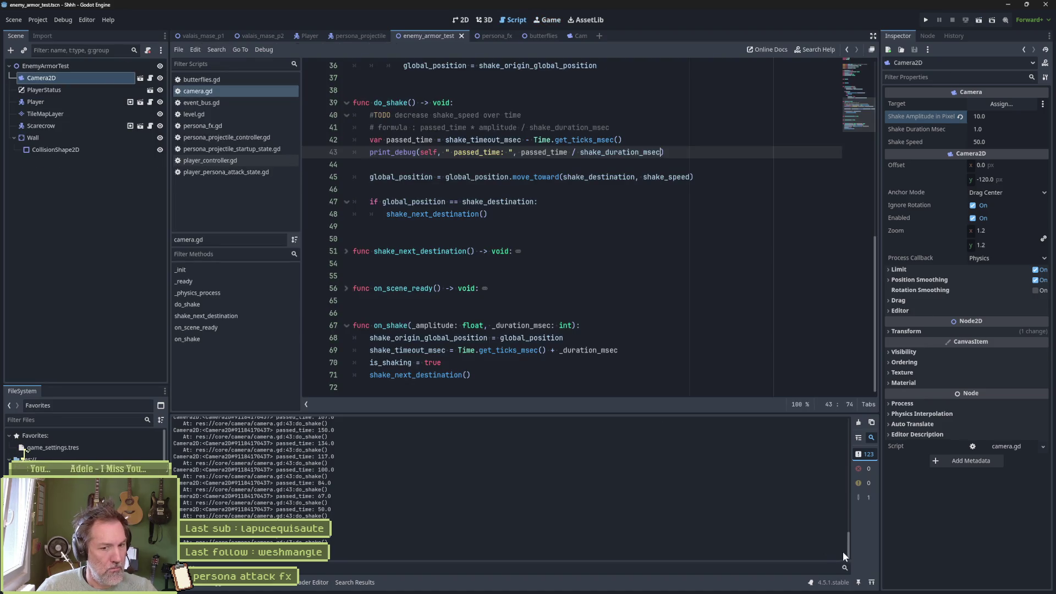
pyautogui.moveTo(845, 549); pyautogui.dragTo(843, 407)
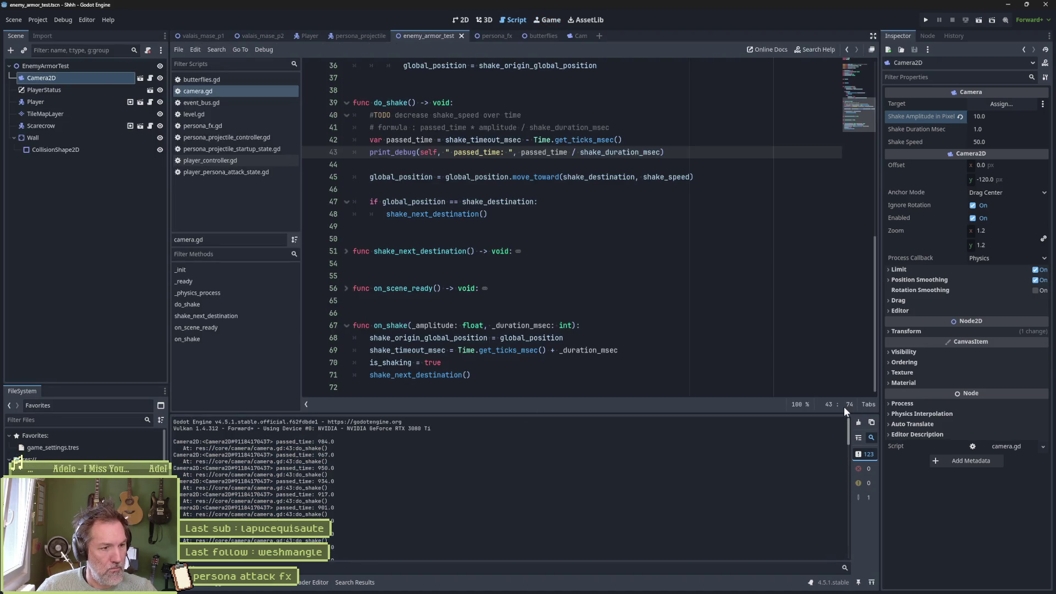
# Change the print to (shake_duration_msec - passed_time) / shake_duration_msec and run the scene again.
pyautogui.click(609, 151)
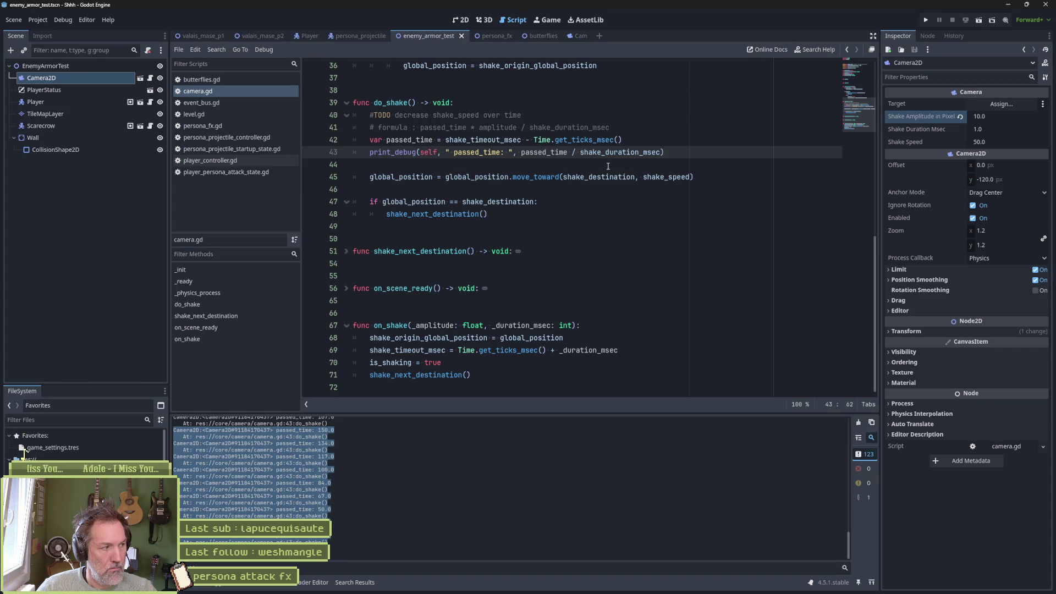
pyautogui.doubleClick(608, 153)
pyautogui.click(524, 151)
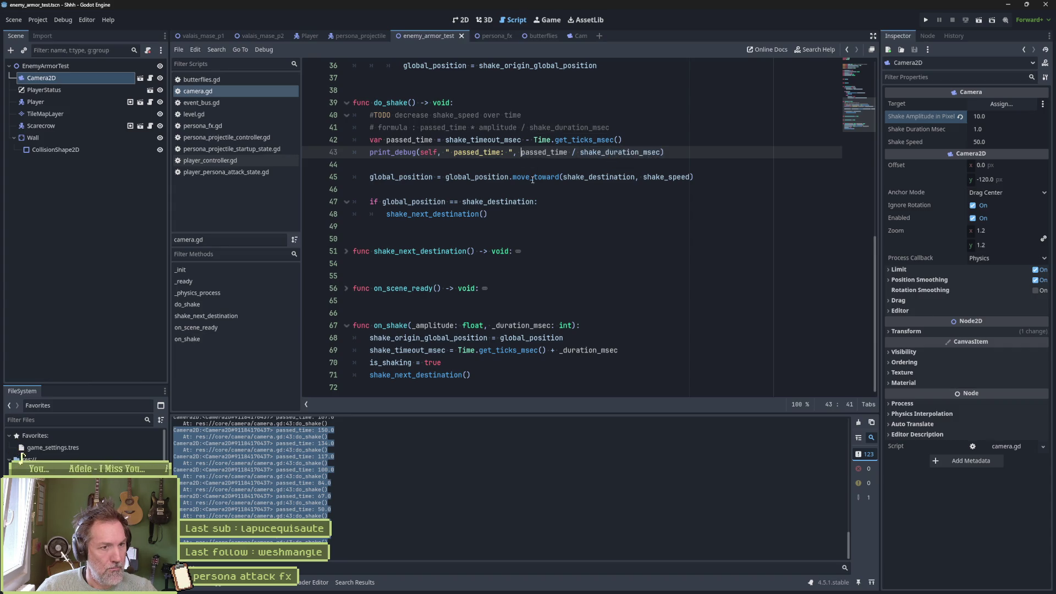
pyautogui.moveTo(526, 176)
pyautogui.write('(shake_duration_msec - ')
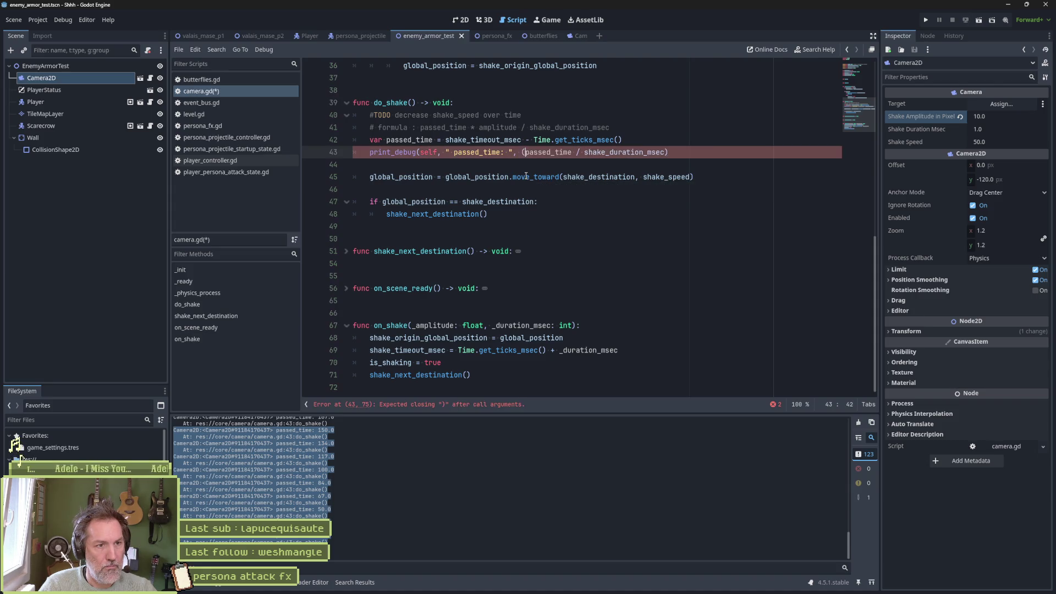
pyautogui.write(')')
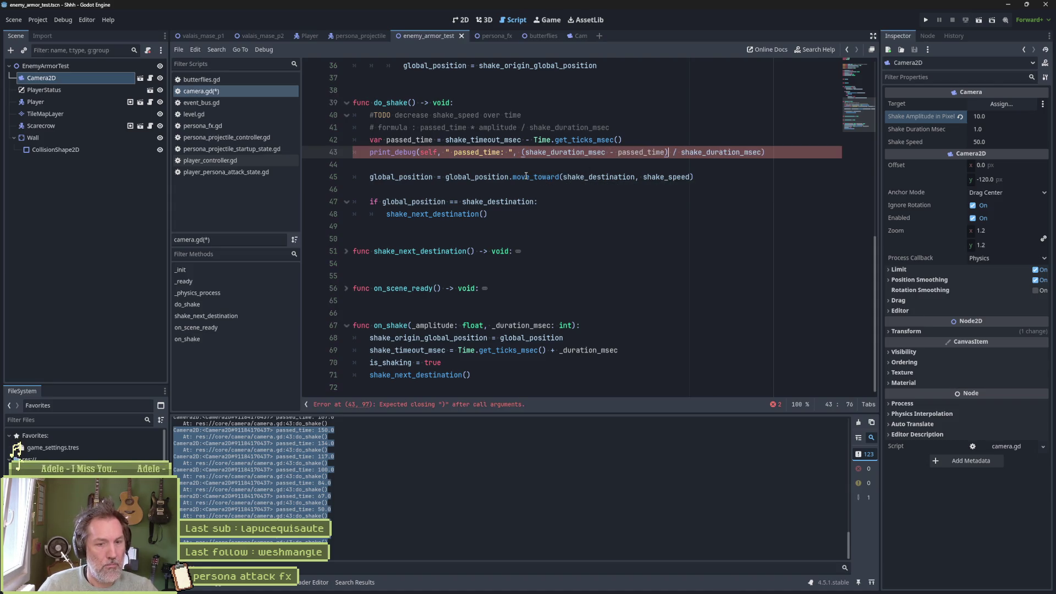
pyautogui.press('F6')
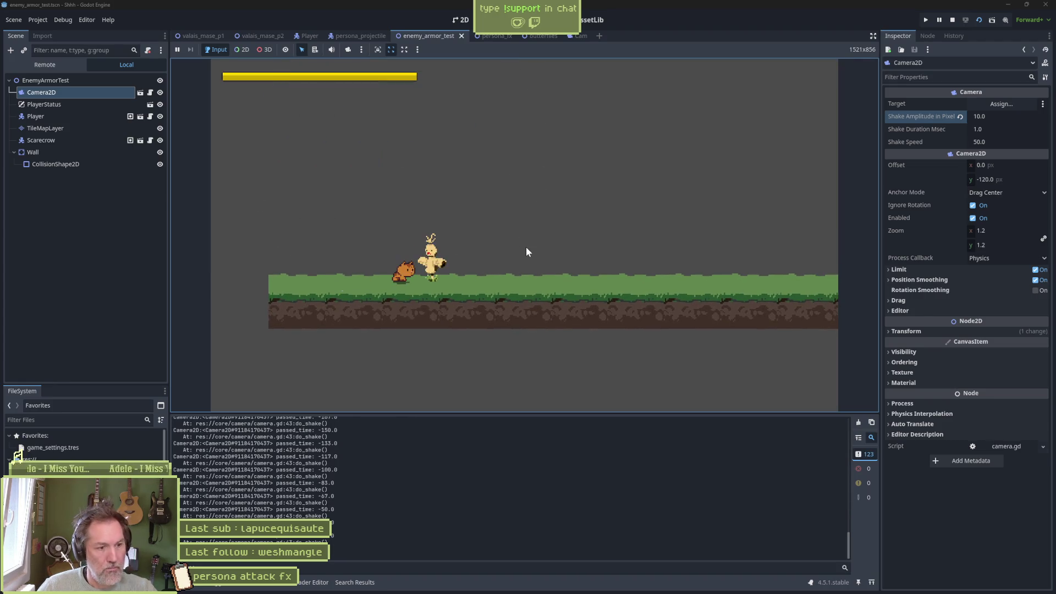
pyautogui.press('F8')
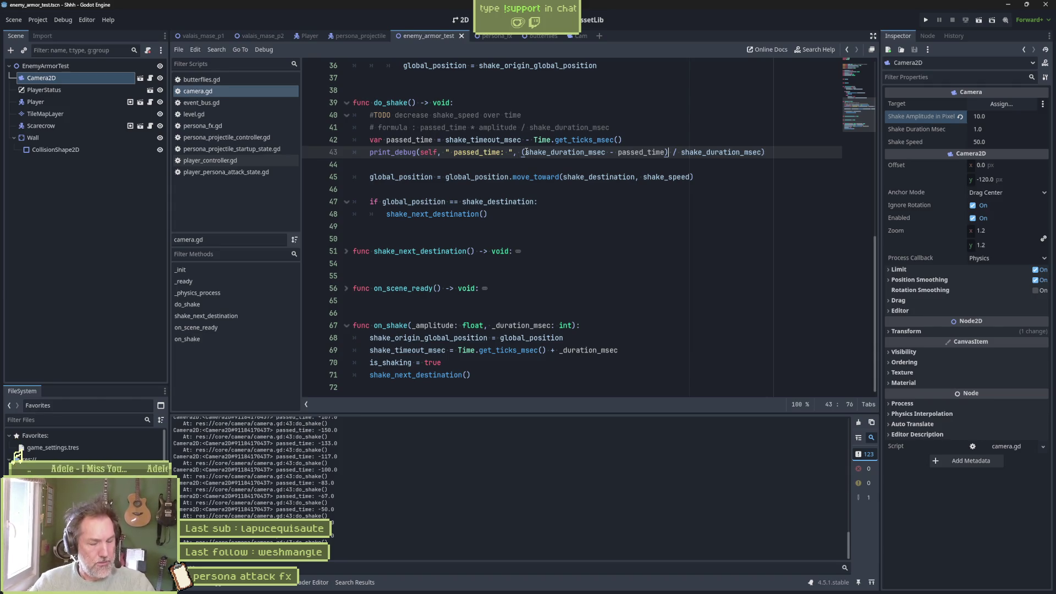
# Check shake_duration_msec's type and default value on line 43.
pyautogui.moveTo(526, 151)
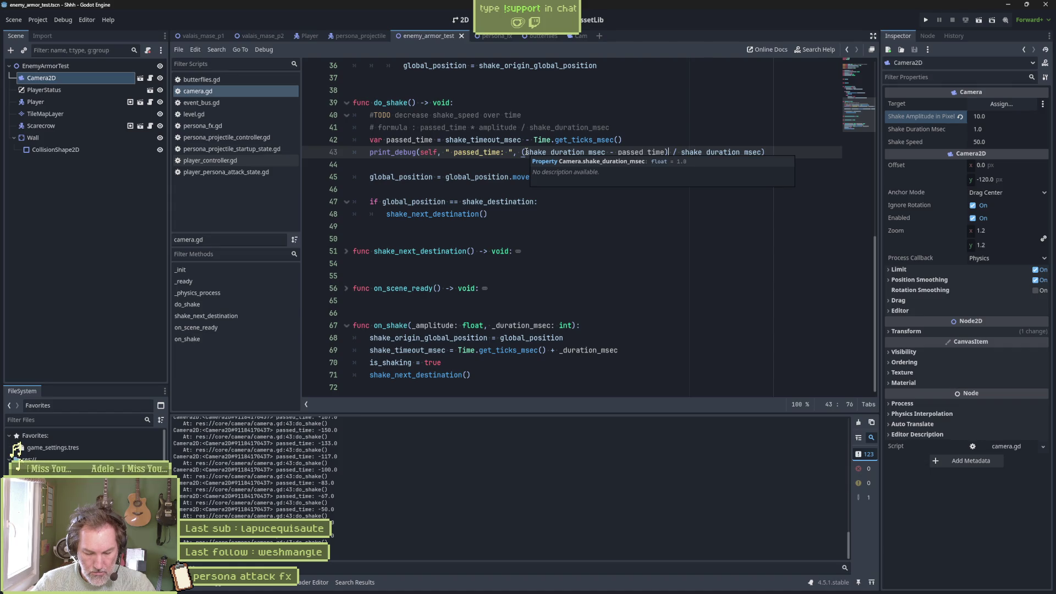
pyautogui.press('Left')
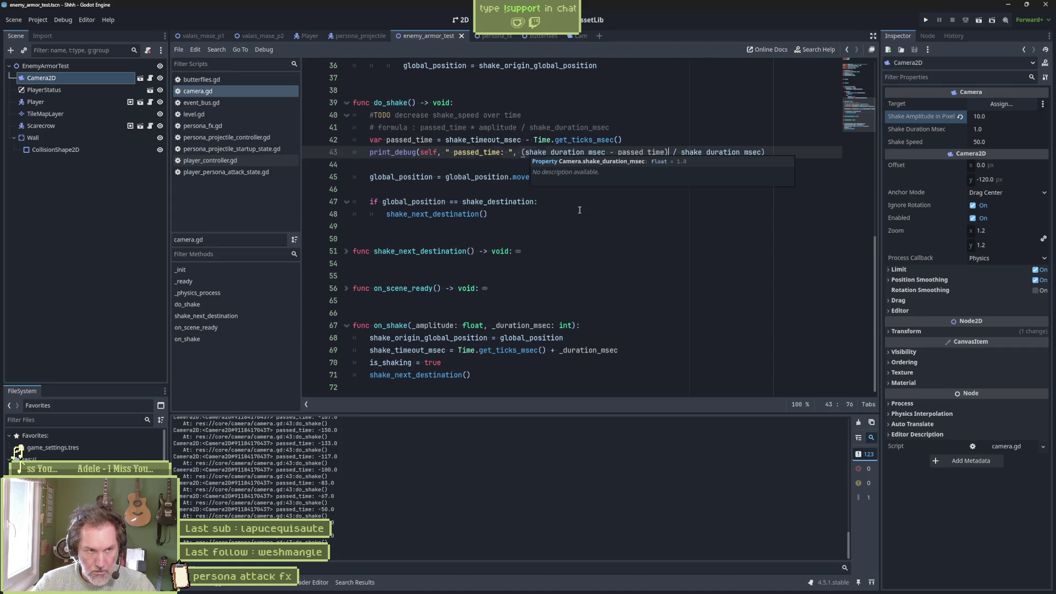
pyautogui.press('Delete')
pyautogui.press('Delete')
pyautogui.press('Delete')
pyautogui.press('BackSpace')
pyautogui.press('BackSpace')
pyautogui.press('BackSpace')
pyautogui.hotkey('ctrl', 's')
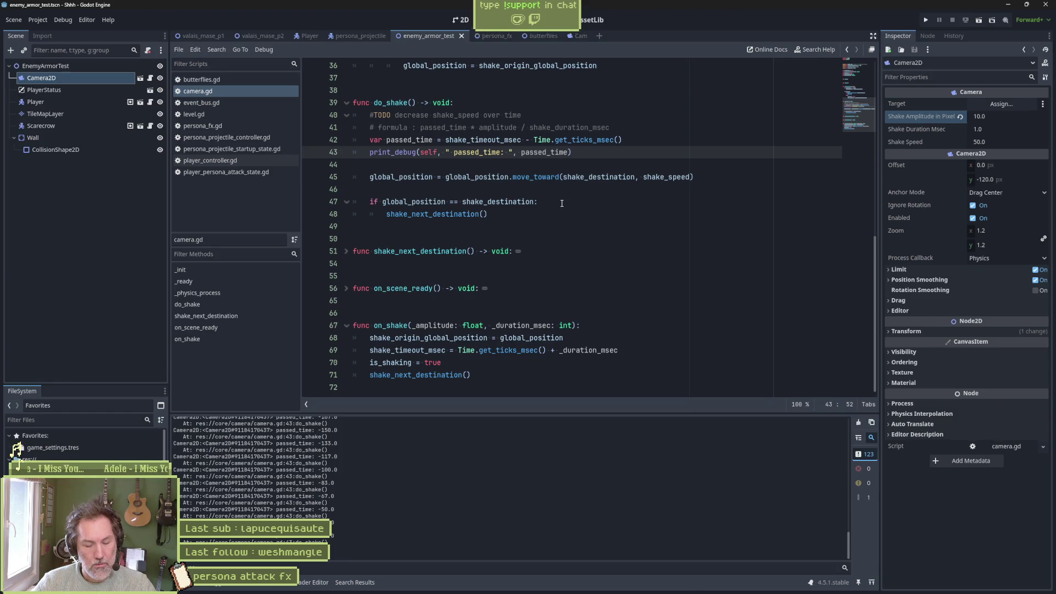
pyautogui.doubleClick(495, 140)
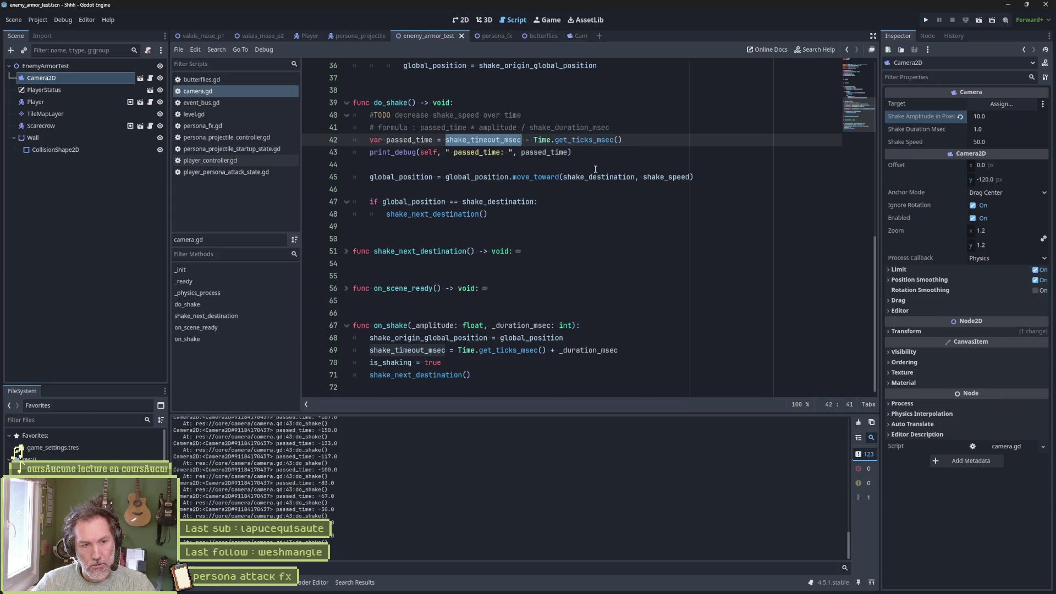
pyautogui.scroll(9, 594, 163)
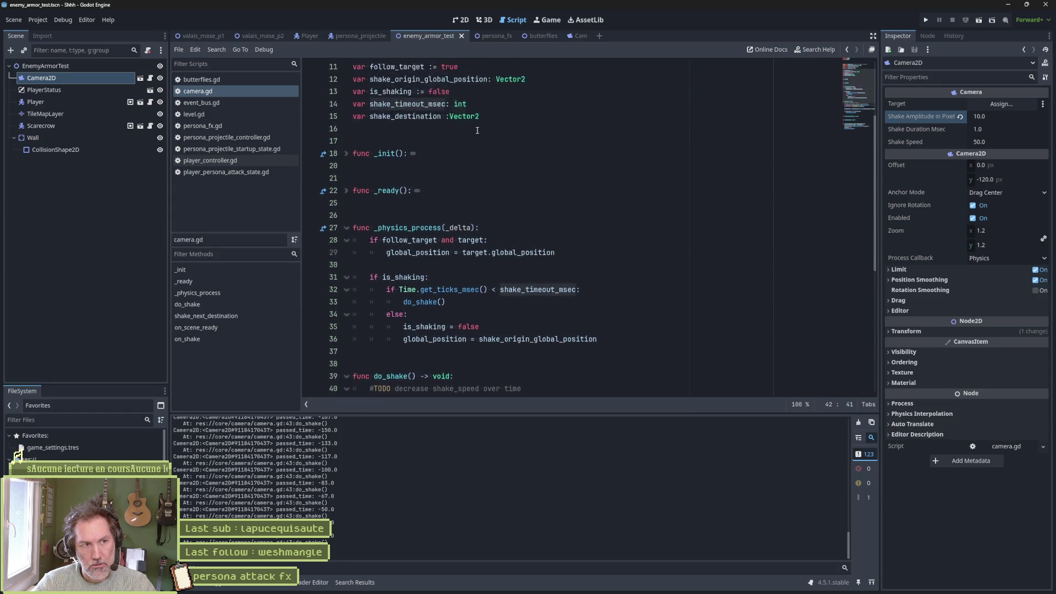
pyautogui.click(507, 142)
pyautogui.scroll(-9, 524, 161)
pyautogui.doubleClick(525, 325)
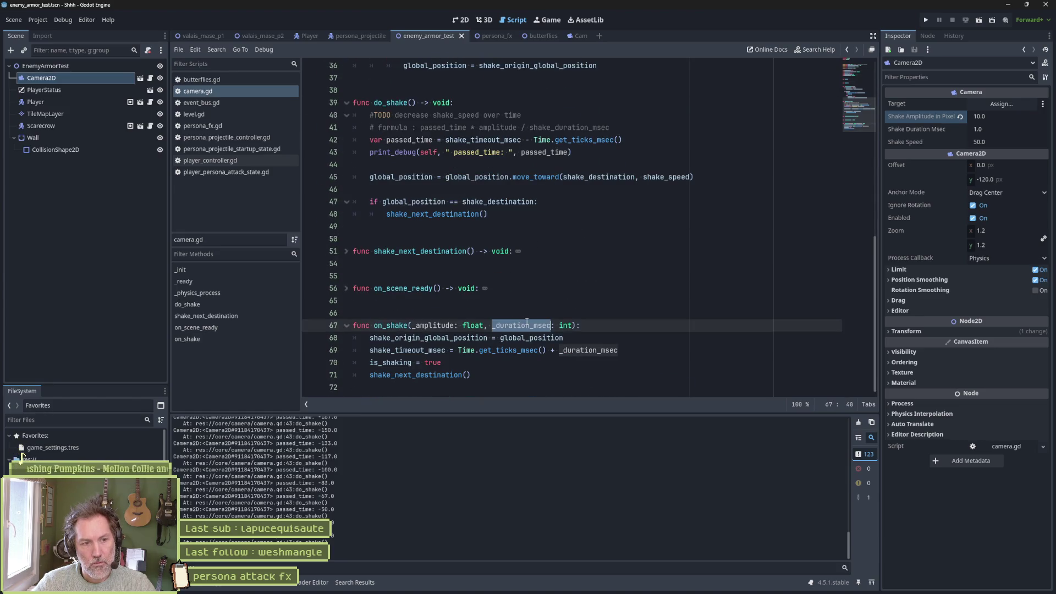
pyautogui.scroll(10, 527, 322)
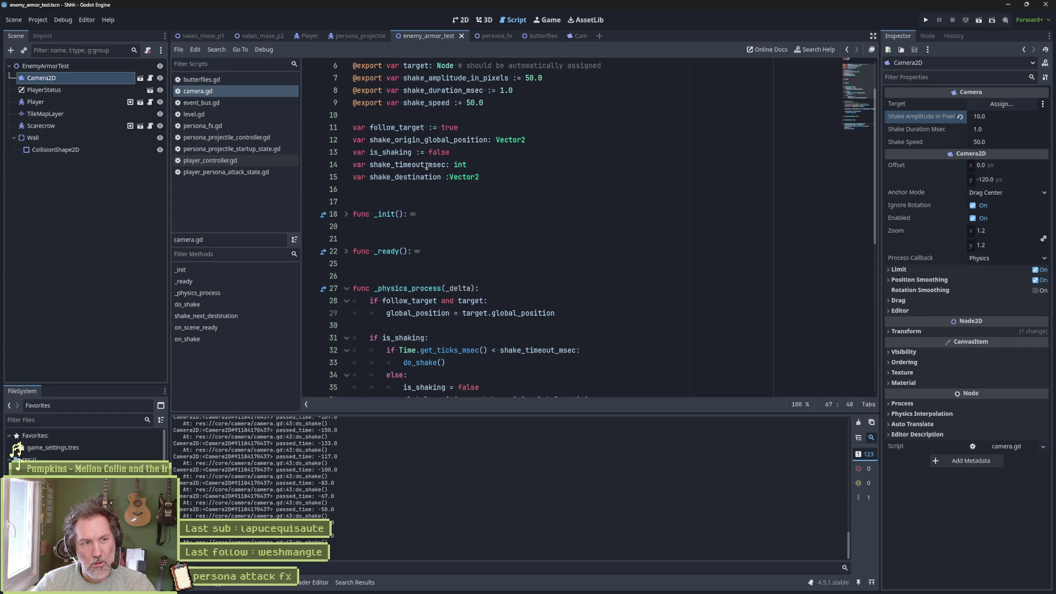
pyautogui.doubleClick(461, 90)
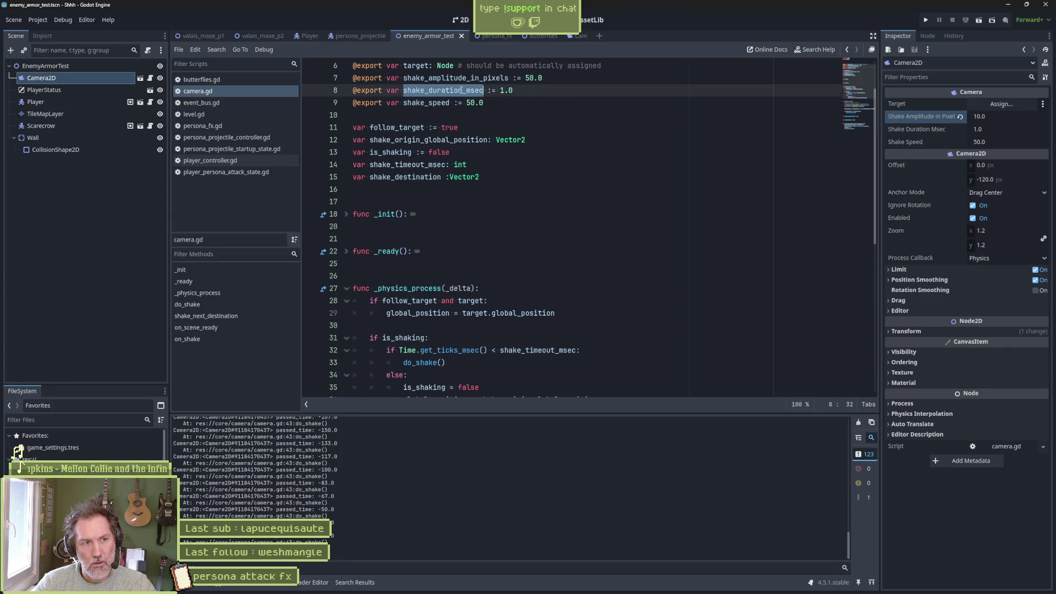
pyautogui.scroll(-7, 574, 195)
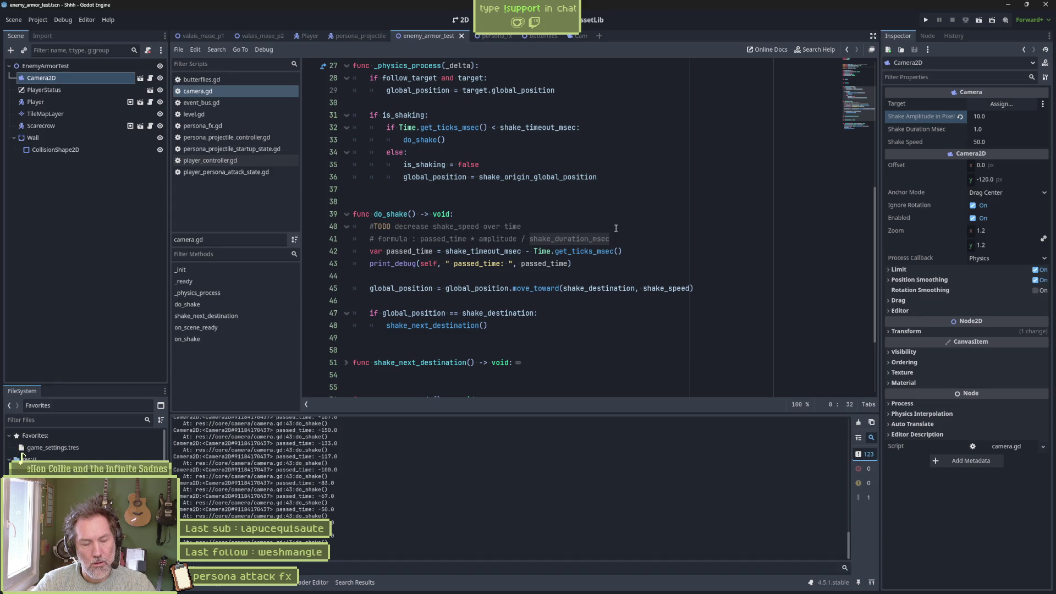
pyautogui.scroll(-3, 614, 230)
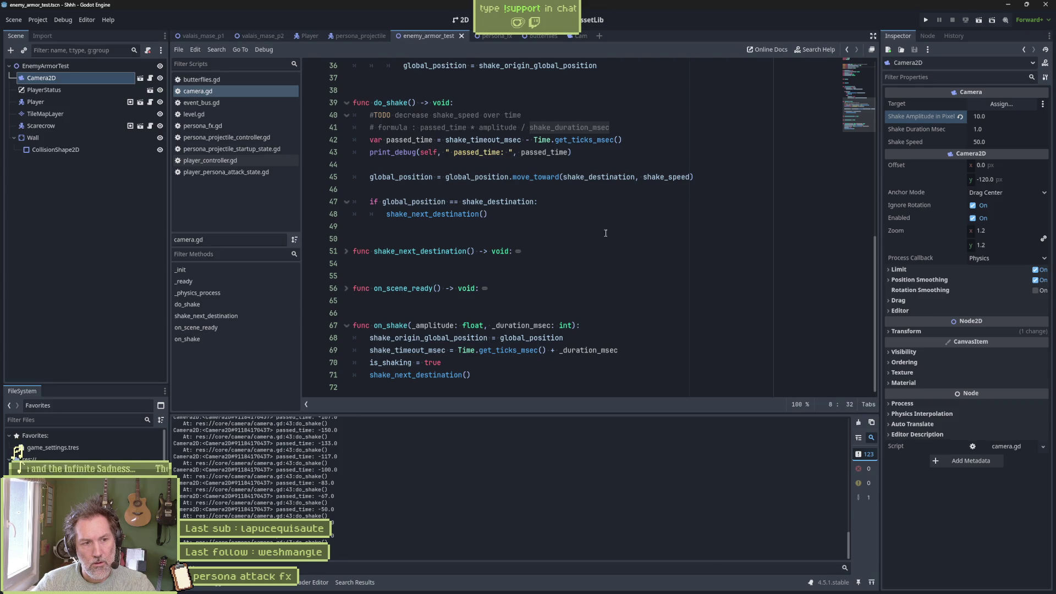
pyautogui.scroll(12, 537, 207)
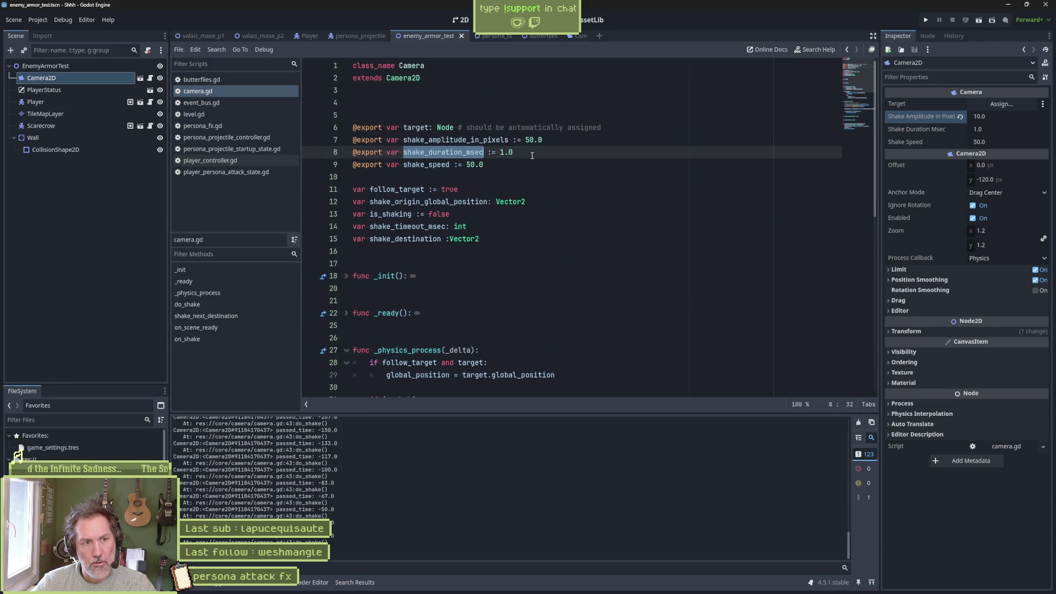
# Delete the exported shake_duration_msec line and save camera.gd.
pyautogui.hotkey('ctrl', 'shift', 'k')
pyautogui.hotkey('ctrl', 's')
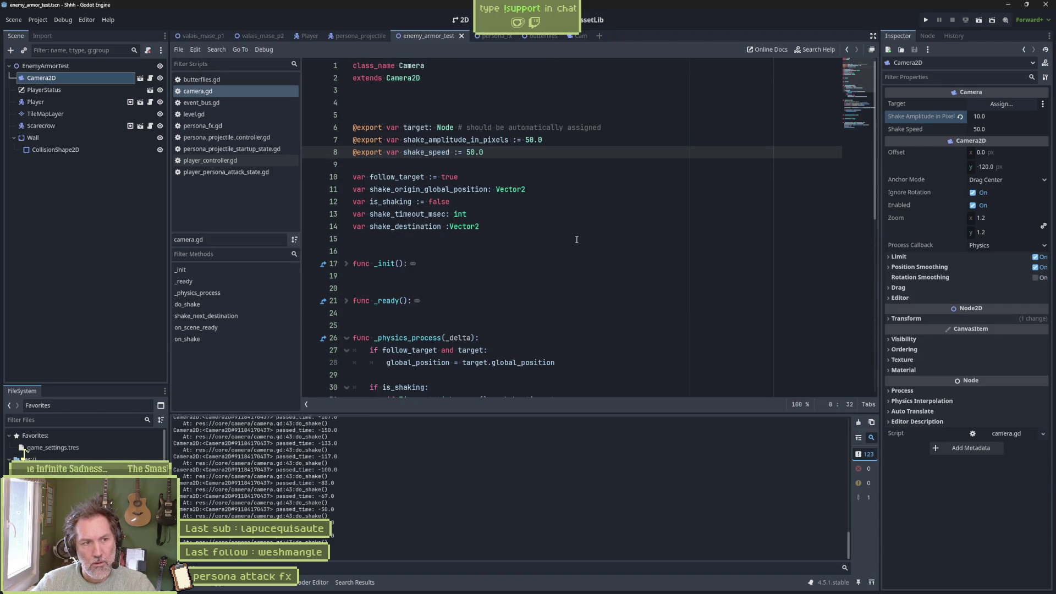
pyautogui.doubleClick(426, 152)
pyautogui.scroll(-6, 636, 246)
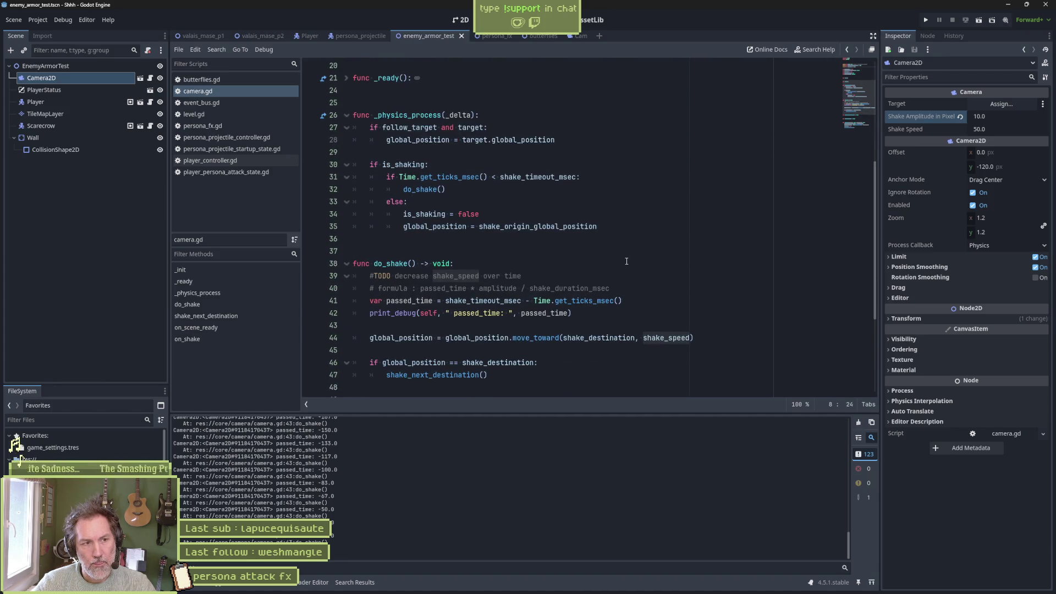
pyautogui.scroll(6, 627, 260)
# Declare 'var shake_duration : int' below shake_destination and save.
pyautogui.click(602, 245)
pyautogui.press('Return')
pyautogui.write('var s')
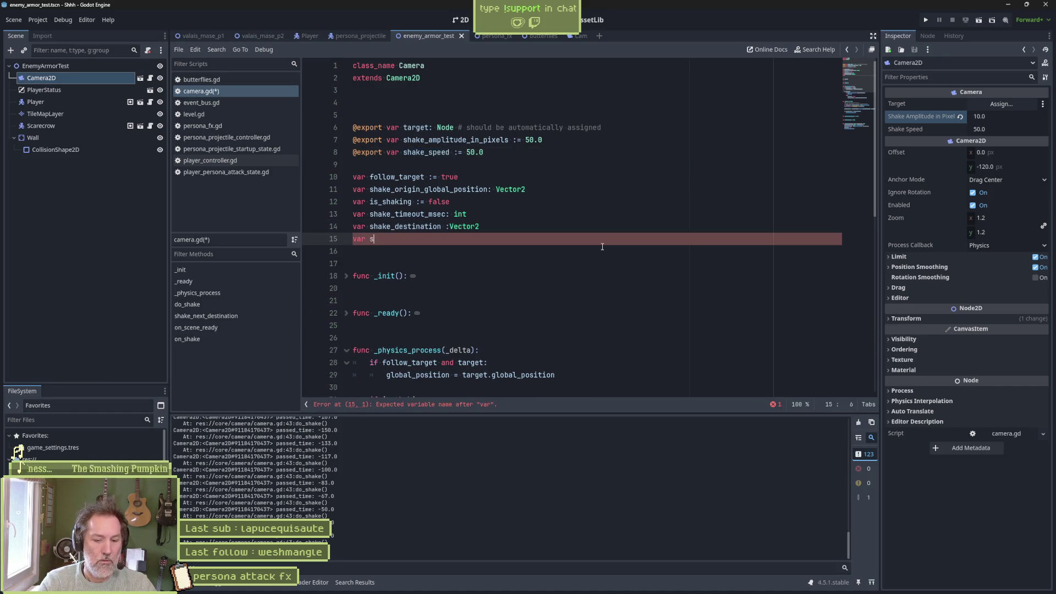
pyautogui.write('hake_drua')
pyautogui.press('BackSpace')
pyautogui.press('BackSpace')
pyautogui.press('BackSpace')
pyautogui.write('ration :')
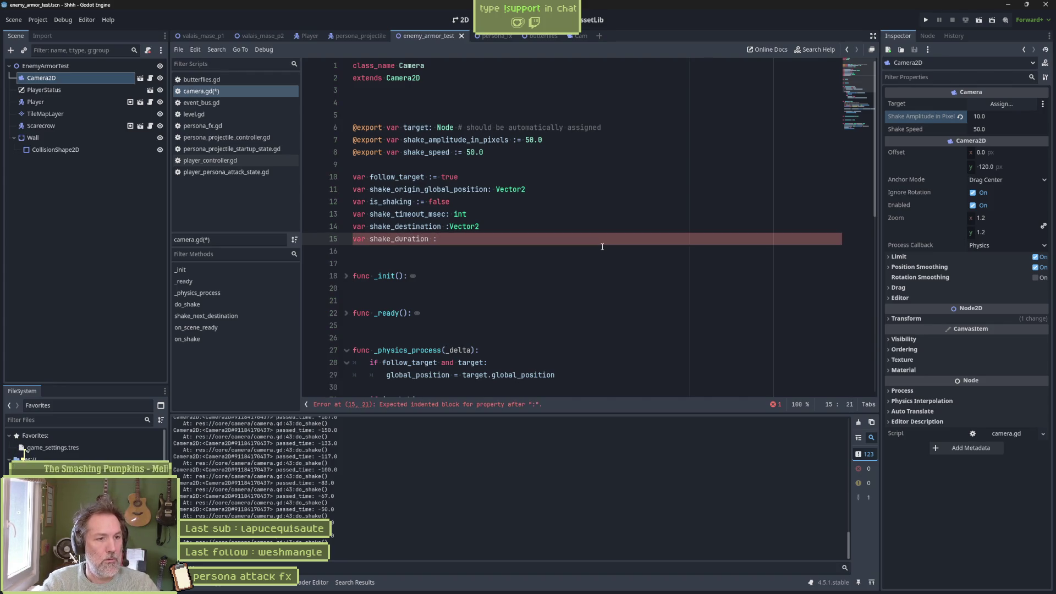
pyautogui.press('BackSpace')
pyautogui.press('BackSpace')
pyautogui.write(': flo')
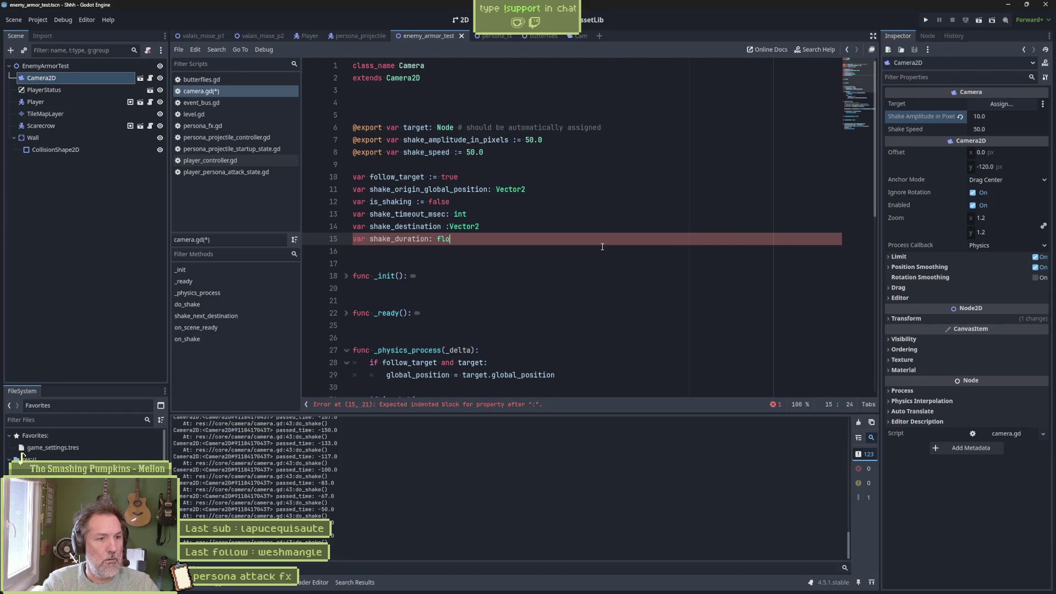
pyautogui.press('BackSpace')
pyautogui.press('BackSpace')
pyautogui.write('itn')
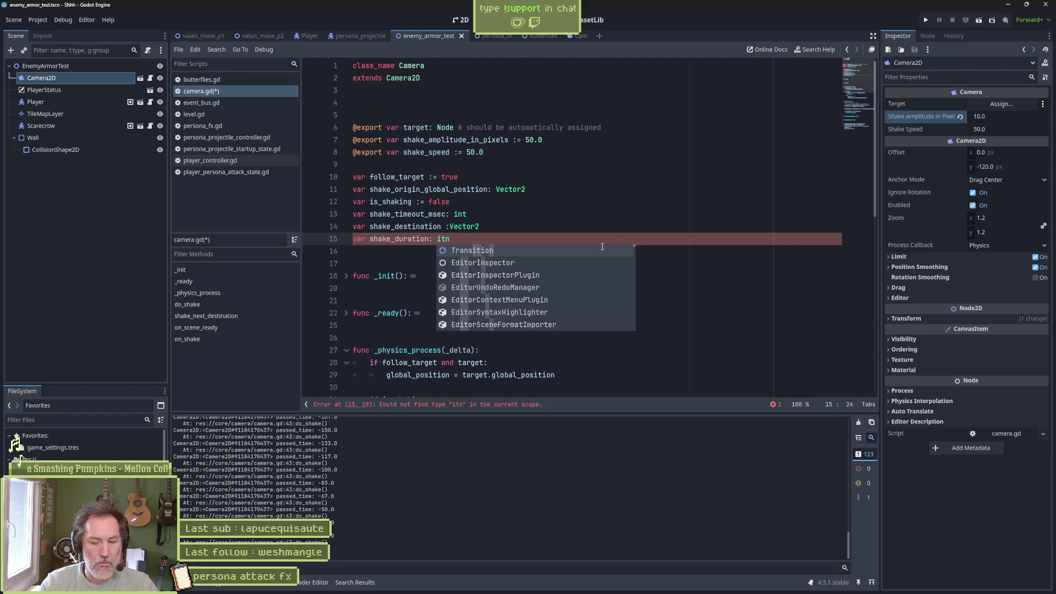
pyautogui.press('BackSpace')
pyautogui.press('BackSpace')
pyautogui.write('nt')
pyautogui.hotkey('ctrl', 's')
# Assign shake_duration = _duration_msec inside on_shake and save.
pyautogui.doubleClick(398, 239)
pyautogui.hotkey('ctrl', 'c')
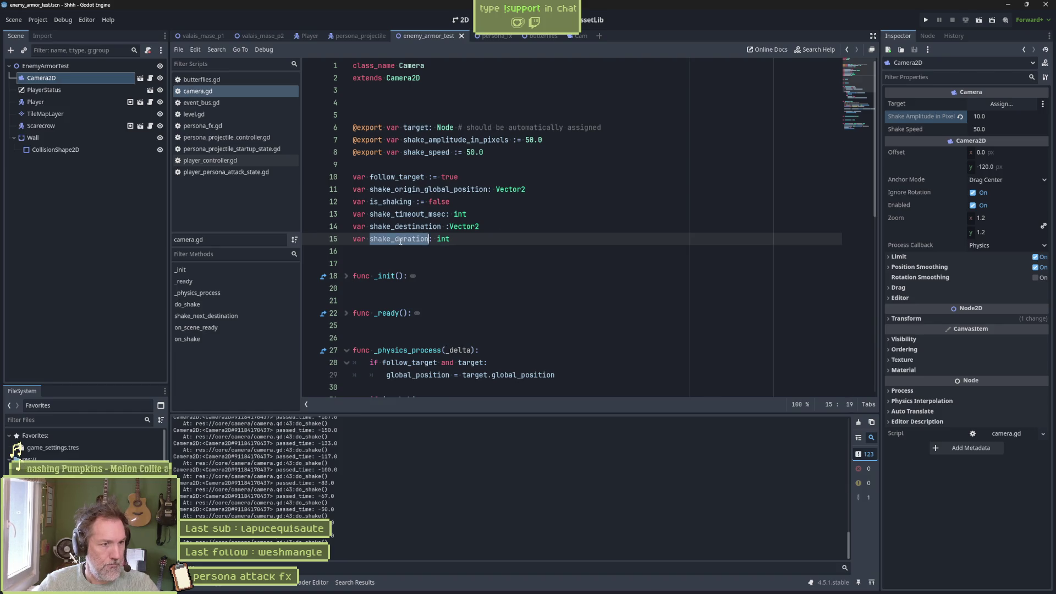
pyautogui.scroll(-9, 557, 365)
pyautogui.scroll(-2, 556, 365)
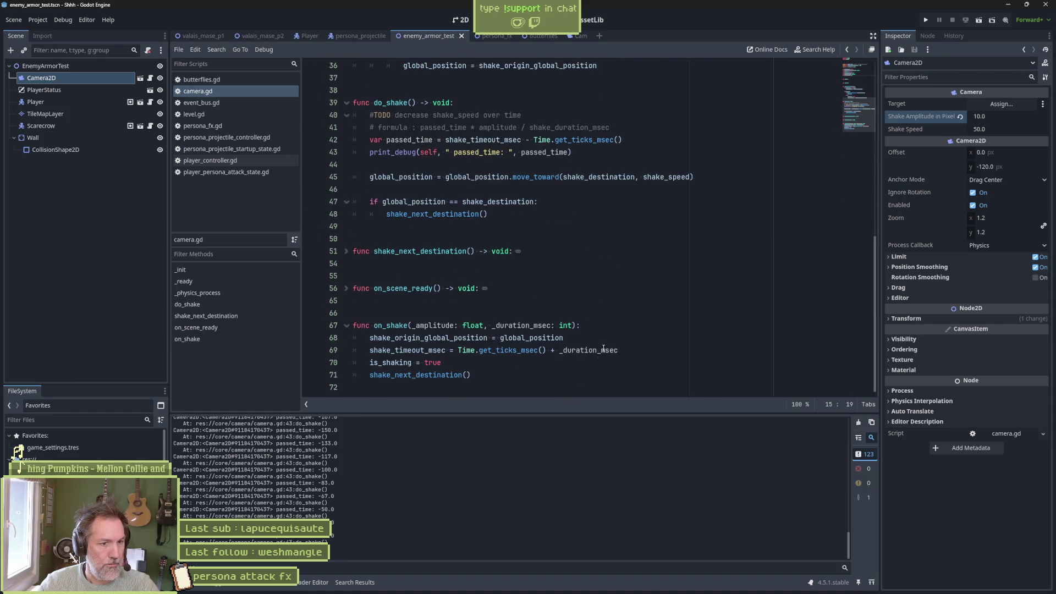
pyautogui.click(616, 330)
pyautogui.click(616, 331)
pyautogui.press('Return')
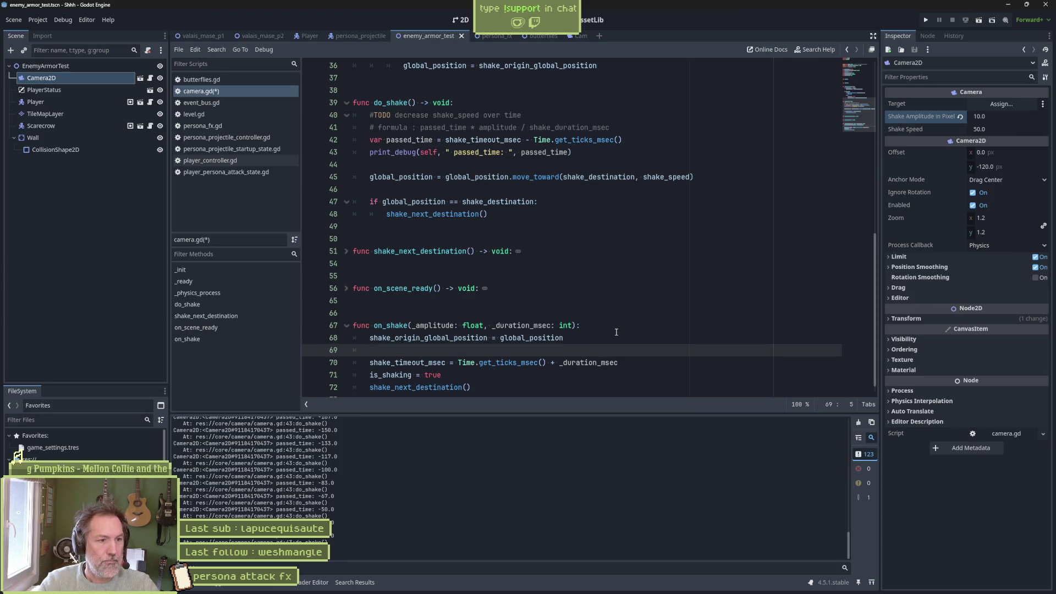
pyautogui.hotkey('ctrl', 'v')
pyautogui.write('= _du')
pyautogui.press('Return')
pyautogui.hotkey('ctrl', 's')
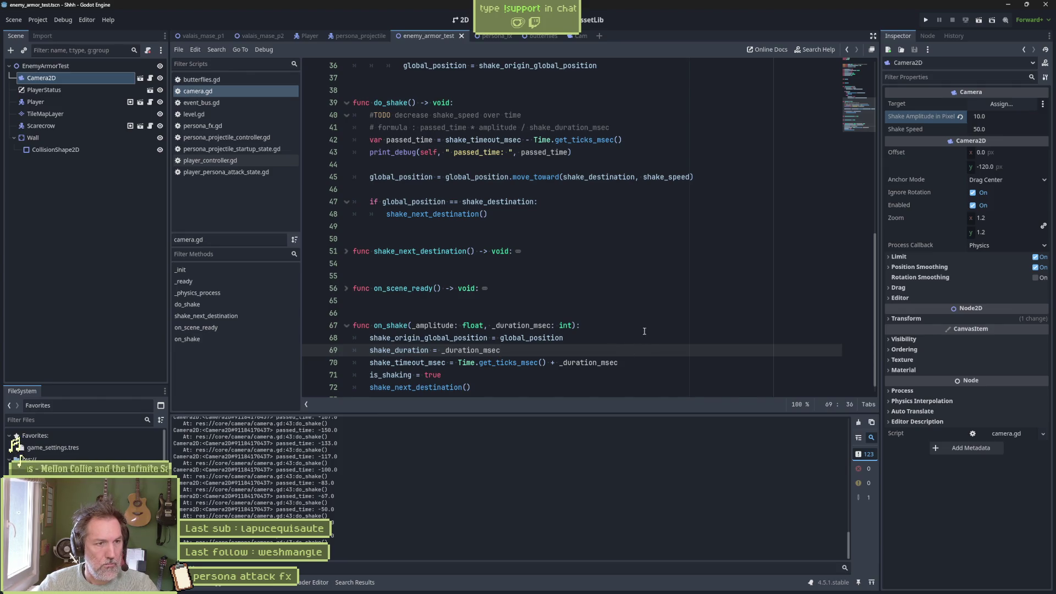
# Divide passed_time by shake_duration in print_debug and run the test scene.
pyautogui.click(567, 152)
pyautogui.write('/ dur')
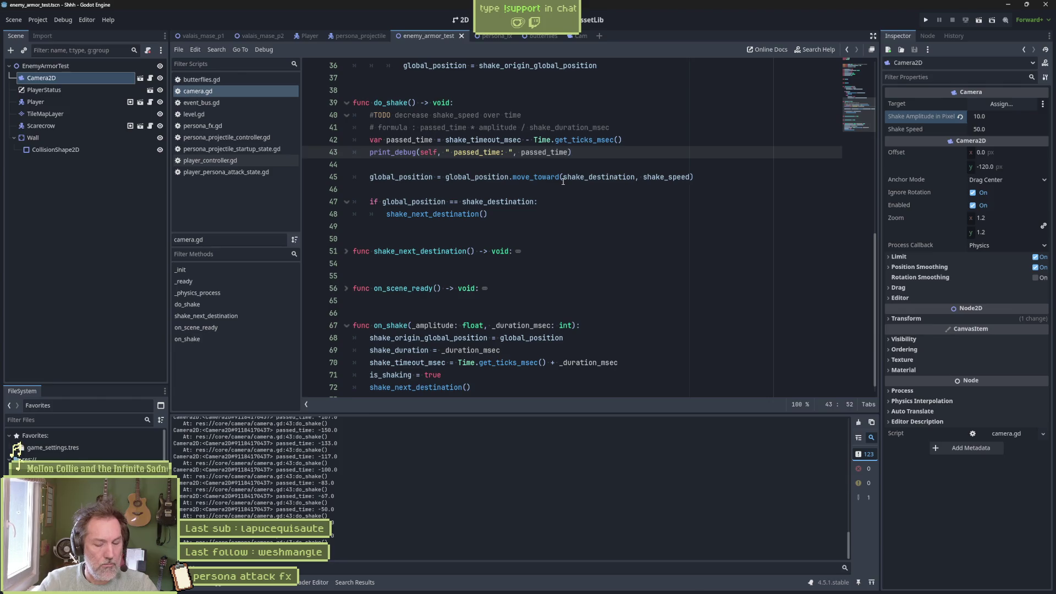
pyautogui.press('Return')
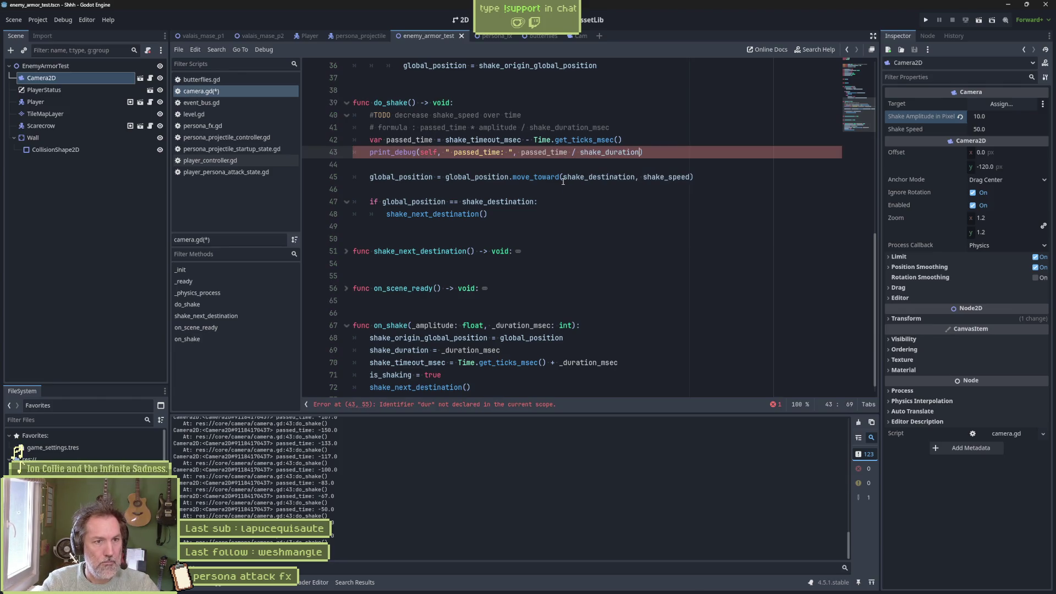
pyautogui.press('F6')
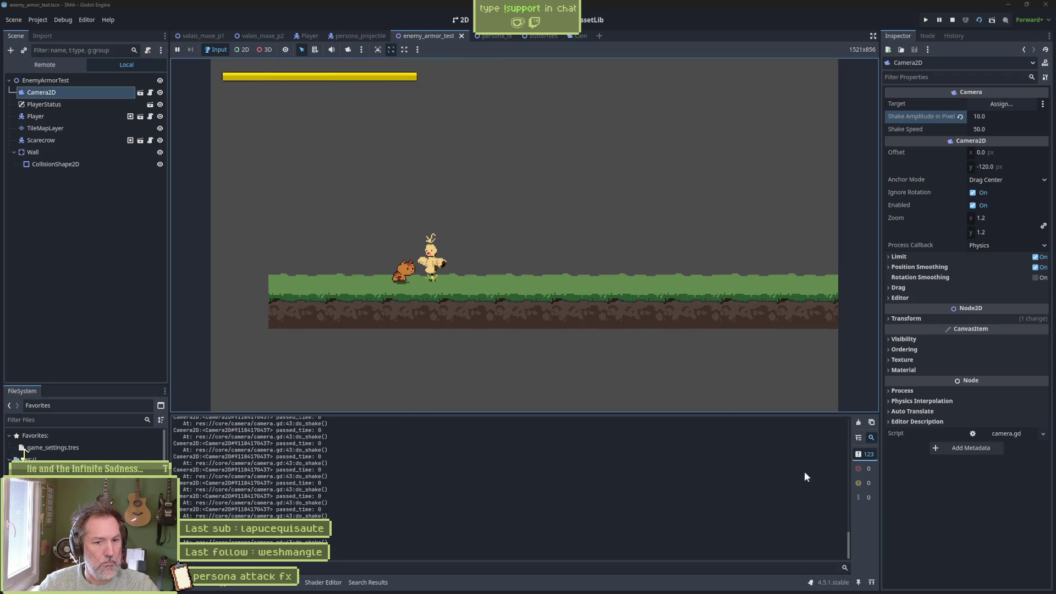
# Stop the game after it logs 0, then inspect the types of shake_duration and passed_time in camera.gd.
pyautogui.moveTo(847, 545); pyautogui.dragTo(852, 424)
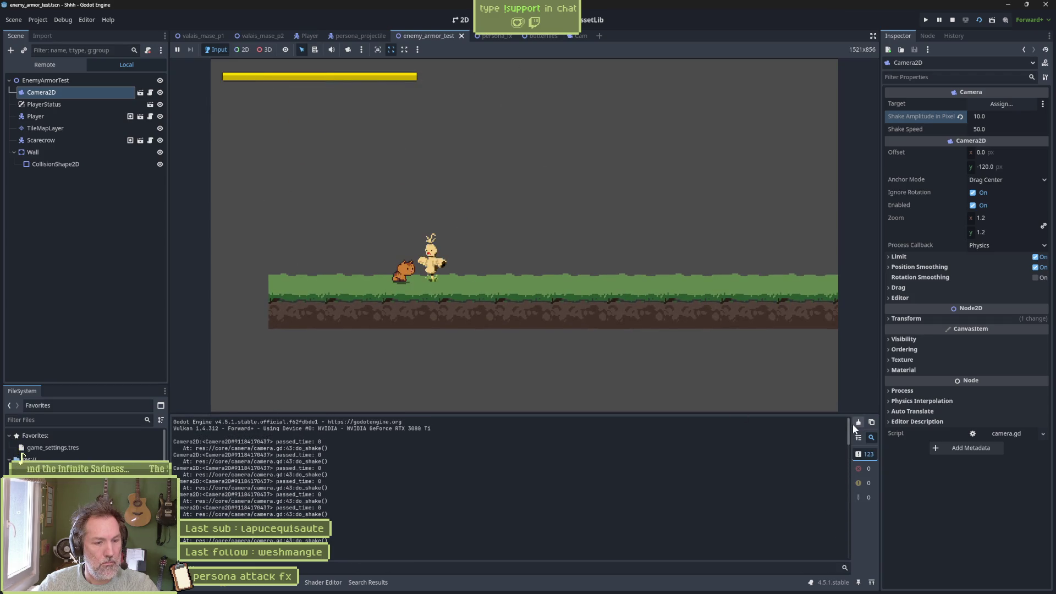
pyautogui.press('F8')
pyautogui.moveTo(612, 154)
pyautogui.scroll(-1, 526, 353)
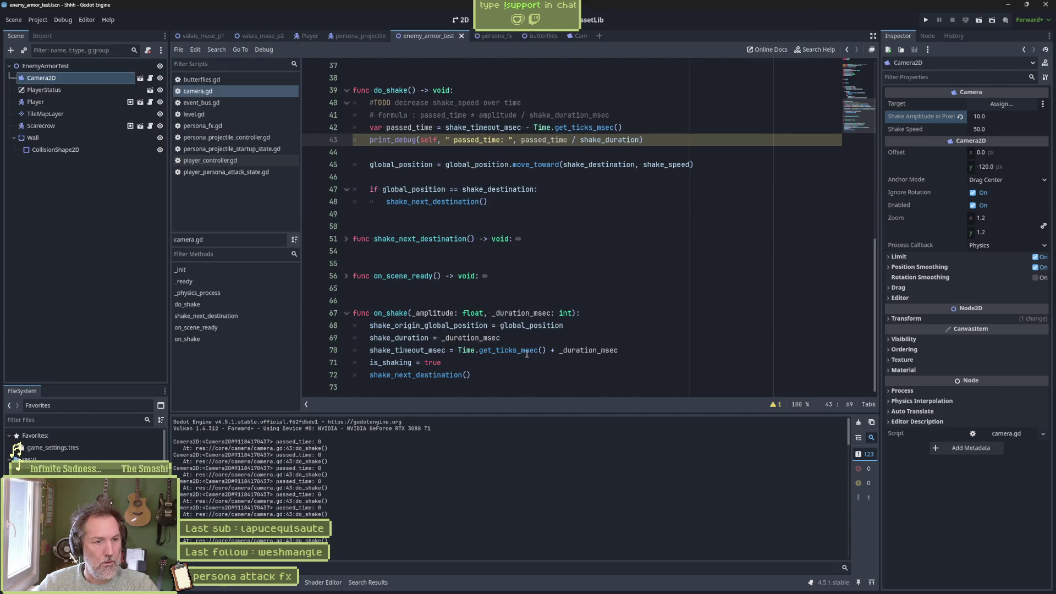
pyautogui.moveTo(526, 353)
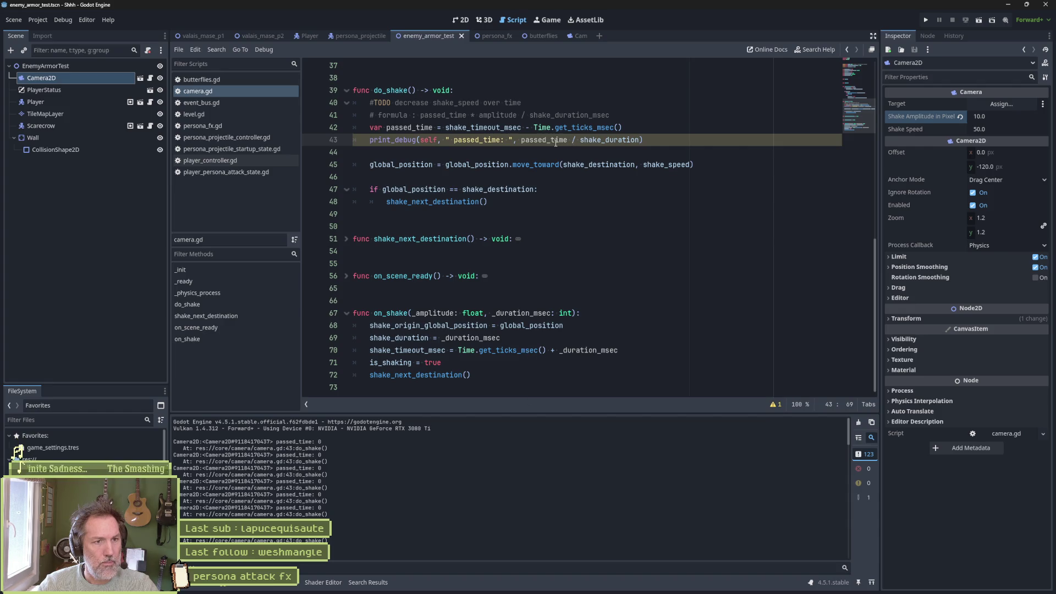
pyautogui.moveTo(556, 142)
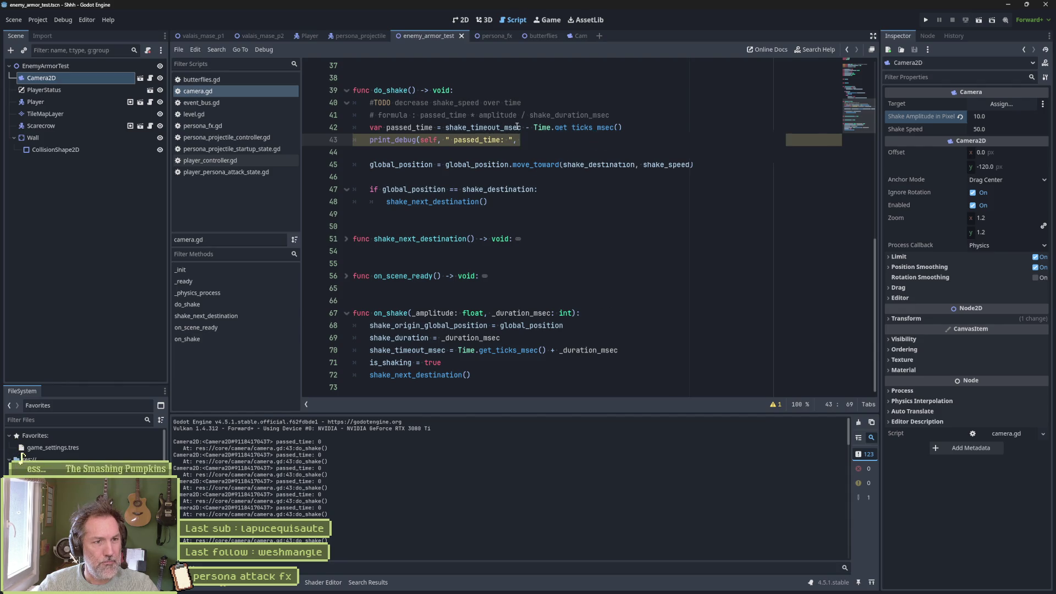
pyautogui.click(525, 153)
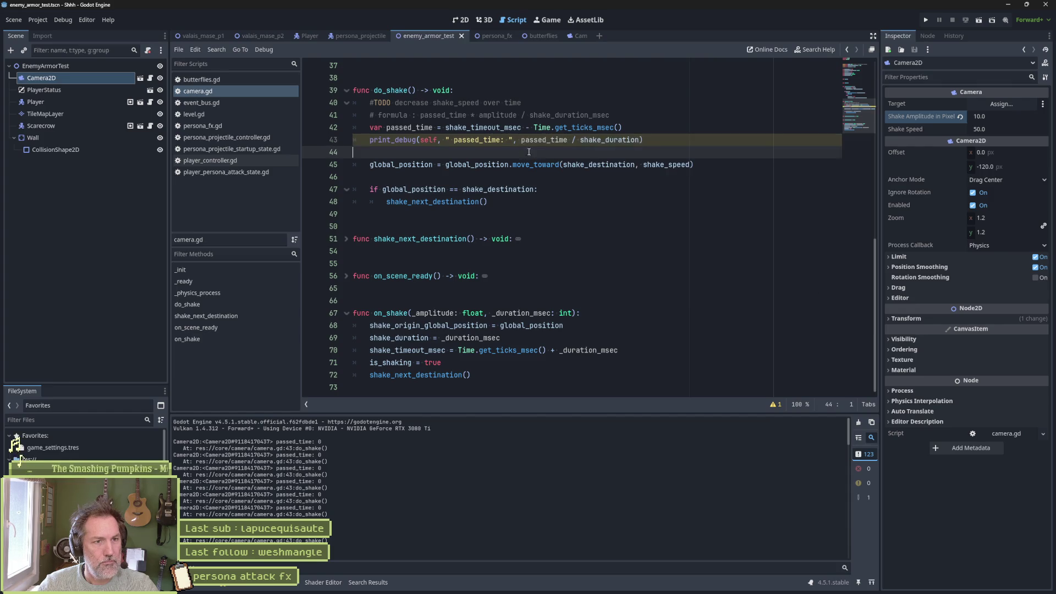
pyautogui.doubleClick(612, 144)
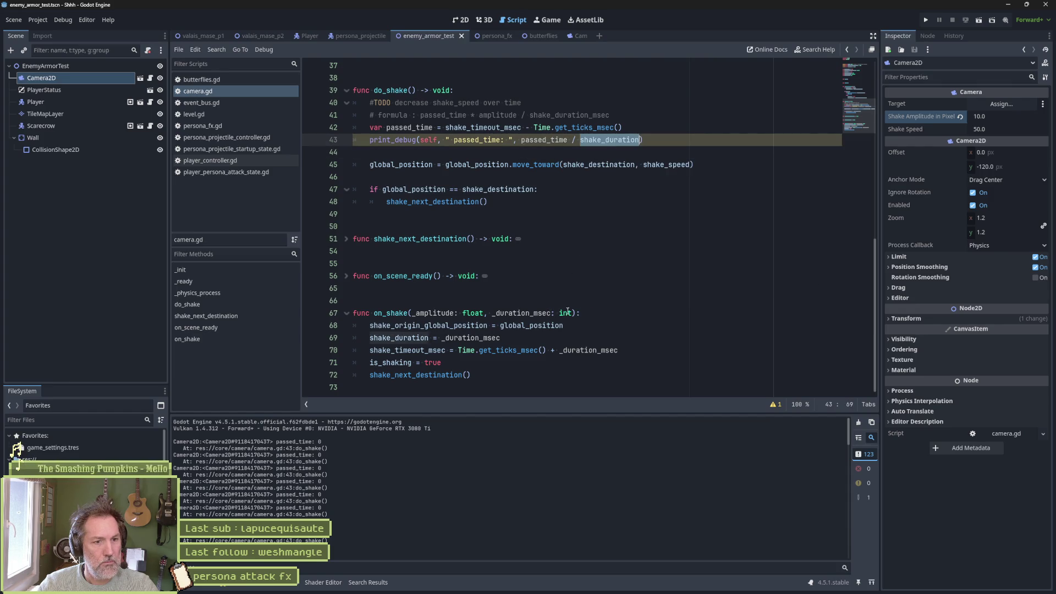
pyautogui.scroll(9, 516, 219)
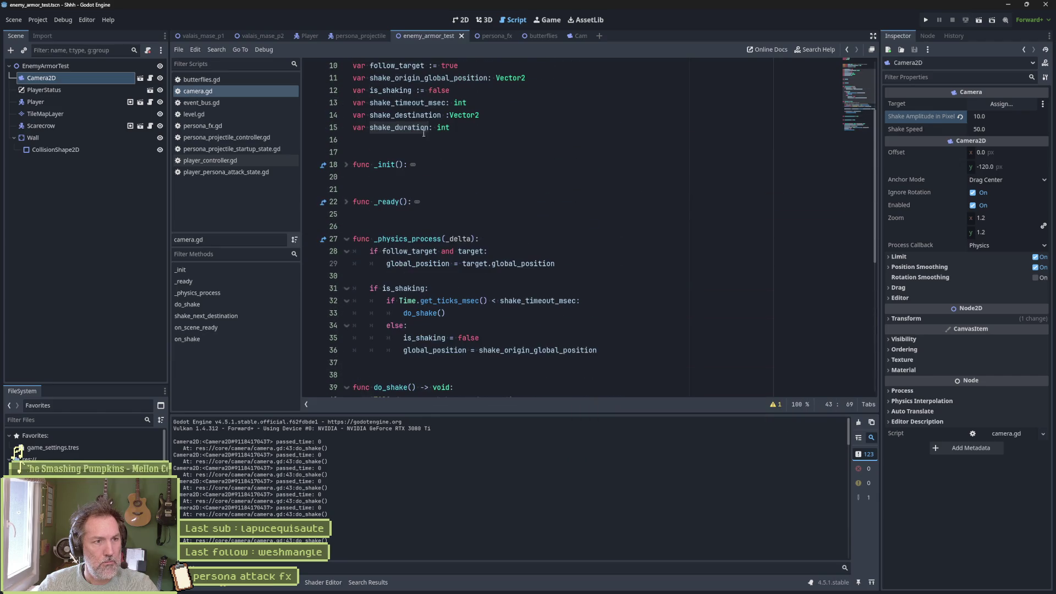
pyautogui.scroll(-6, 545, 281)
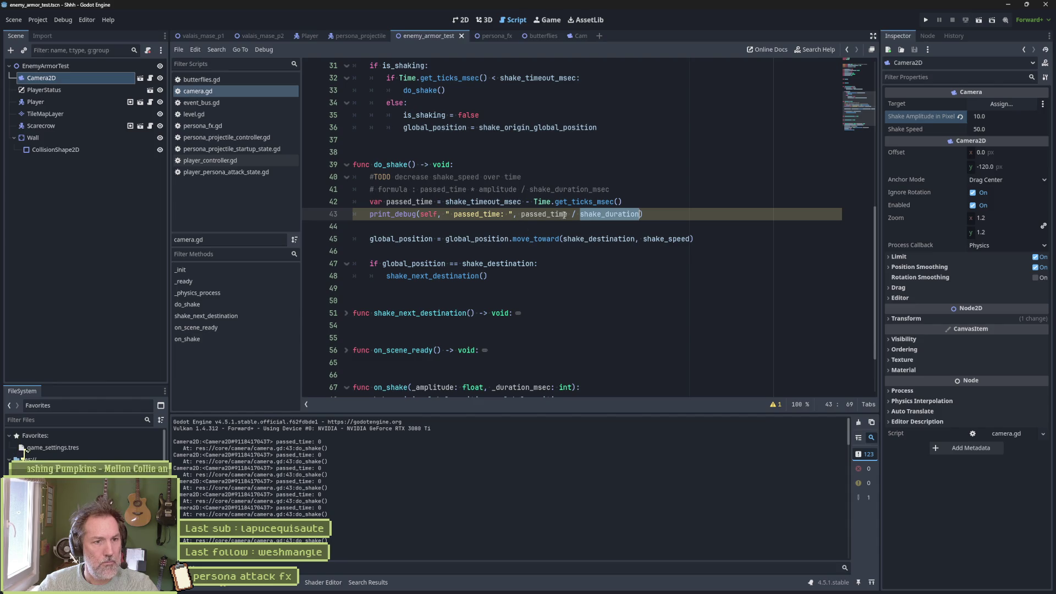
pyautogui.click(521, 214)
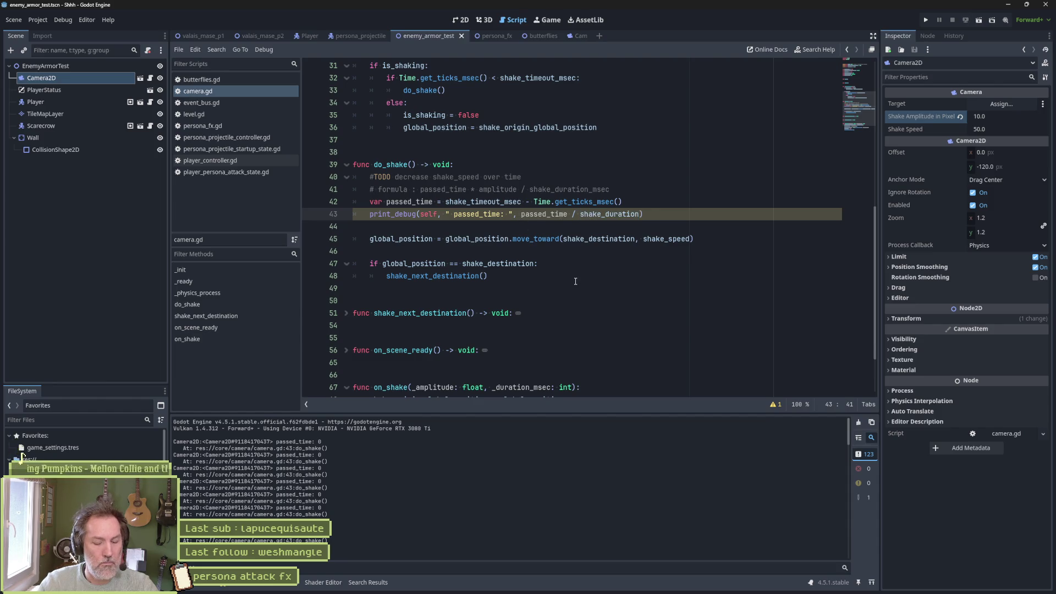
# Try (float) casts on line 43, then remove them from the print_debug line.
pyautogui.write('(float(')
pyautogui.press('BackSpace')
pyautogui.write(')')
pyautogui.hotkey('ctrl', 'Right')
pyautogui.hotkey('ctrl', 'Right')
pyautogui.hotkey('ctrl', 'Right')
pyautogui.press('Right')
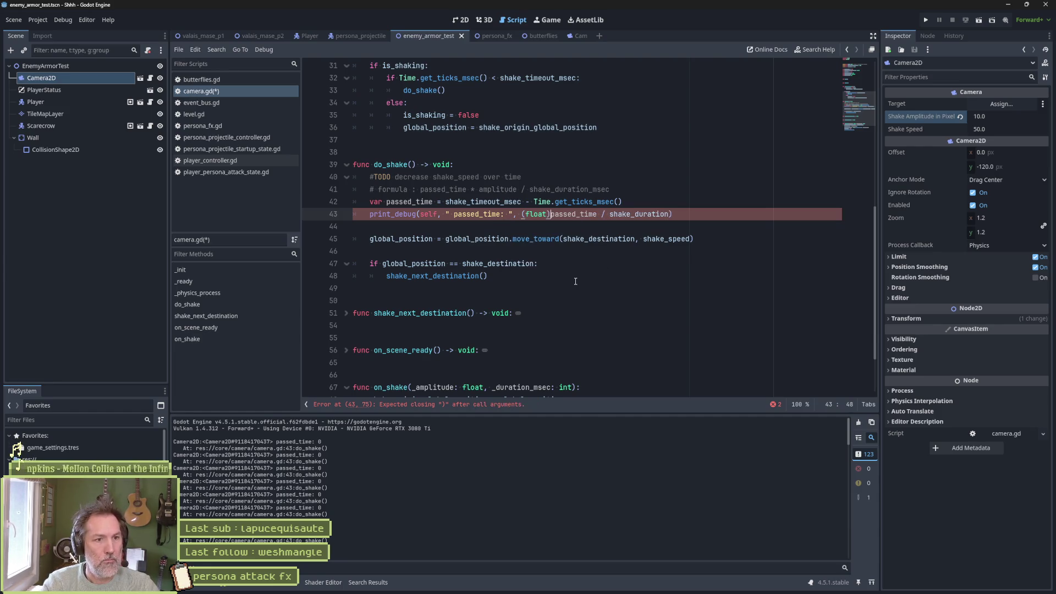
pyautogui.write('(float)')
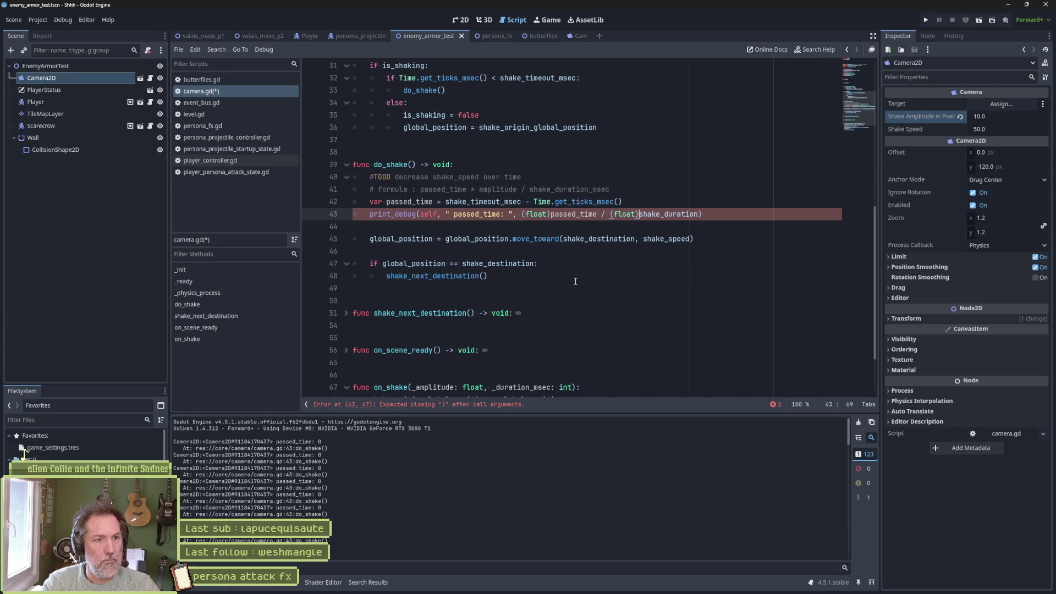
pyautogui.press('BackSpace')
pyautogui.press('BackSpace')
pyautogui.press('BackSpace')
pyautogui.press('Left')
pyautogui.press('Left')
pyautogui.press('Left')
pyautogui.press('BackSpace')
pyautogui.write('(')
pyautogui.press('BackSpace')
pyautogui.press('BackSpace')
pyautogui.press('BackSpace')
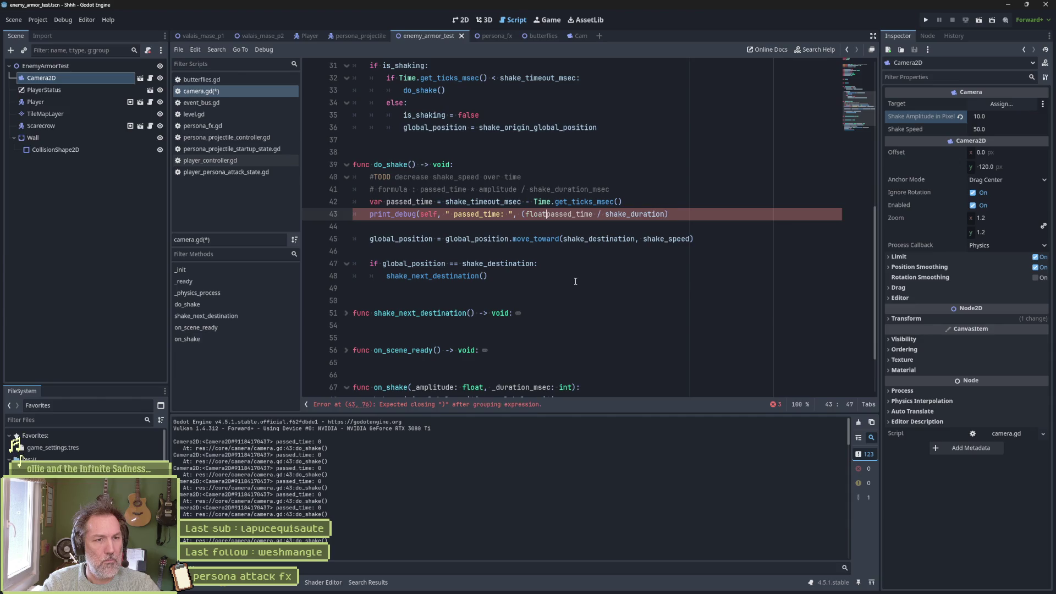
# Save camera.gd and run the game to show the integer-division warning at camera.gd:43.
pyautogui.hotkey('ctrl', 's')
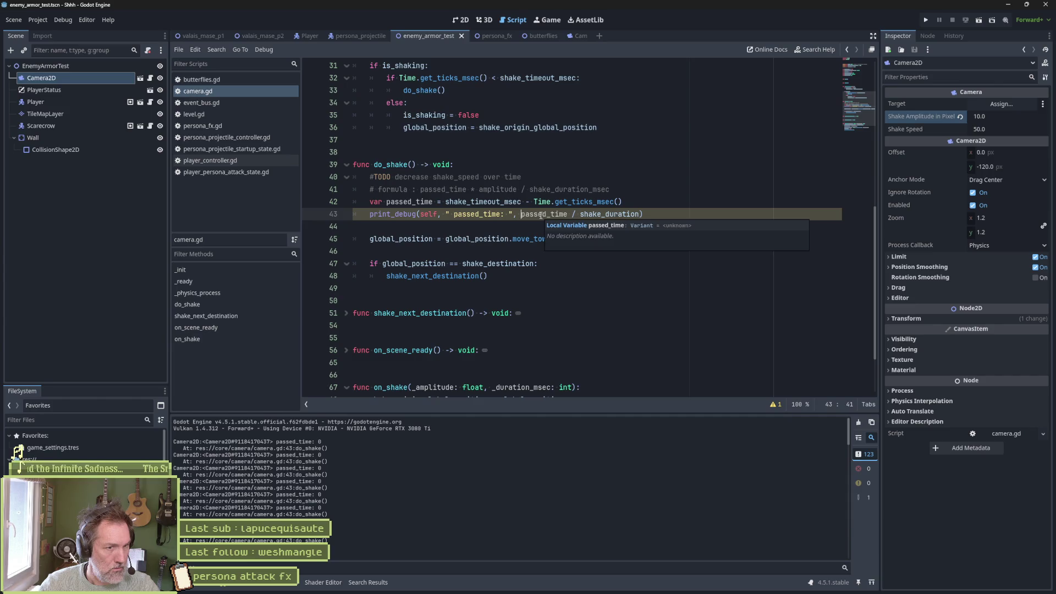
pyautogui.press('F6')
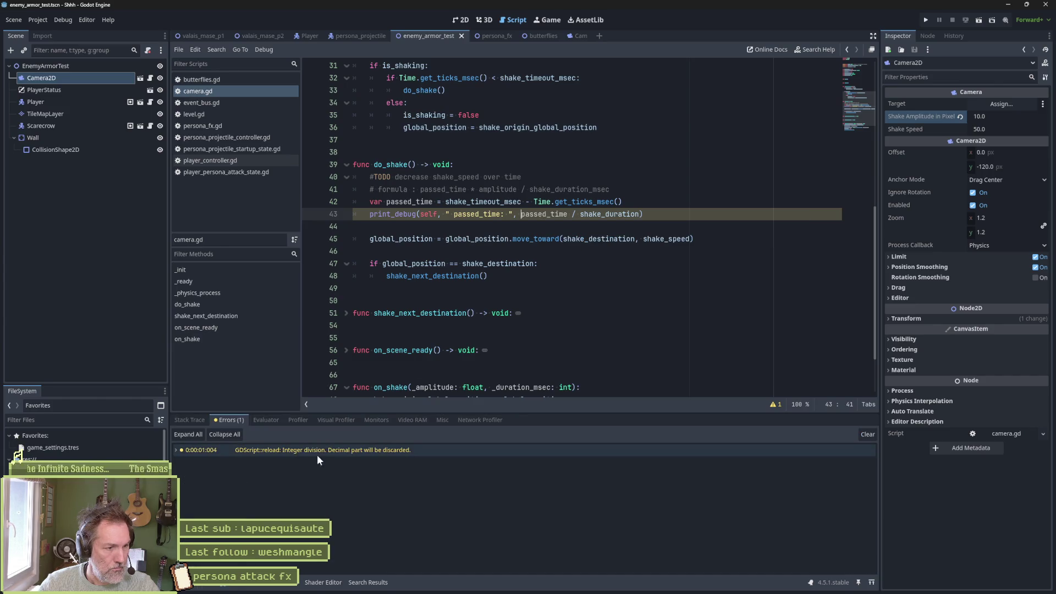
pyautogui.moveTo(384, 452)
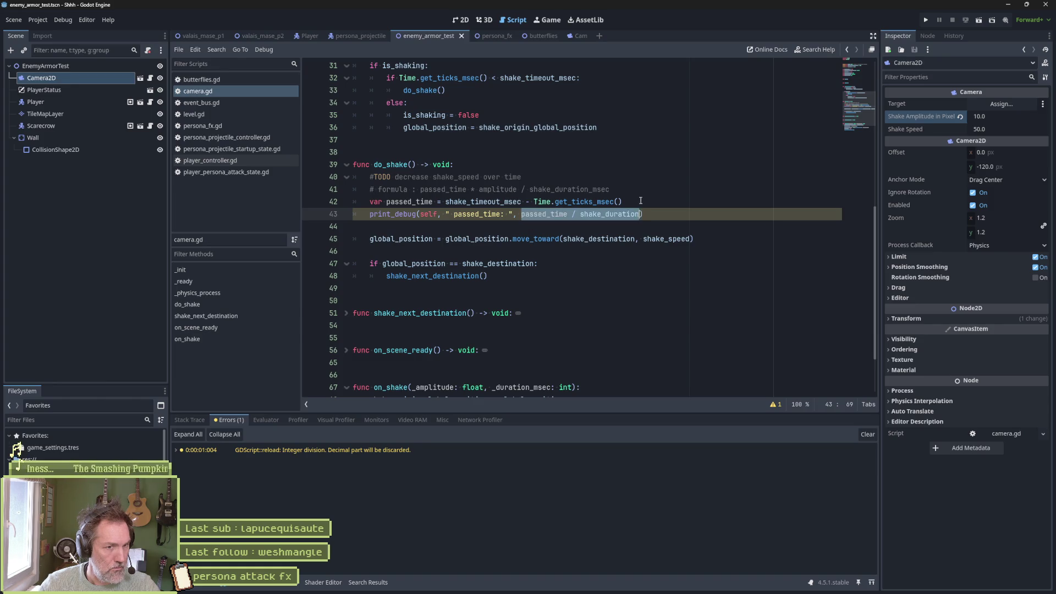
pyautogui.hotkey('ctrl', 'shift', 'Return')
# Write 'var normalized : passed_time / shake_duration', experimenting with float casts.
pyautogui.write('var norma')
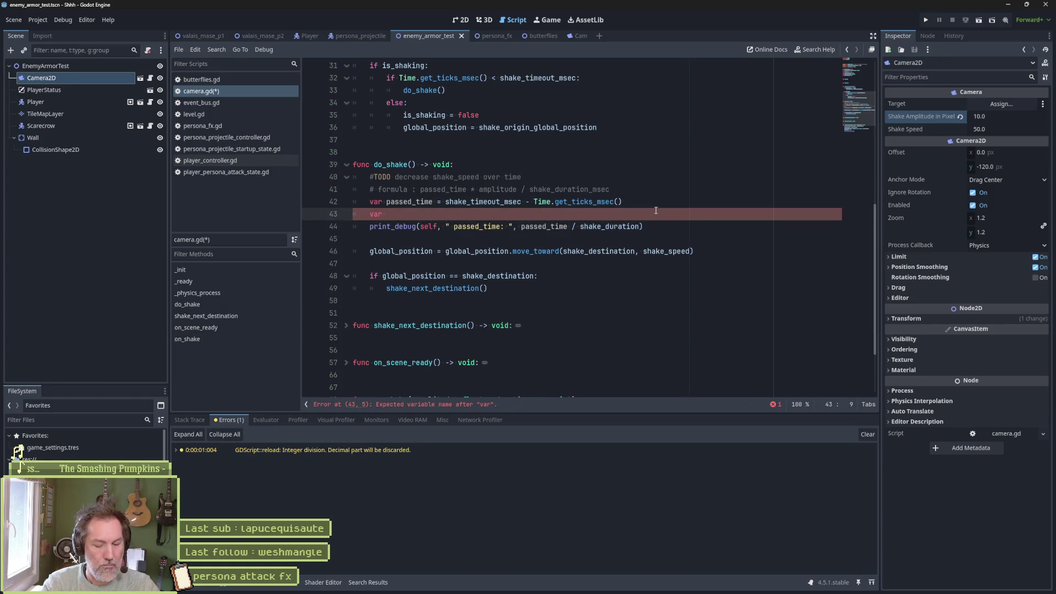
pyautogui.write('lized :float =')
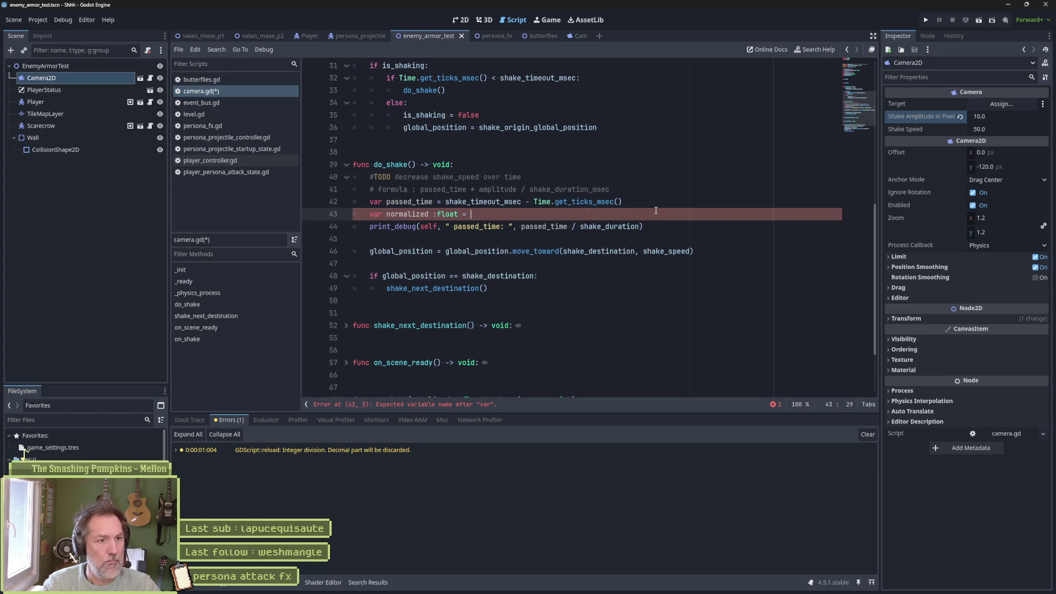
pyautogui.write('passed_time / shake_duration')
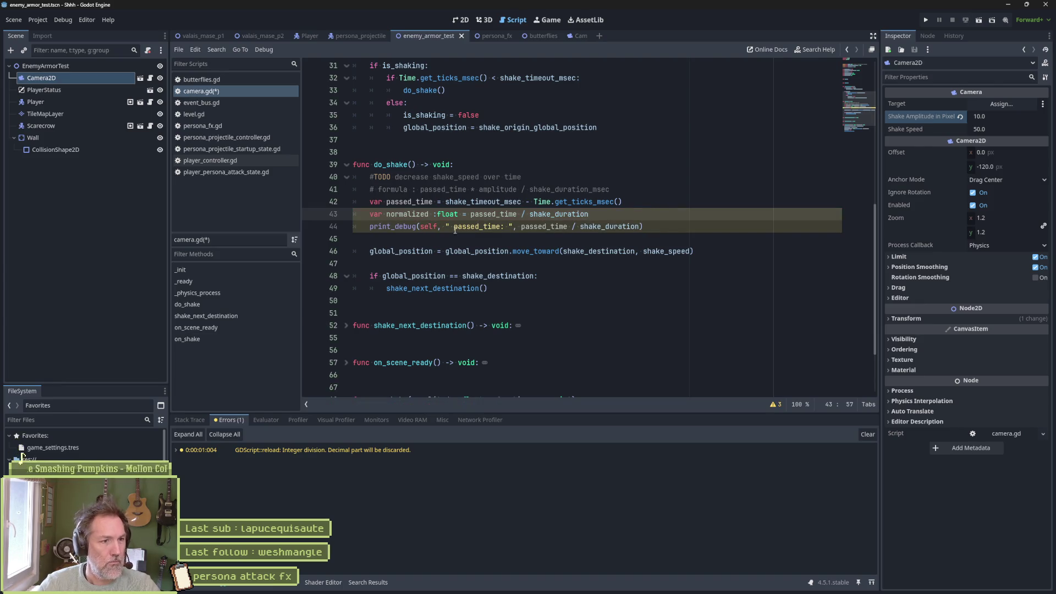
pyautogui.moveTo(521, 226); pyautogui.dragTo(631, 226)
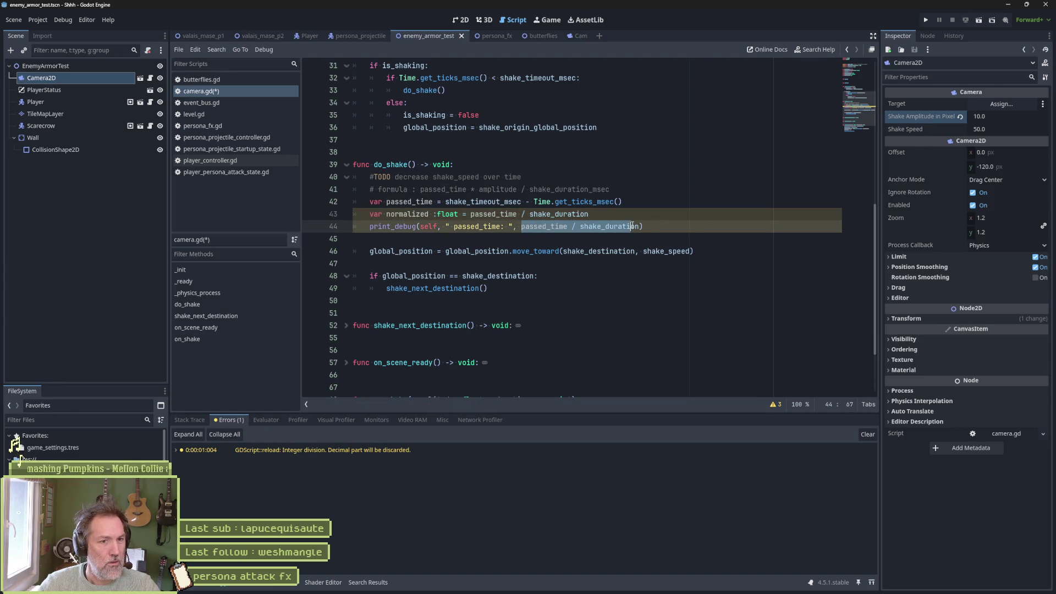
pyautogui.press('End')
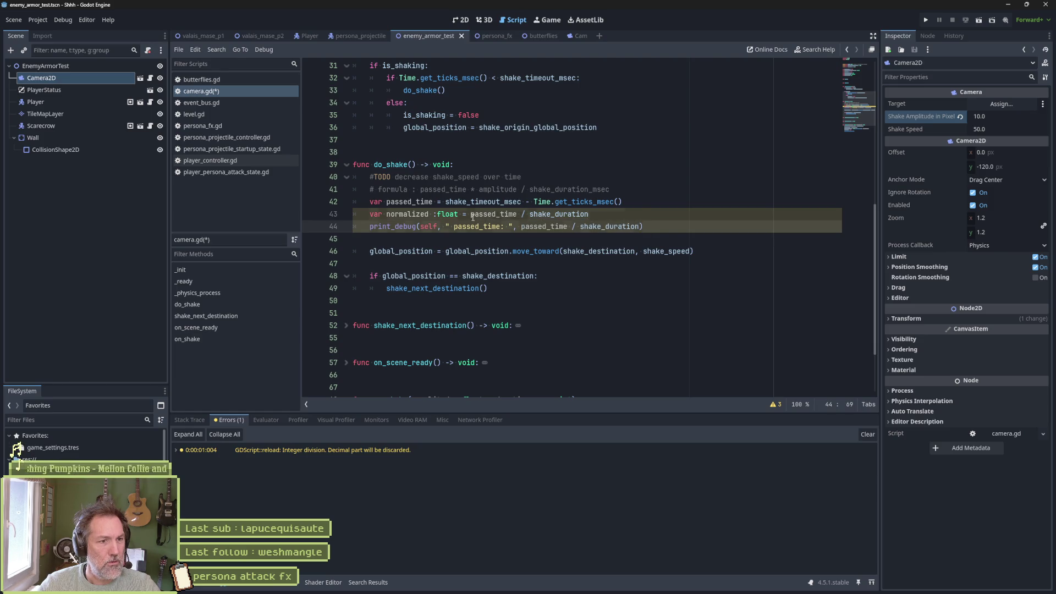
pyautogui.click(471, 215)
pyautogui.write('float(')
pyautogui.press('End')
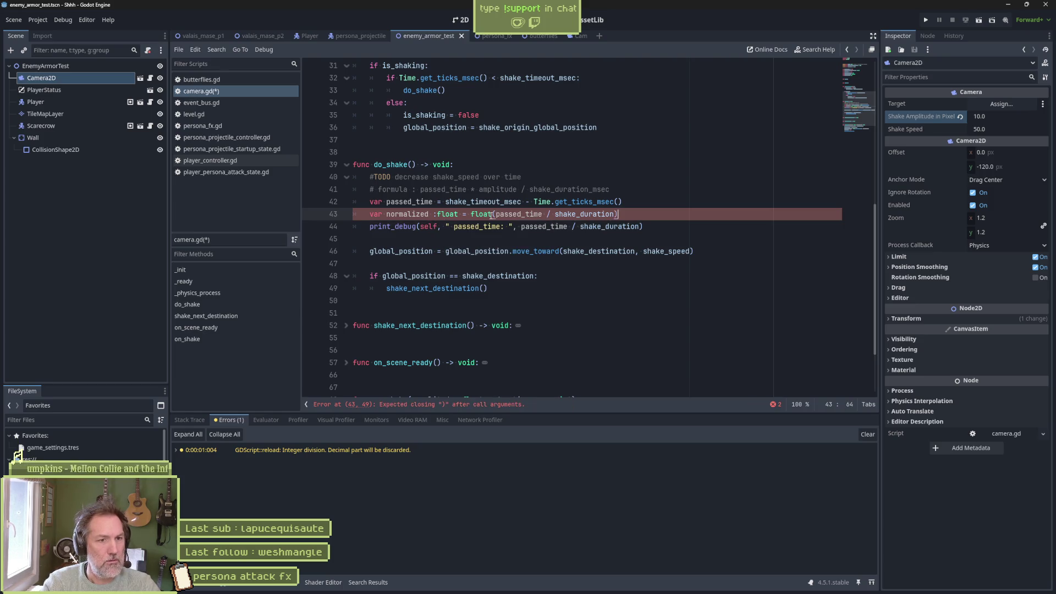
pyautogui.press('BackSpace')
pyautogui.press('BackSpace')
pyautogui.press('BackSpace')
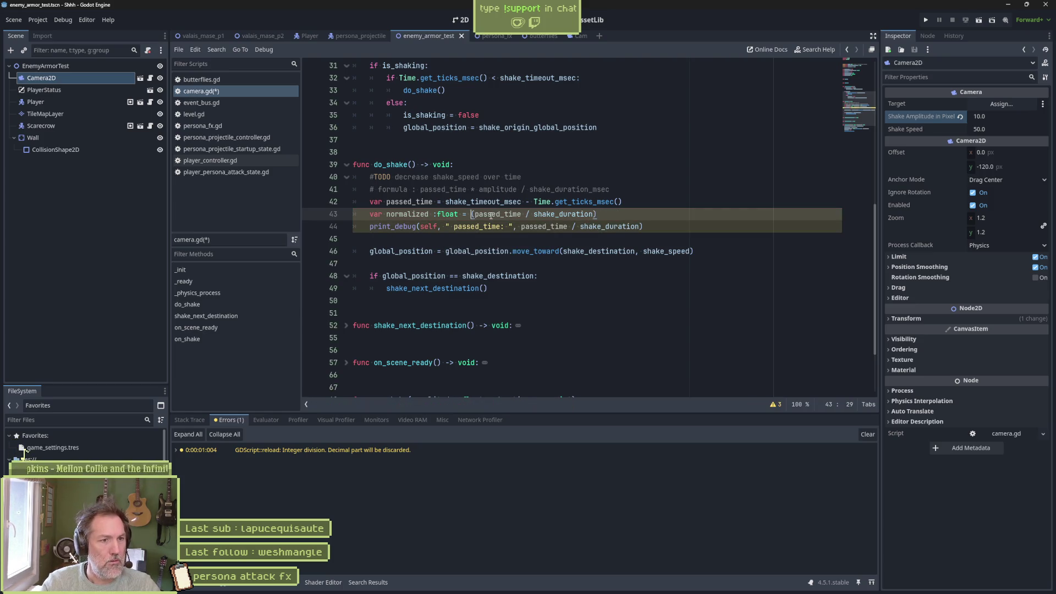
pyautogui.write('(float)')
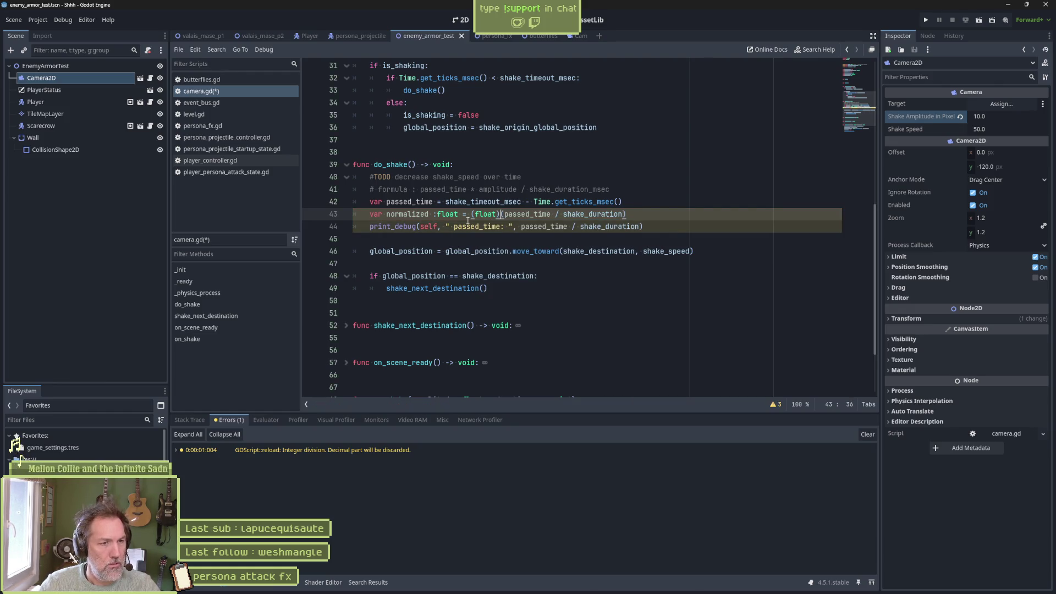
# Give normalized a :float type hint, drop the cast before passed_time, and save.
pyautogui.doubleClick(446, 214)
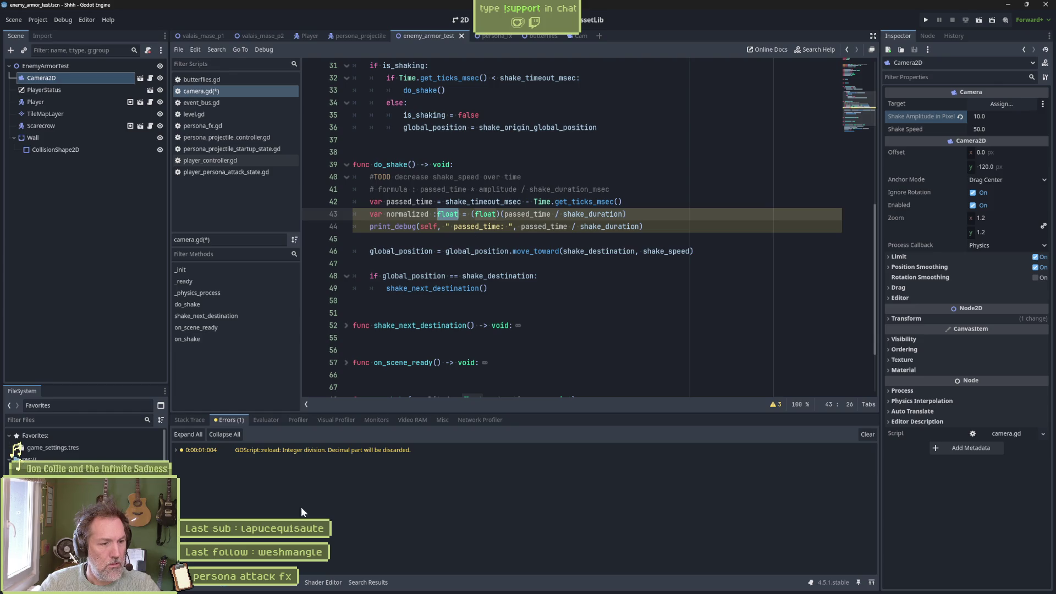
pyautogui.press('BackSpace')
pyautogui.press('BackSpace')
pyautogui.press('BackSpace')
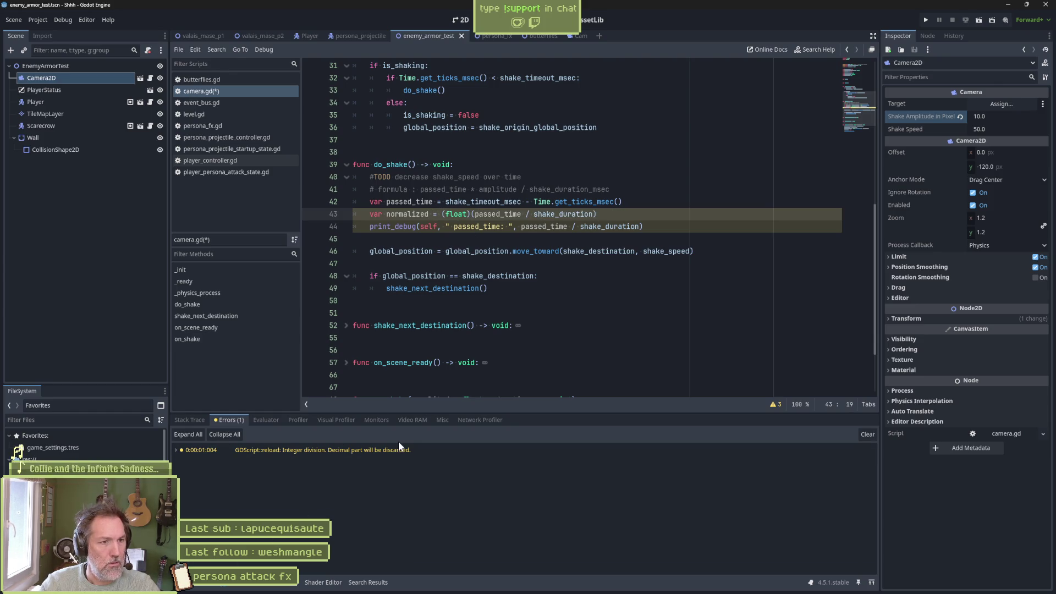
pyautogui.write(':')
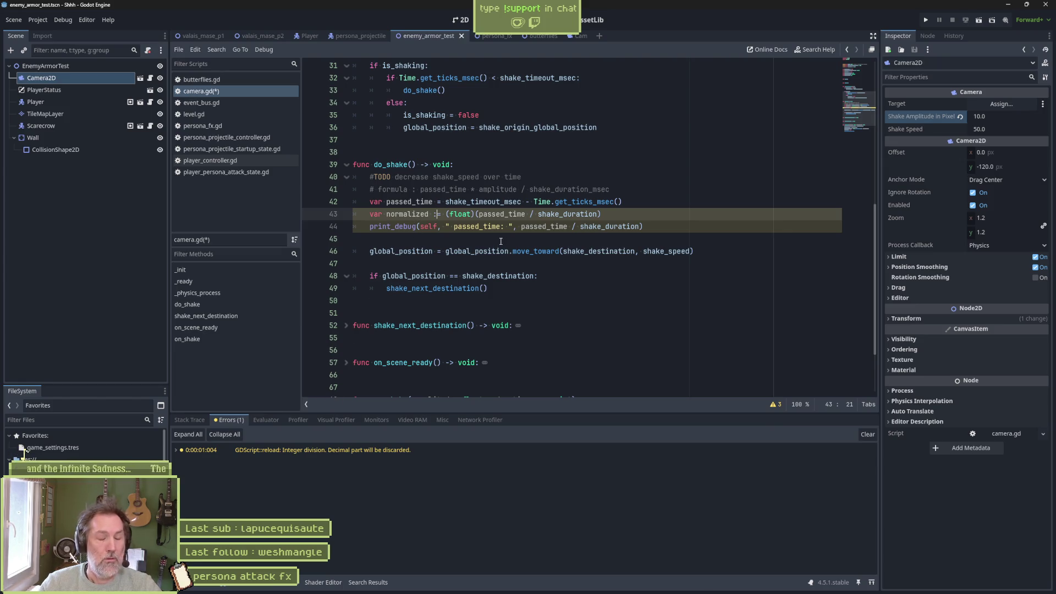
pyautogui.moveTo(509, 214)
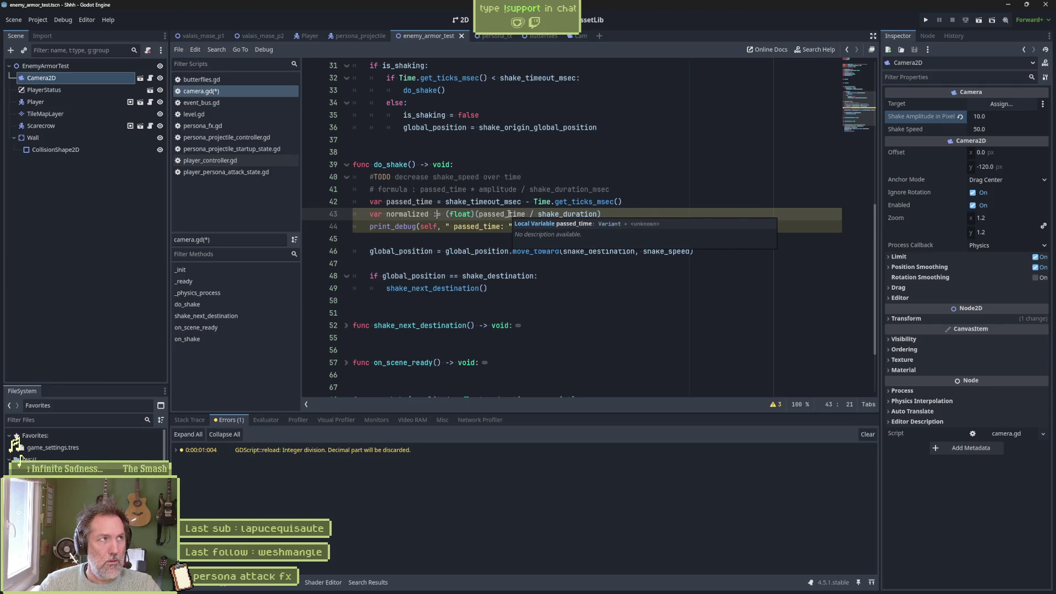
pyautogui.write('float')
pyautogui.press('Right')
pyautogui.press('Right')
pyautogui.press('Right')
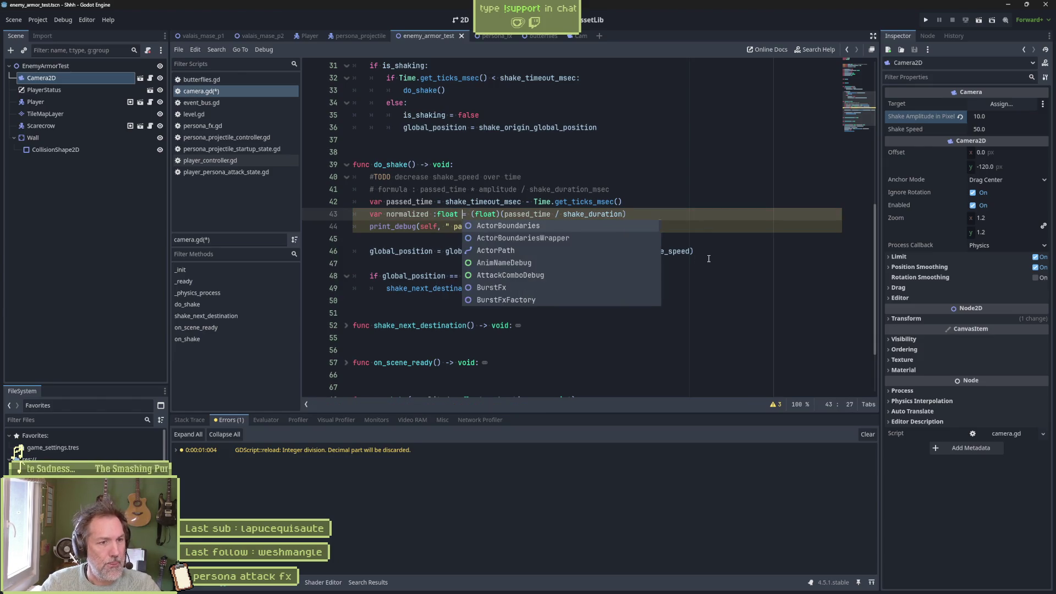
pyautogui.press('BackSpace')
pyautogui.press('BackSpace')
pyautogui.press('BackSpace')
pyautogui.press('Delete')
pyautogui.press('Delete')
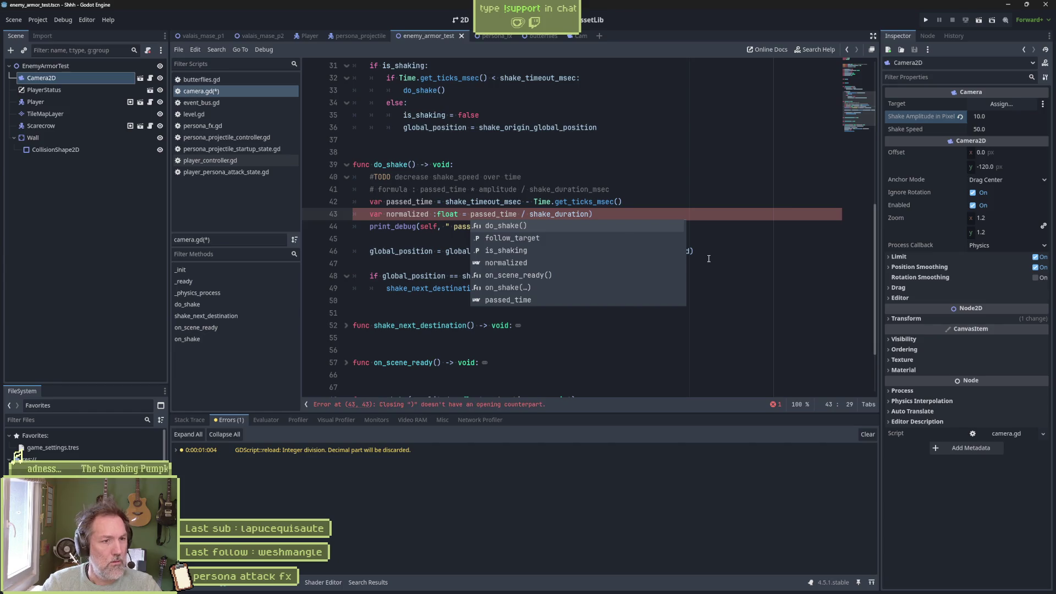
pyautogui.click(645, 214)
pyautogui.press('BackSpace')
pyautogui.hotkey('ctrl', 's')
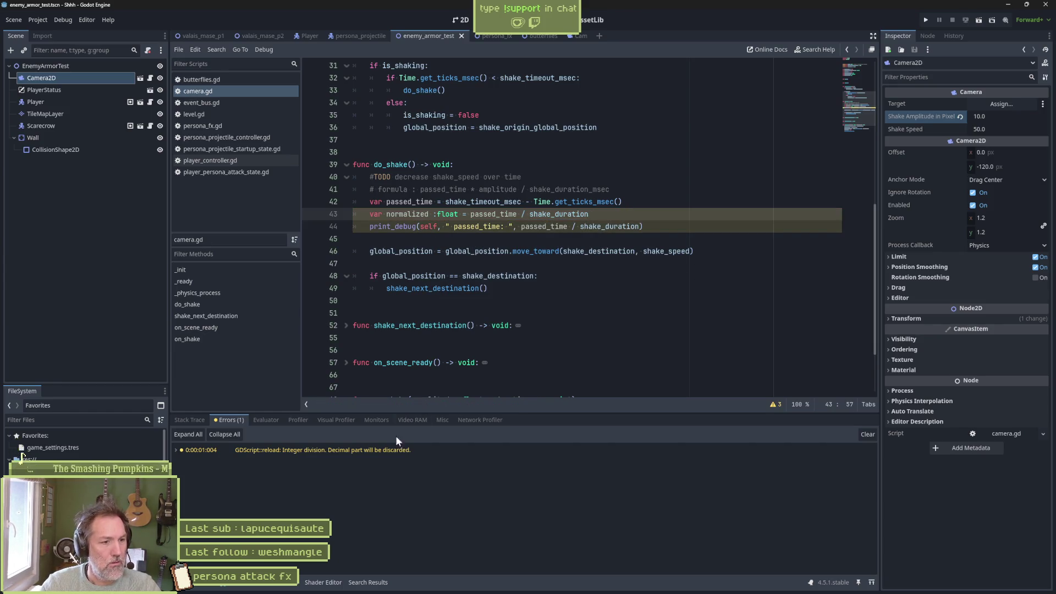
# Review the integer-division warning, then try and remove a float cast on shake_duration.
pyautogui.click(380, 450)
pyautogui.click(174, 449)
pyautogui.click(173, 449)
pyautogui.click(531, 227)
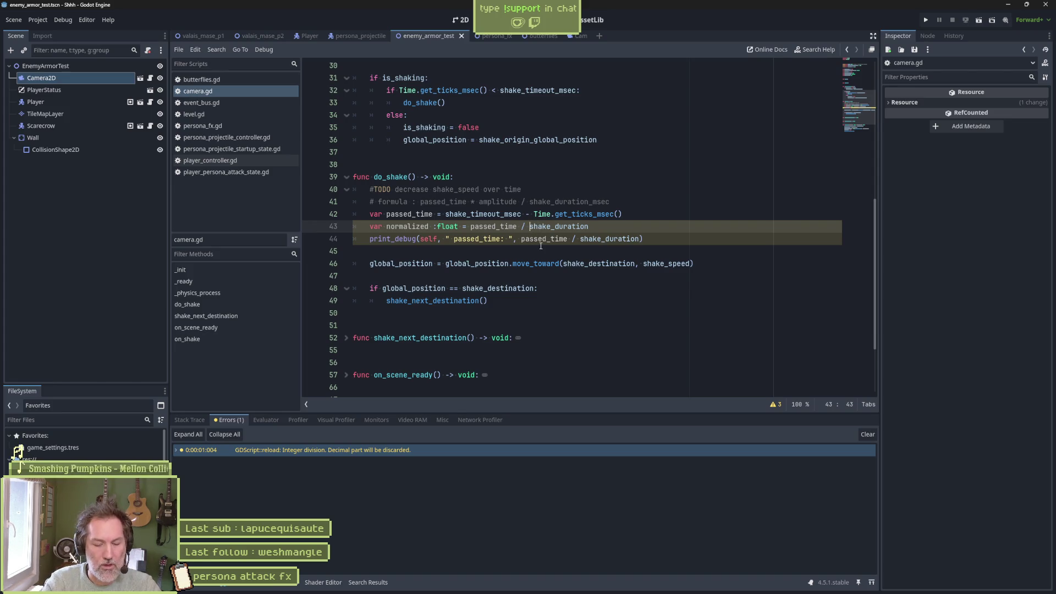
pyautogui.write('(in')
pyautogui.press('BackSpace')
pyautogui.press('BackSpace')
pyautogui.write('float0')
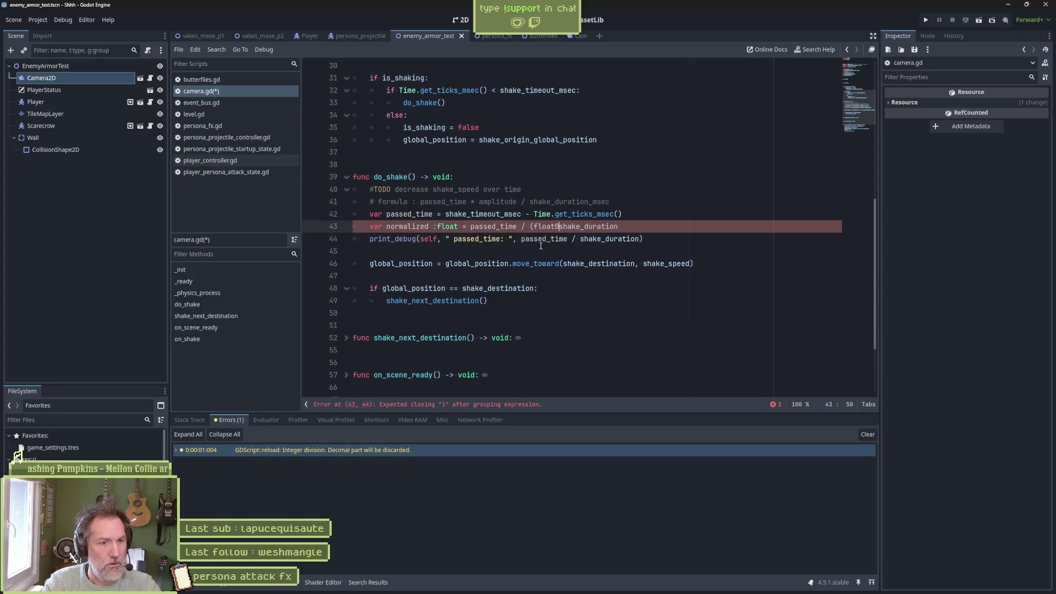
pyautogui.press('BackSpace')
pyautogui.write(')')
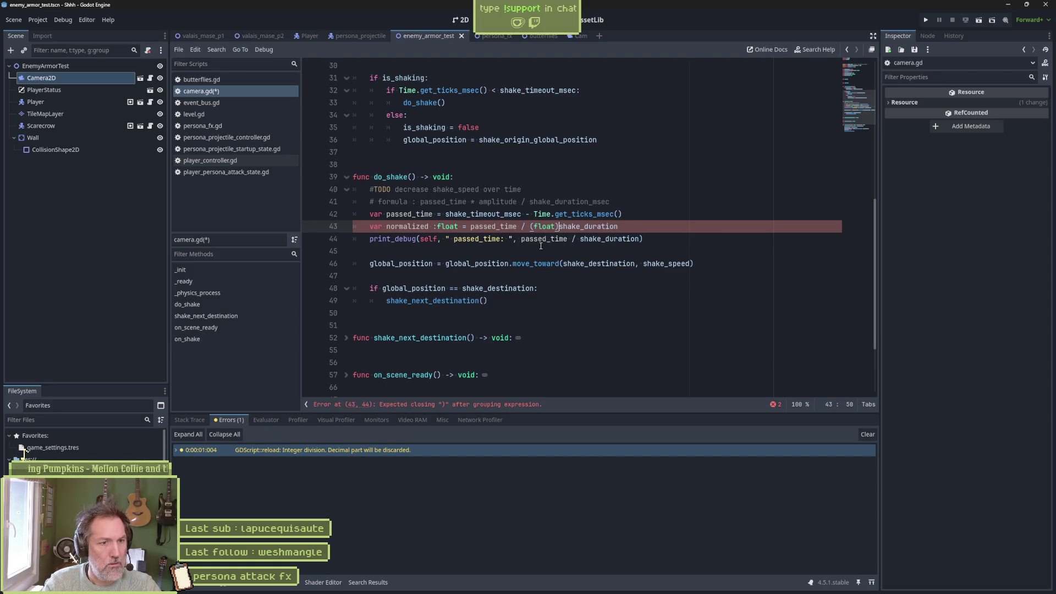
pyautogui.press('BackSpace')
pyautogui.press('BackSpace')
pyautogui.press('BackSpace')
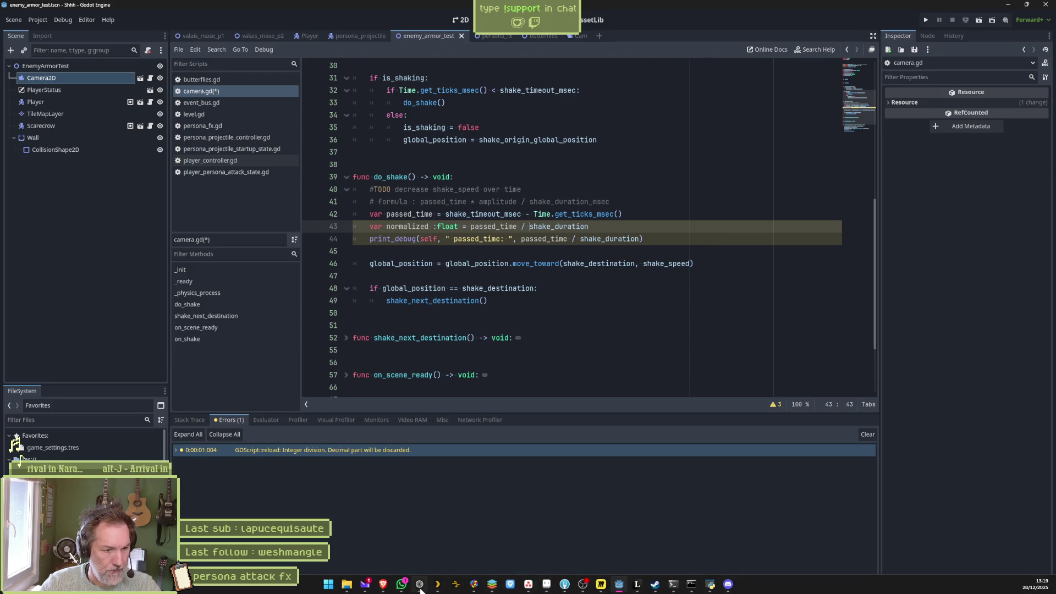
# Ask Perplexity the follow-up 'gdscript cast int to float'.
pyautogui.click(474, 583)
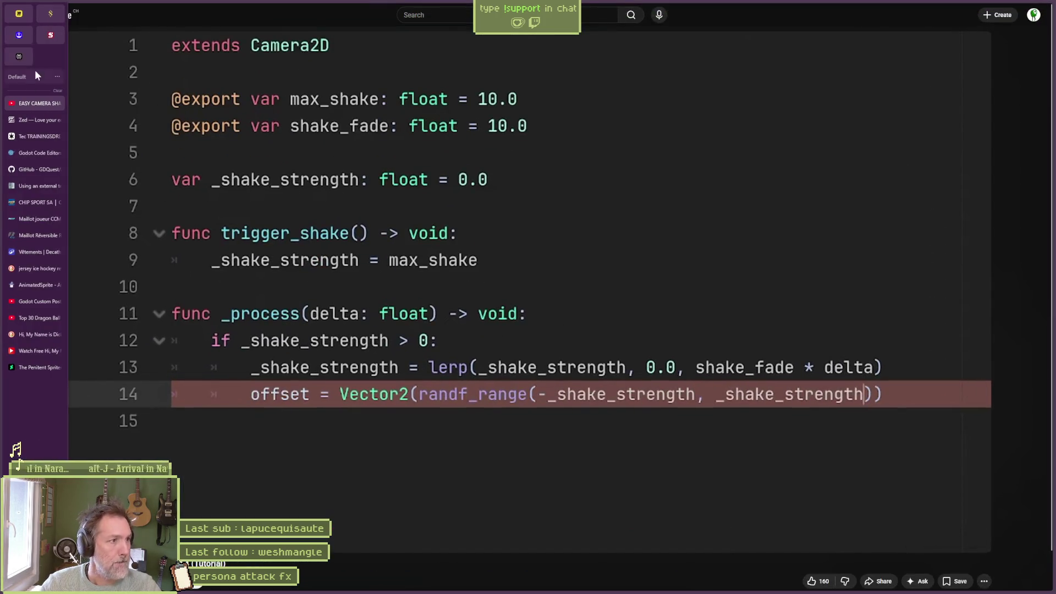
pyautogui.click(19, 56)
pyautogui.write('gdscript ')
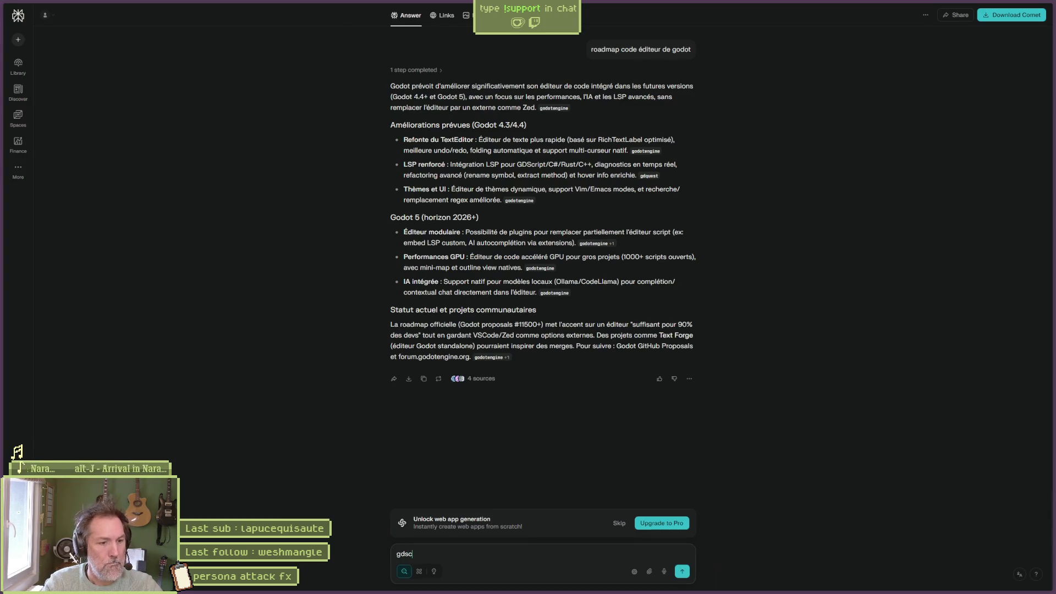
pyautogui.write('cast int t')
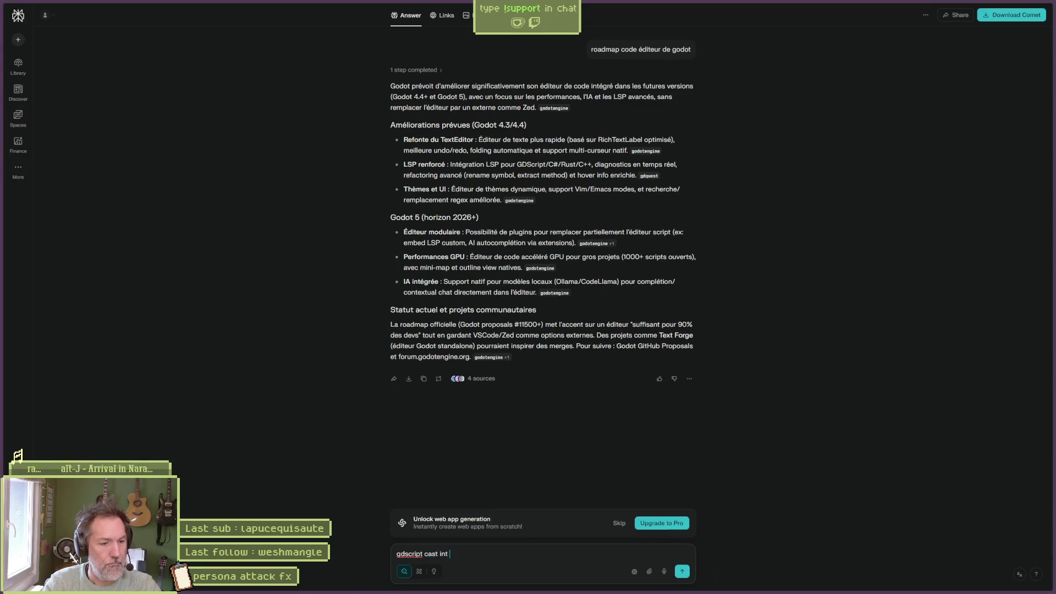
pyautogui.write('o float')
pyautogui.press('Return')
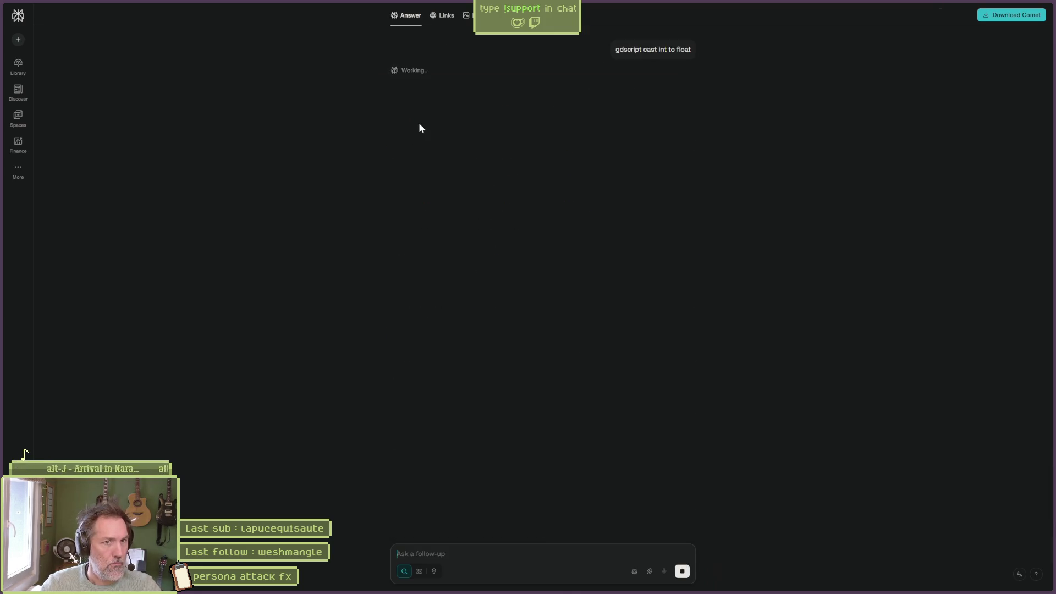
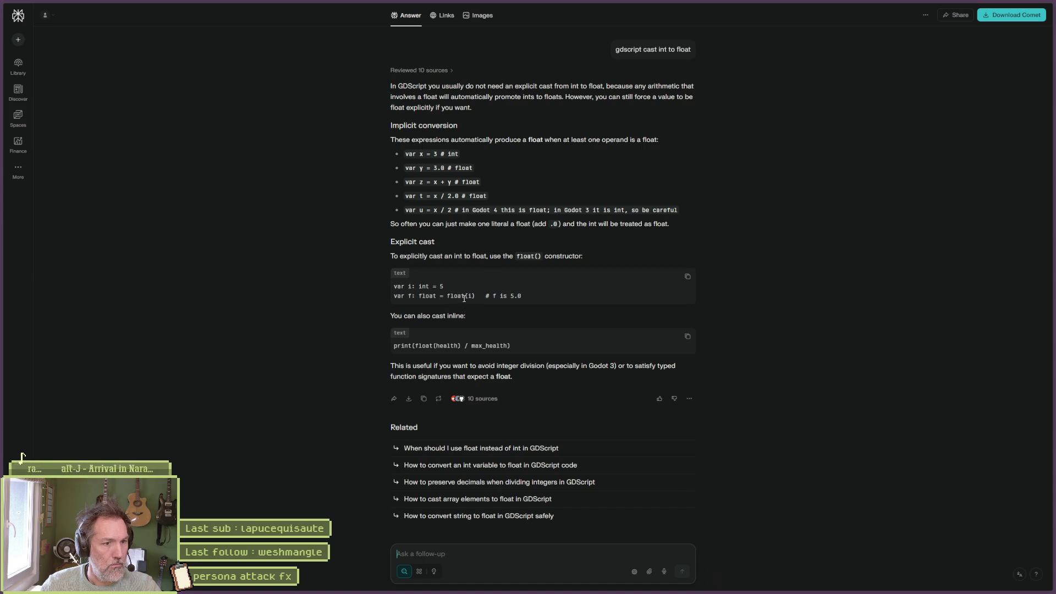
# Make line 43 compute normalized as float(passed_time / shake_duration).
pyautogui.click(954, 49)
pyautogui.click(972, 43)
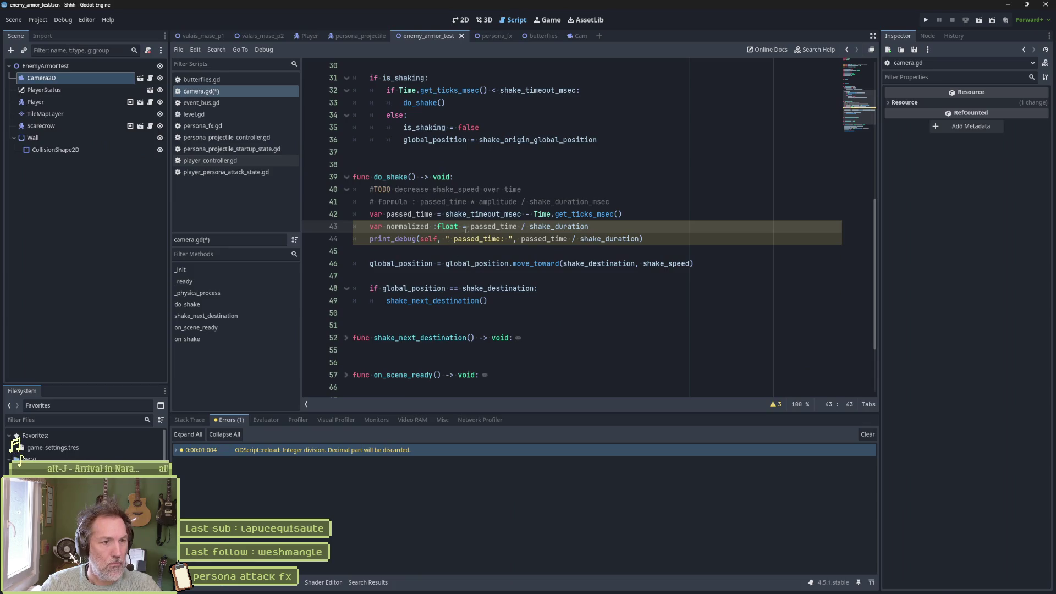
pyautogui.write('float(')
pyautogui.hotkey('ctrl', 'Right')
pyautogui.write(') / ')
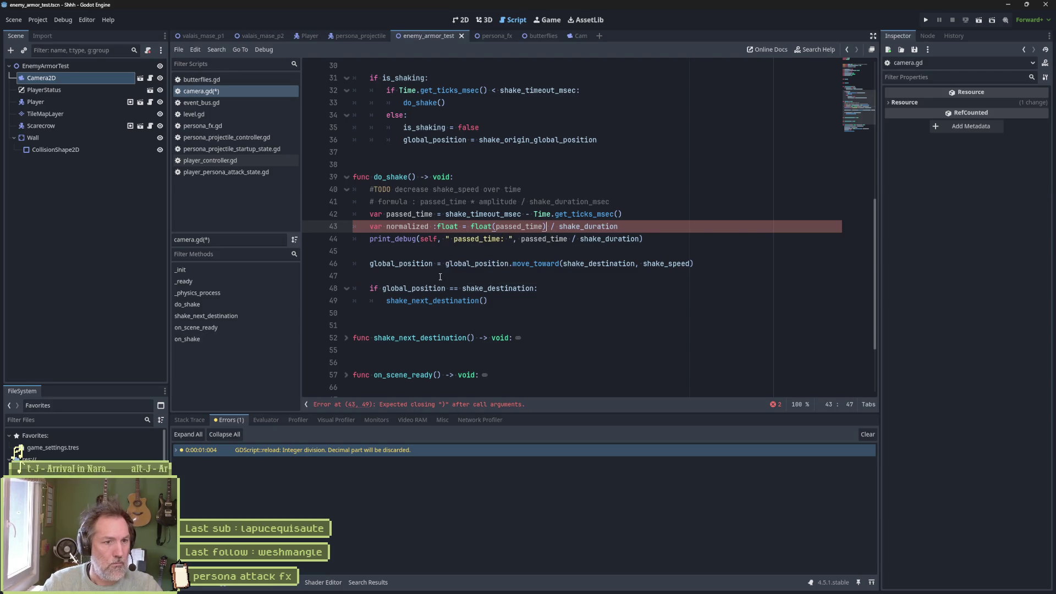
pyautogui.write('float(')
pyautogui.hotkey('ctrl', 'Right')
pyautogui.write(')')
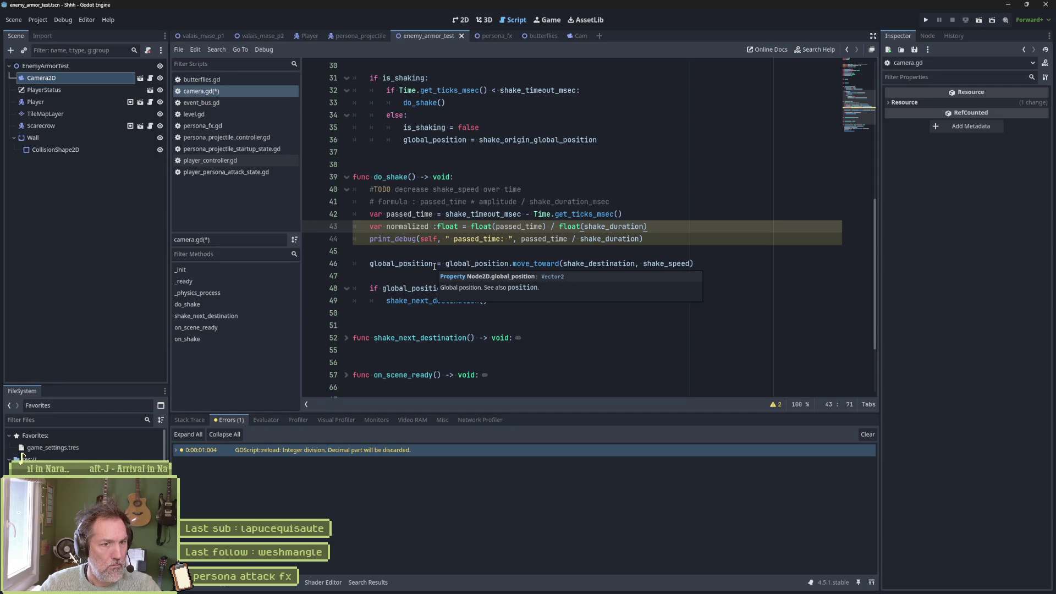
pyautogui.hotkey('alt', 'Tab')
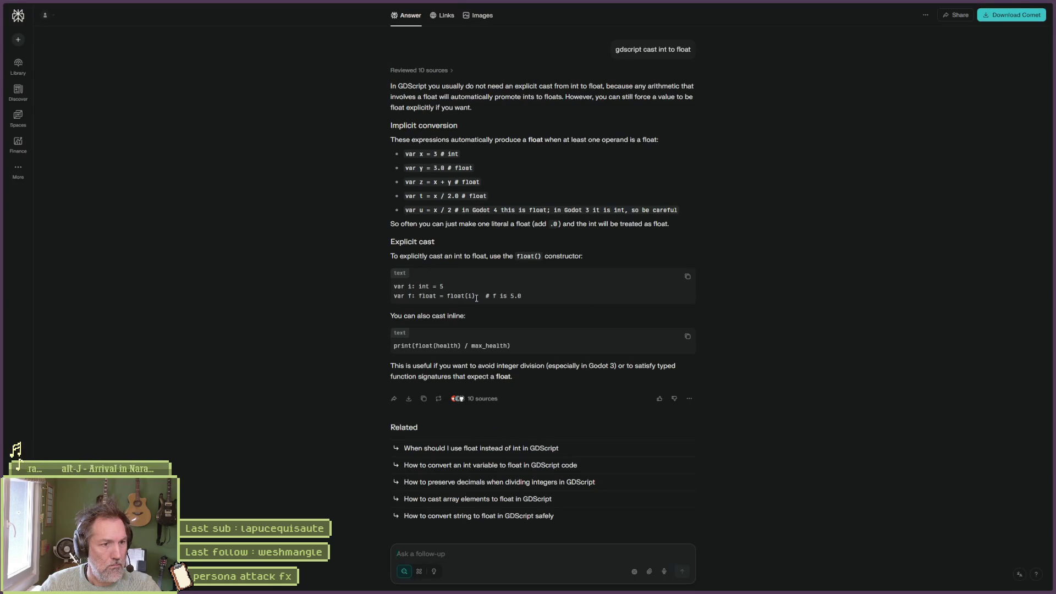
pyautogui.hotkey('alt', 'Tab')
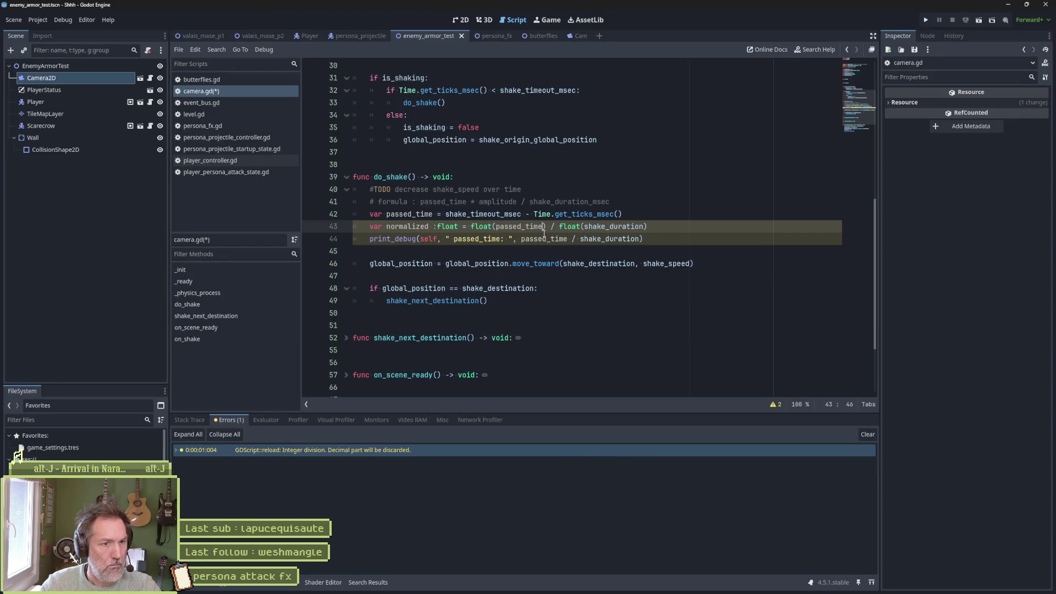
pyautogui.press('Delete')
pyautogui.press('Right')
pyautogui.press('Right')
pyautogui.press('Right')
pyautogui.press('Delete')
pyautogui.press('Delete')
pyautogui.press('Delete')
pyautogui.press('Delete')
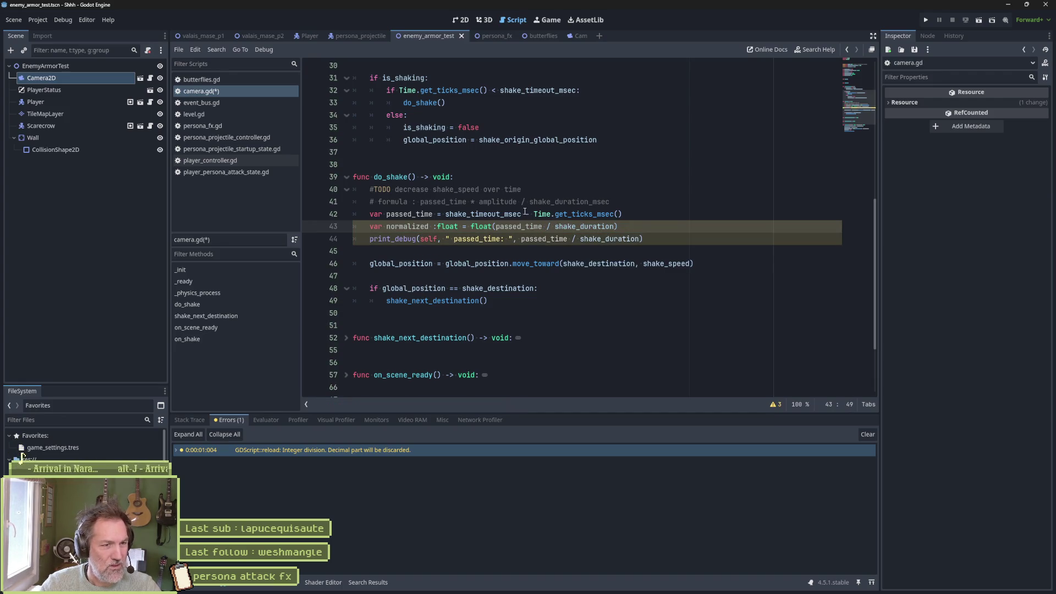
# Print normalized in the debug line, save camera.gd, and copy the normalized line.
pyautogui.moveTo(522, 238); pyautogui.dragTo(641, 239)
pyautogui.write('normalized')
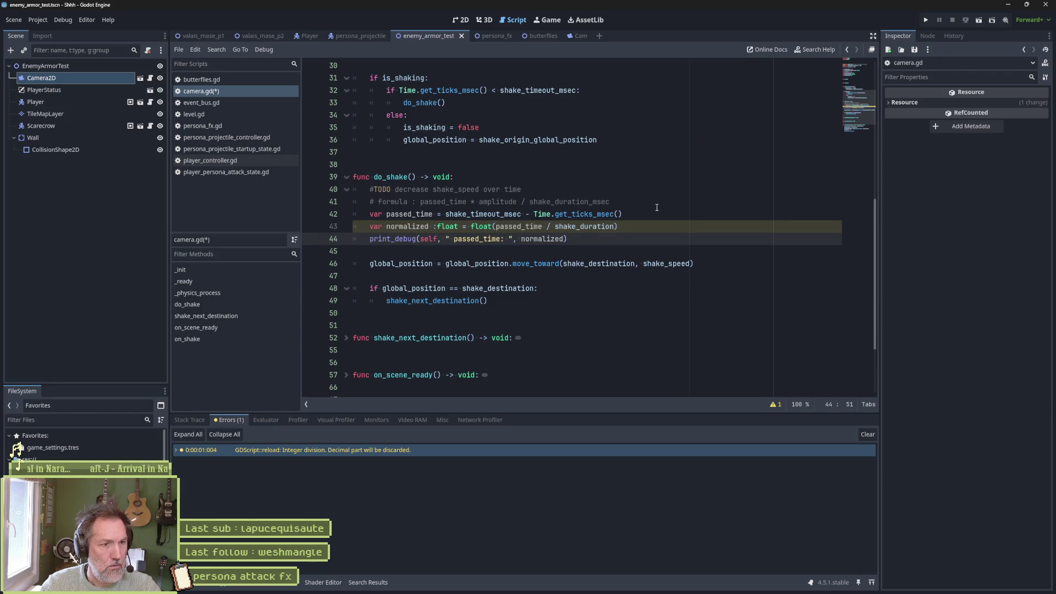
pyautogui.hotkey('ctrl', 's')
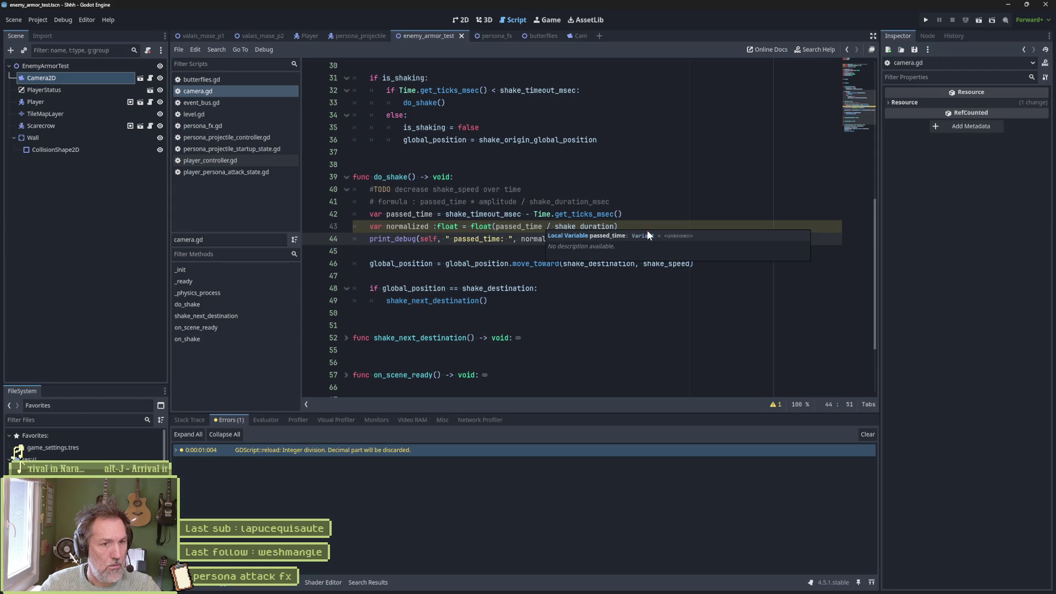
pyautogui.moveTo(646, 231); pyautogui.dragTo(647, 217)
pyautogui.hotkey('ctrl', 'c')
pyautogui.moveTo(529, 589)
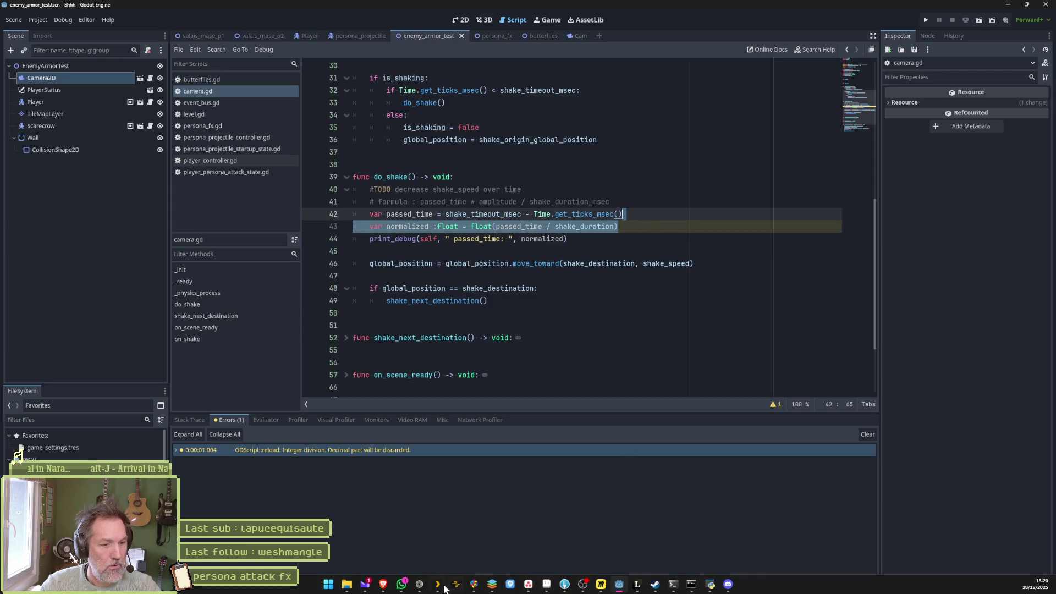
pyautogui.click(419, 584)
# Ask Perplexity how to cast this so the decimals are kept, with the normalized line pasted in.
pyautogui.click(500, 549)
pyautogui.write('cast this to have a')
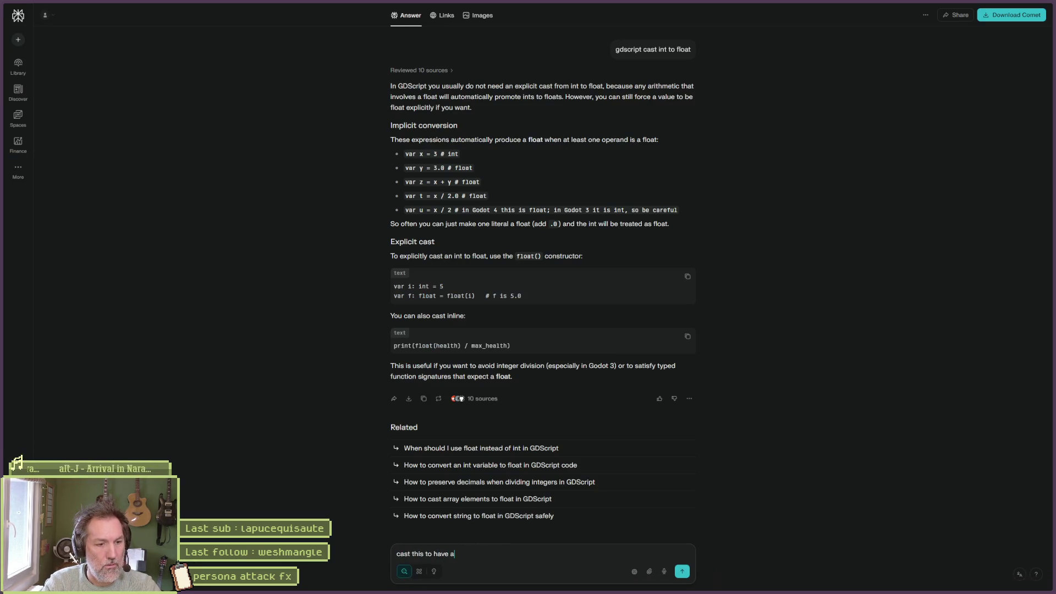
pyautogui.press('BackSpace')
pyautogui.write('the decimas')
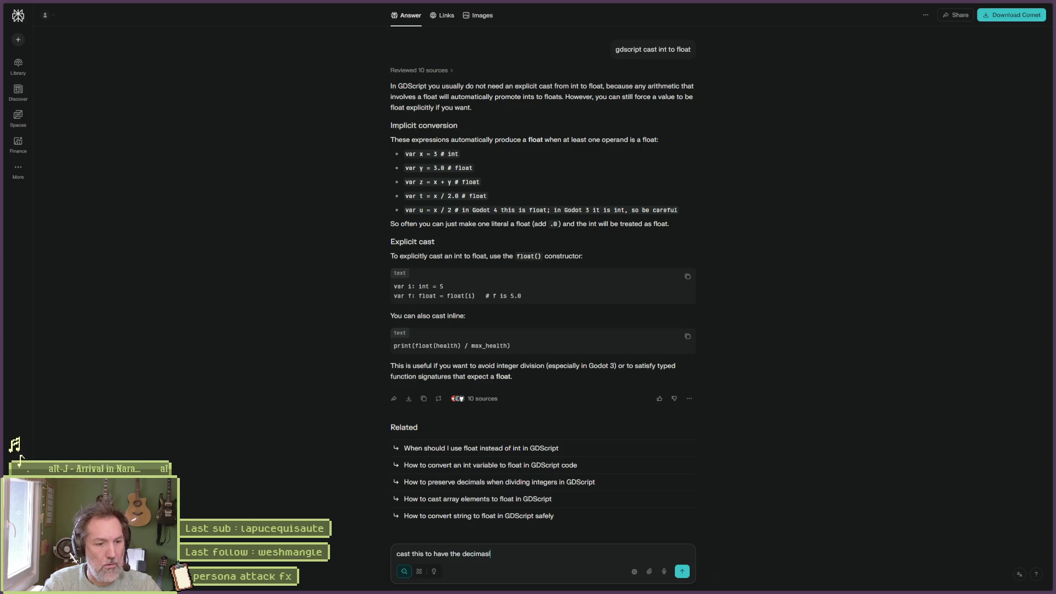
pyautogui.press('BackSpace')
pyautogui.write('ls:')
pyautogui.hotkey('shift', 'Return')
pyautogui.hotkey('shift', 'Return')
pyautogui.hotkey('ctrl', 'v')
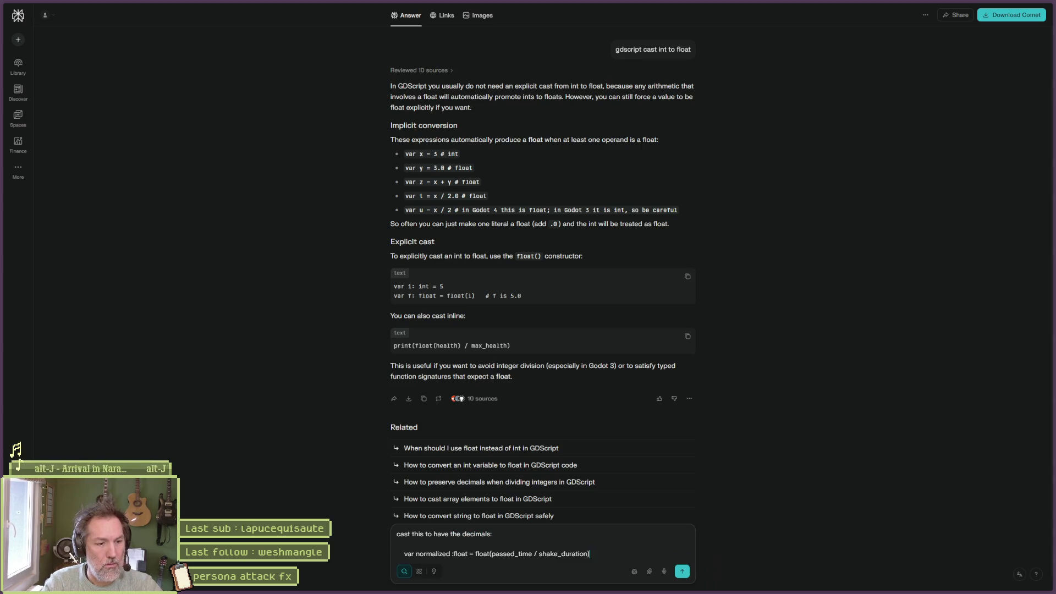
pyautogui.press('Return')
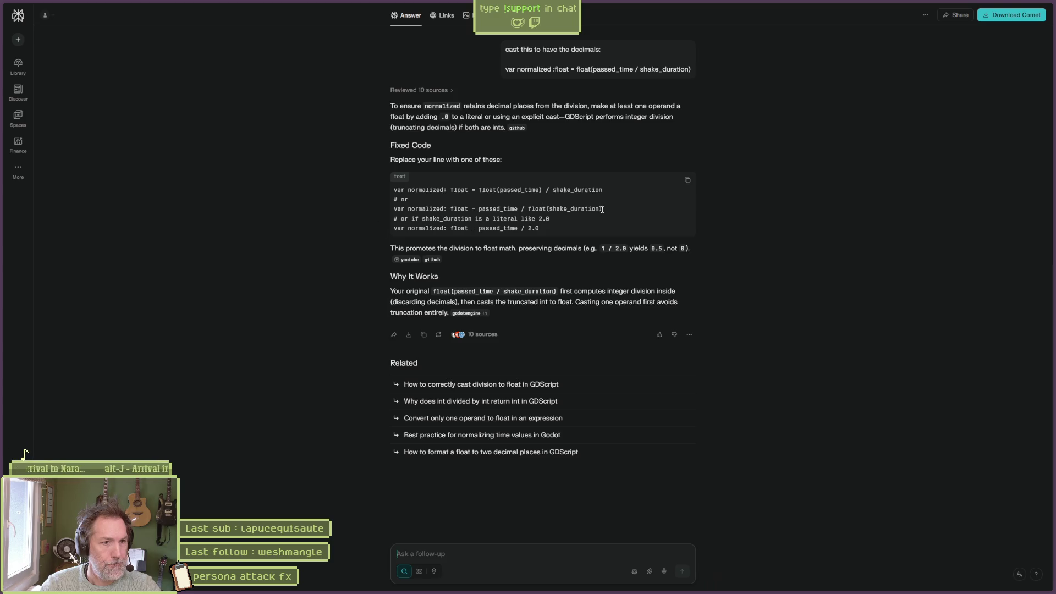
# Take Perplexity's suggested cast line and select line 43 in camera.gd for replacement.
pyautogui.moveTo(513, 213); pyautogui.dragTo(396, 211)
pyautogui.hotkey('ctrl', 'c')
pyautogui.click(482, 207)
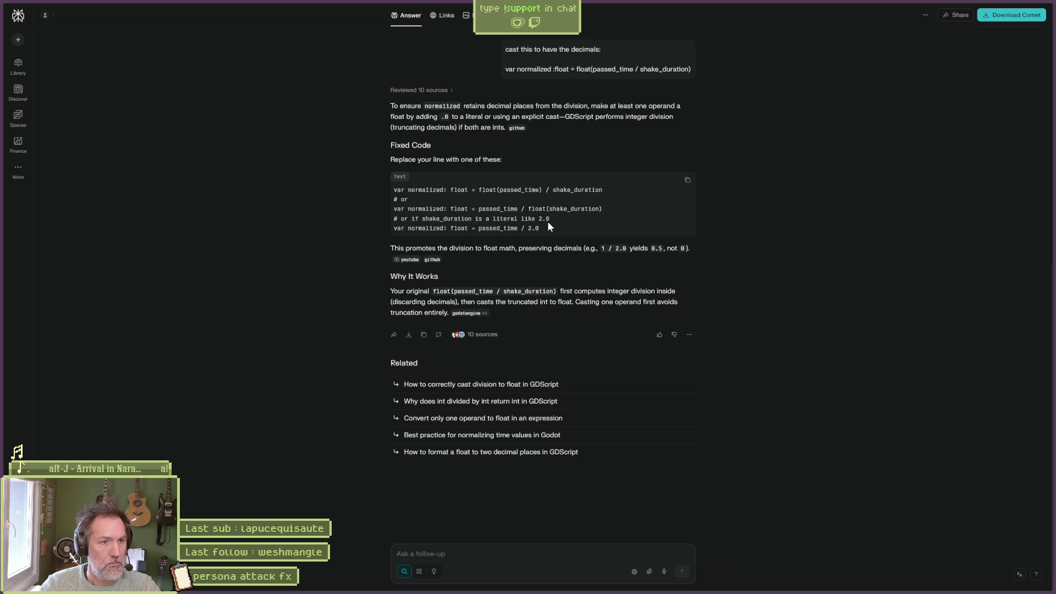
pyautogui.hotkey('alt', 'Tab')
pyautogui.moveTo(621, 227); pyautogui.dragTo(634, 215)
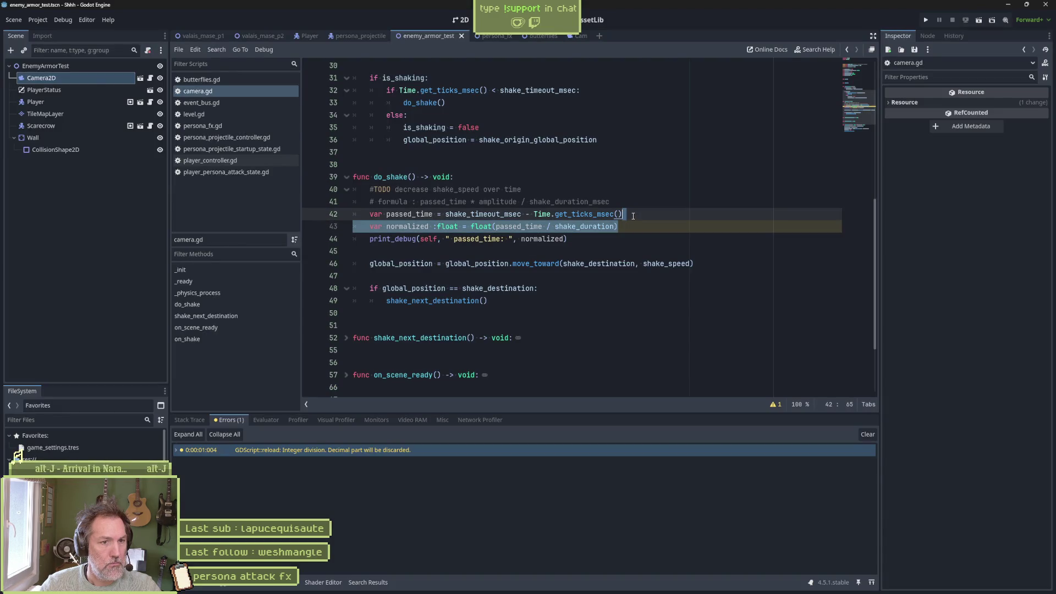
# Replace line 43 with passed_time / float(shake_duration), then run and stop the scene to check Output.
pyautogui.hotkey('ctrl', 'v')
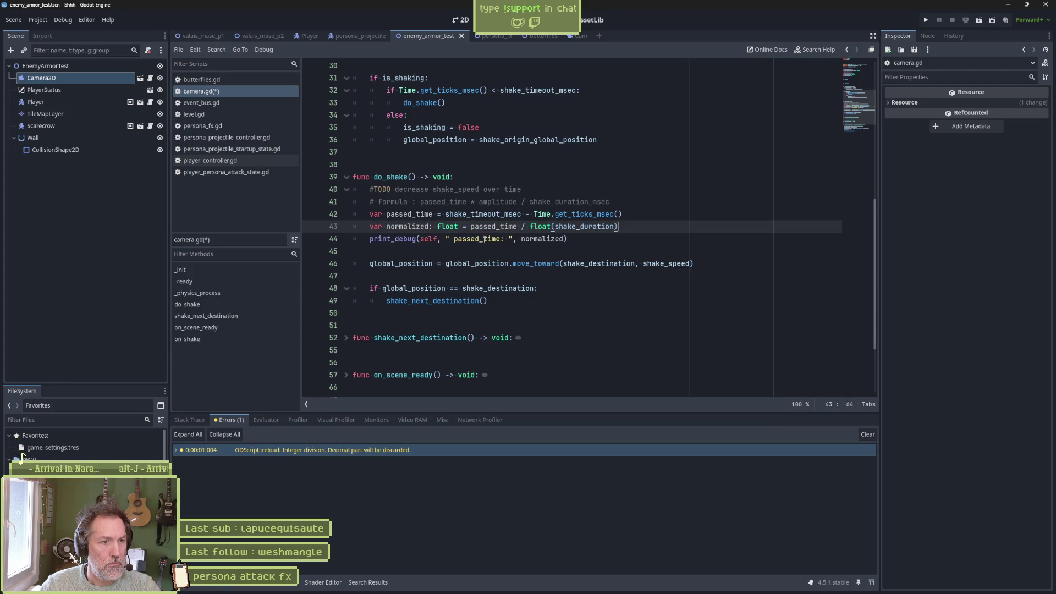
pyautogui.press('F6')
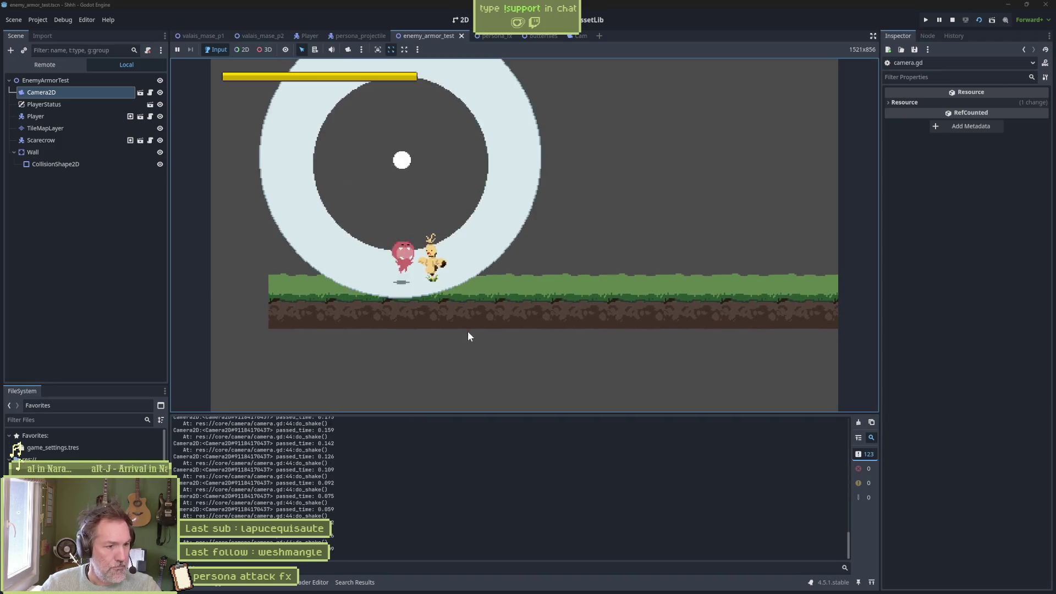
pyautogui.press('F8')
pyautogui.moveTo(849, 548)
pyautogui.mouseDown()
pyautogui.moveTo(849, 408)
pyautogui.moveTo(838, 555)
pyautogui.mouseUp()
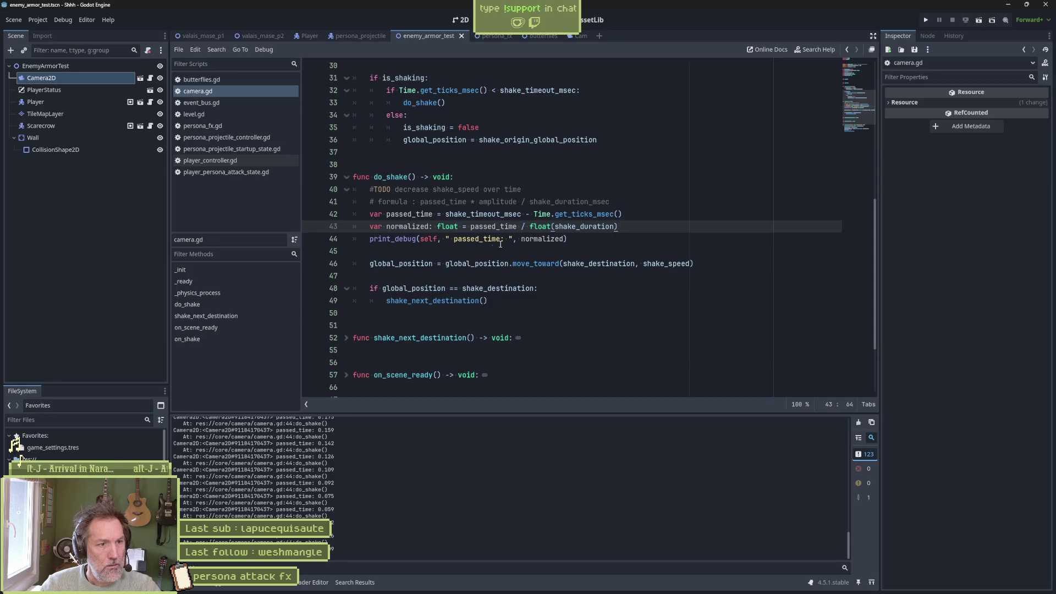
pyautogui.doubleClick(425, 228)
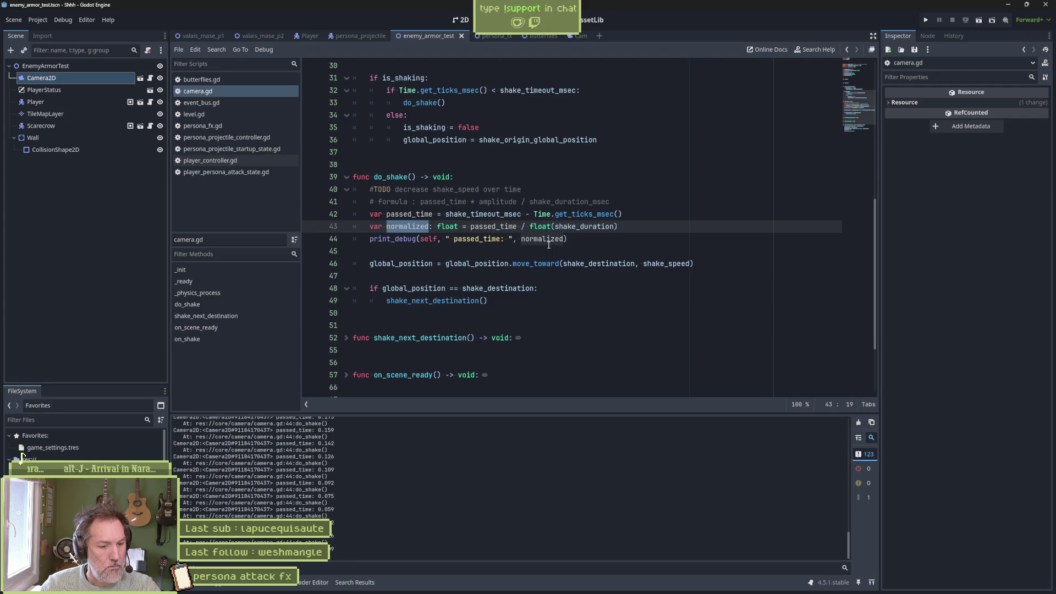
# Append an amplitude label and normalized * shake_amplitude_in_pixels to the print_debug call.
pyautogui.doubleClick(551, 240)
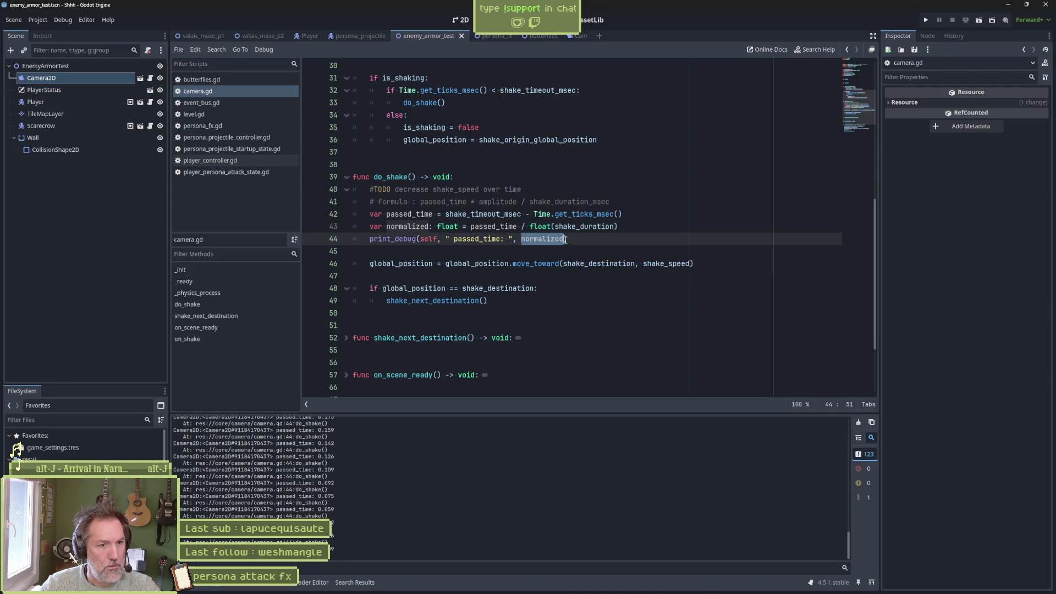
pyautogui.click(565, 240)
pyautogui.write(', " ')
pyautogui.write('amp;')
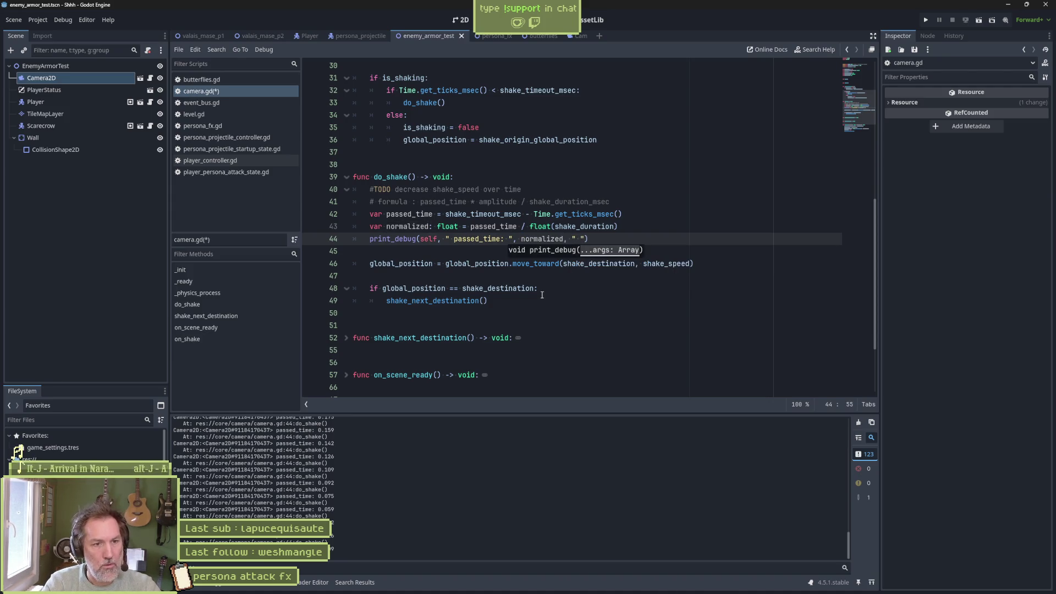
pyautogui.write(': ", nor')
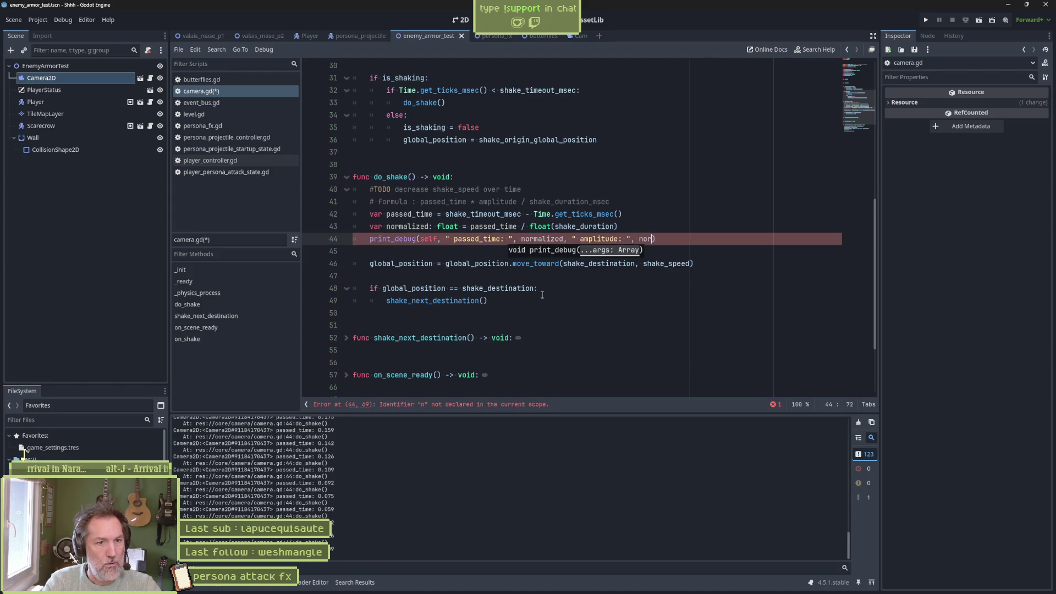
pyautogui.write('m')
pyautogui.press('Return')
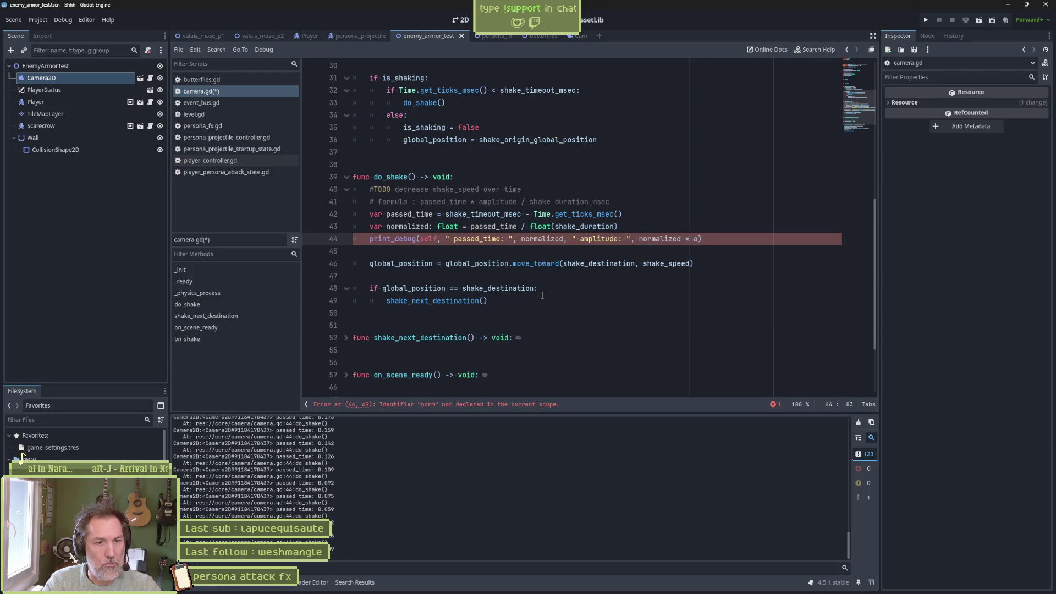
pyautogui.write('mp')
pyautogui.press('Return')
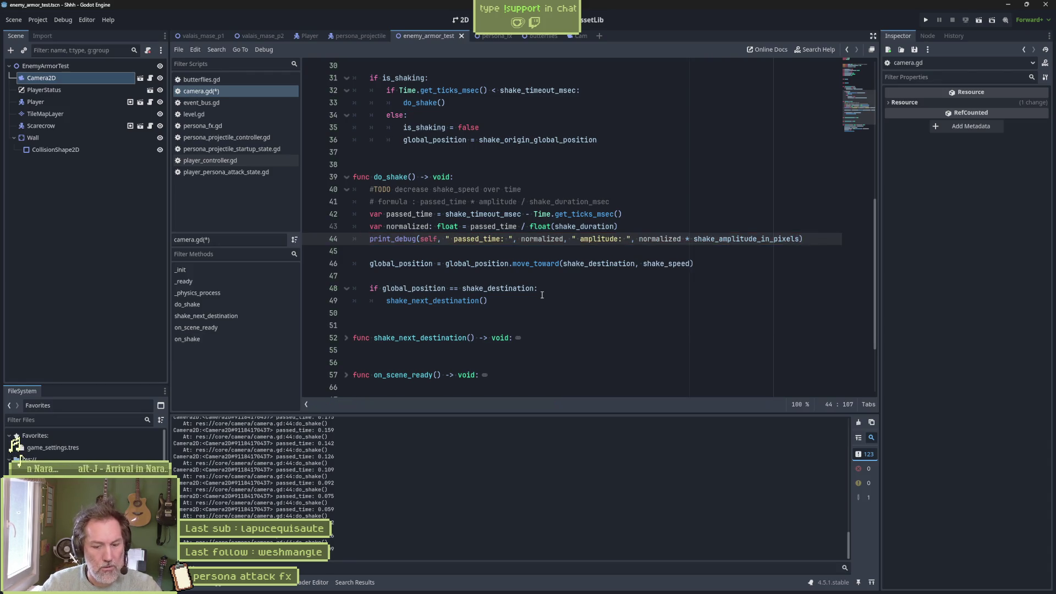
# Run the scene, fire the shockwave, and confirm the printed amplitude falls toward zero.
pyautogui.press('F6')
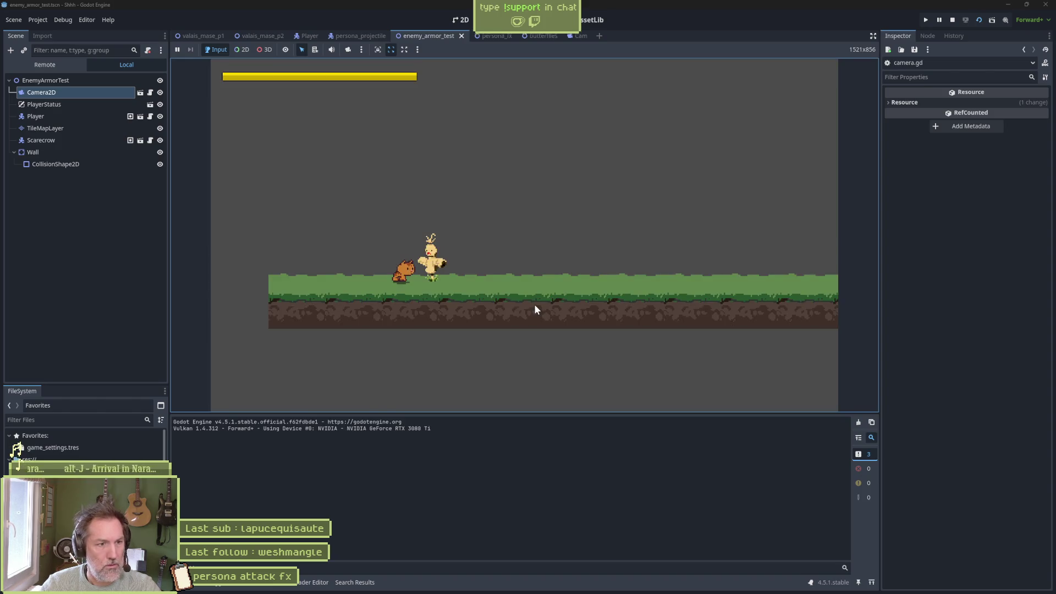
pyautogui.click(533, 303)
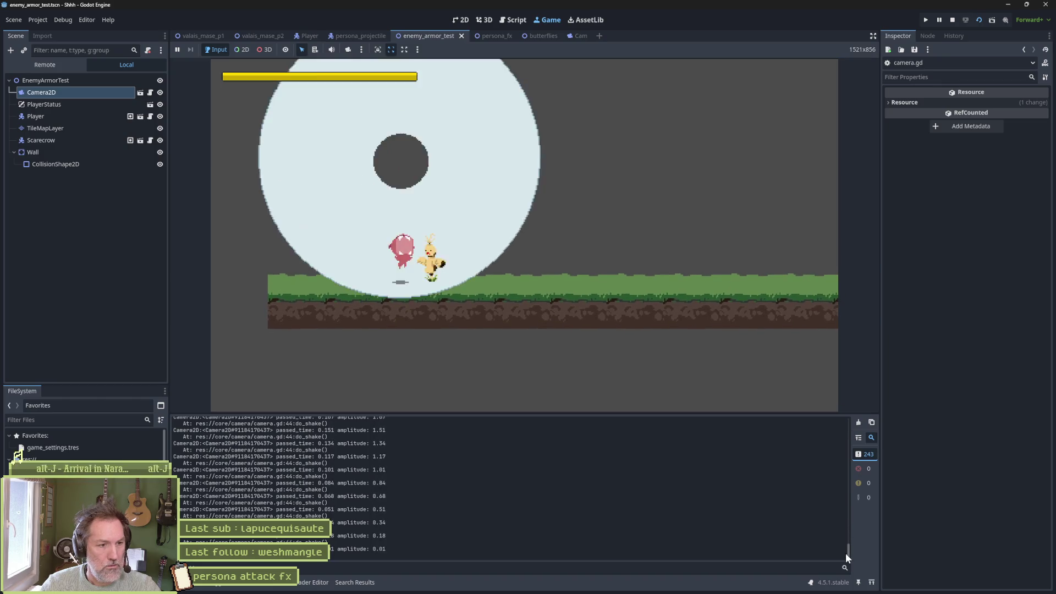
pyautogui.moveTo(845, 554); pyautogui.dragTo(837, 438)
pyautogui.moveTo(847, 427); pyautogui.dragTo(853, 559)
pyautogui.click(692, 338)
pyautogui.press('F8')
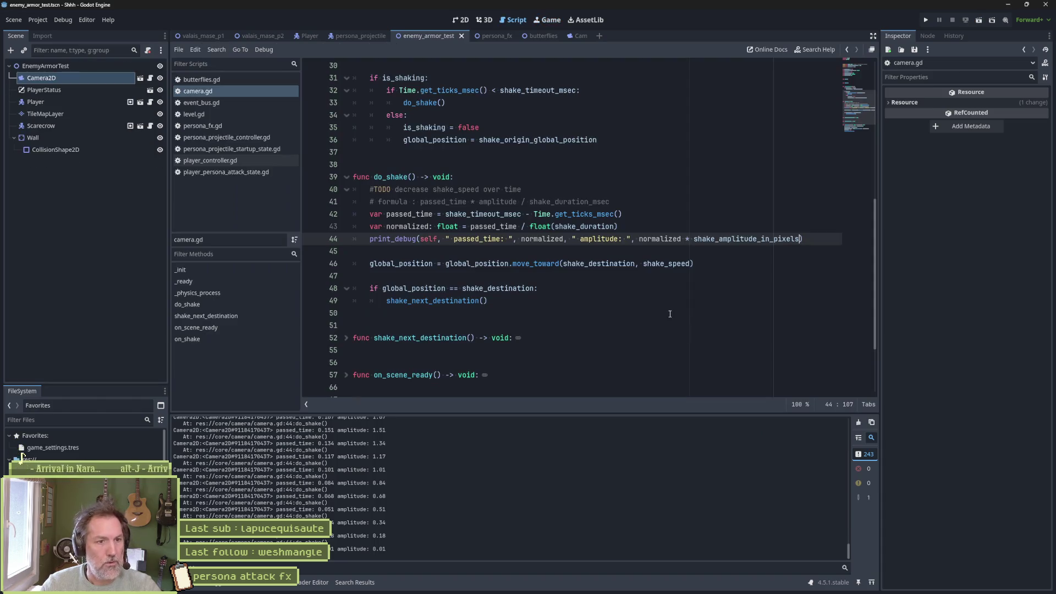
# Add line 45 after the debug print: shake_amplitude_in_pixels = normalized * shake_amplitude_in_pixels.
pyautogui.moveTo(638, 238); pyautogui.dragTo(801, 239)
pyautogui.hotkey('ctrl', 'c')
pyautogui.press('Up')
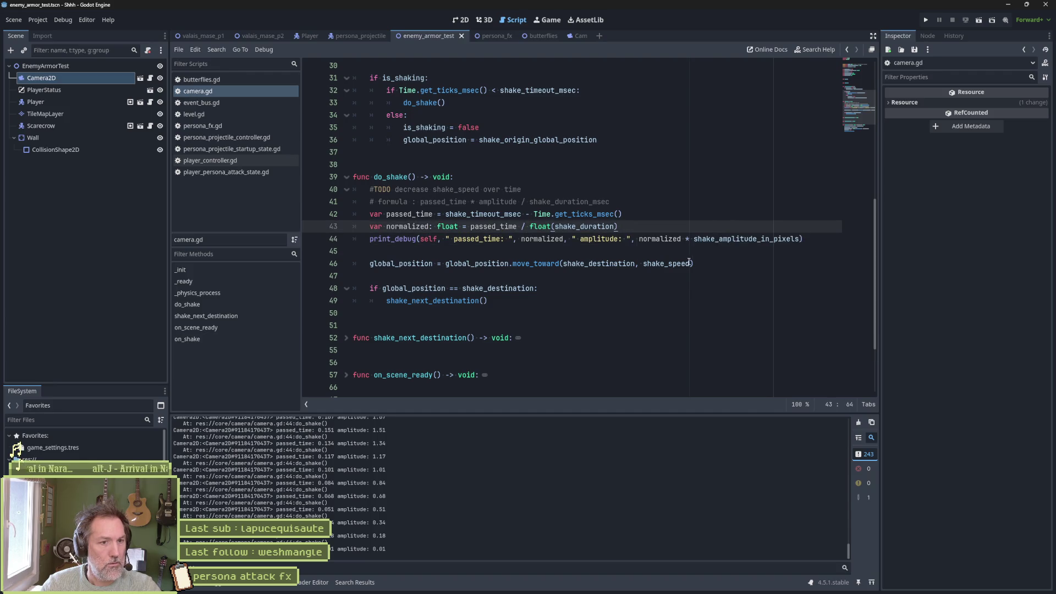
pyautogui.click(669, 264)
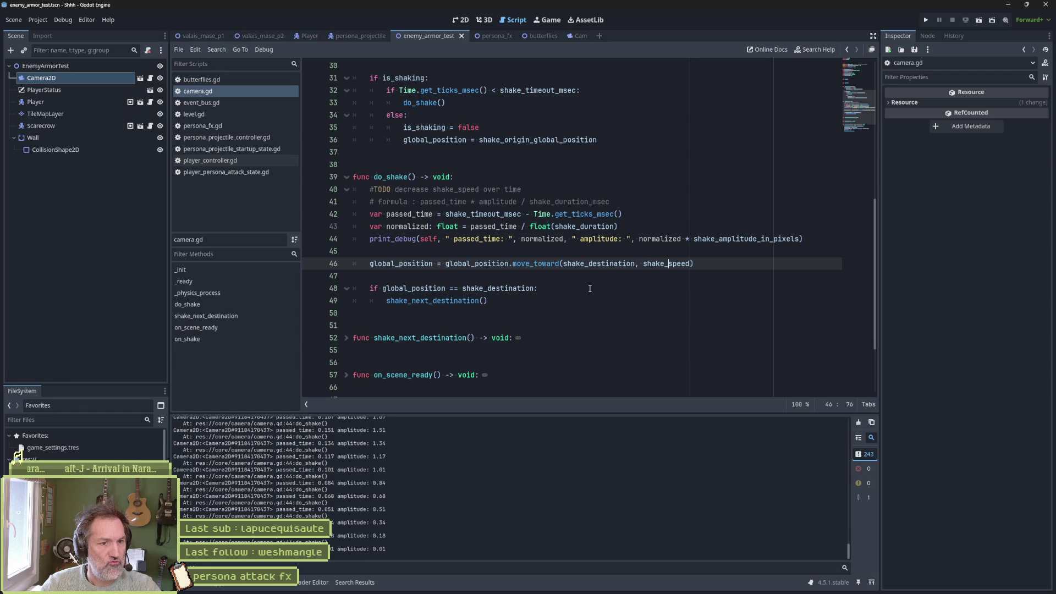
pyautogui.moveTo(683, 264)
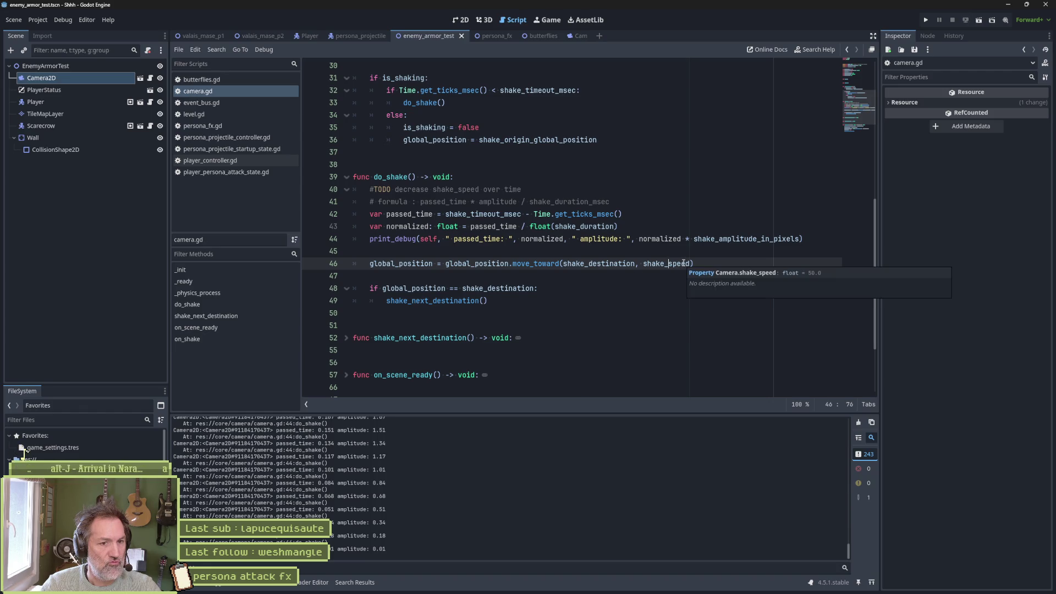
pyautogui.doubleClick(600, 264)
pyautogui.press('Up')
pyautogui.press('Up')
pyautogui.press('End')
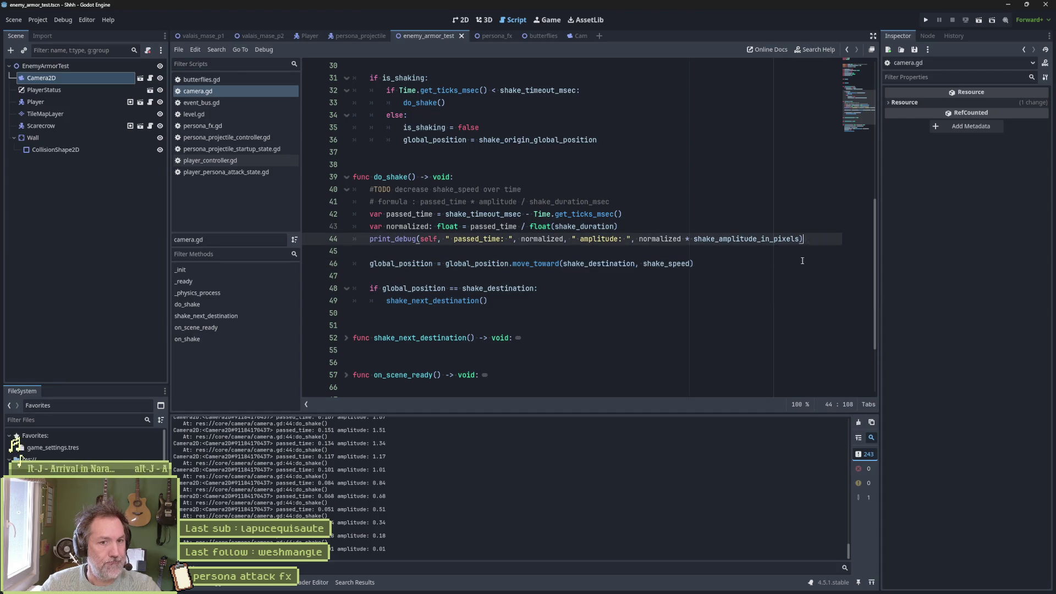
pyautogui.press('Return')
pyautogui.hotkey('ctrl', 'v')
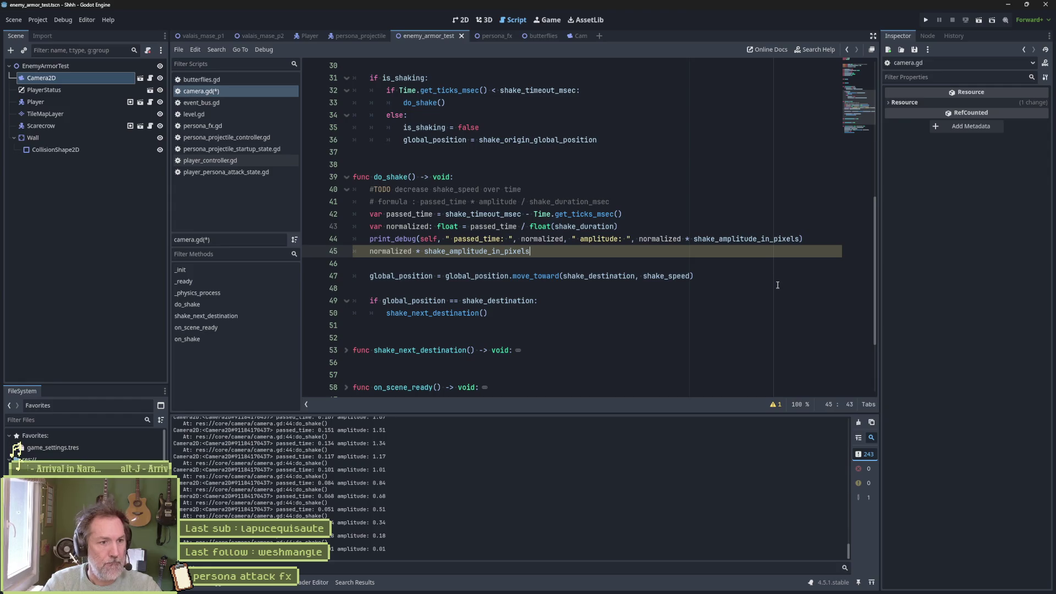
pyautogui.press('Home')
pyautogui.write('shake_amplitude_in_pixels =')
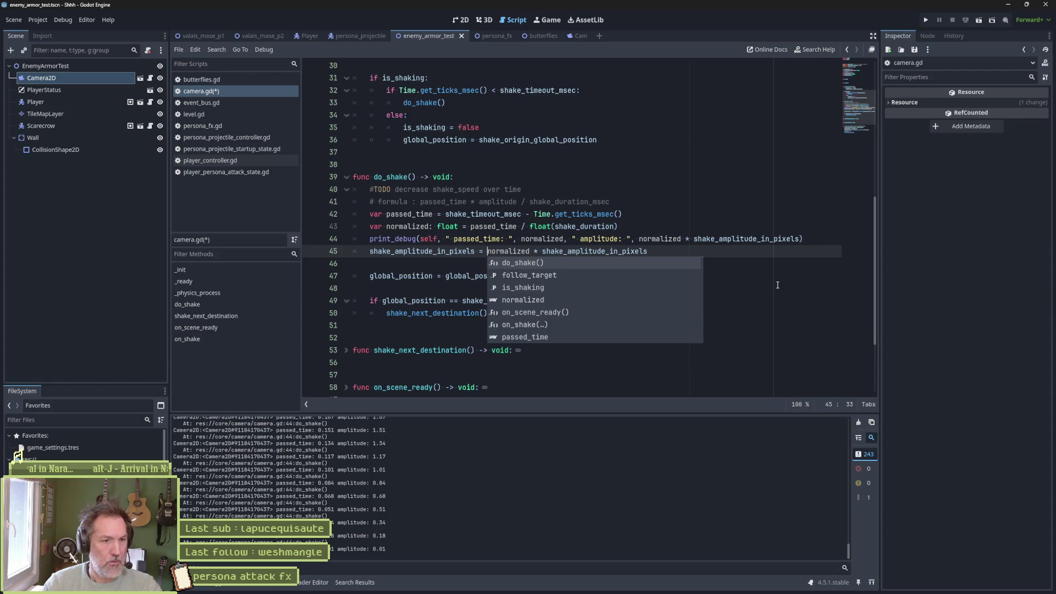
pyautogui.click(479, 251)
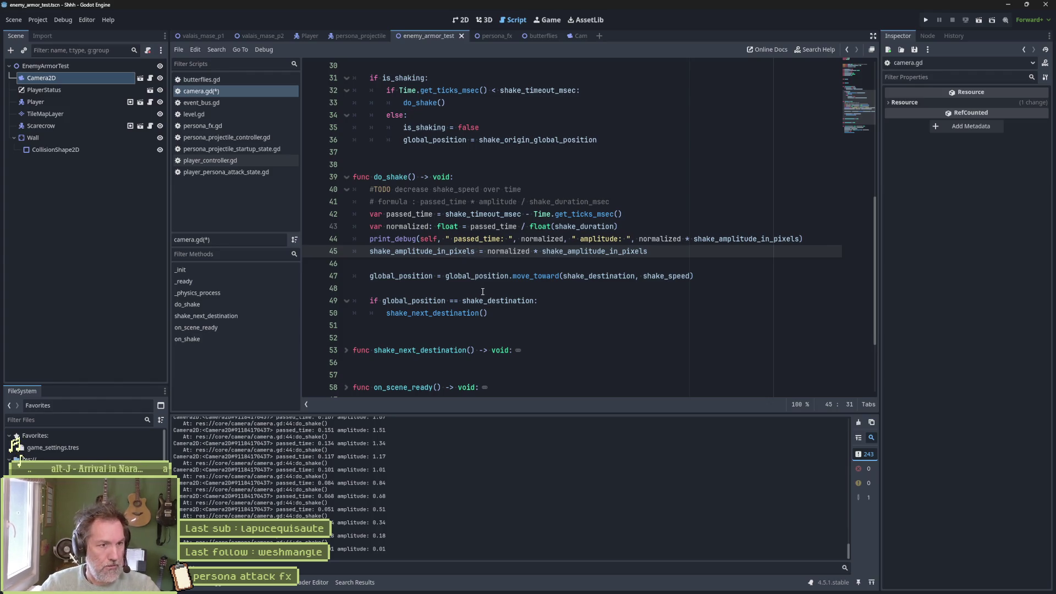
pyautogui.scroll(9, 482, 292)
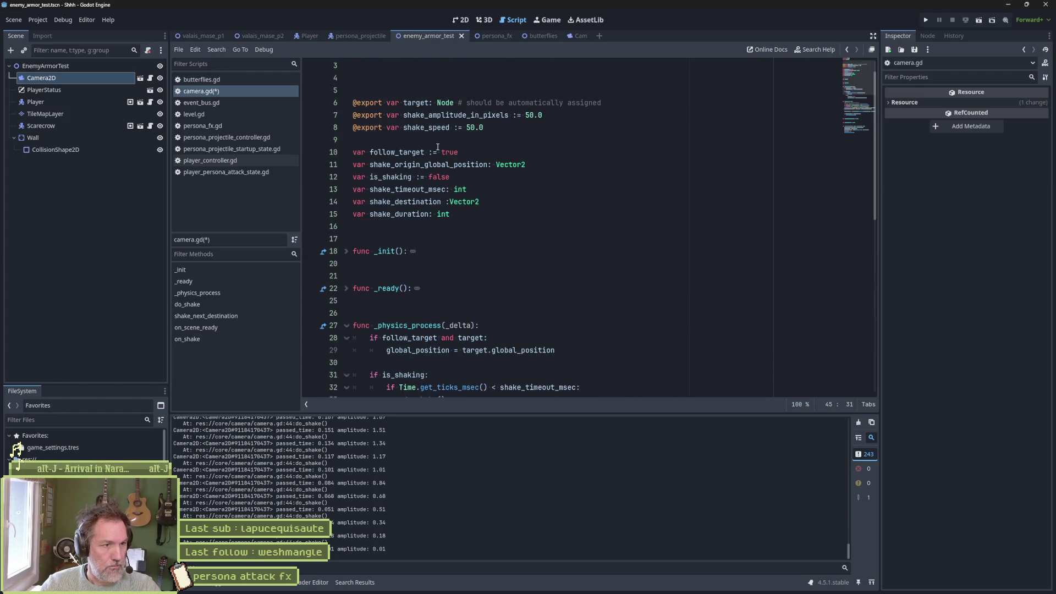
# Rename the export to max_shake_amplitude_in_pixels and declare var current_shake_amplitude_in_pixels: float.
pyautogui.click(404, 115)
pyautogui.write('max_')
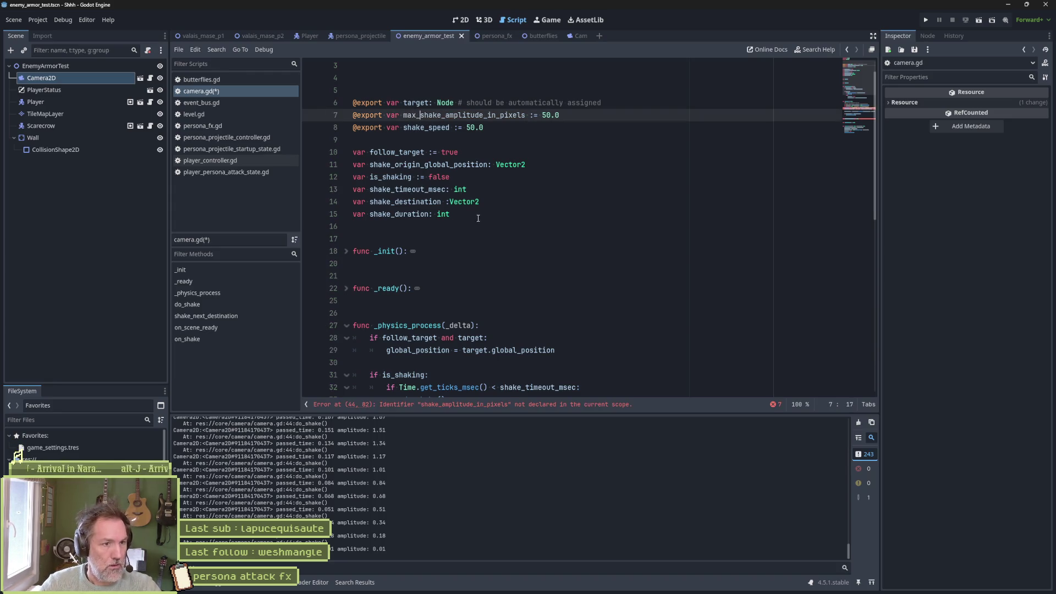
pyautogui.click(478, 221)
pyautogui.press('Return')
pyautogui.write('var')
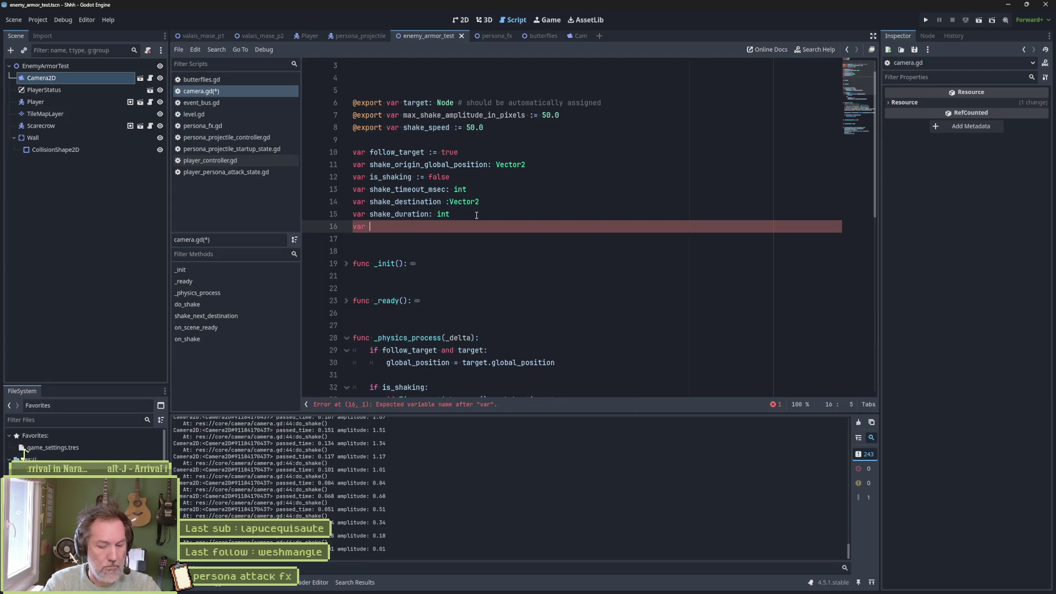
pyautogui.write('current_amplitude')
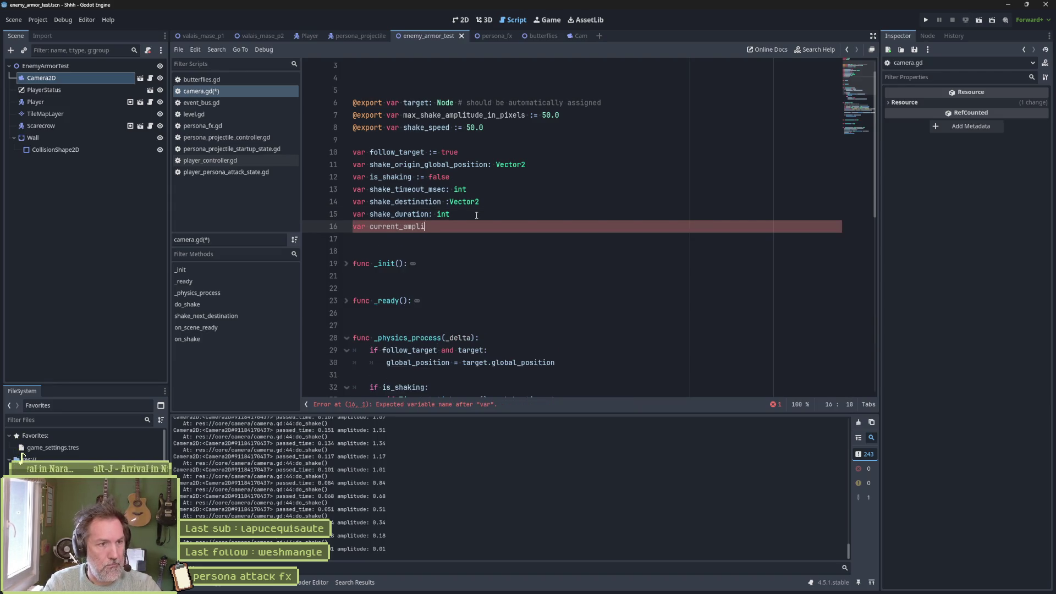
pyautogui.hotkey('ctrl', 'BackSpace')
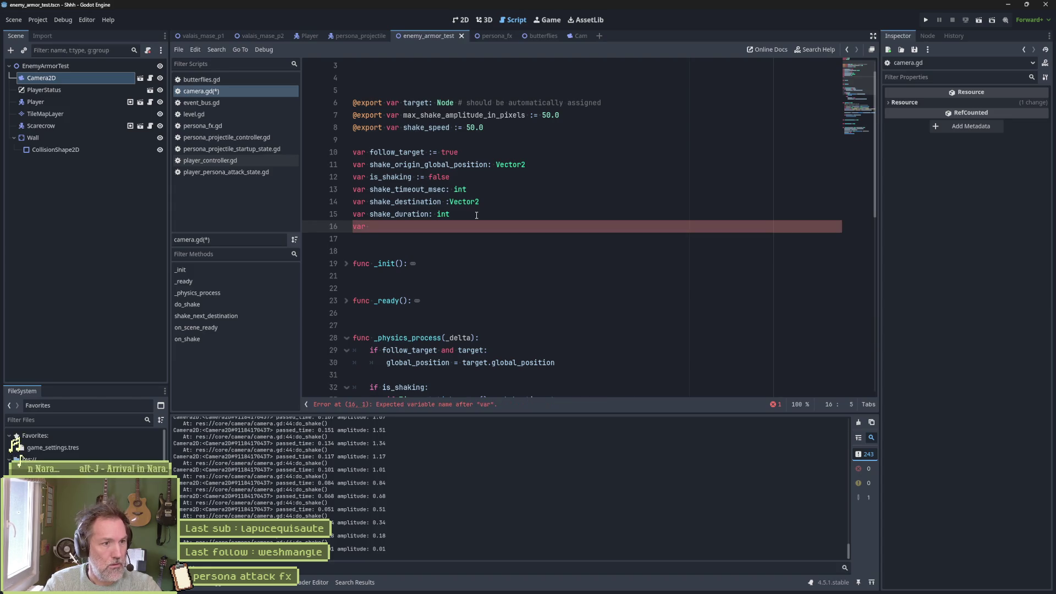
pyautogui.write('current_')
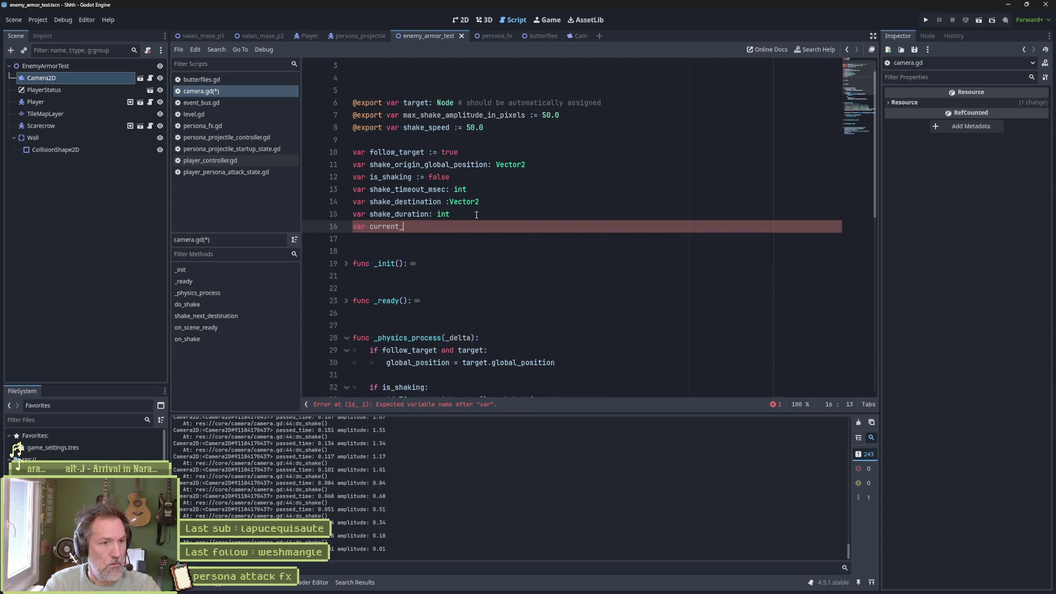
pyautogui.write('shake')
pyautogui.write('_amplitu')
pyautogui.write('de_in_')
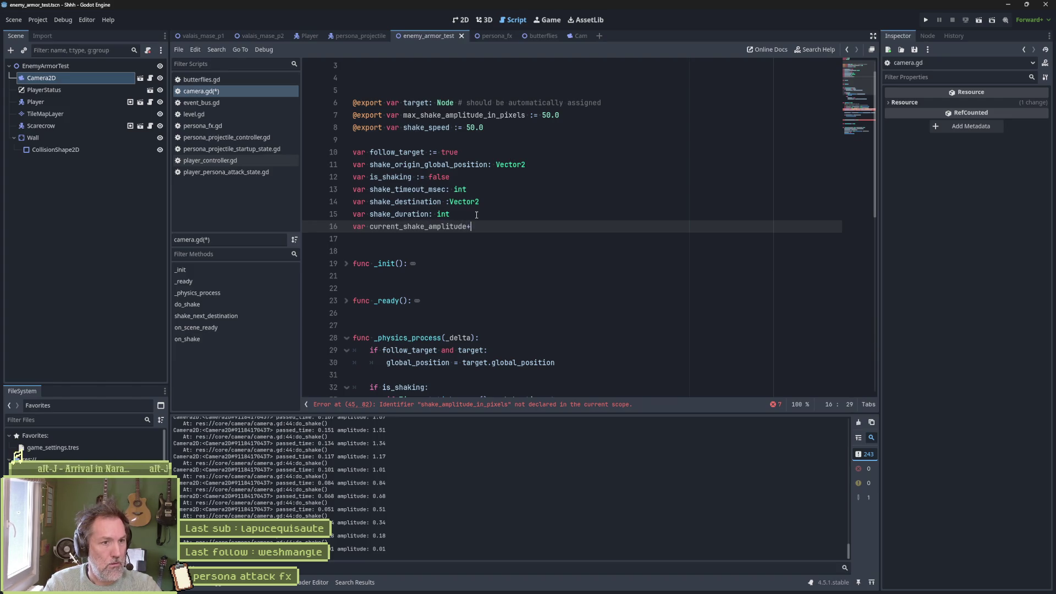
pyautogui.write('pixels: ')
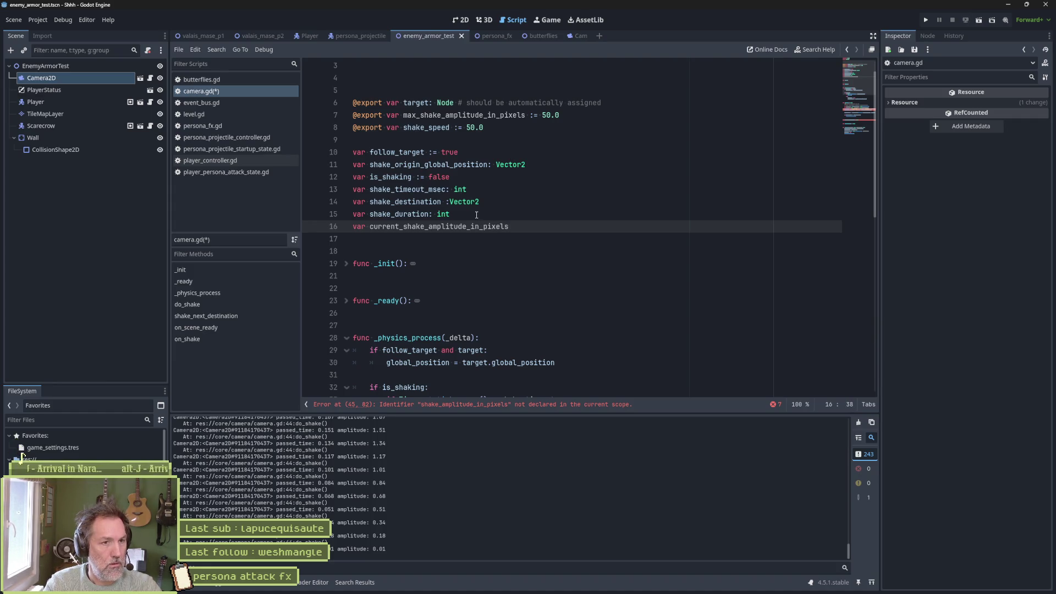
pyautogui.write('float')
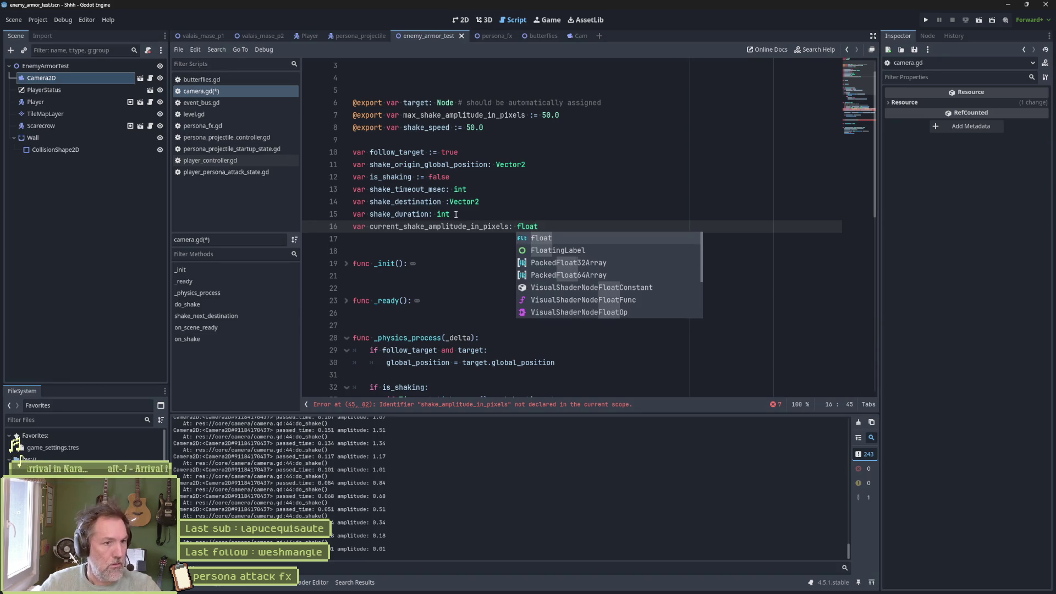
# Make line 46 assign current_shake_amplitude_in_pixels = normalized * max_shake_amplitude_in_pixels.
pyautogui.doubleClick(440, 226)
pyautogui.doubleClick(427, 127)
pyautogui.doubleClick(463, 115)
pyautogui.hotkey('ctrl', 'c')
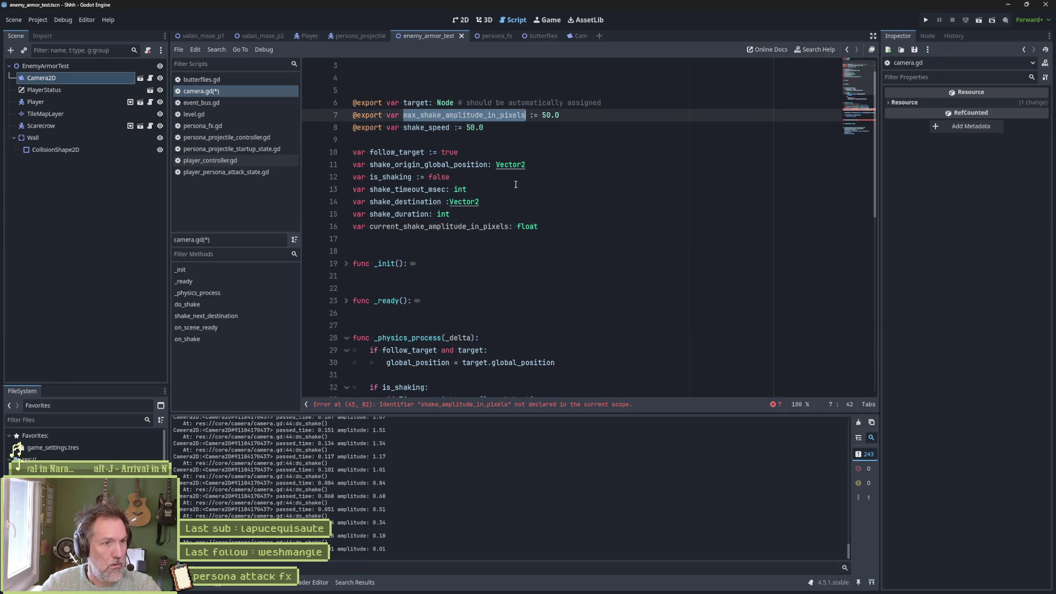
pyautogui.scroll(-9, 490, 264)
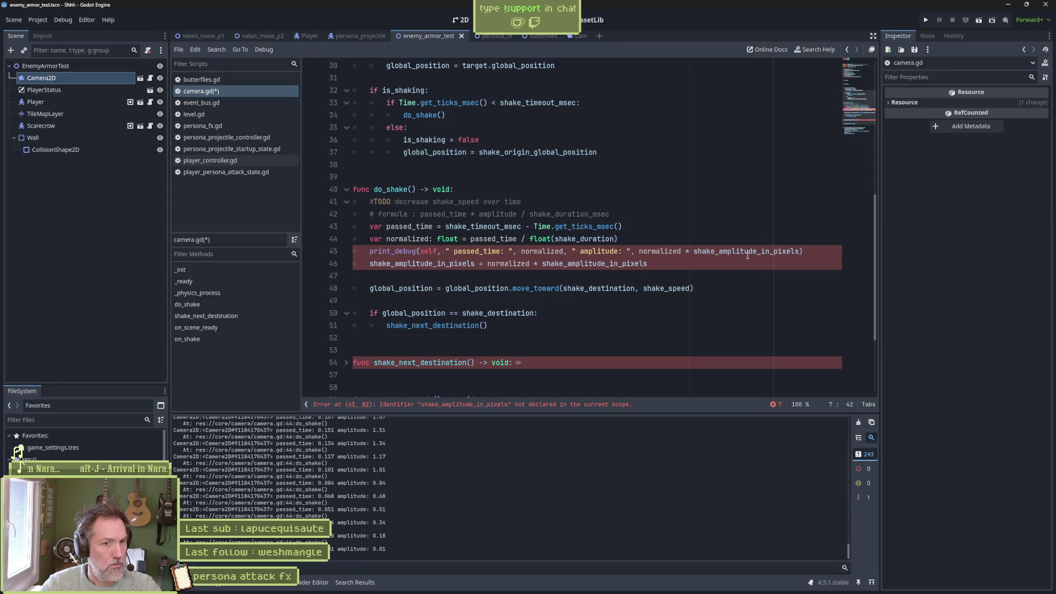
pyautogui.doubleClick(619, 264)
pyautogui.hotkey('ctrl', 'v')
pyautogui.scroll(9, 696, 262)
pyautogui.doubleClick(432, 226)
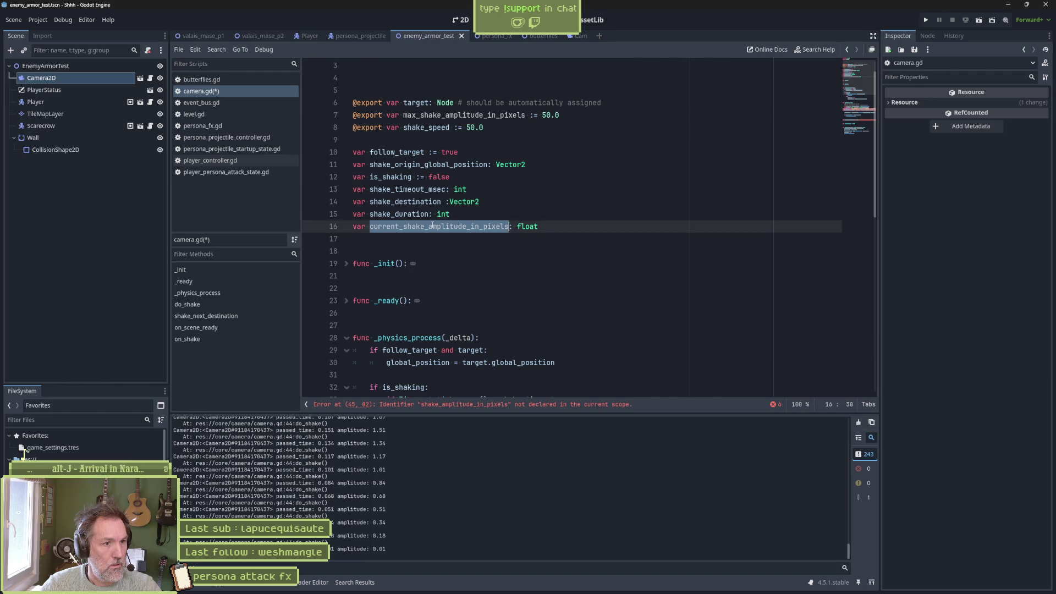
pyautogui.hotkey('ctrl', 'c')
pyautogui.scroll(-9, 432, 226)
pyautogui.doubleClick(434, 264)
pyautogui.hotkey('ctrl', 'v')
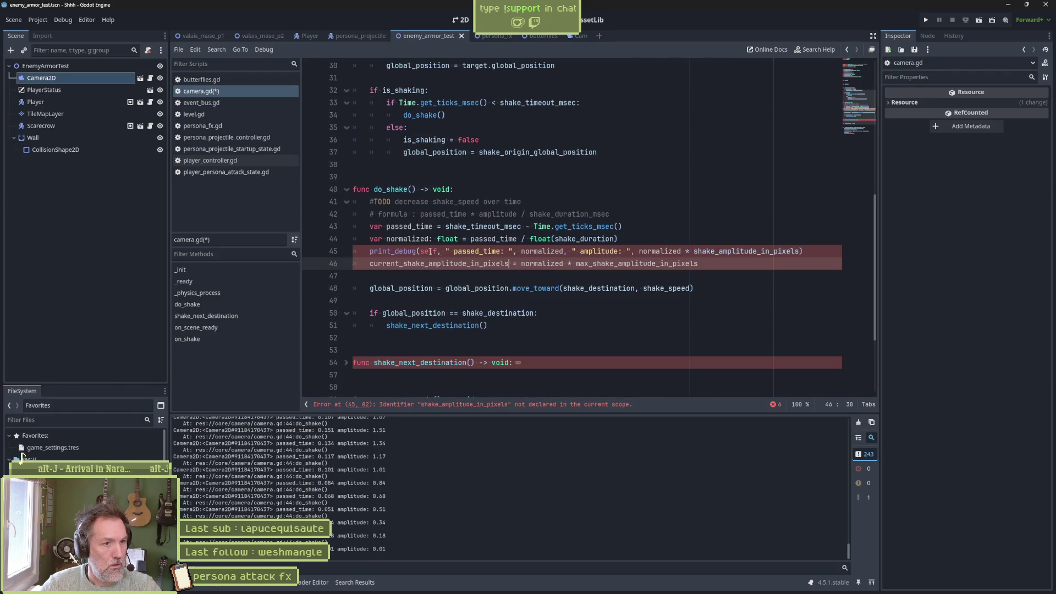
# Move the print_debug line below the new assignment and comment it out.
pyautogui.click(373, 254)
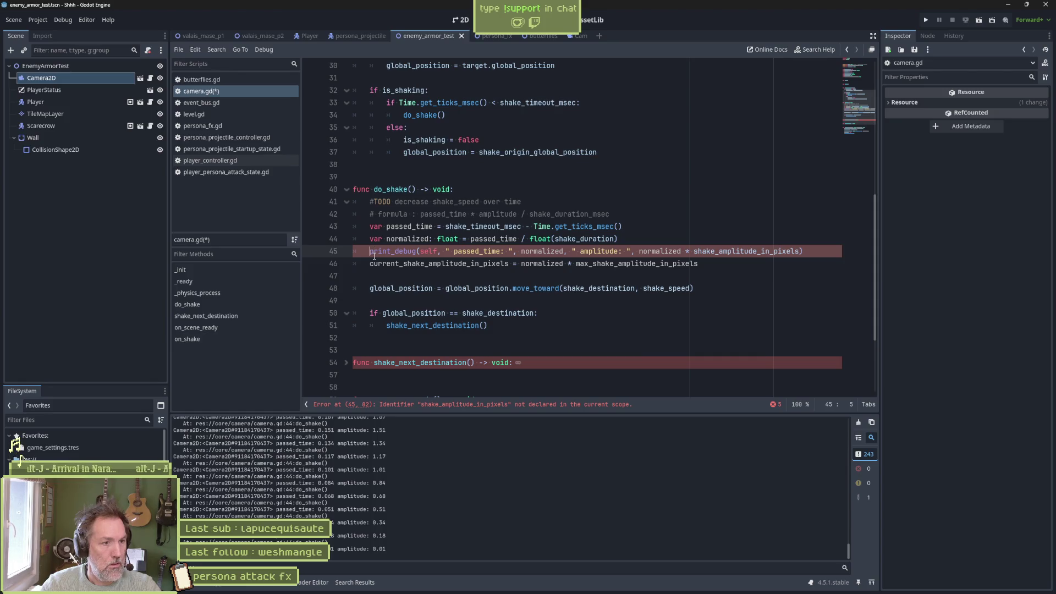
pyautogui.hotkey('alt', 'Down')
pyautogui.hotkey('ctrl', 'k')
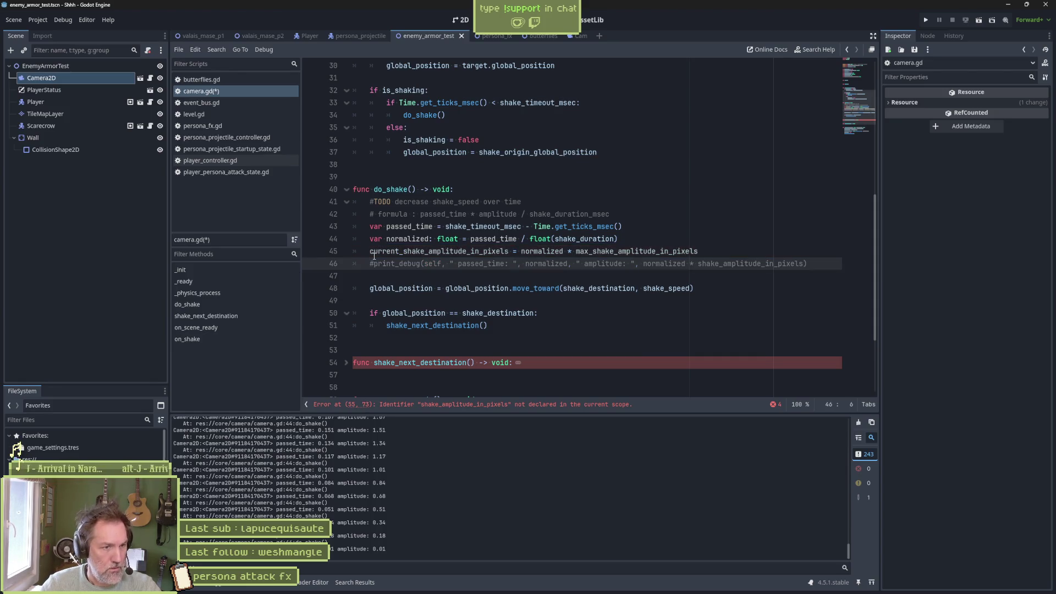
pyautogui.doubleClick(441, 251)
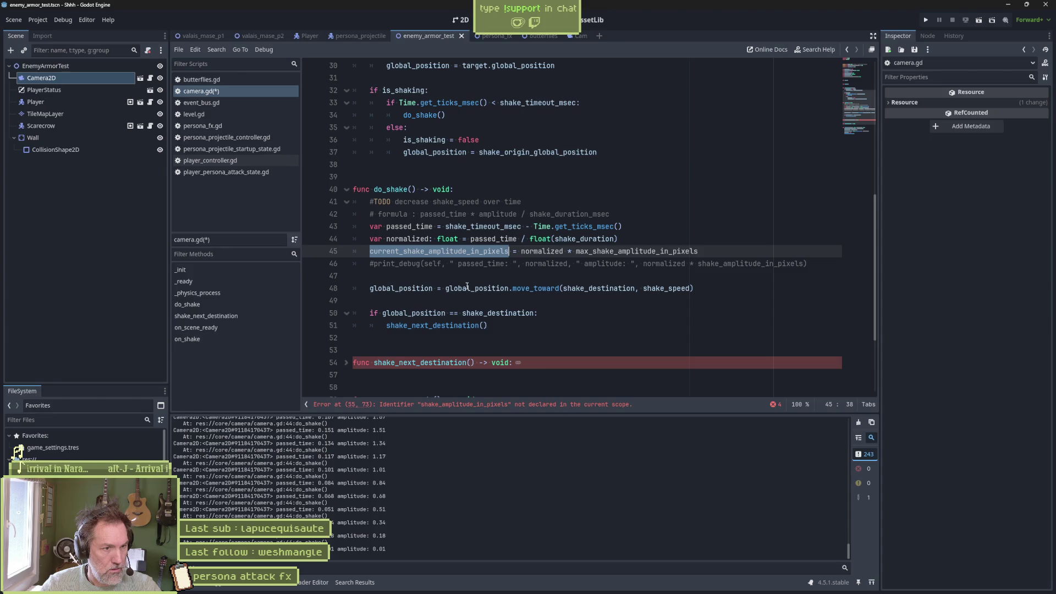
# Bound both randf_range calls by ±current_shake_amplitude_in_pixels and run the scene.
pyautogui.scroll(-2, 467, 286)
pyautogui.click(346, 288)
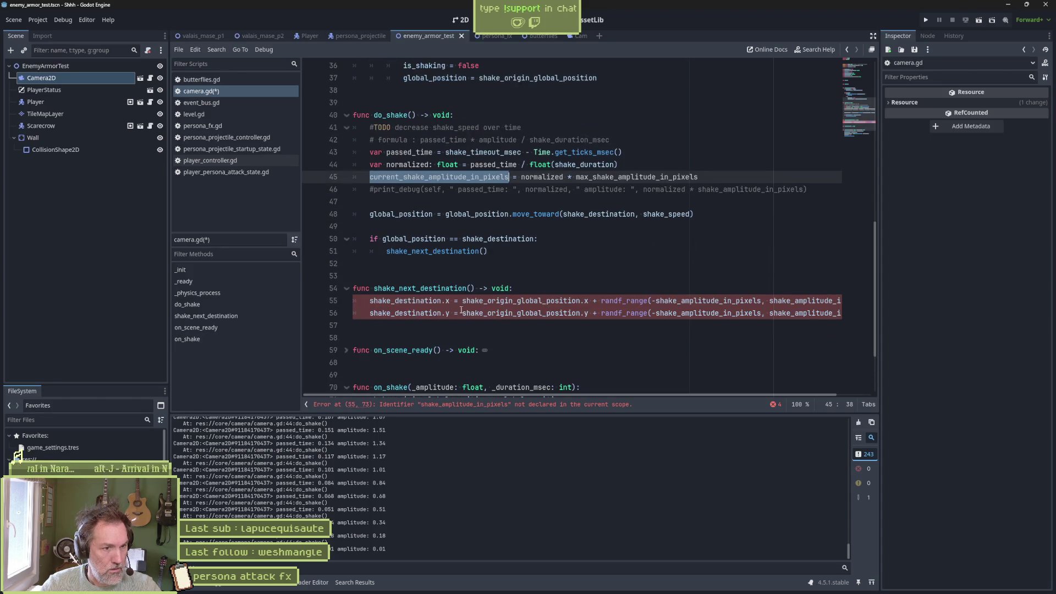
pyautogui.doubleClick(797, 300)
pyautogui.hotkey('ctrl', 'd')
pyautogui.hotkey('ctrl', 'v')
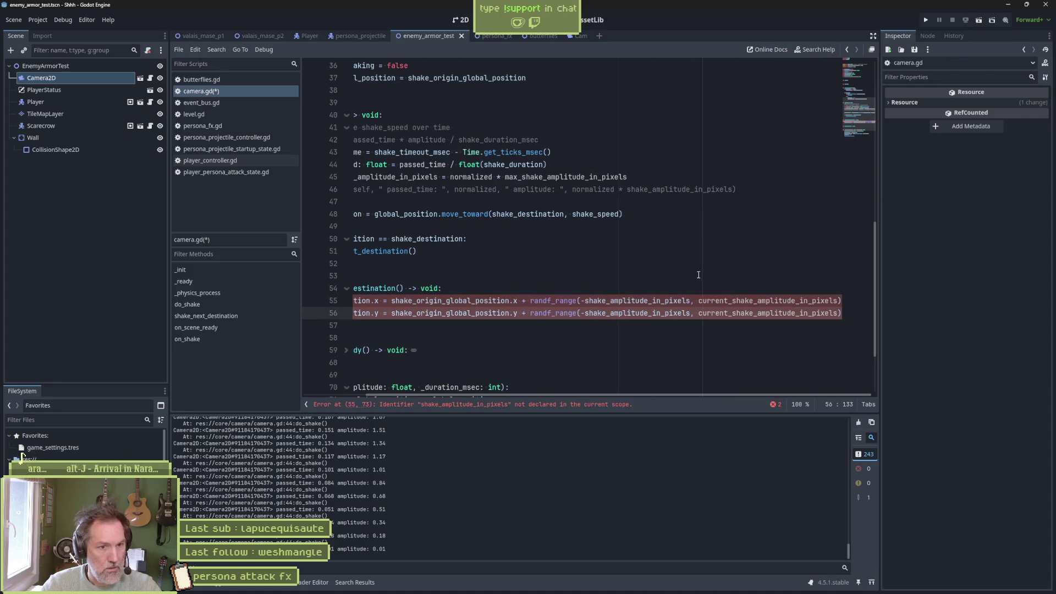
pyautogui.doubleClick(632, 300)
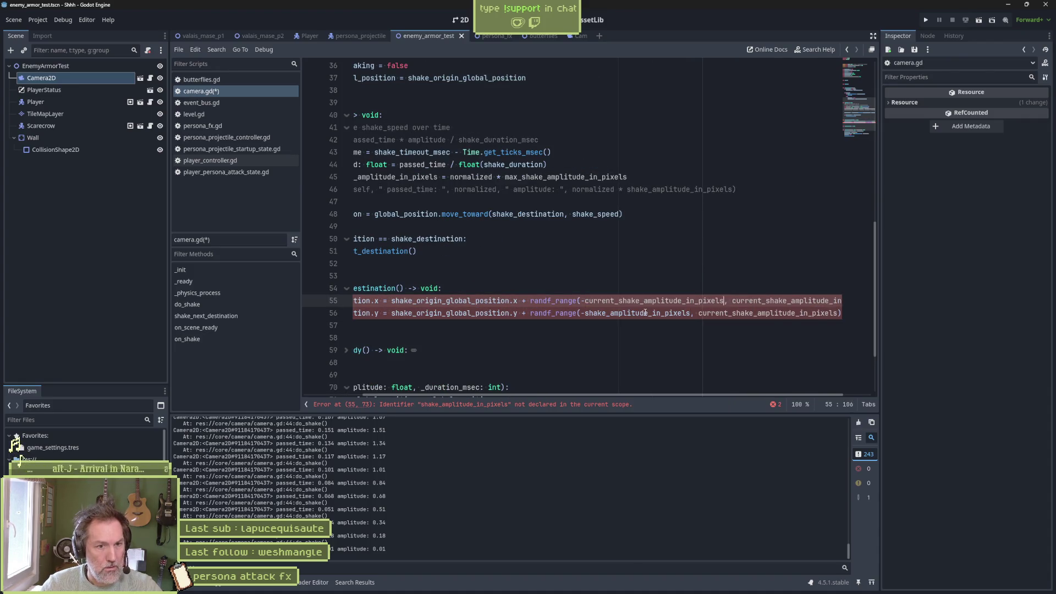
pyautogui.hotkey('ctrl', 'd')
pyautogui.hotkey('ctrl', 'v')
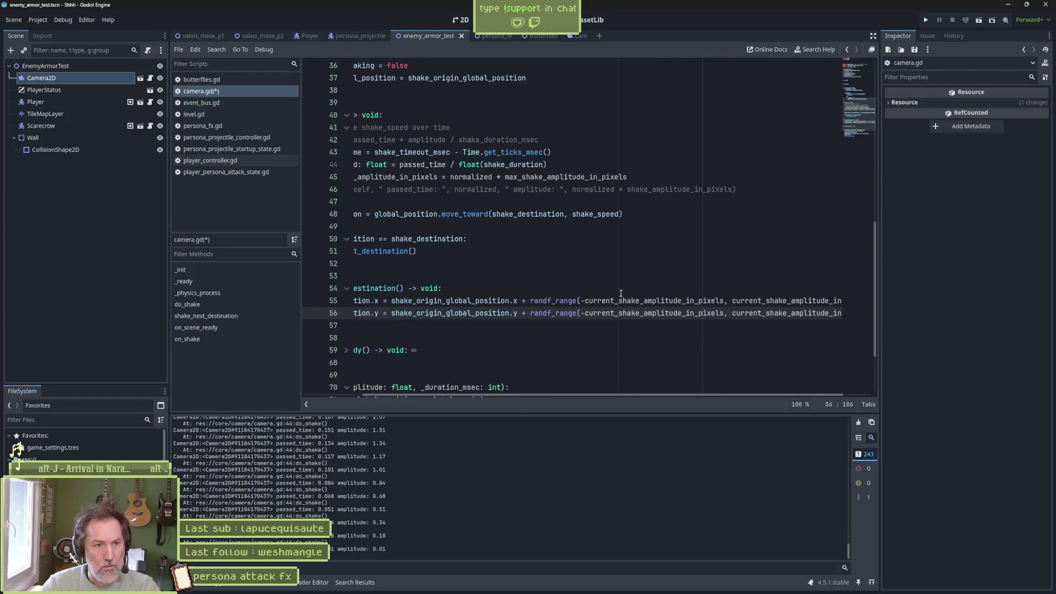
pyautogui.press('F6')
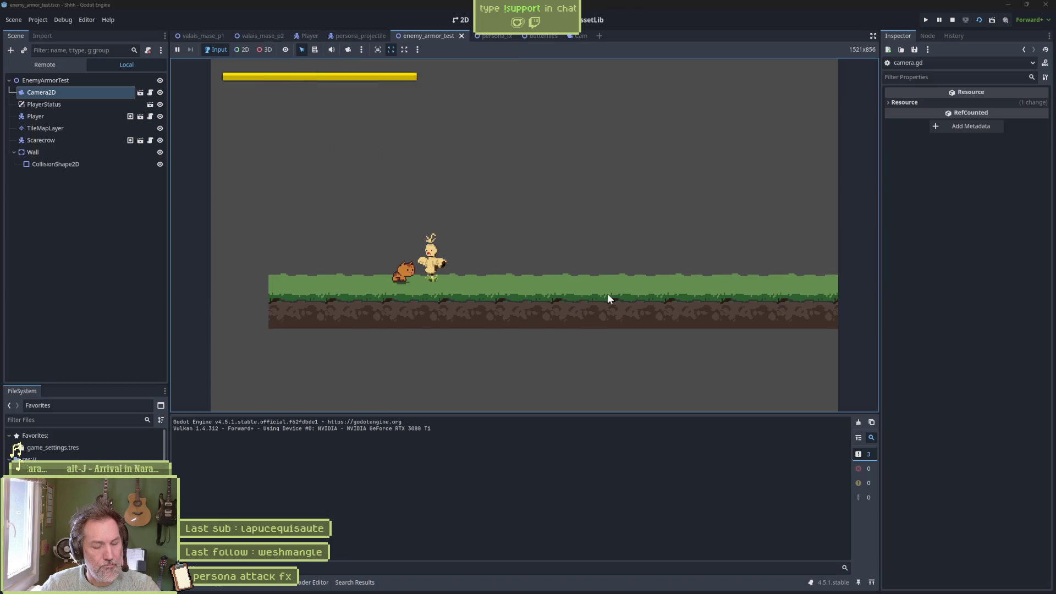
# Stop the test run with F8 and go back to camera.gd in the script editor.
pyautogui.press('F8')
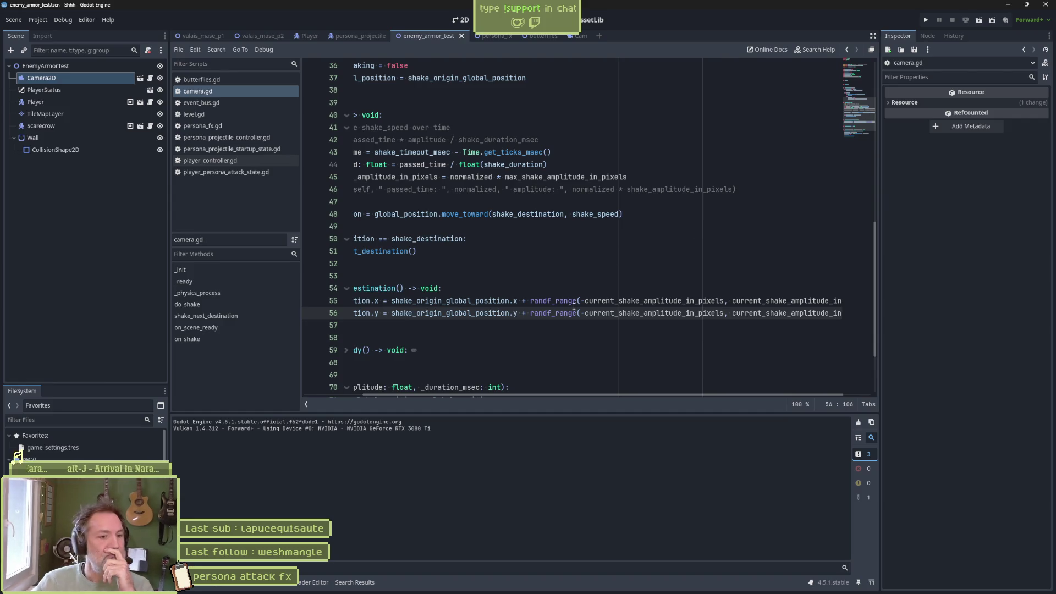
pyautogui.moveTo(525, 396); pyautogui.dragTo(394, 395)
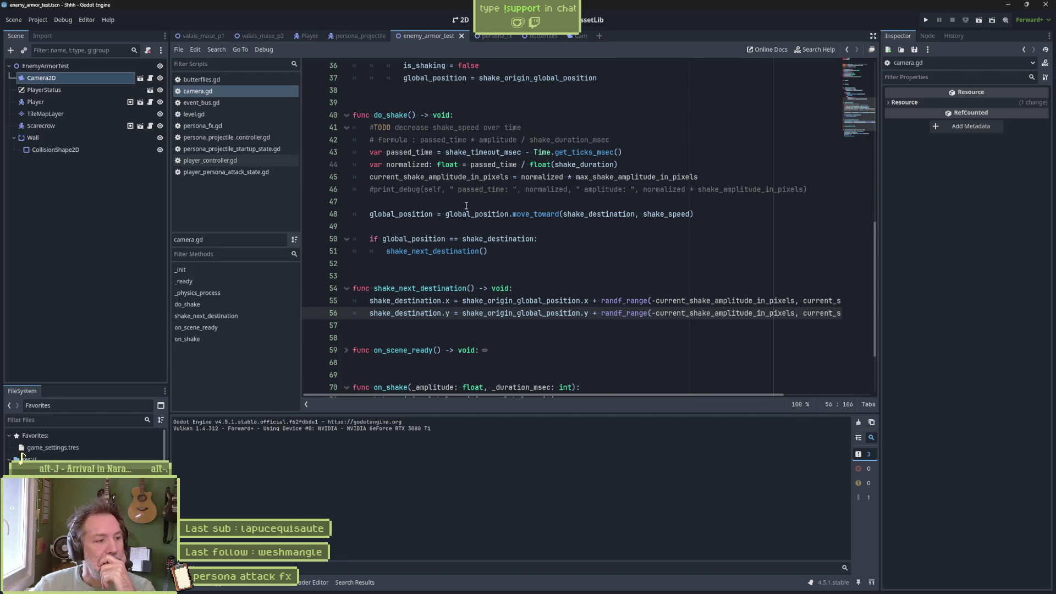
pyautogui.moveTo(510, 214)
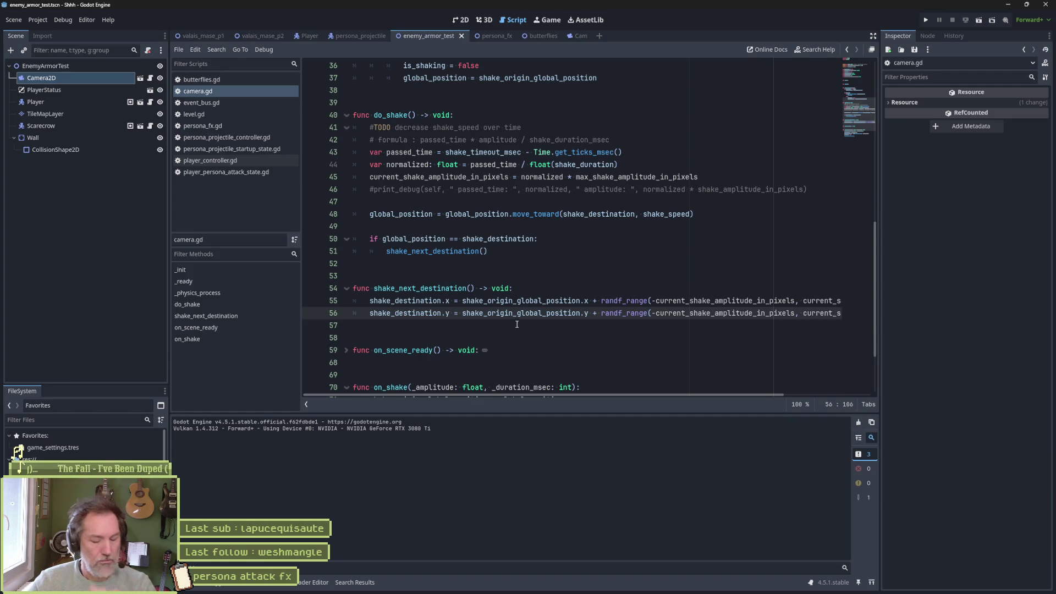
pyautogui.moveTo(577, 592)
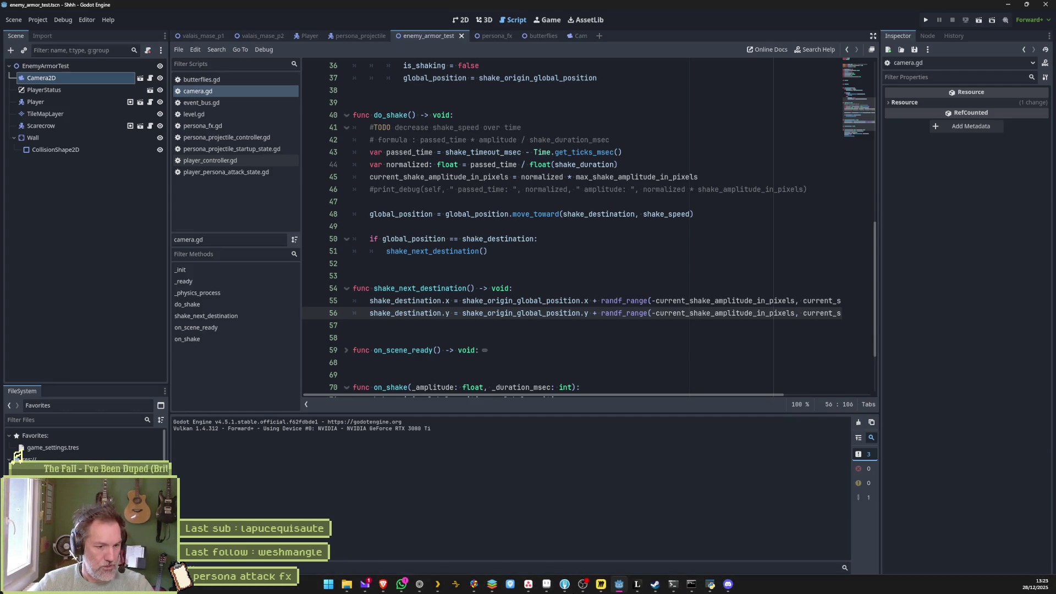
pyautogui.click(529, 589)
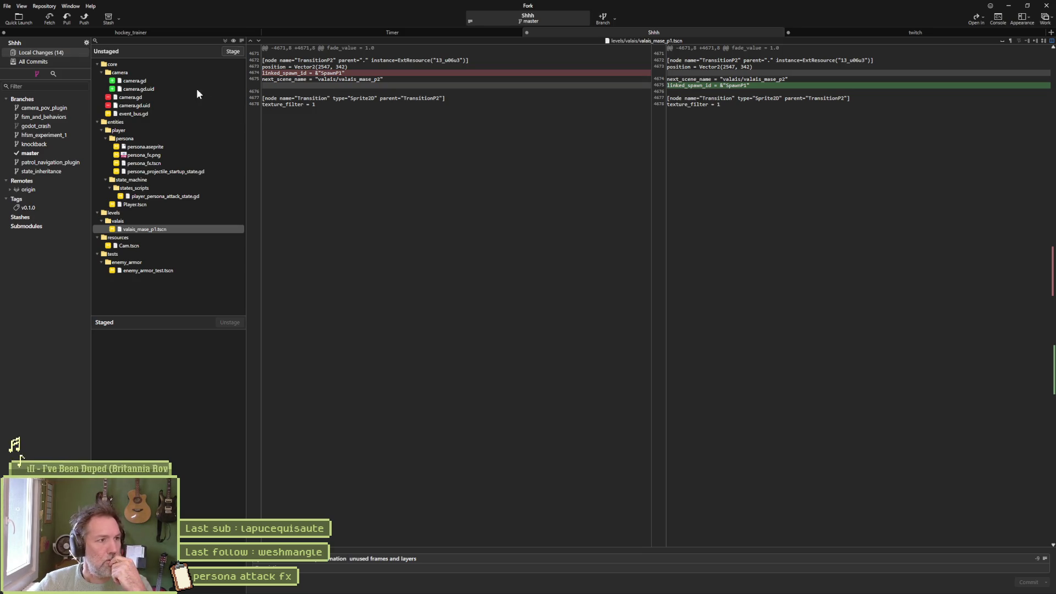
# Review camera.gd's diff in Fork, then return to the Godot editor.
pyautogui.click(171, 83)
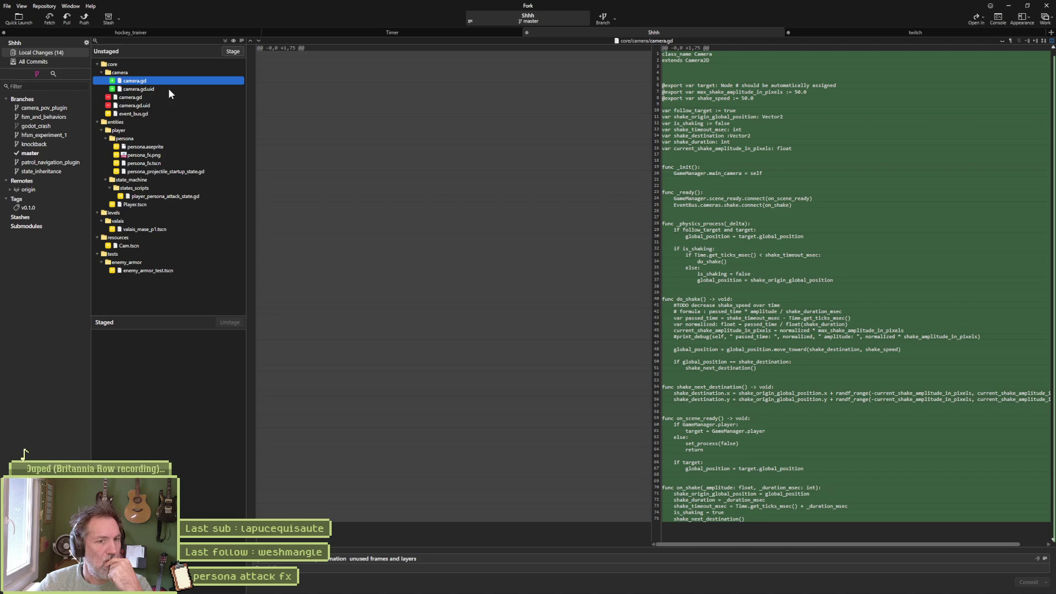
pyautogui.hotkey('alt', 'Tab')
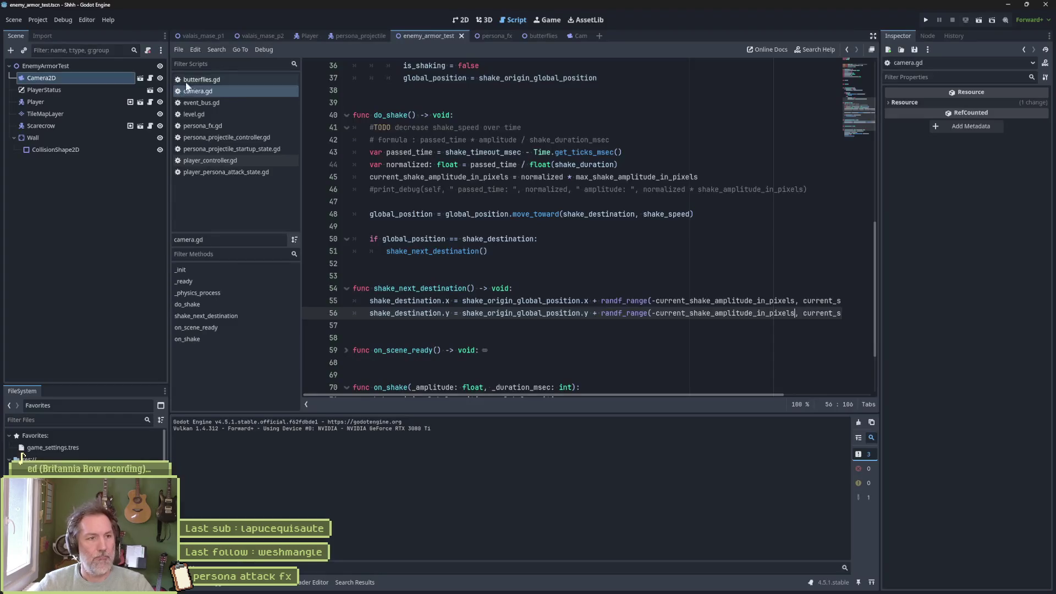
# Insert a blank line after the declarations and inspect target, max_shake_amplitude_in_pixels and shake_speed.
pyautogui.scroll(12, 417, 219)
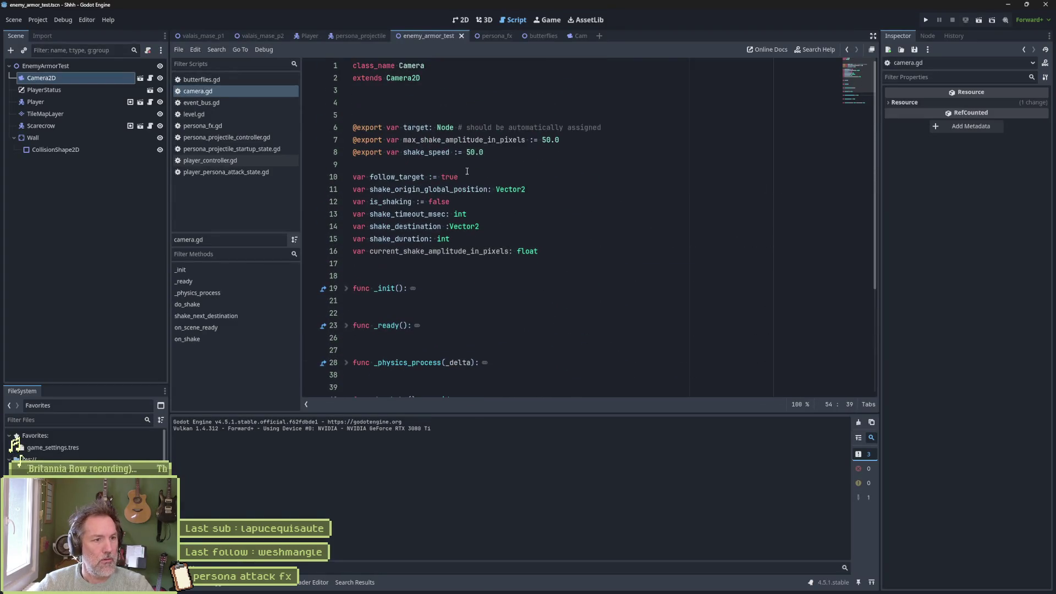
pyautogui.click(453, 264)
pyautogui.press('Return')
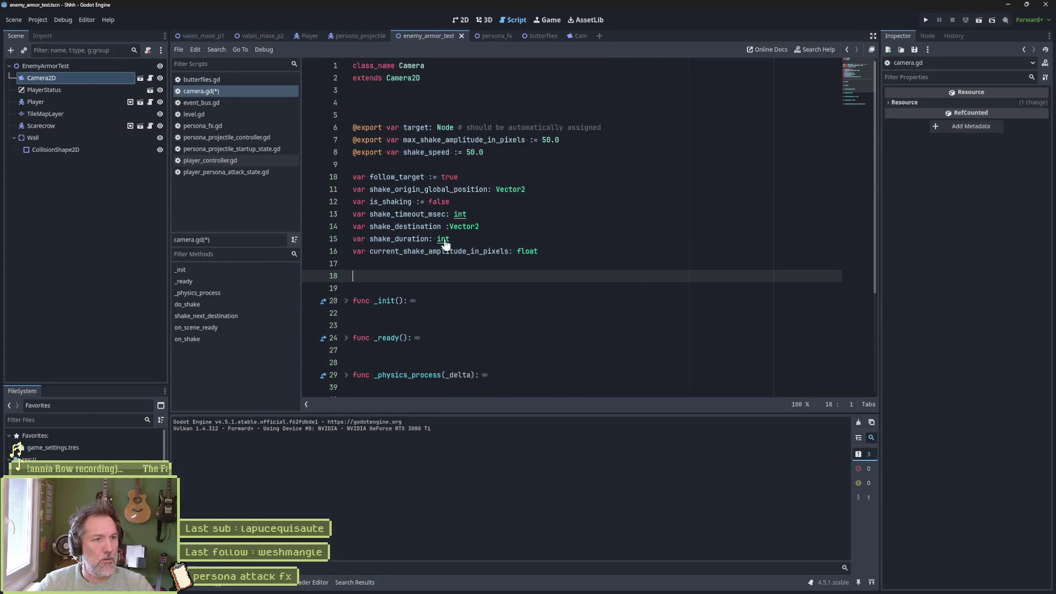
pyautogui.doubleClick(423, 128)
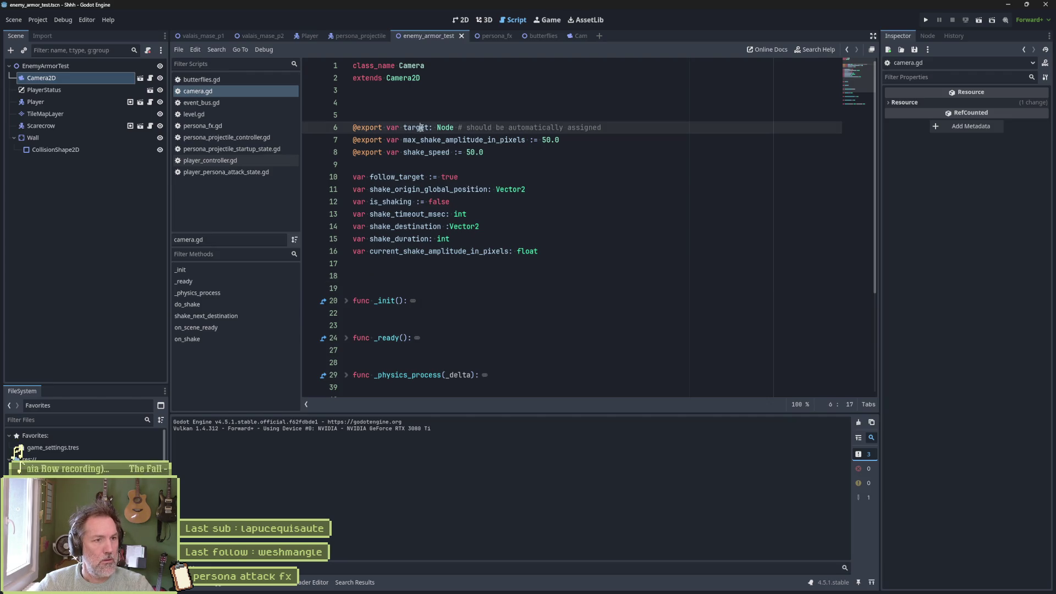
pyautogui.doubleClick(491, 141)
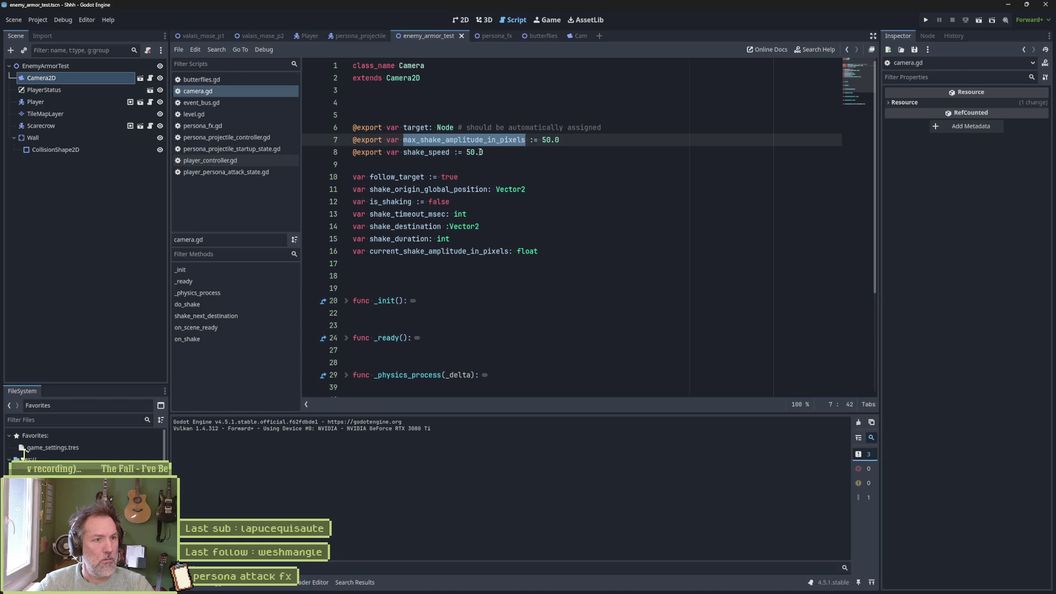
pyautogui.doubleClick(426, 152)
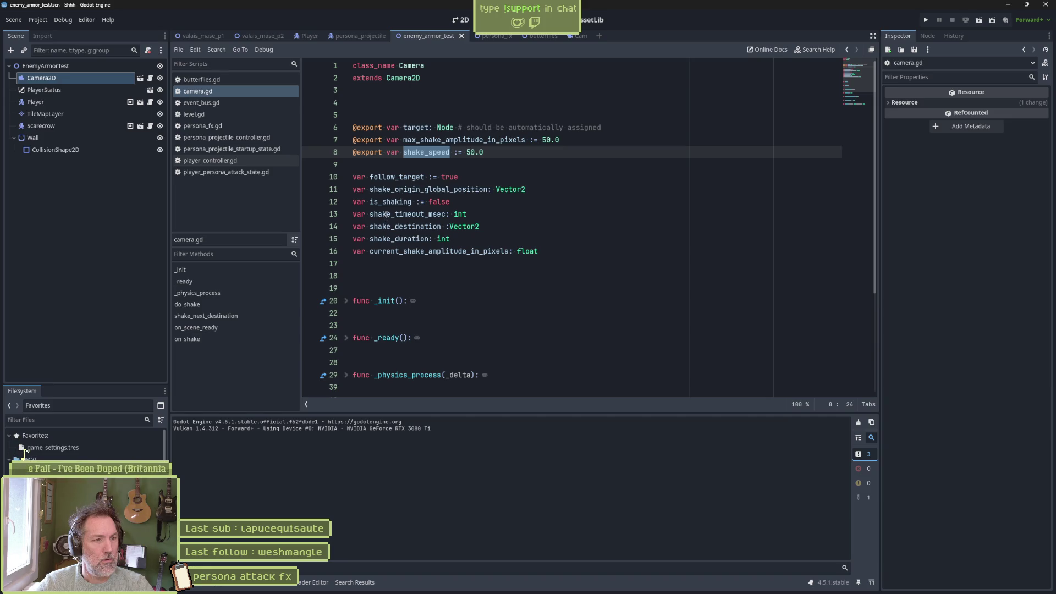
# Search the project for usages of shake_timeout_msec, shake_destination and shake_duration.
pyautogui.doubleClick(386, 214)
pyautogui.hotkey('ctrl', 'shift', 'f')
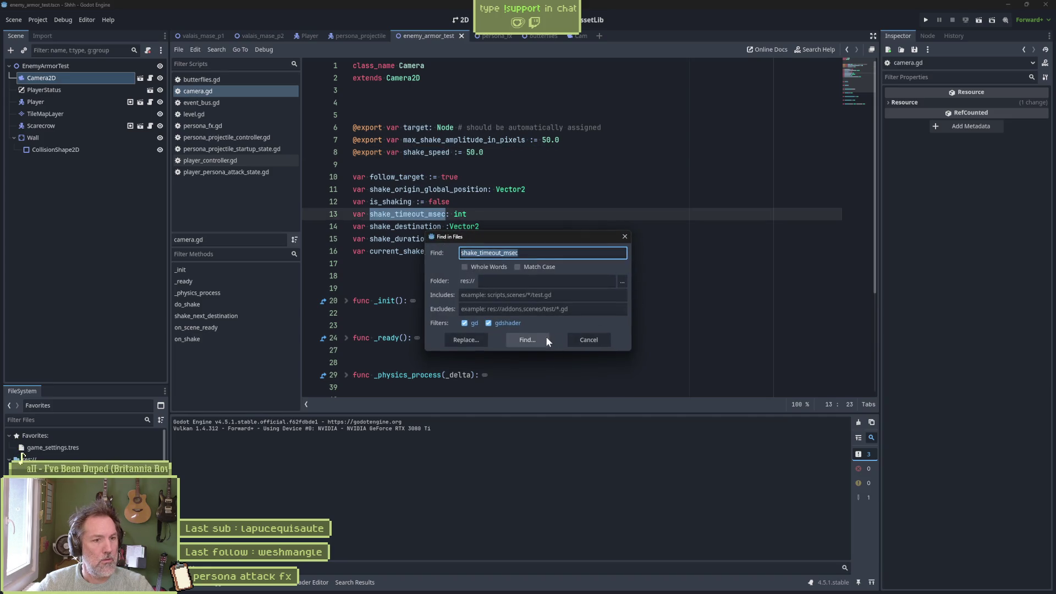
pyautogui.click(546, 339)
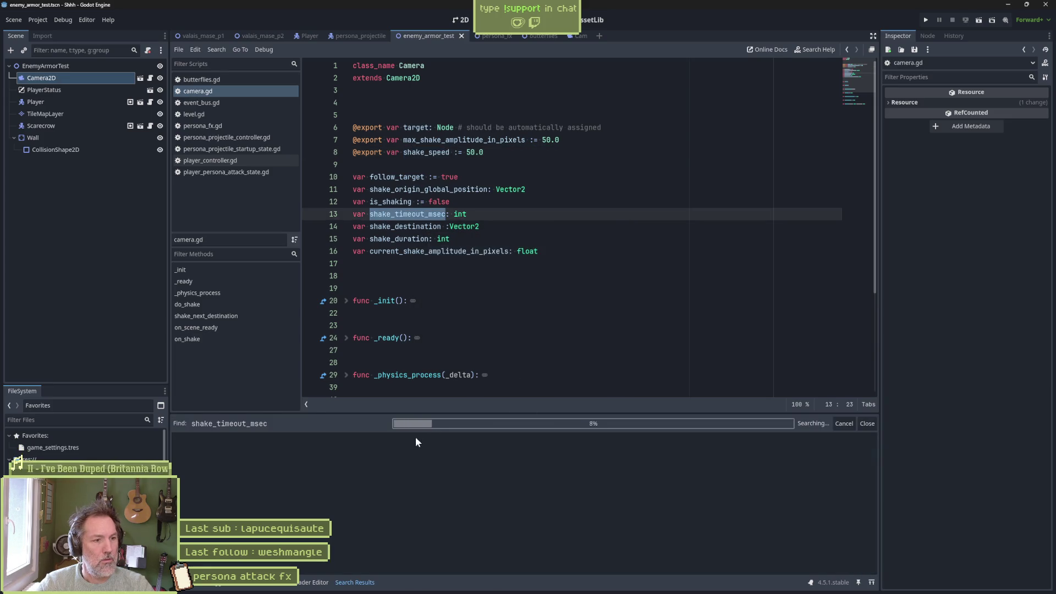
pyautogui.doubleClick(424, 226)
pyautogui.hotkey('ctrl', 'shift', 'f')
pyautogui.click(572, 334)
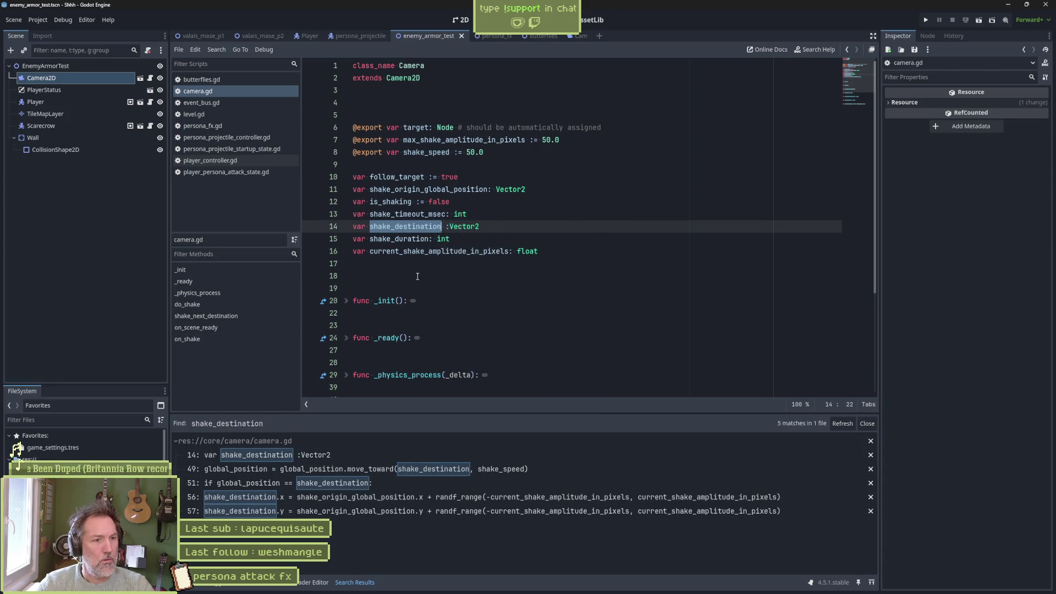
pyautogui.doubleClick(399, 238)
pyautogui.hotkey('ctrl', 'shift', 'f')
pyautogui.click(529, 339)
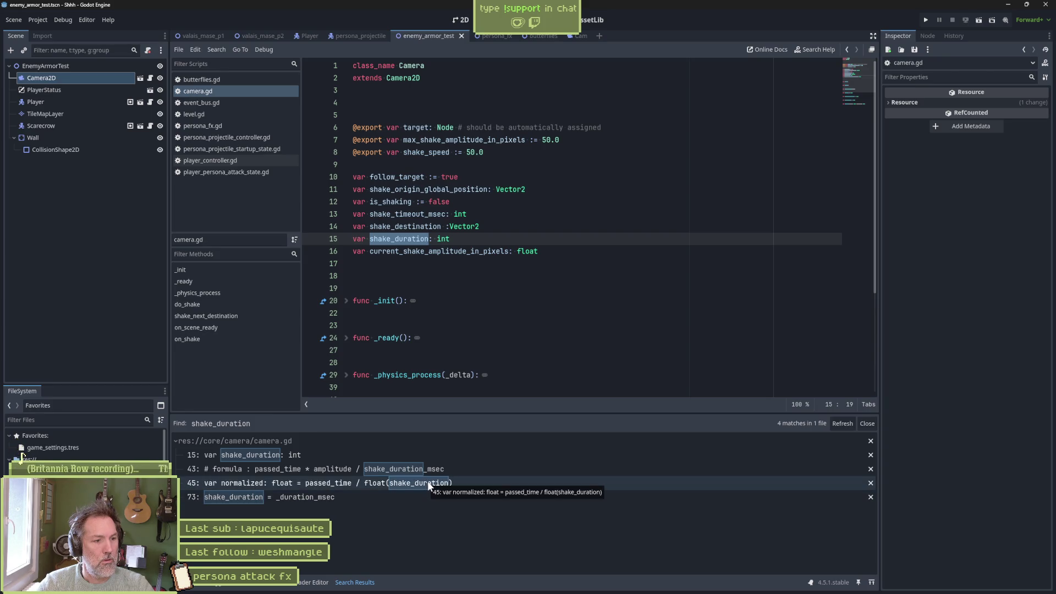
pyautogui.doubleClick(447, 252)
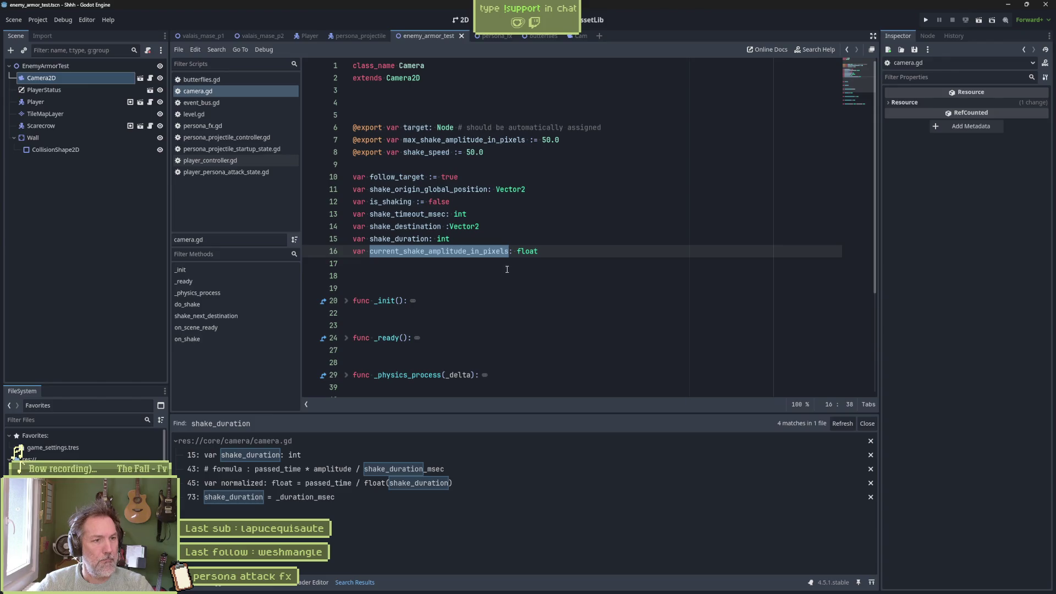
pyautogui.scroll(-4, 501, 269)
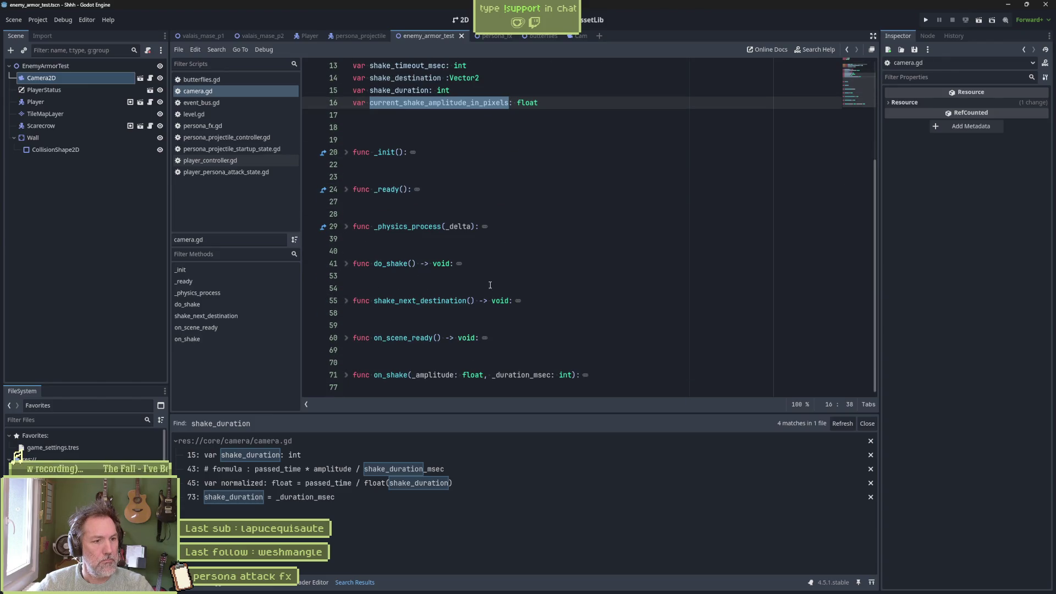
pyautogui.hotkey('alt', 'Tab')
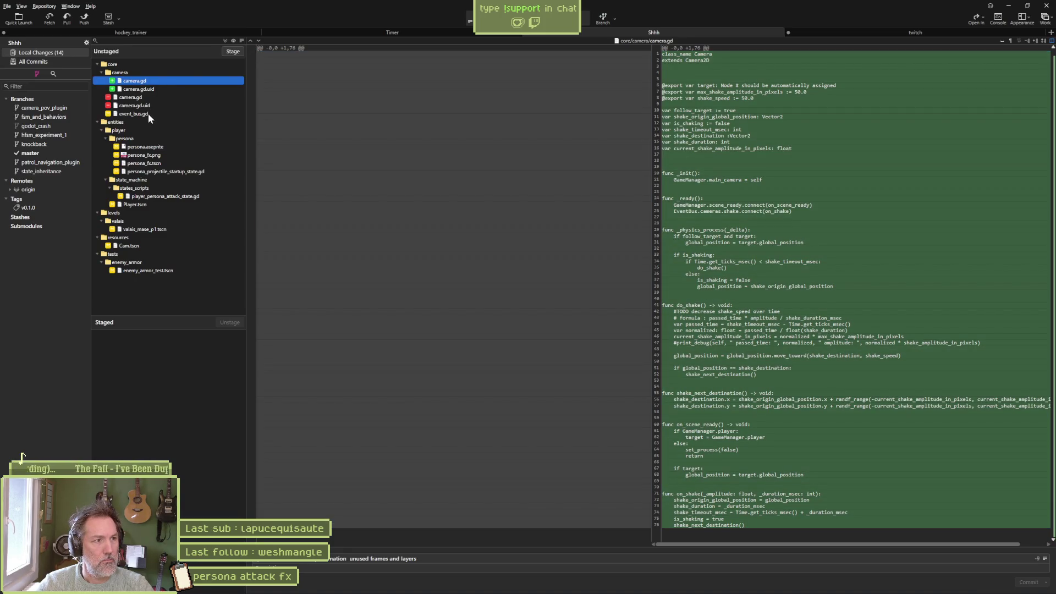
# Review the event_bus.gd, persona_fx.png and persona_projectile_startup_state.gd diffs, then stage the core folder.
pyautogui.click(134, 114)
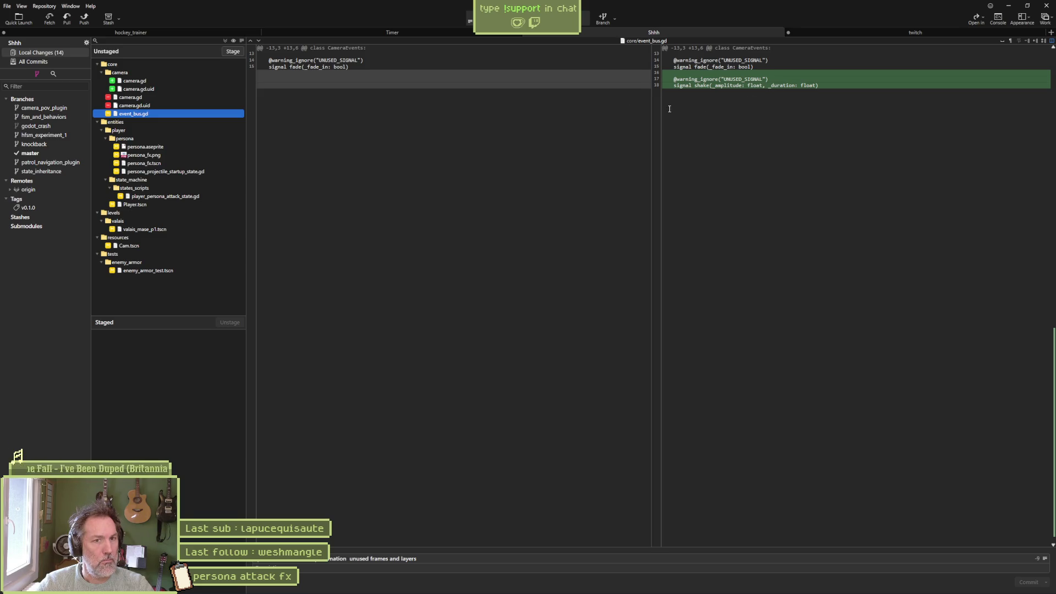
pyautogui.click(163, 147)
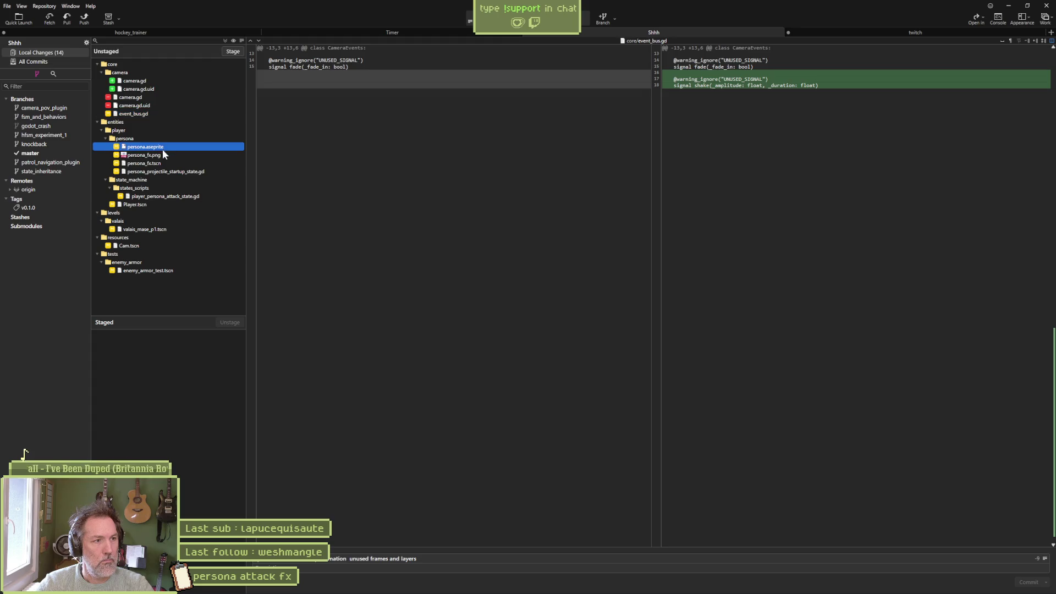
pyautogui.click(160, 156)
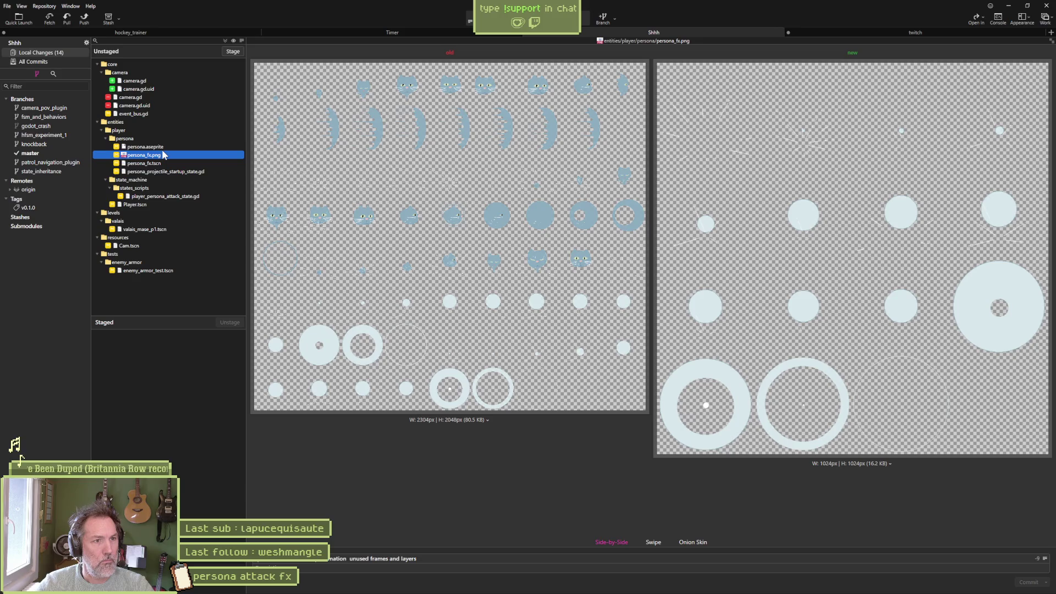
pyautogui.click(191, 172)
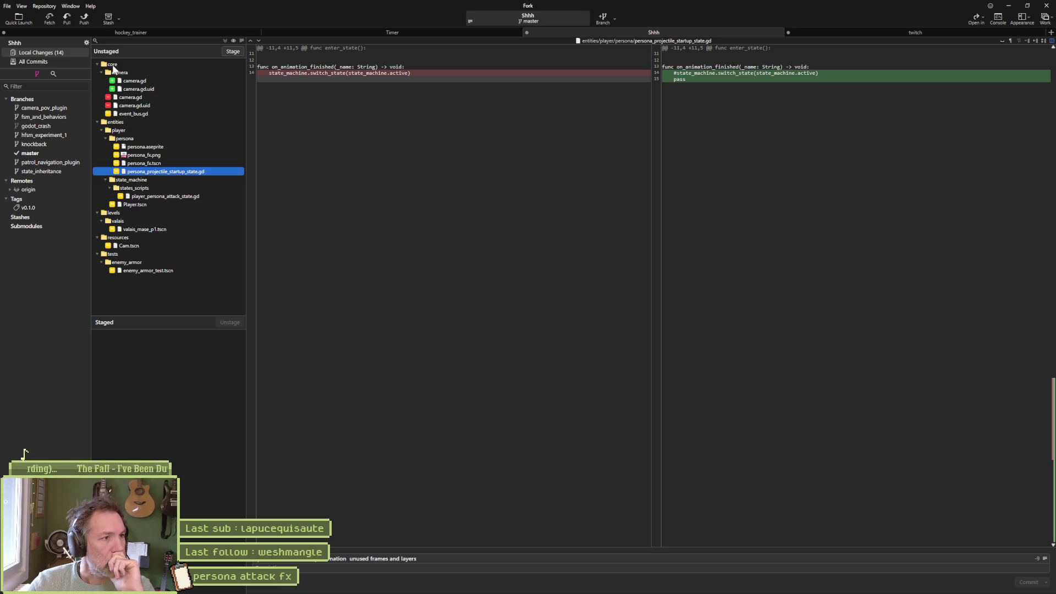
pyautogui.doubleClick(113, 66)
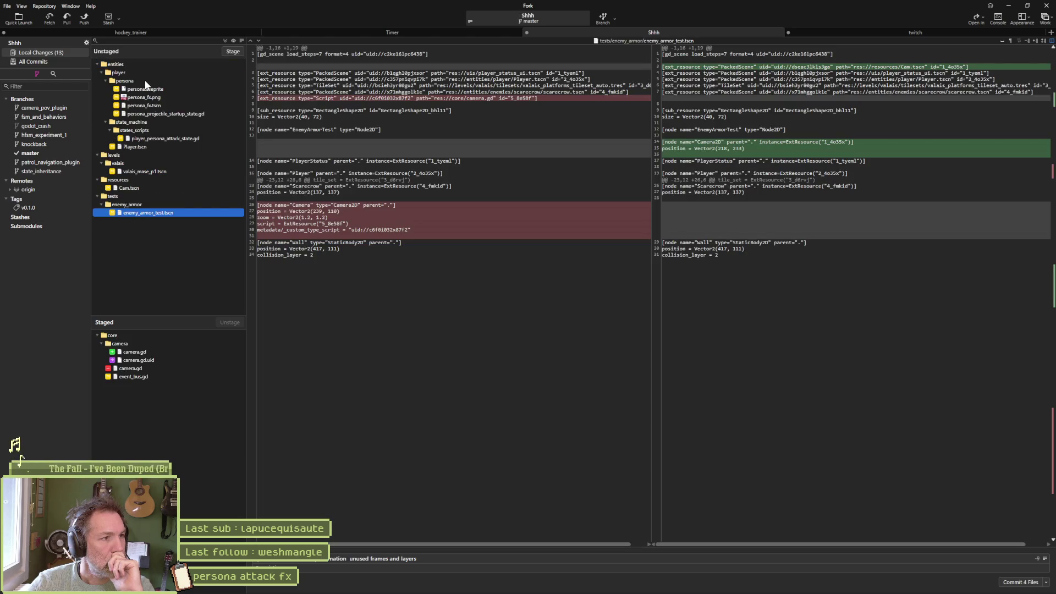
# Stage persona.aseprite, persona_fx.png and persona_fx.tscn, and review the persona state script diffs.
pyautogui.doubleClick(144, 90)
pyautogui.doubleClick(144, 90)
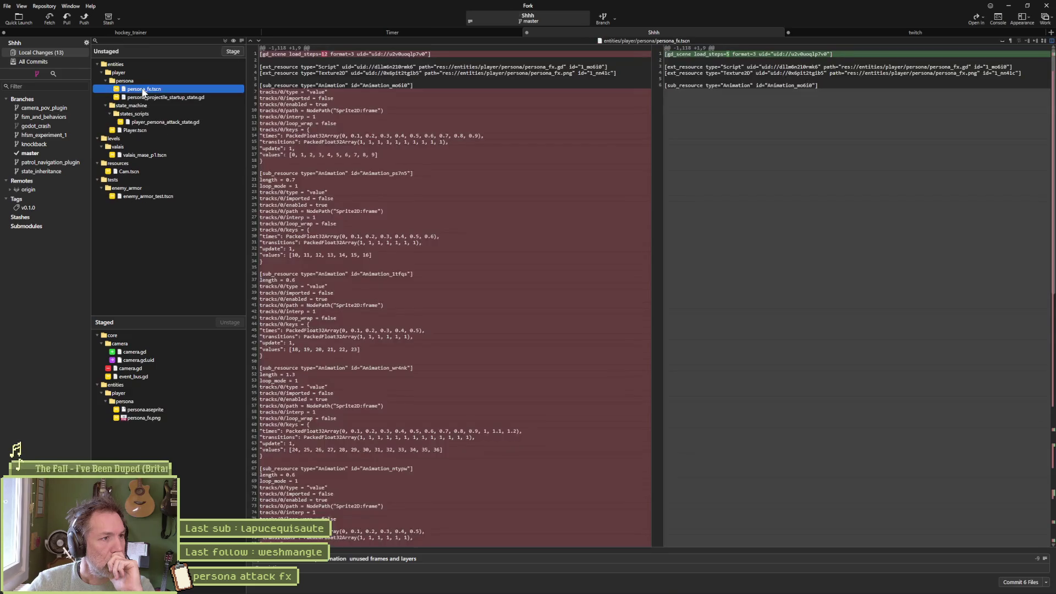
pyautogui.doubleClick(143, 89)
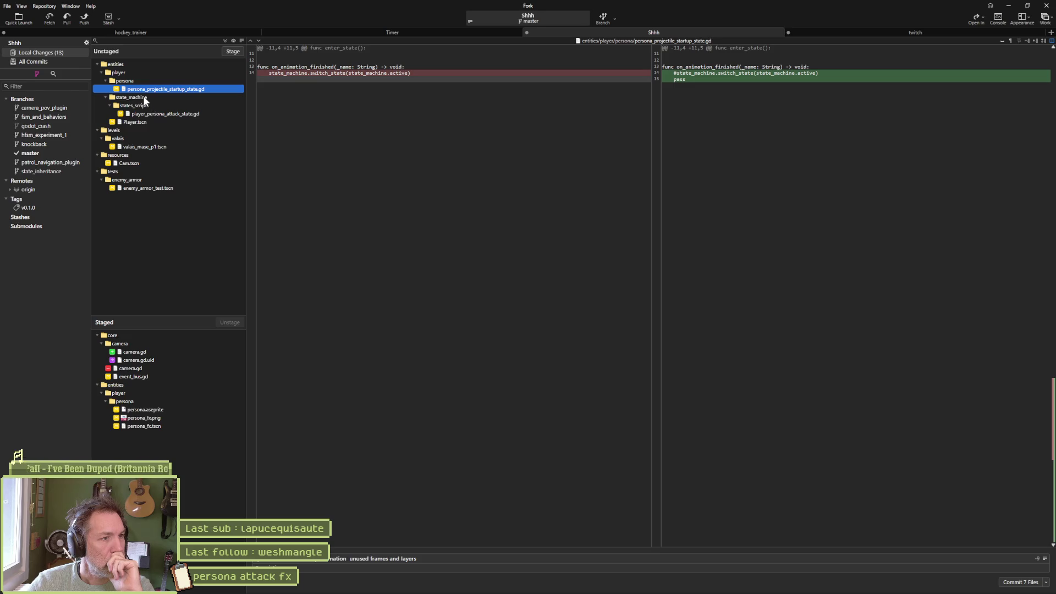
pyautogui.click(140, 114)
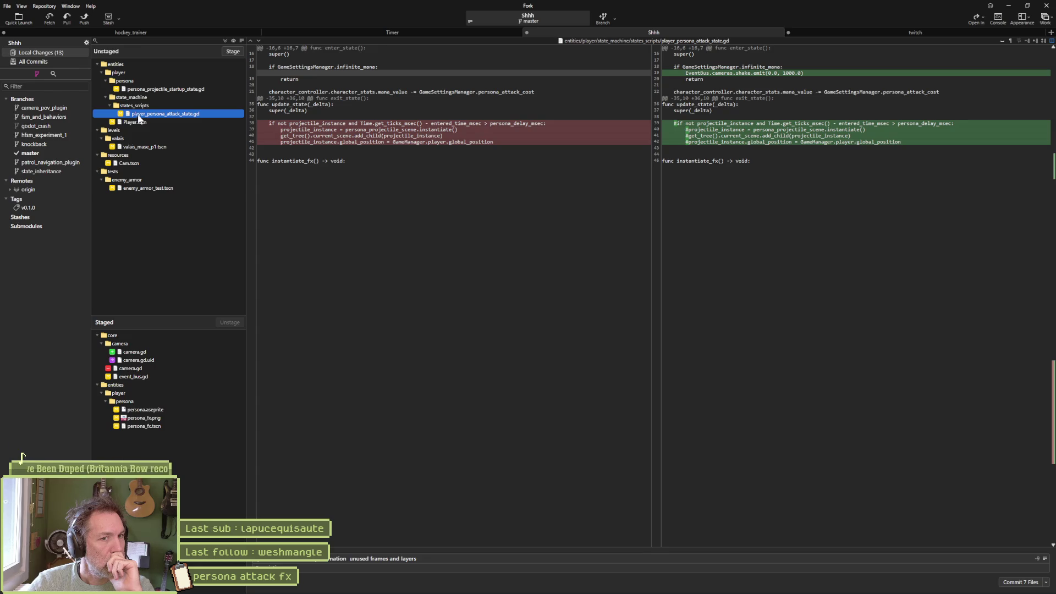
pyautogui.click(146, 90)
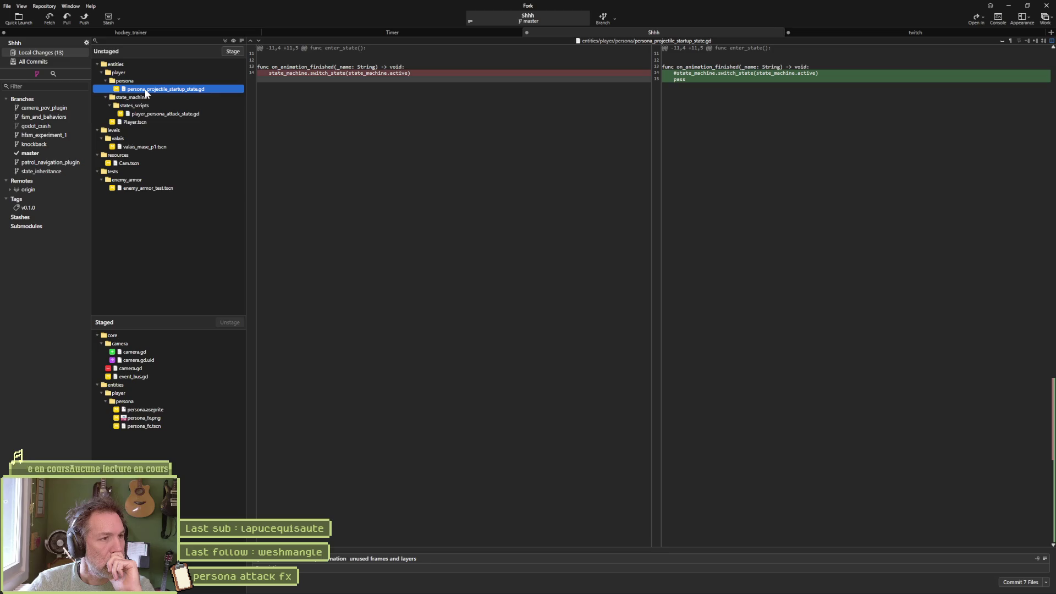
# Stage Player.tscn, valais_mase_p1.tscn, Cam.tscn and enemy_armor_test.tscn.
pyautogui.click(134, 122)
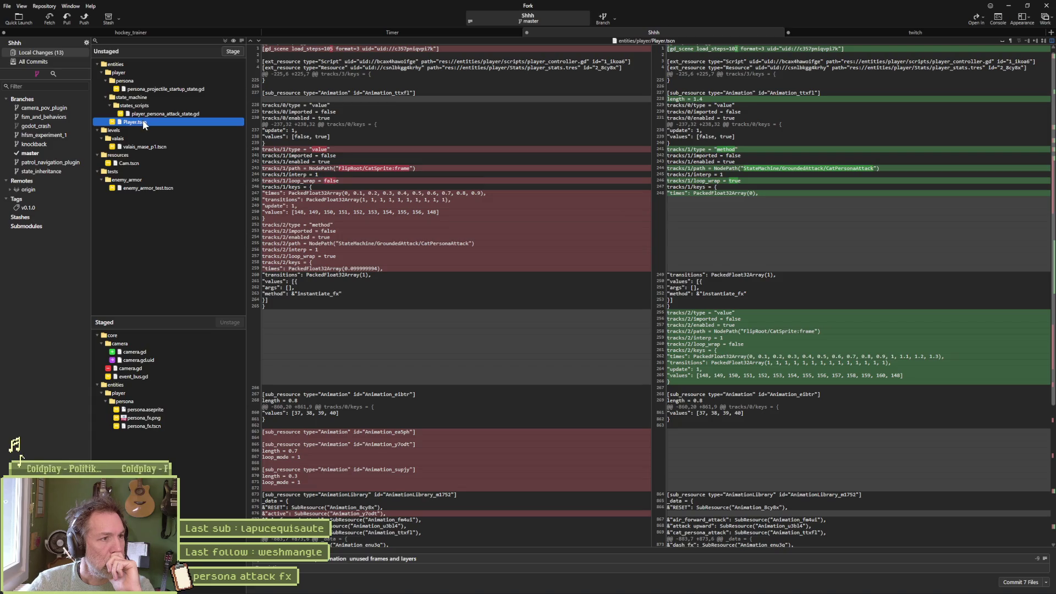
pyautogui.doubleClick(143, 121)
pyautogui.doubleClick(112, 126)
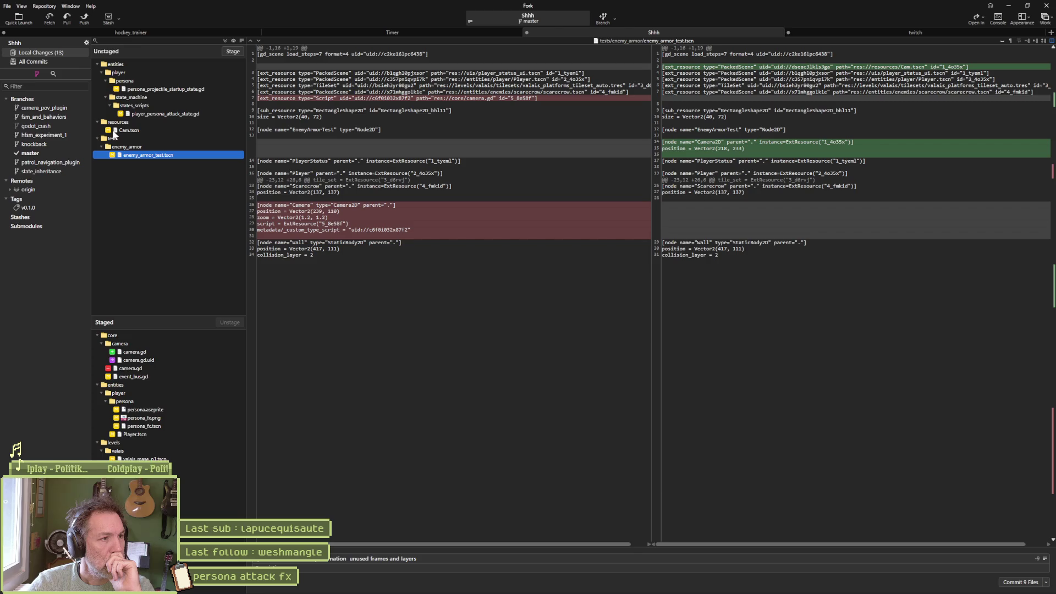
pyautogui.doubleClick(117, 122)
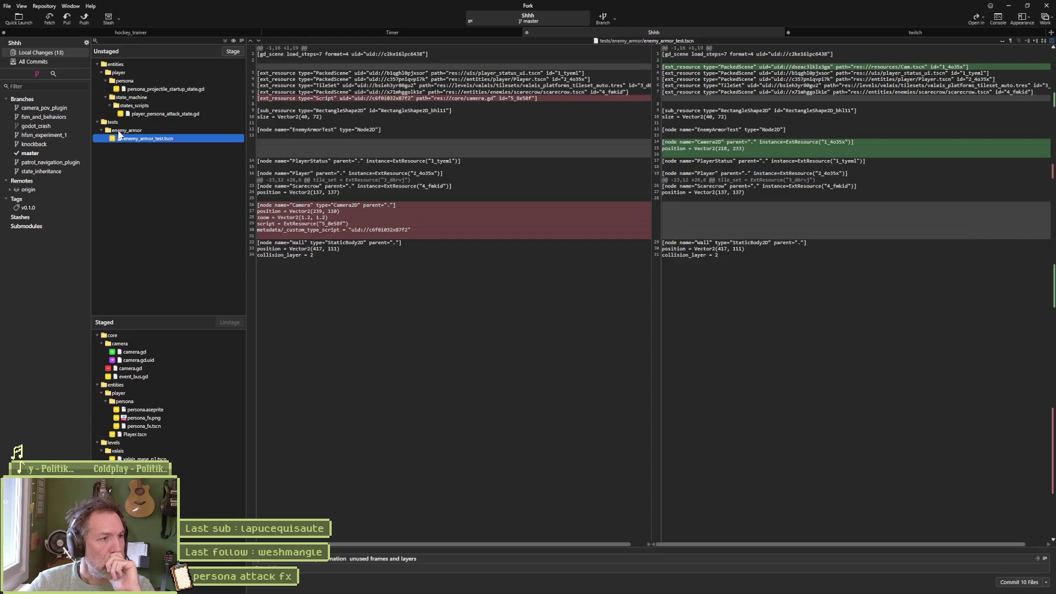
pyautogui.doubleClick(115, 123)
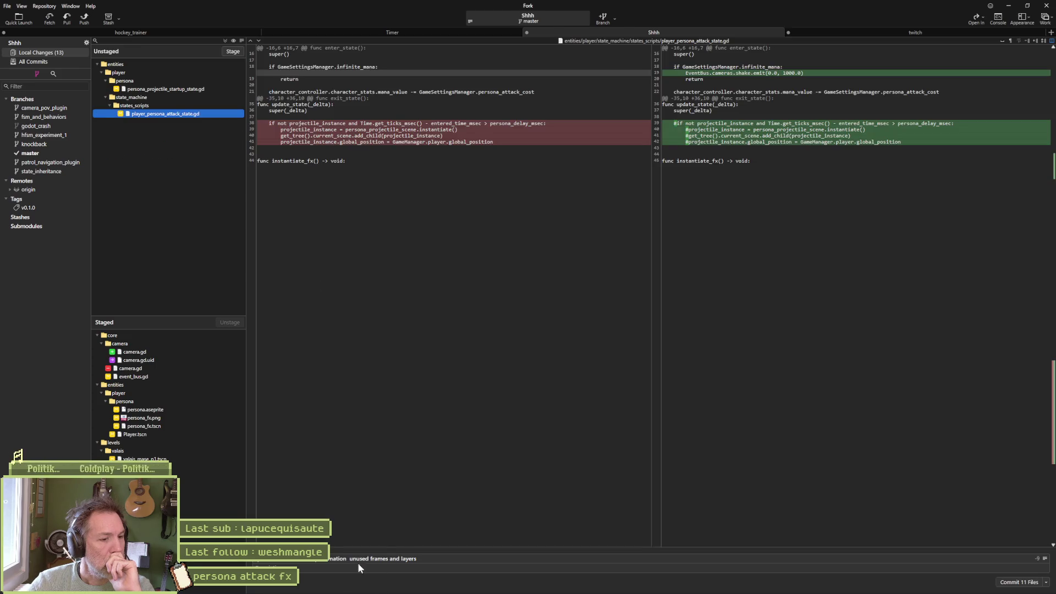
# Append ' &' to the end of the commit summary.
pyautogui.click(423, 561)
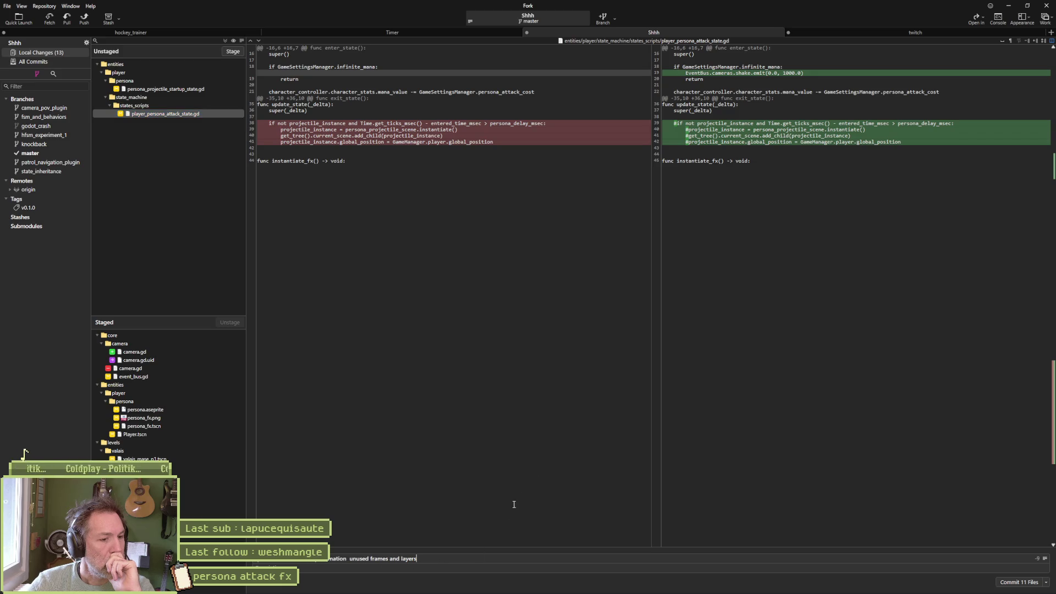
pyautogui.write('&')
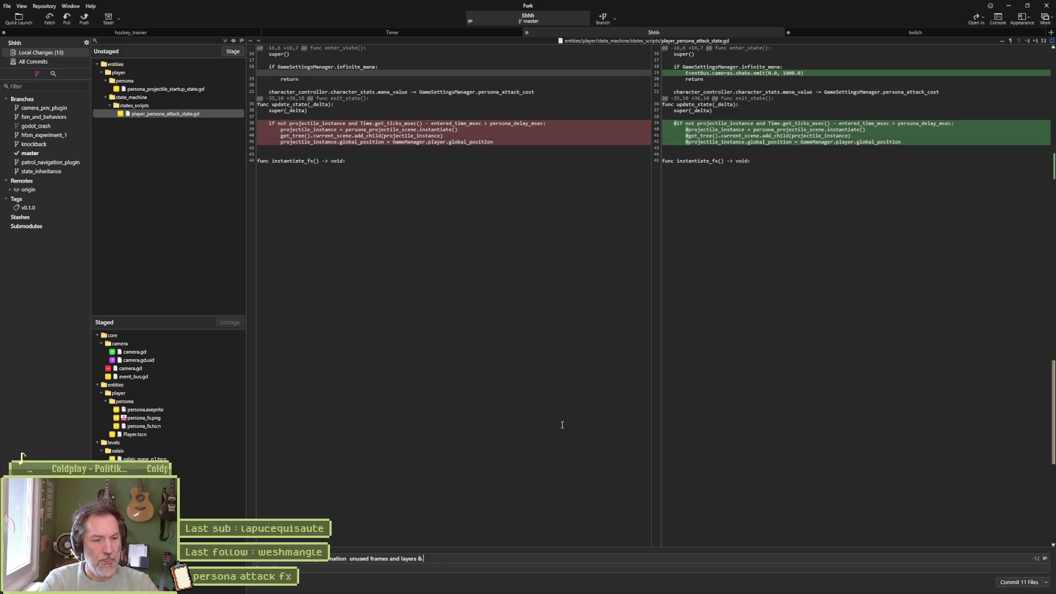
pyautogui.click(528, 586)
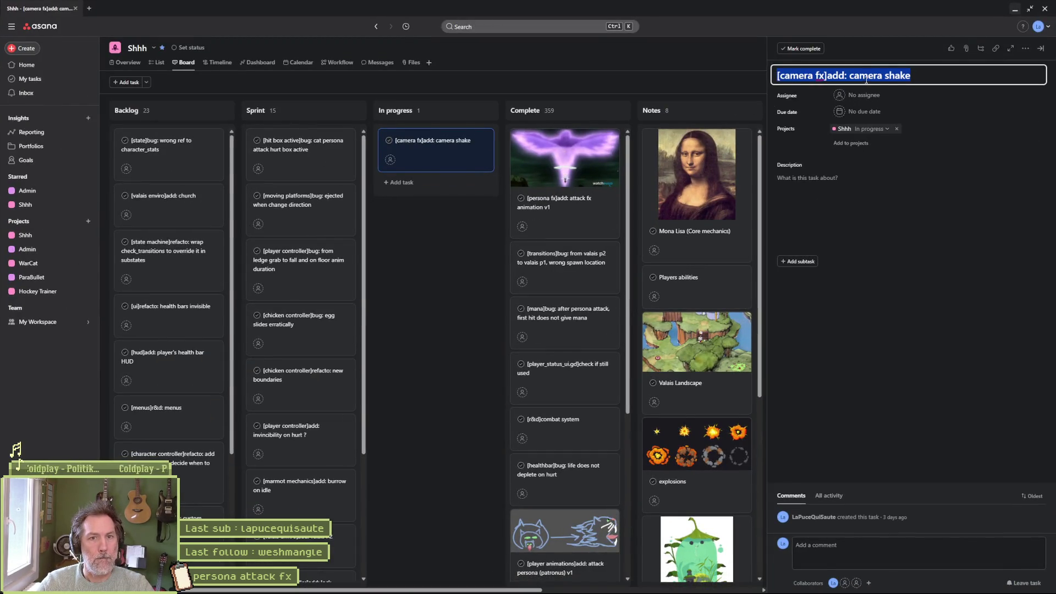
# Paste the task title into the summary, commit the 11 files and push master to origin.
pyautogui.hotkey('alt', 'Tab')
pyautogui.write('[camera fx]add: camera shake')
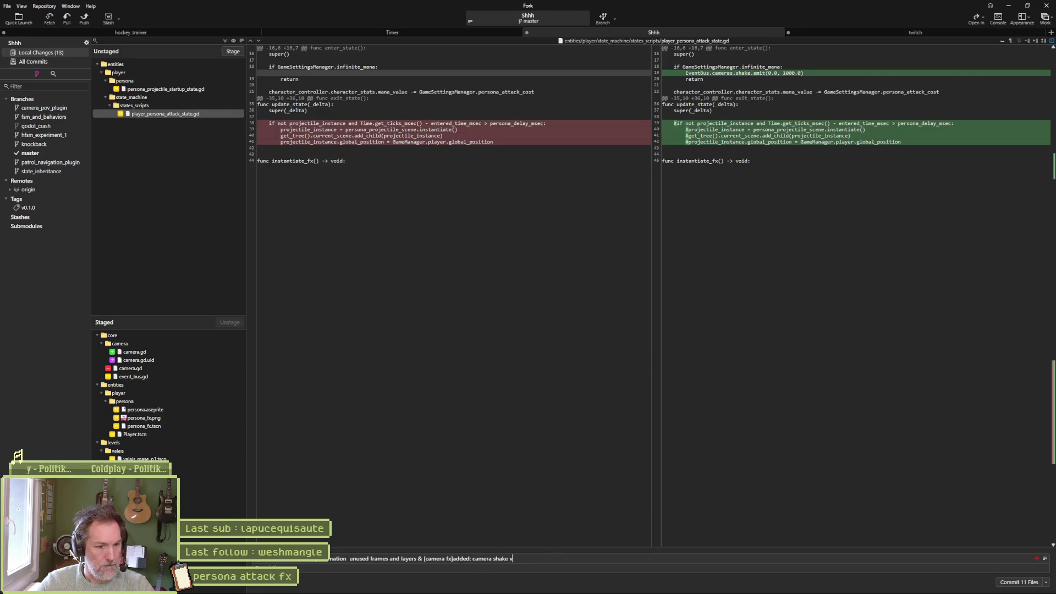
pyautogui.click(999, 582)
pyautogui.click(84, 19)
pyautogui.click(577, 323)
# Close the camera shake task's details and minimize Asana and Fork to reveal Godot.
pyautogui.click(1007, 8)
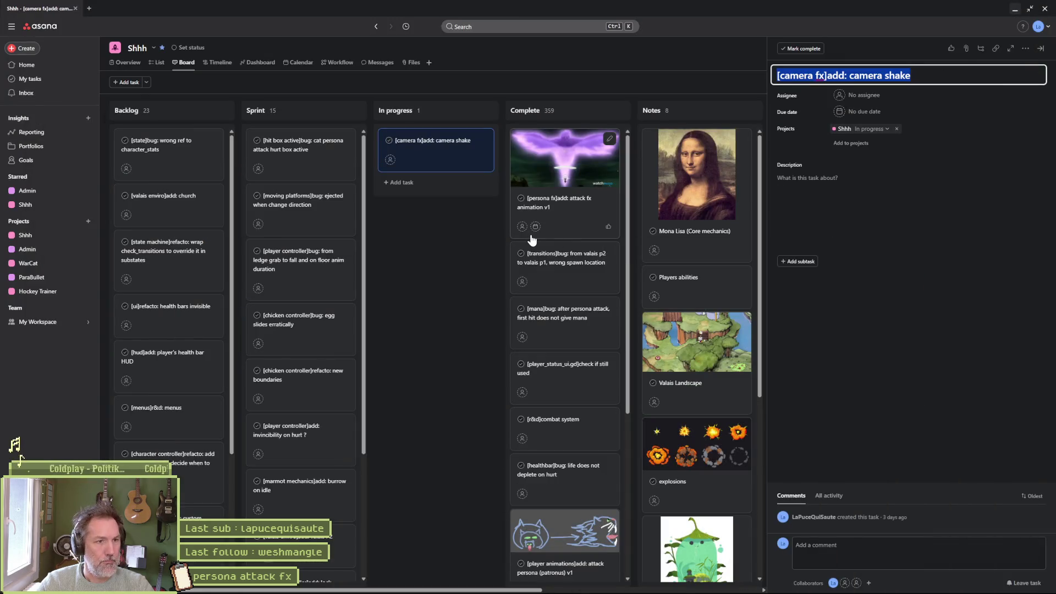
pyautogui.hotkey('alt', 'Tab')
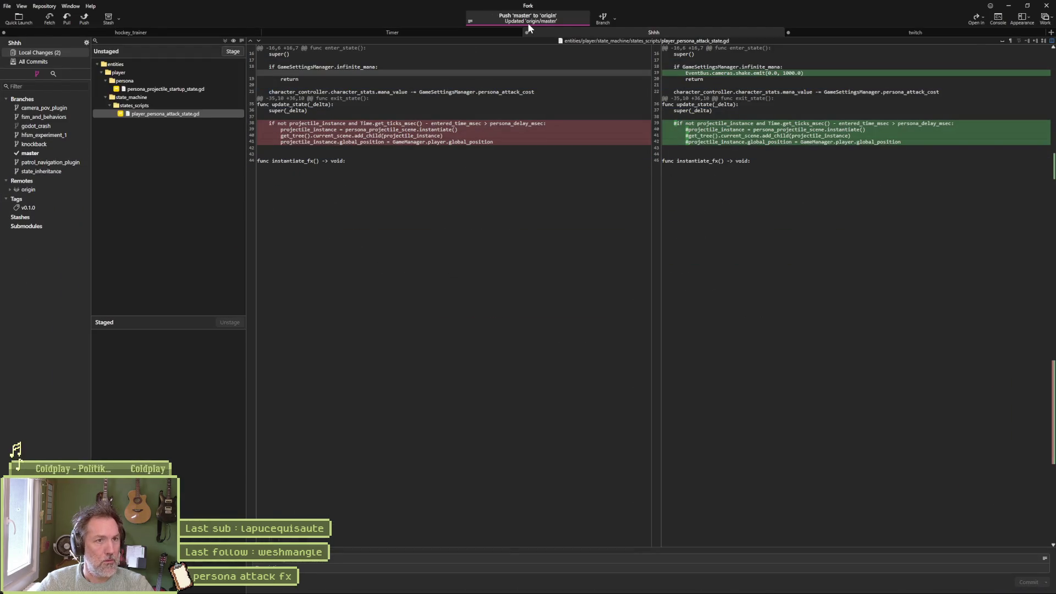
pyautogui.hotkey('alt', 'Tab')
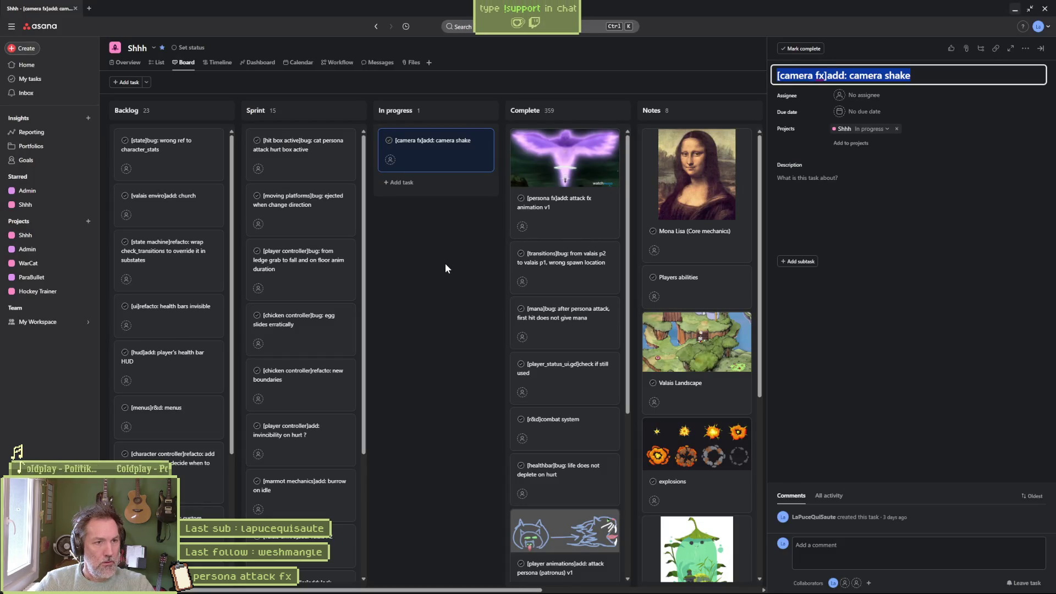
pyautogui.click(443, 217)
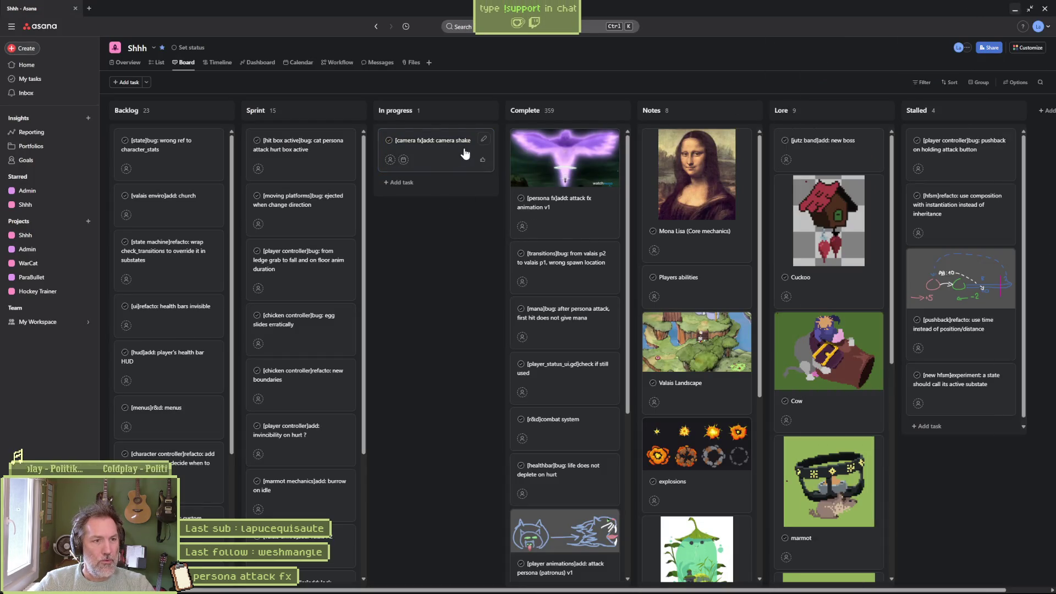
pyautogui.click(1014, 9)
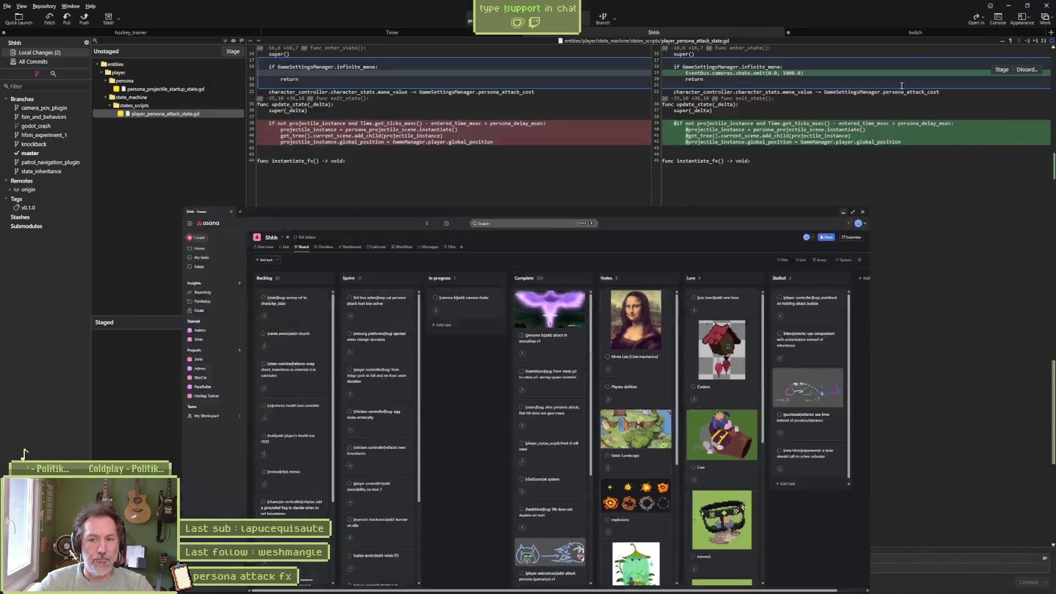
pyautogui.click(1008, 5)
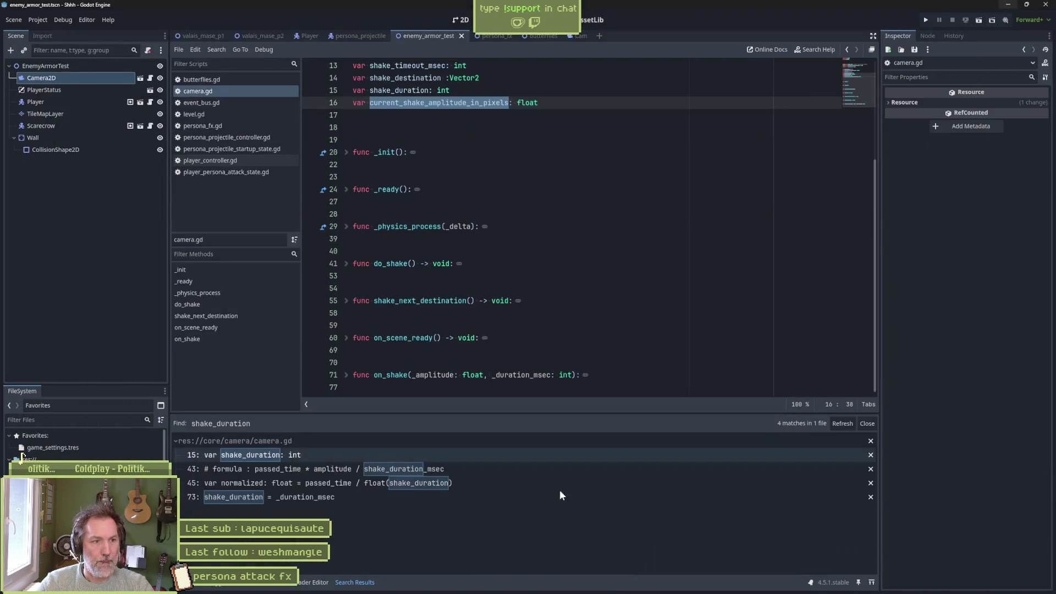
# Show the persona_fx scene in 2D and scrub its attack animation back to 0.0.
pyautogui.click(469, 201)
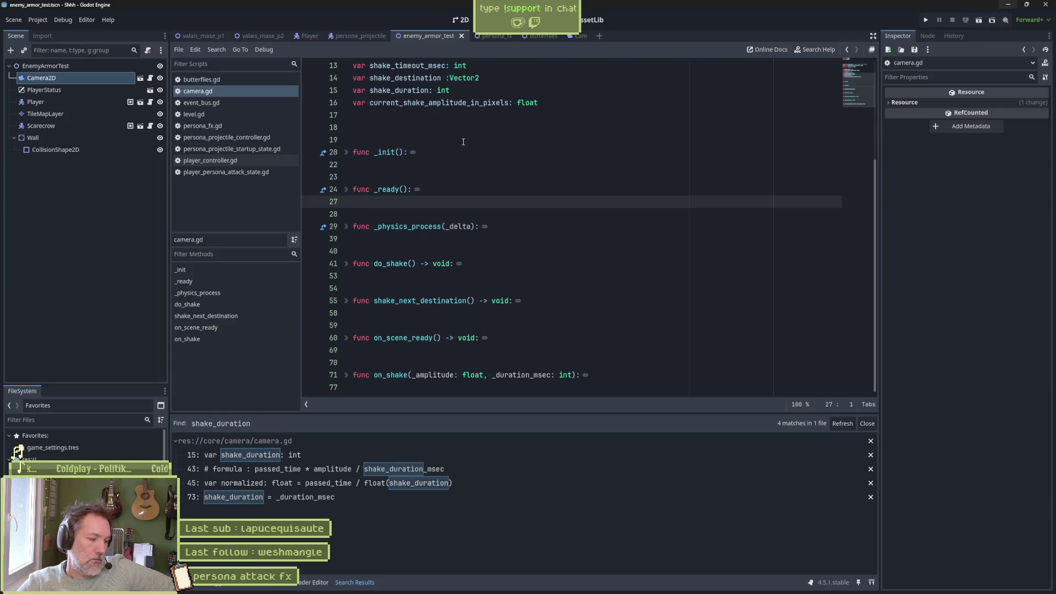
pyautogui.click(352, 38)
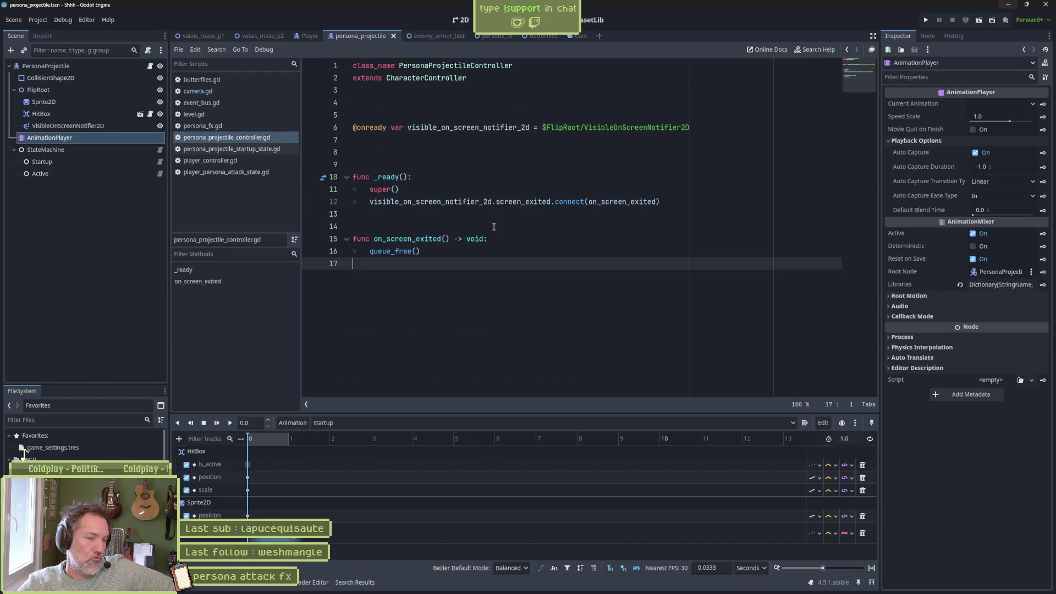
pyautogui.click(486, 36)
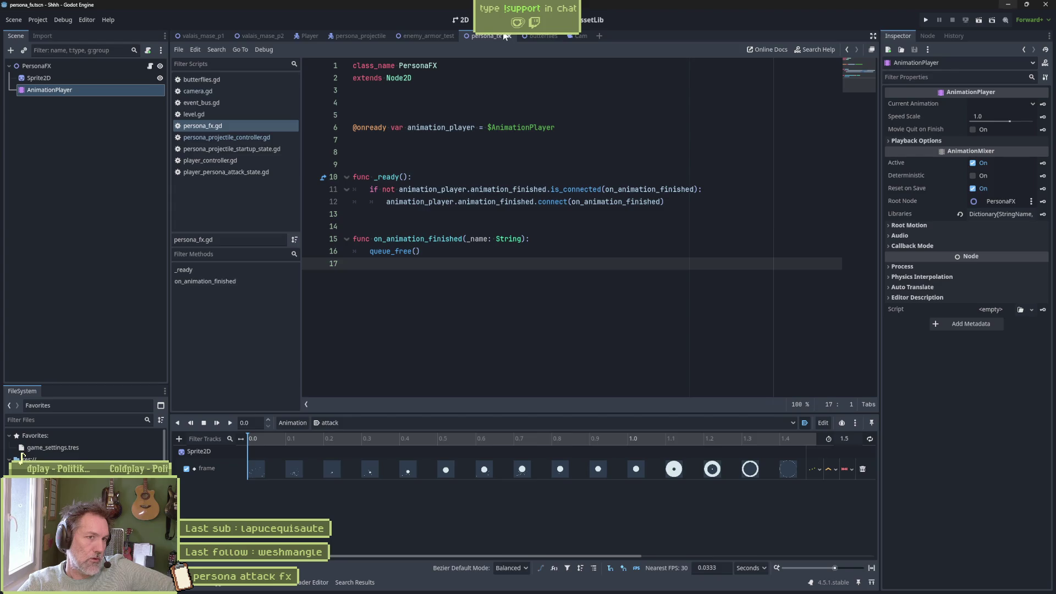
pyautogui.click(461, 20)
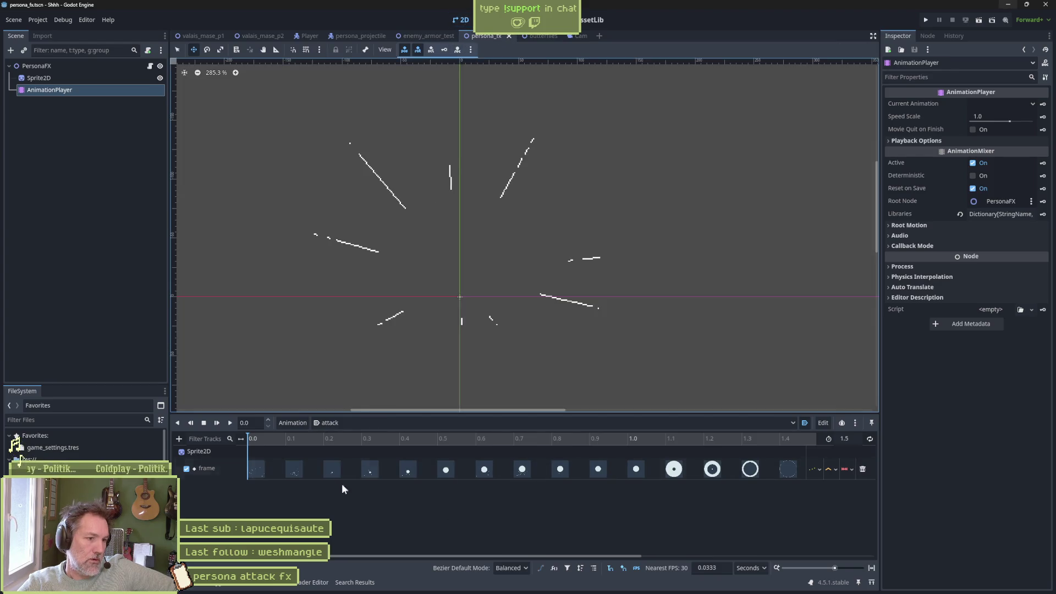
pyautogui.moveTo(324, 437)
pyautogui.mouseDown()
pyautogui.moveTo(664, 440)
pyautogui.moveTo(463, 451)
pyautogui.moveTo(467, 515)
pyautogui.mouseUp()
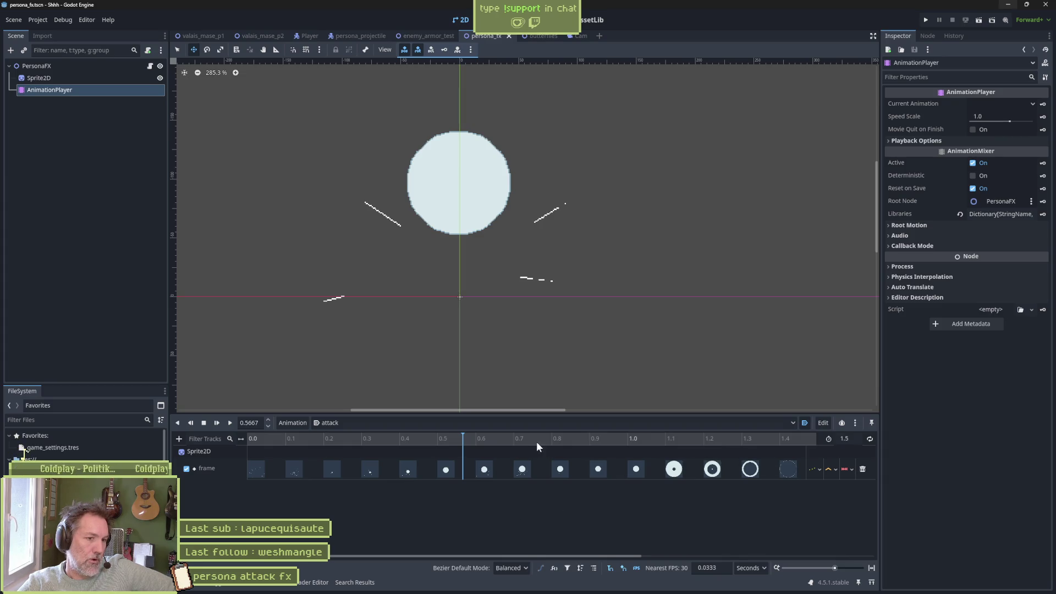
pyautogui.click(270, 438)
pyautogui.moveTo(271, 437)
pyautogui.mouseDown()
pyautogui.moveTo(709, 437)
pyautogui.moveTo(248, 435)
pyautogui.mouseUp()
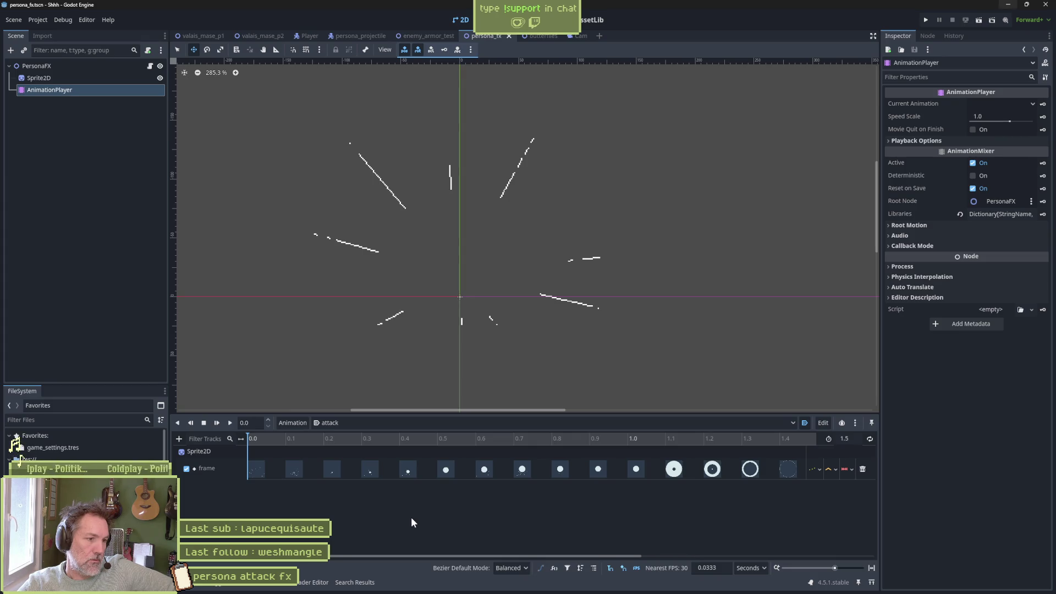
pyautogui.click(179, 439)
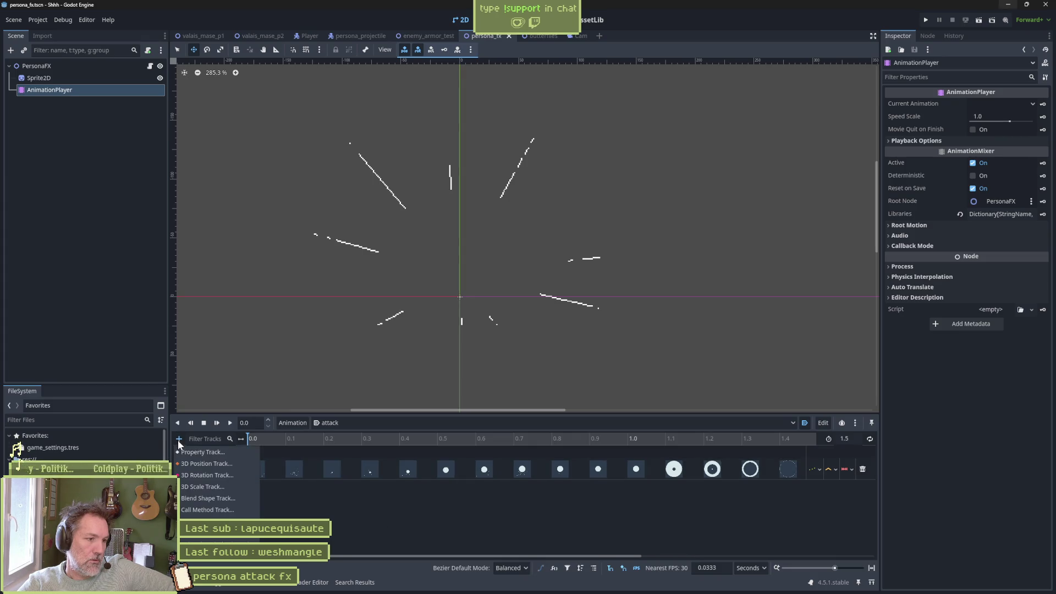
# Start a property track, cancel the Pick a node dialog, and open persona_fx.gd instead.
pyautogui.click(189, 452)
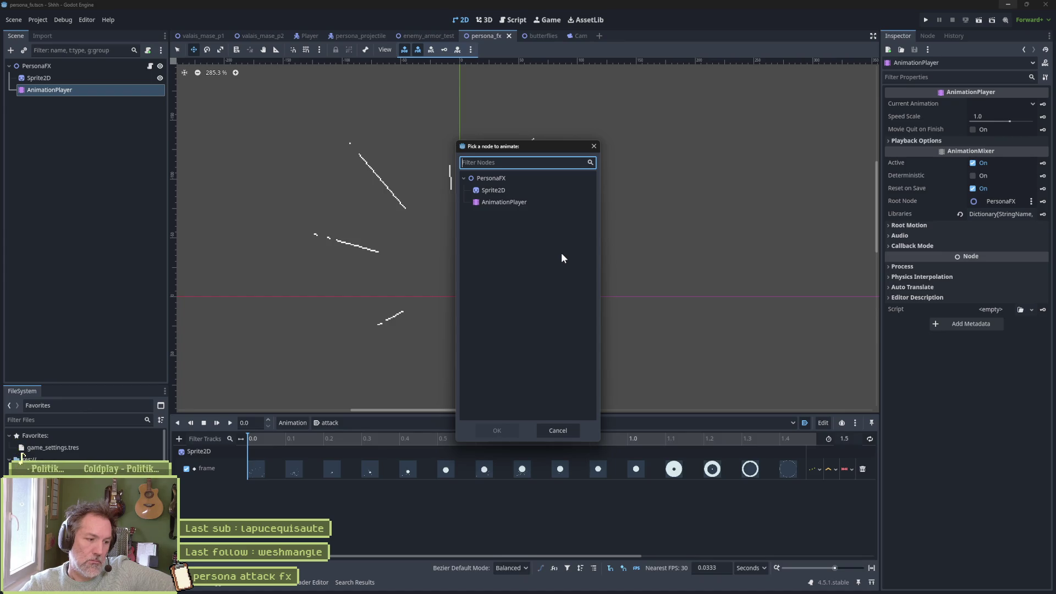
pyautogui.click(551, 432)
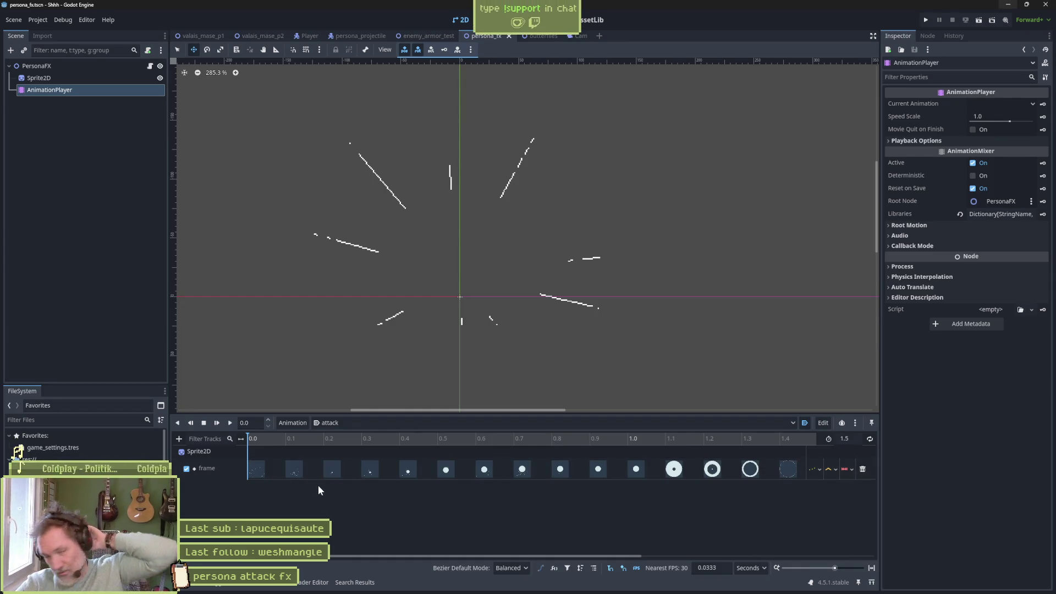
pyautogui.click(148, 66)
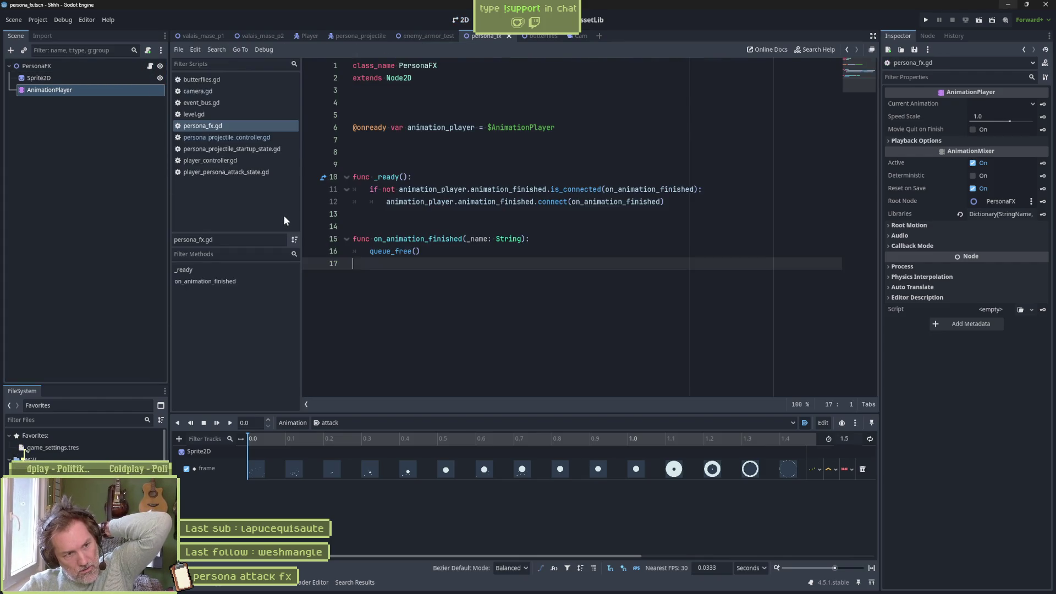
# Add func shake_amplitude(_amplitude: float) -> void: below _ready in persona_fx.gd.
pyautogui.click(370, 215)
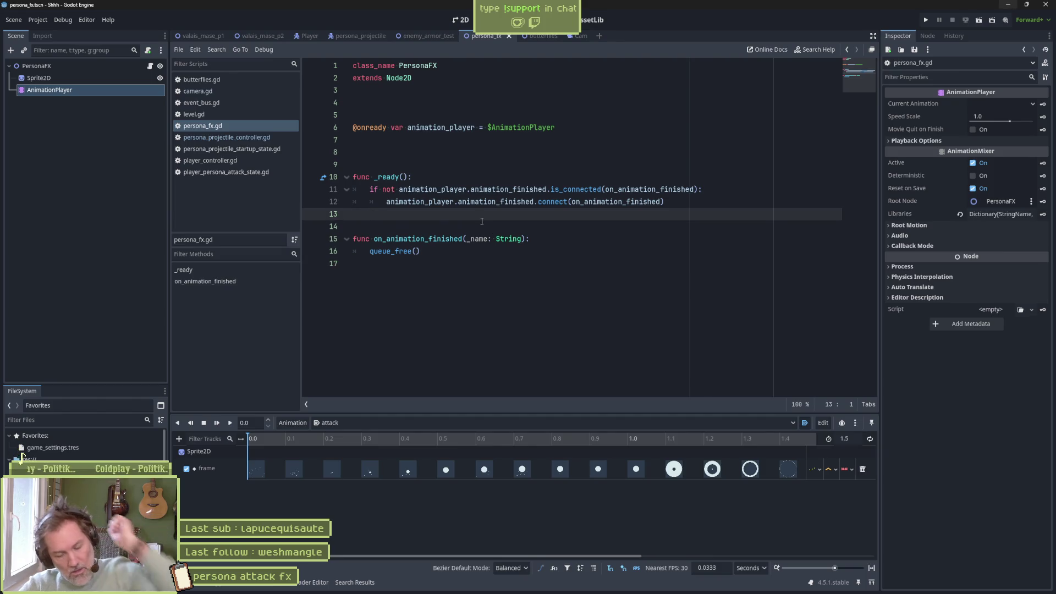
pyautogui.press('Return')
pyautogui.press('Return')
pyautogui.press('Return')
pyautogui.press('Up')
pyautogui.press('Return')
pyautogui.write('func')
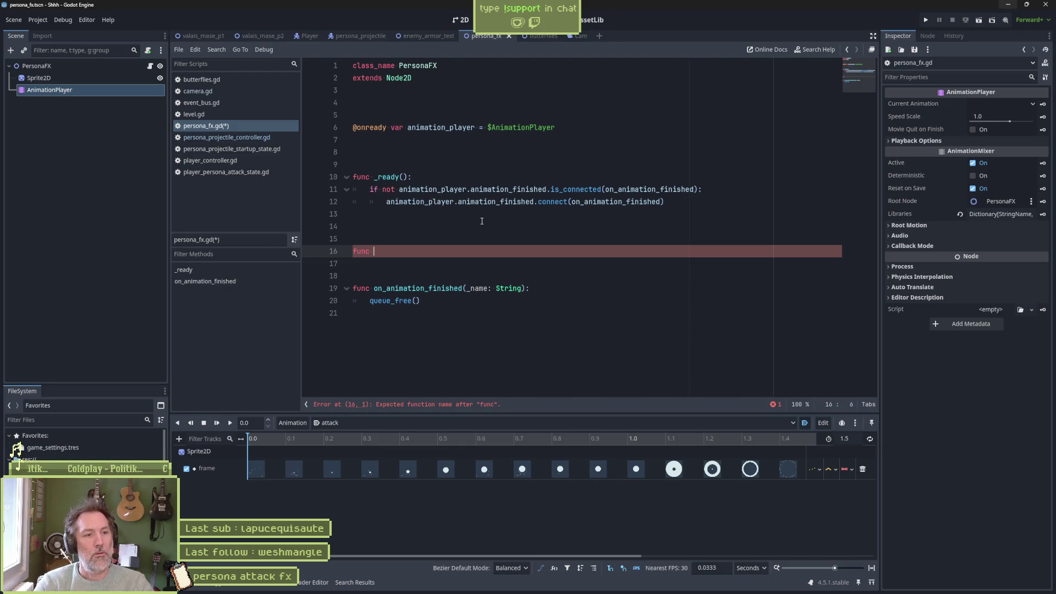
pyautogui.write('shake_amp;lit')
pyautogui.press('BackSpace')
pyautogui.press('BackSpace')
pyautogui.press('BackSpace')
pyautogui.write('litude(')
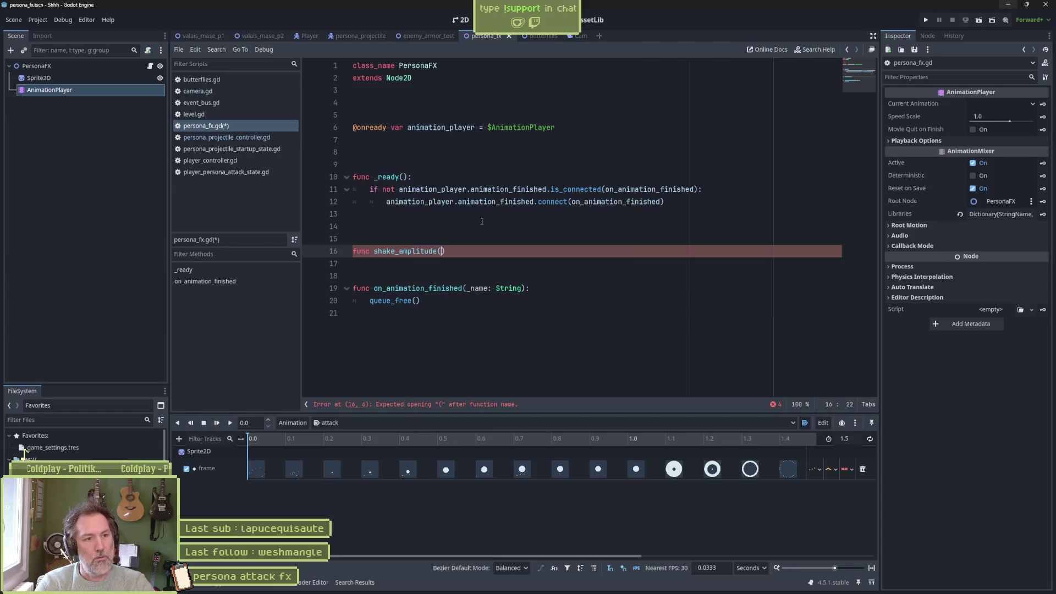
pyautogui.write('_amplitude: float) -')
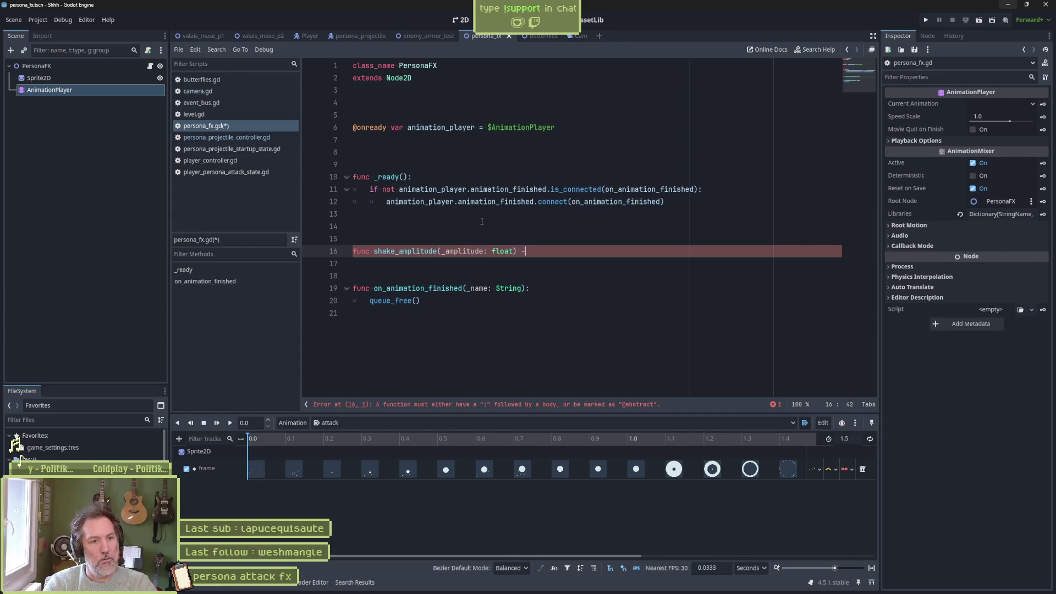
pyautogui.write('> void:')
pyautogui.press('Return')
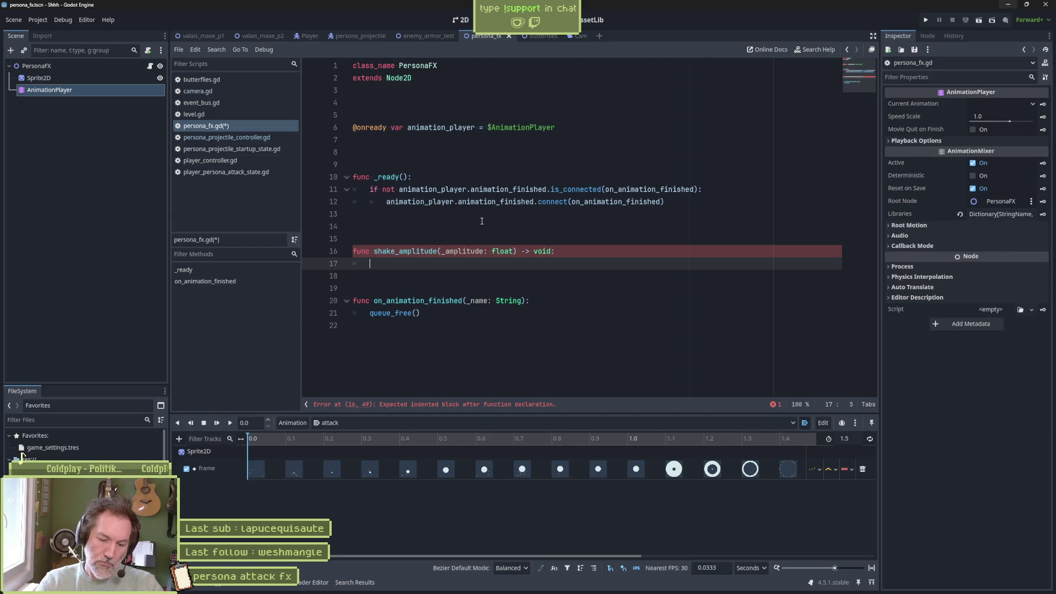
# Make its body set GameSettingsManager.camera_shake_amplitude = _amplitude.
pyautogui.write('Game')
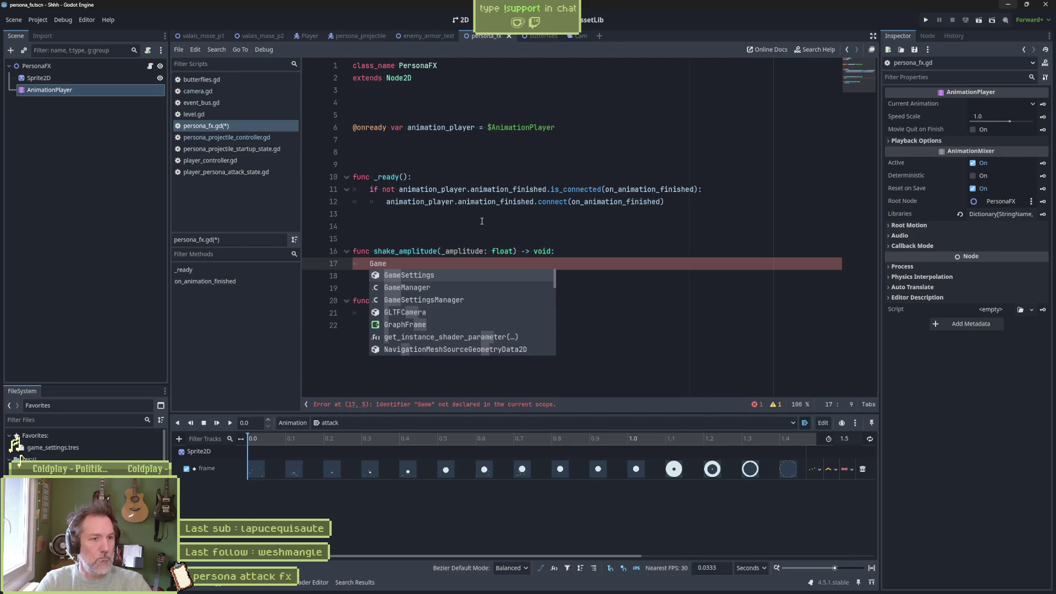
pyautogui.press('Down')
pyautogui.press('Return')
pyautogui.write('.')
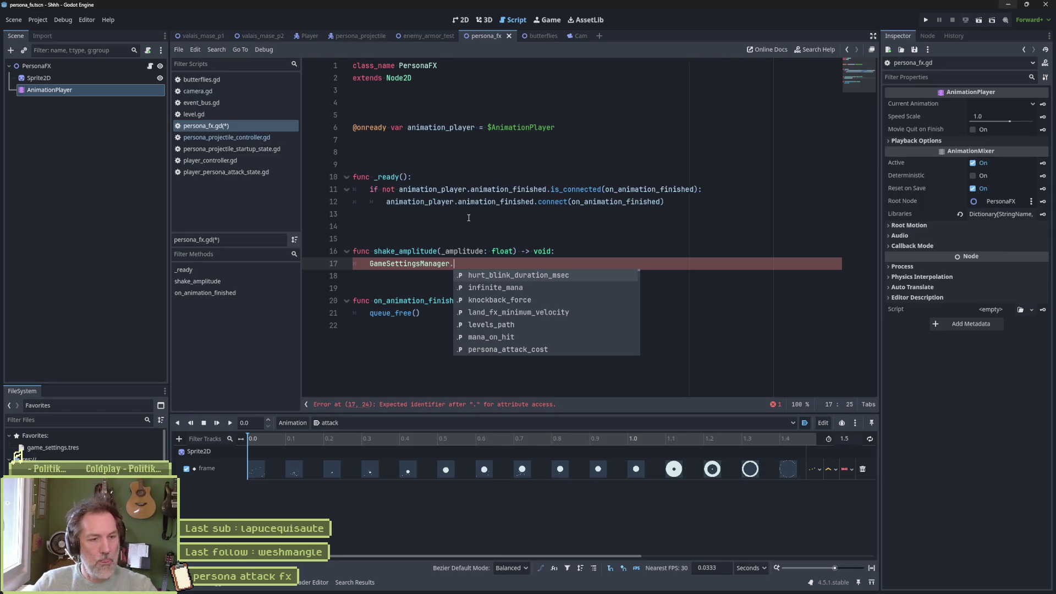
pyautogui.write('camera_shake_')
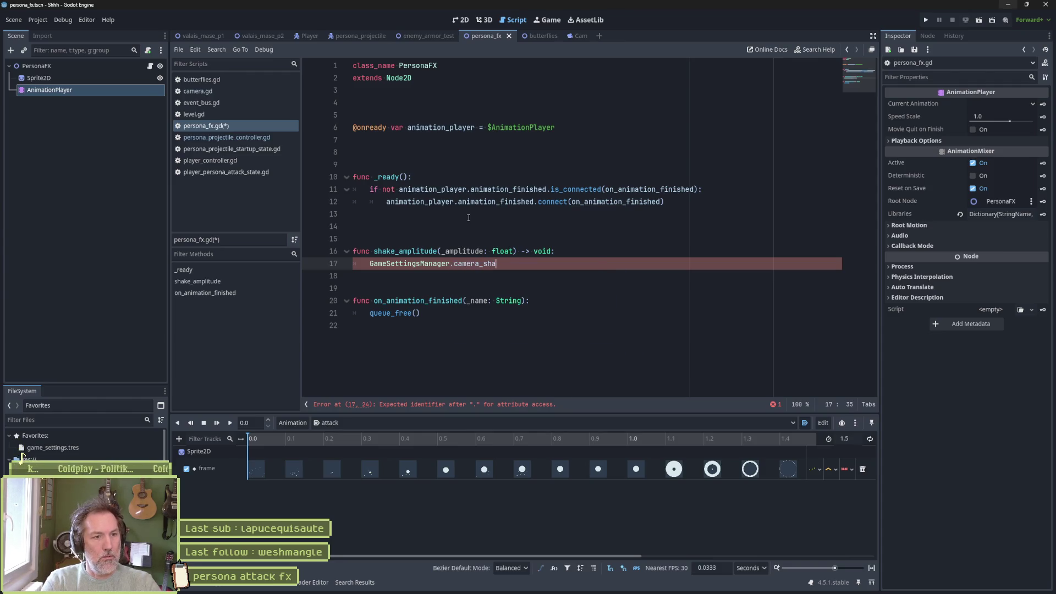
pyautogui.write('amplitude')
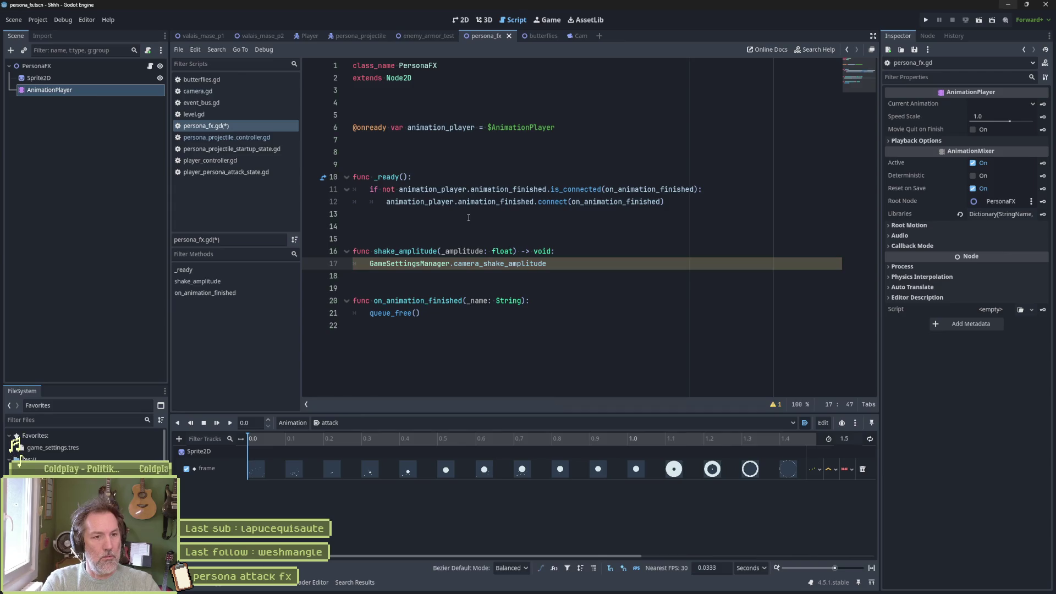
pyautogui.write(' = ')
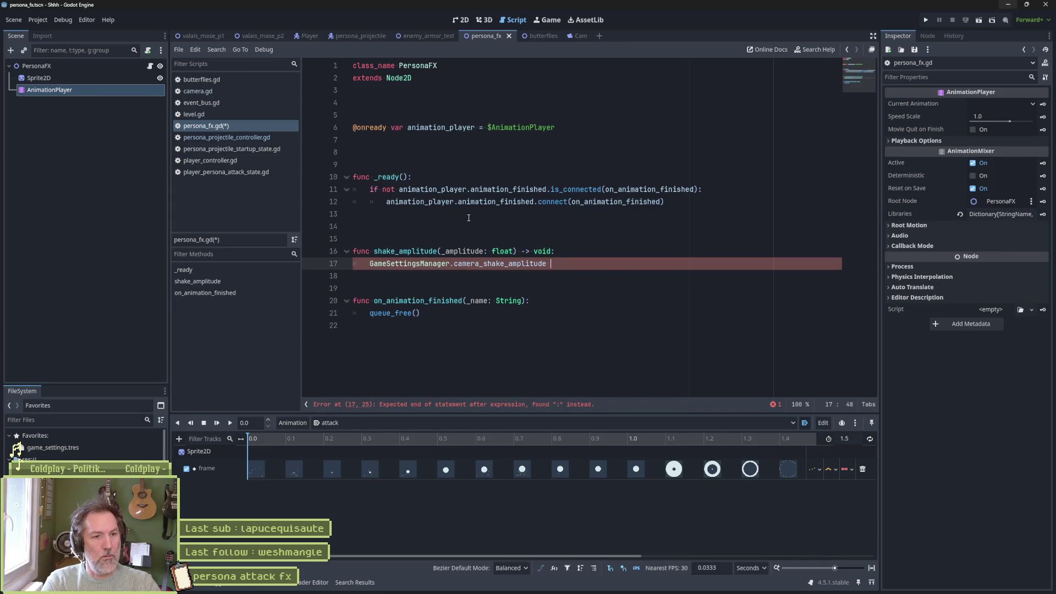
pyautogui.write('_amplitude')
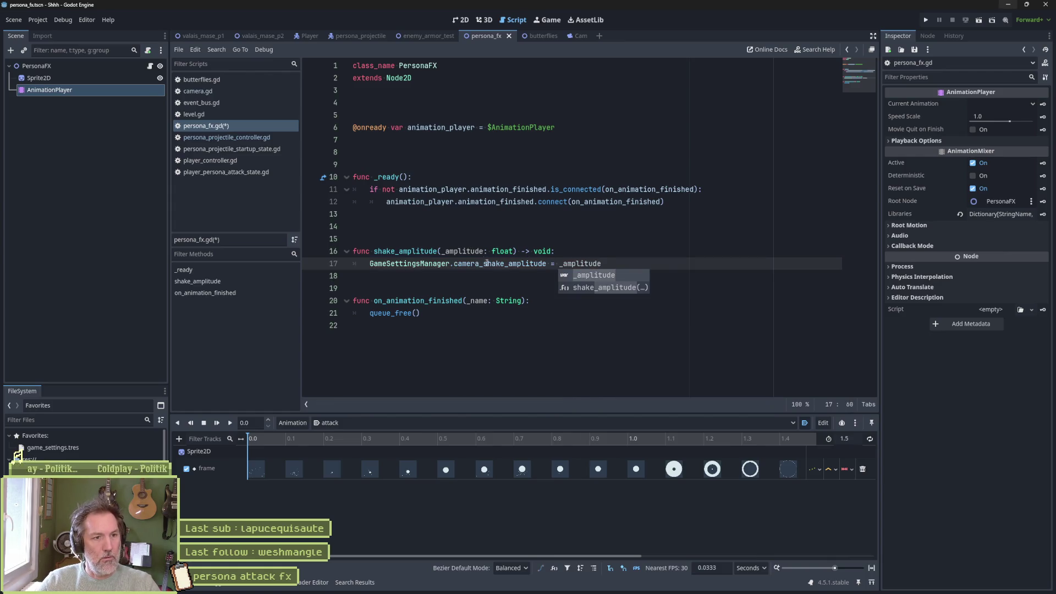
pyautogui.keyDown('ctrl'); pyautogui.click(409, 264); pyautogui.keyUp('ctrl')
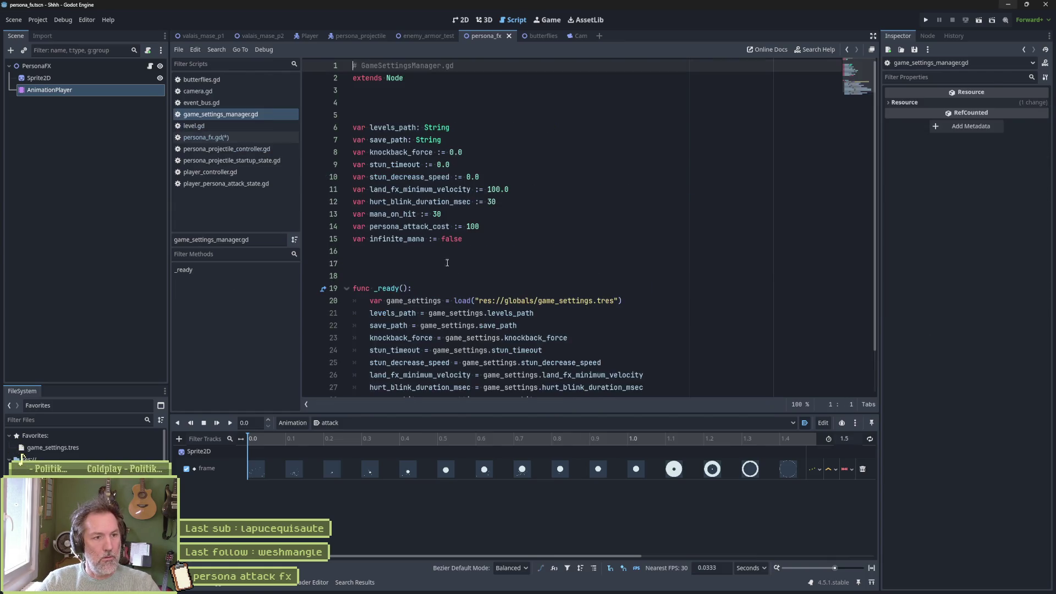
# Declare var camera_shake_amplitude := 0.0 after infinite_mana in game_settings_manager.gd.
pyautogui.click(495, 243)
pyautogui.press('Return')
pyautogui.write('var camera_shake_amplitude:')
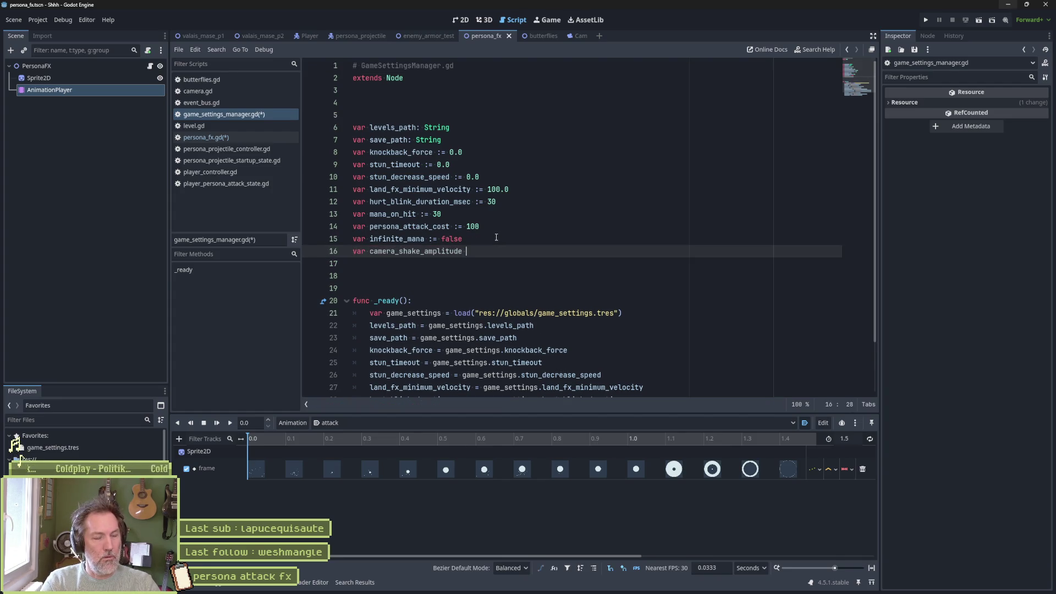
pyautogui.write(':= 0.0')
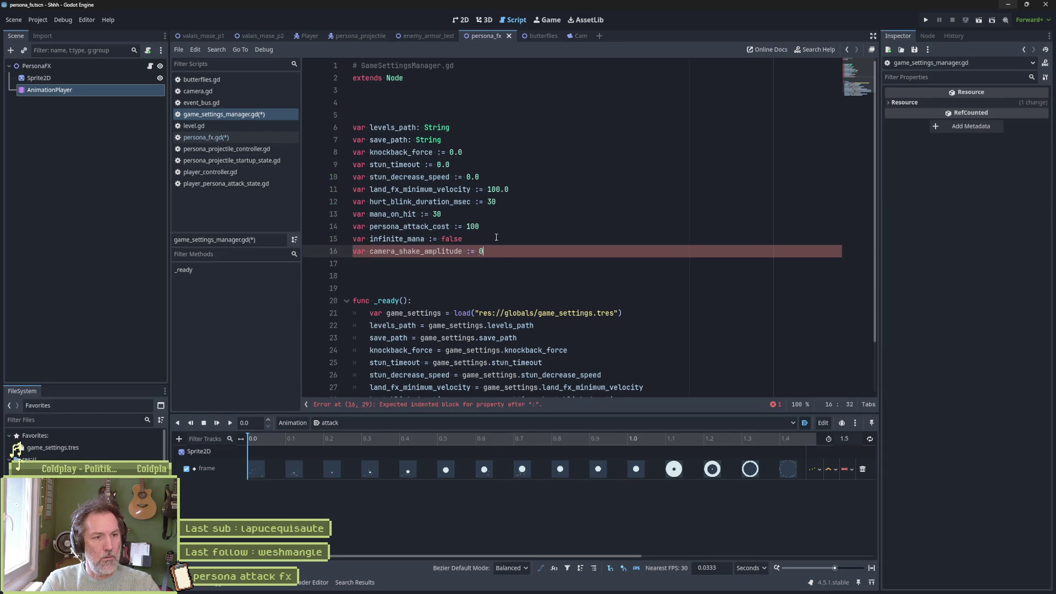
pyautogui.doubleClick(435, 251)
pyautogui.hotkey('shift', 'alt', 'o')
pyautogui.write('GameSettings')
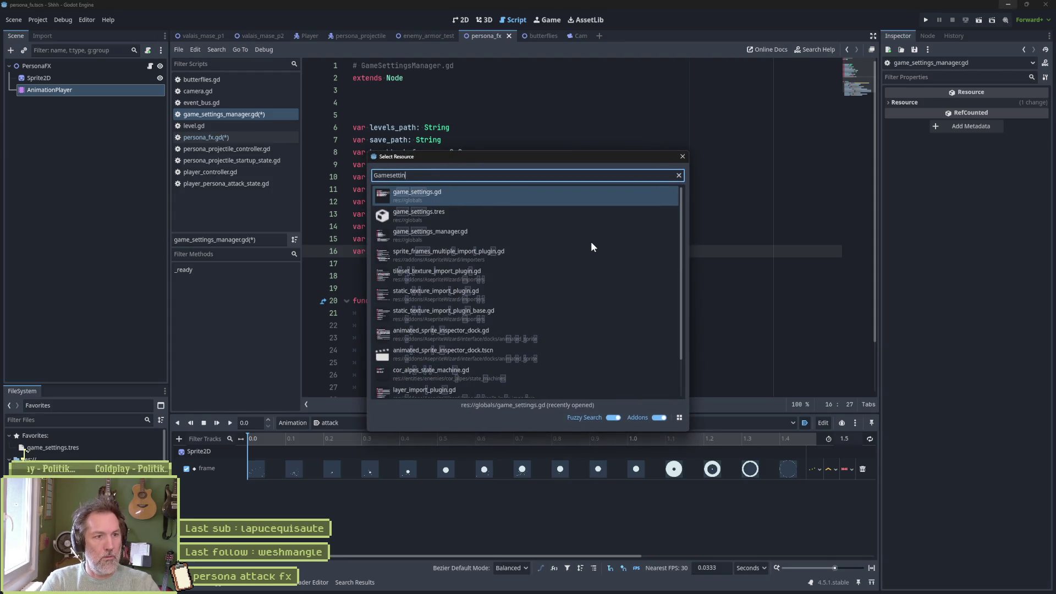
pyautogui.press('Return')
pyautogui.press('Return')
pyautogui.write('@export')
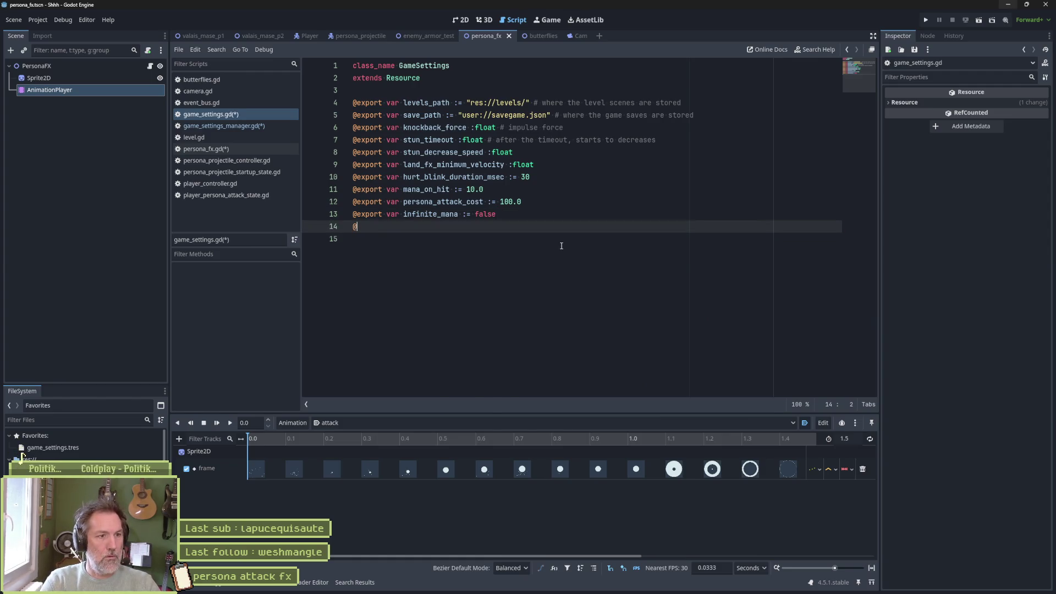
pyautogui.write(' var camera_shake_amplitude := 0.0')
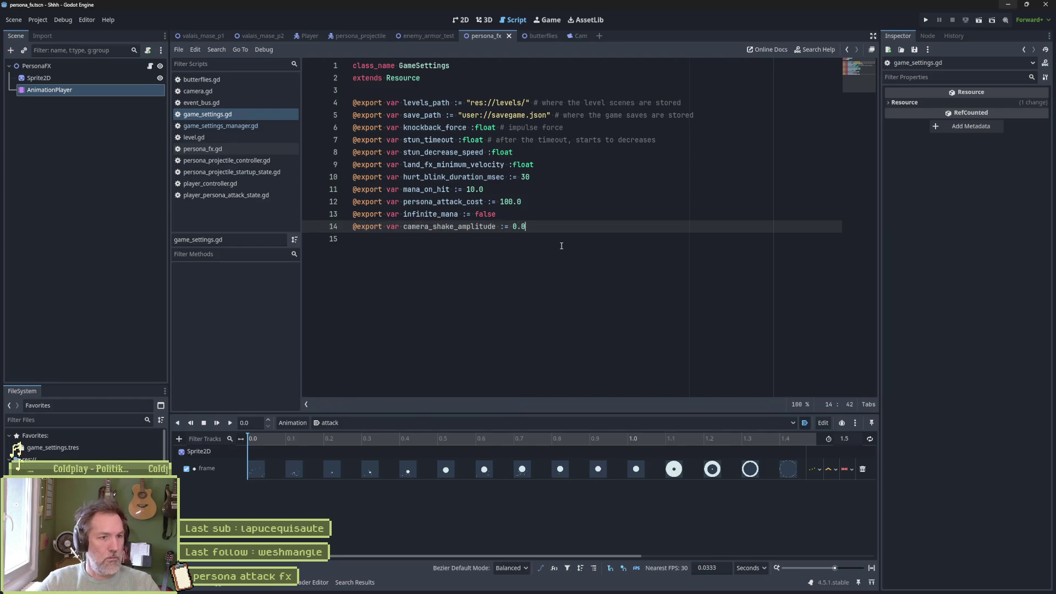
pyautogui.hotkey('ctrl', 's')
# In _ready, duplicate the infinite_mana assignment as camera_shake_amplitude and save the manager script.
pyautogui.hotkey('ctrl', 'w')
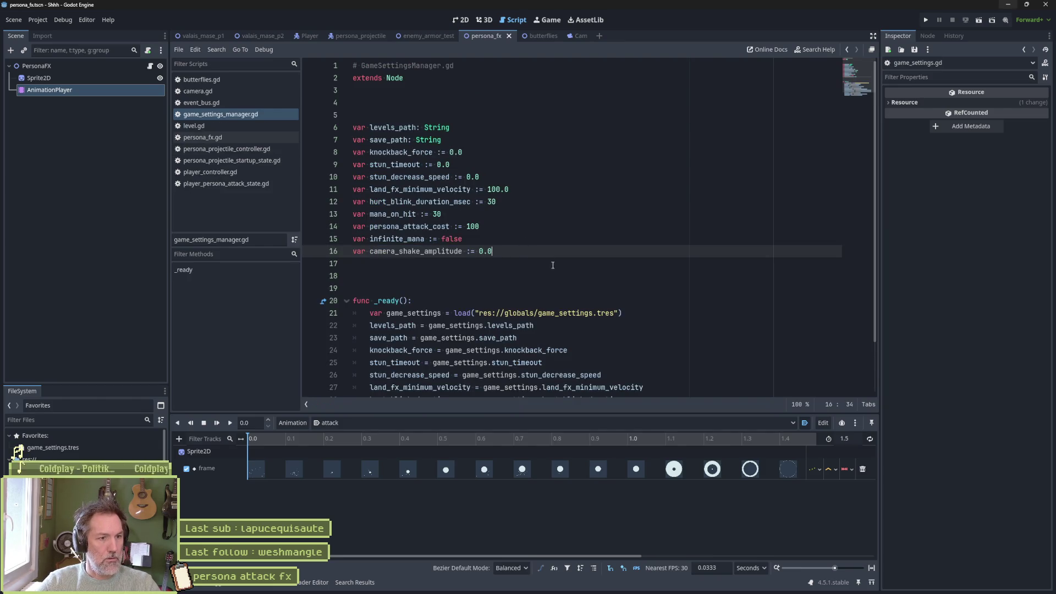
pyautogui.scroll(-2, 549, 275)
pyautogui.moveTo(625, 379); pyautogui.dragTo(626, 368)
pyautogui.hotkey('ctrl', 'shift', 'd')
pyautogui.doubleClick(416, 189)
pyautogui.hotkey('ctrl', 'c')
pyautogui.doubleClick(394, 387)
pyautogui.hotkey('ctrl', 'v')
pyautogui.doubleClick(561, 387)
pyautogui.hotkey('ctrl', 'v')
pyautogui.hotkey('ctrl', 's')
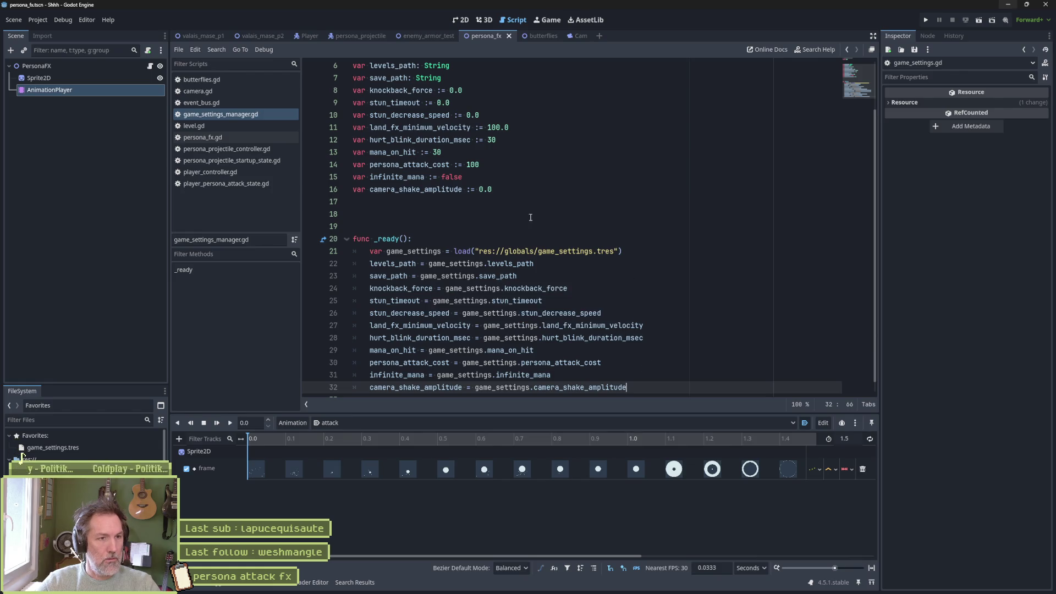
# Close the game_settings.gd and game_settings_manager.gd scripts.
pyautogui.moveTo(542, 251)
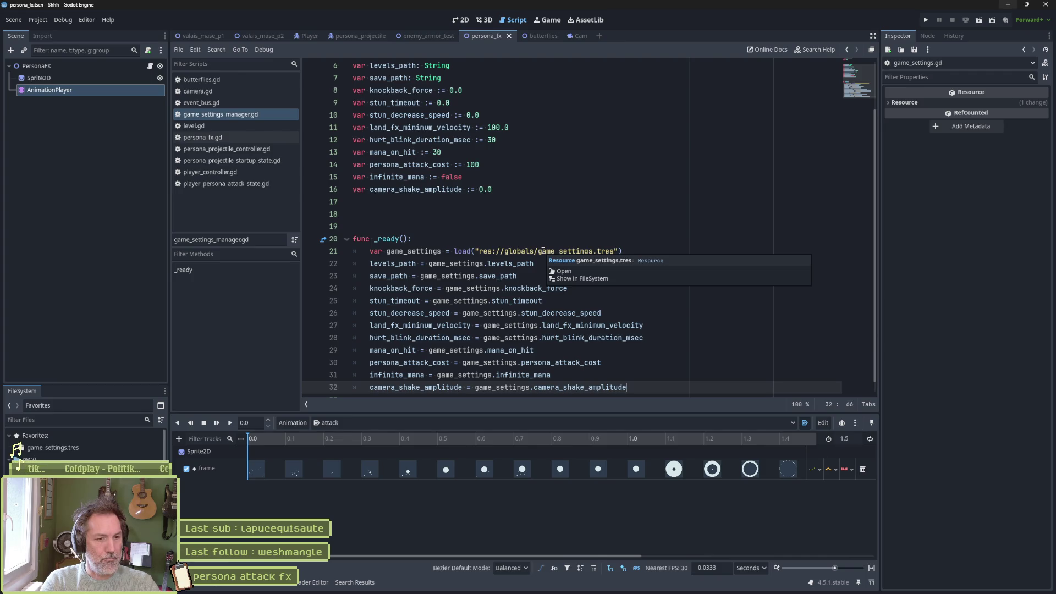
pyautogui.hotkey('shift', 'alt', 'o')
pyautogui.press('Return')
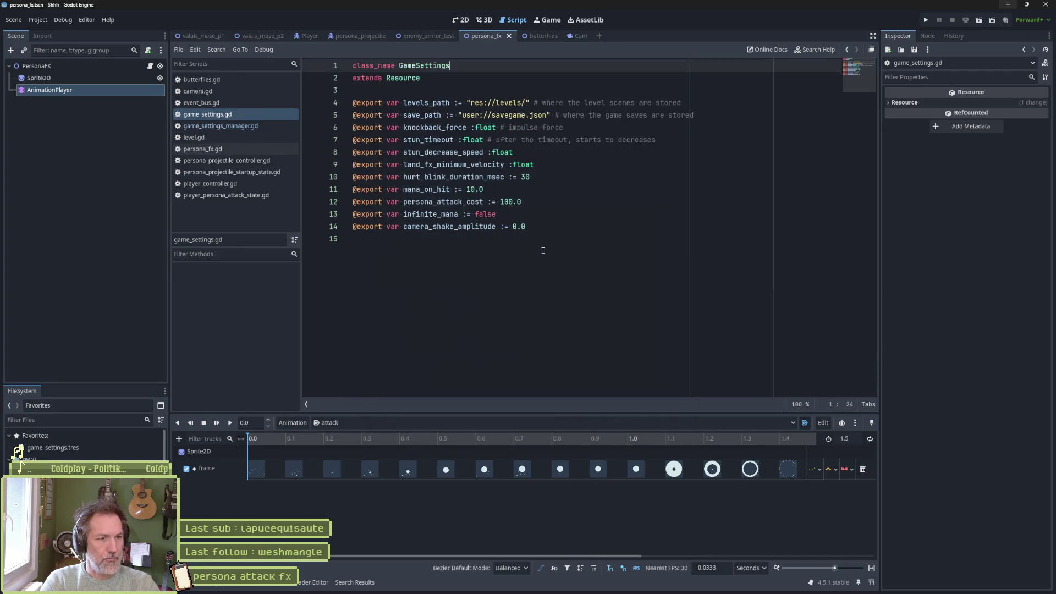
pyautogui.hotkey('ctrl', 'w')
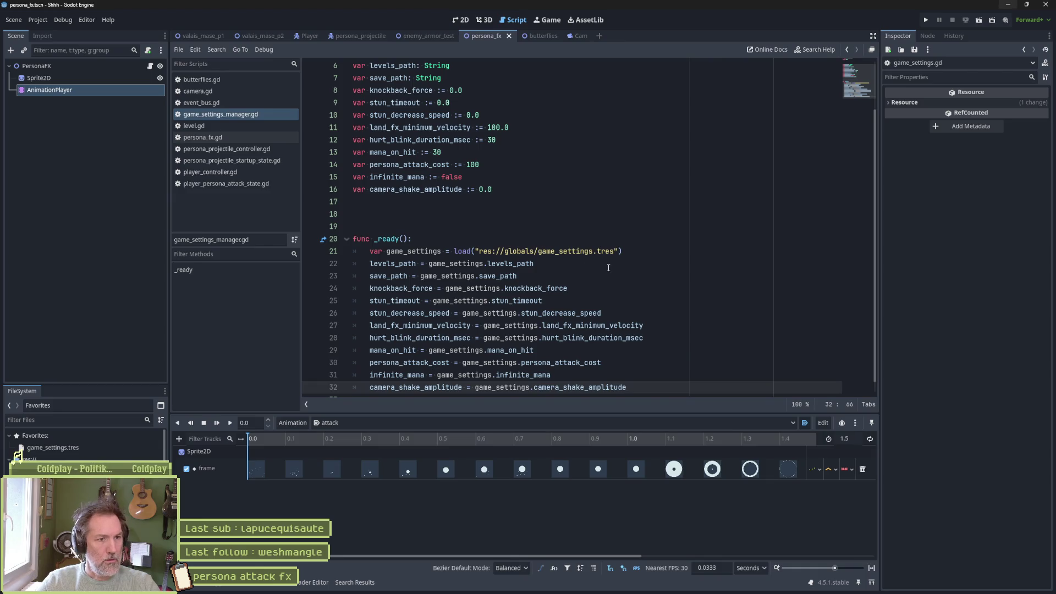
pyautogui.hotkey('ctrl', 'w')
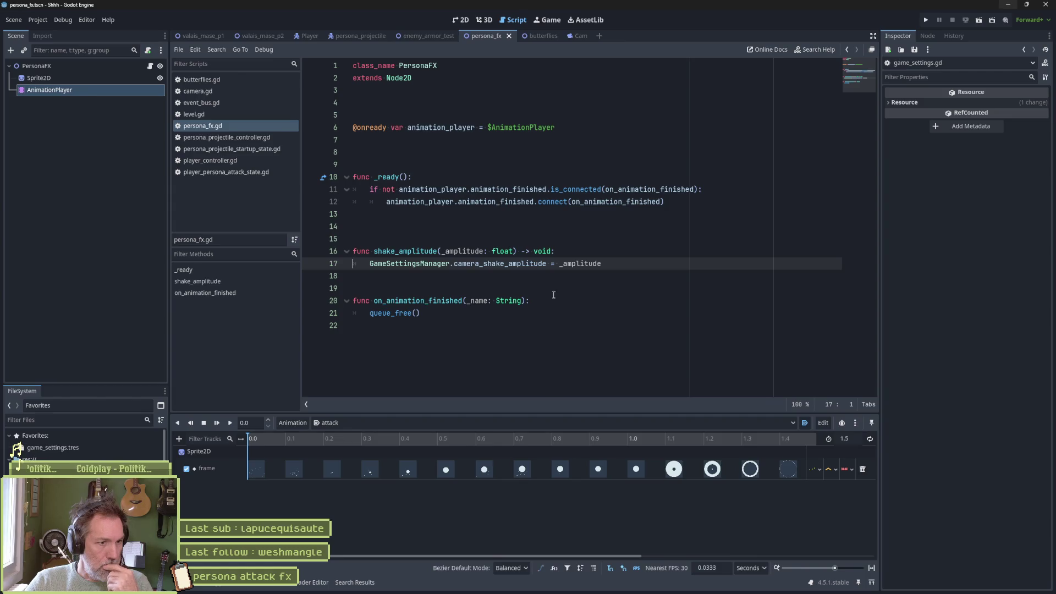
# Inspect on_animation_finished in persona_fx.gd, then switch to camera.gd.
pyautogui.doubleClick(424, 301)
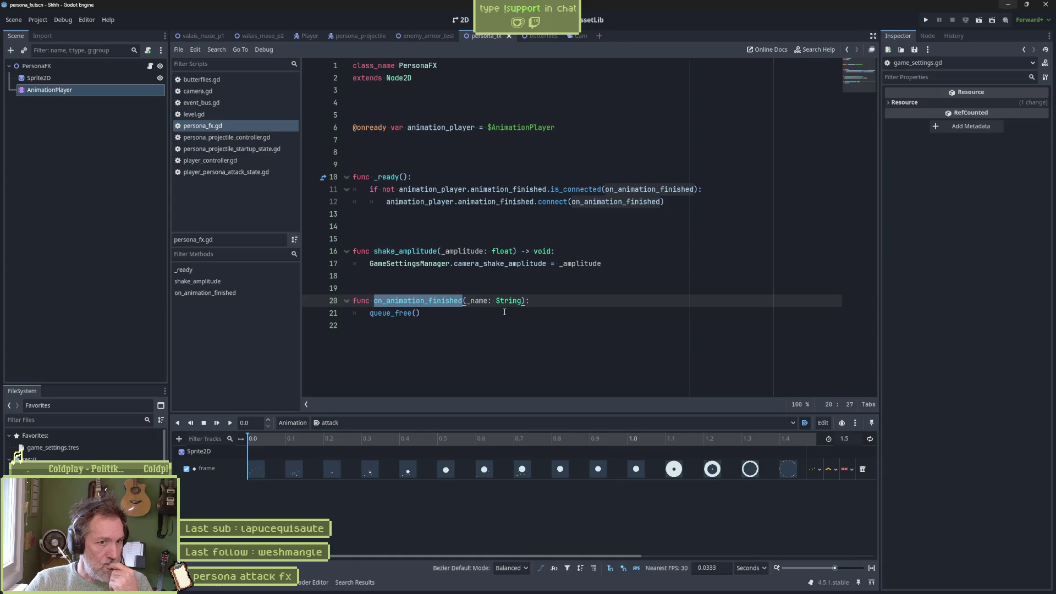
pyautogui.moveTo(507, 309)
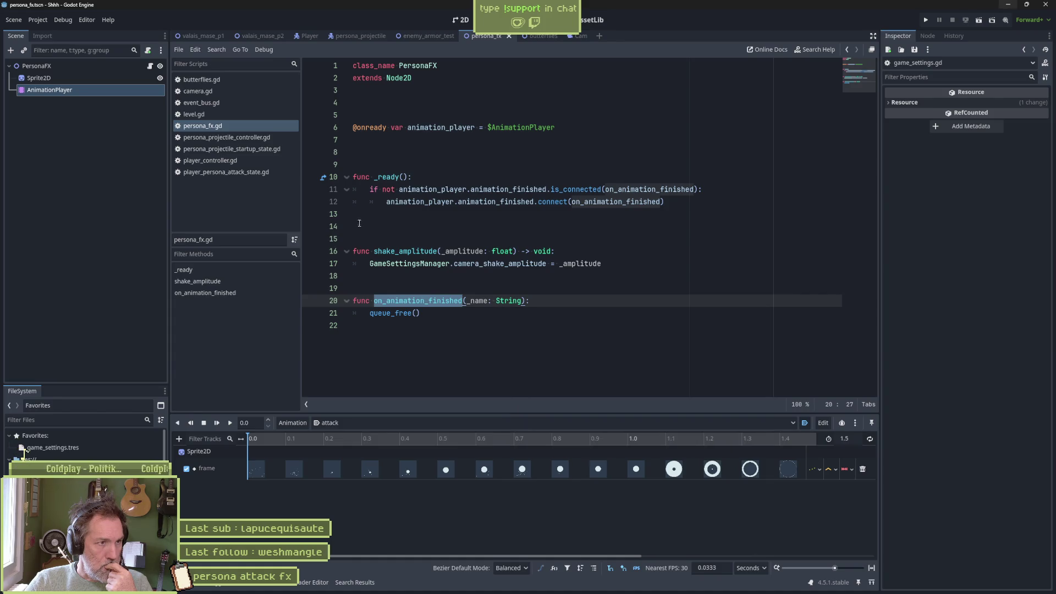
pyautogui.click(226, 91)
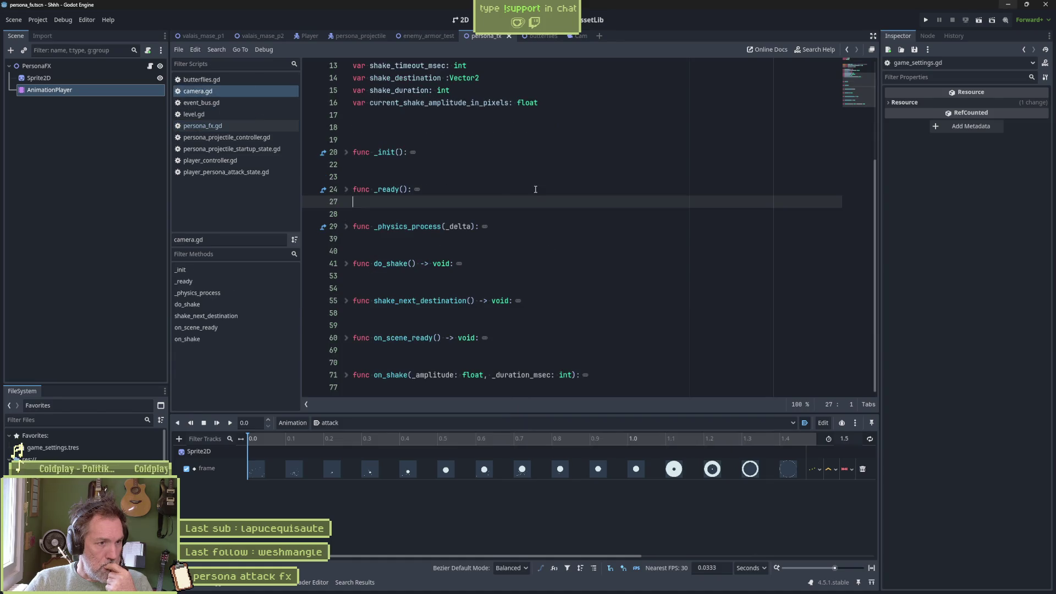
# Replace the is_shaking condition with GameSettingsManager.camera_shake_amplitude > 0 in _physics_process.
pyautogui.click(345, 226)
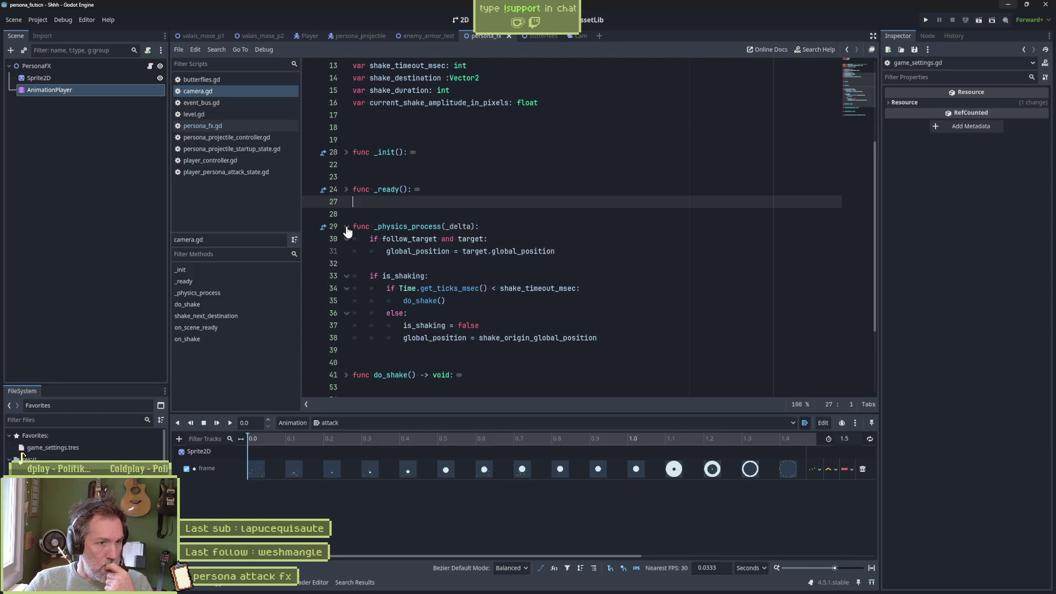
pyautogui.doubleClick(419, 276)
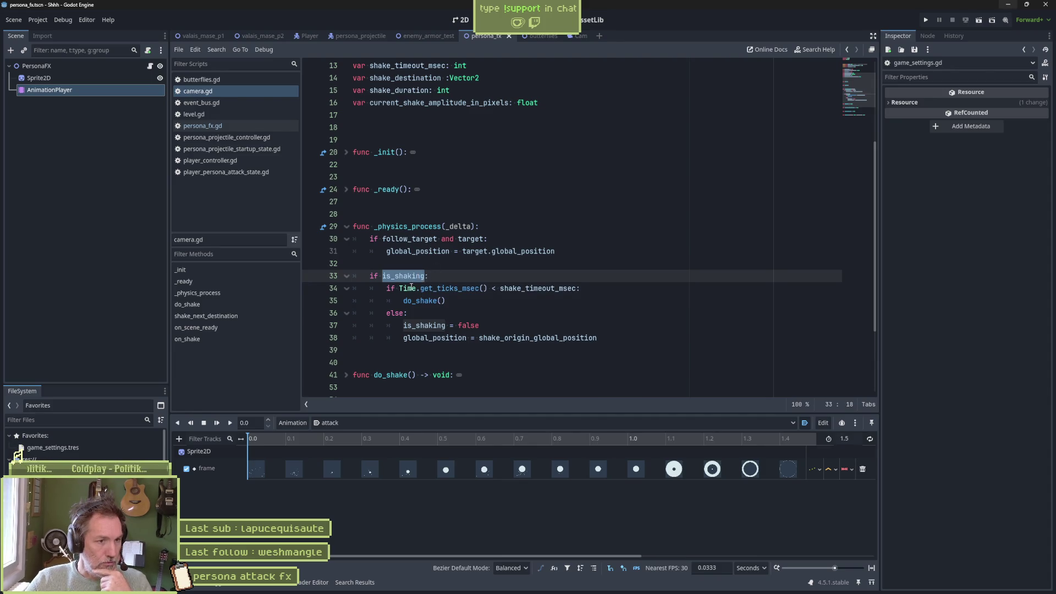
pyautogui.moveTo(430, 284)
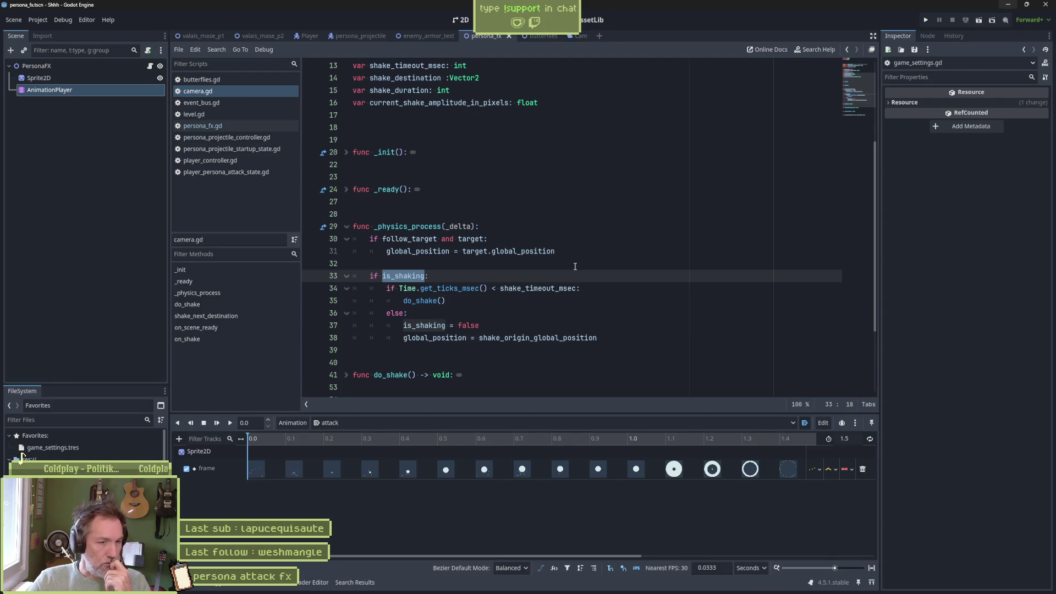
pyautogui.write('Game')
pyautogui.press('Down')
pyautogui.press('Down')
pyautogui.press('Return')
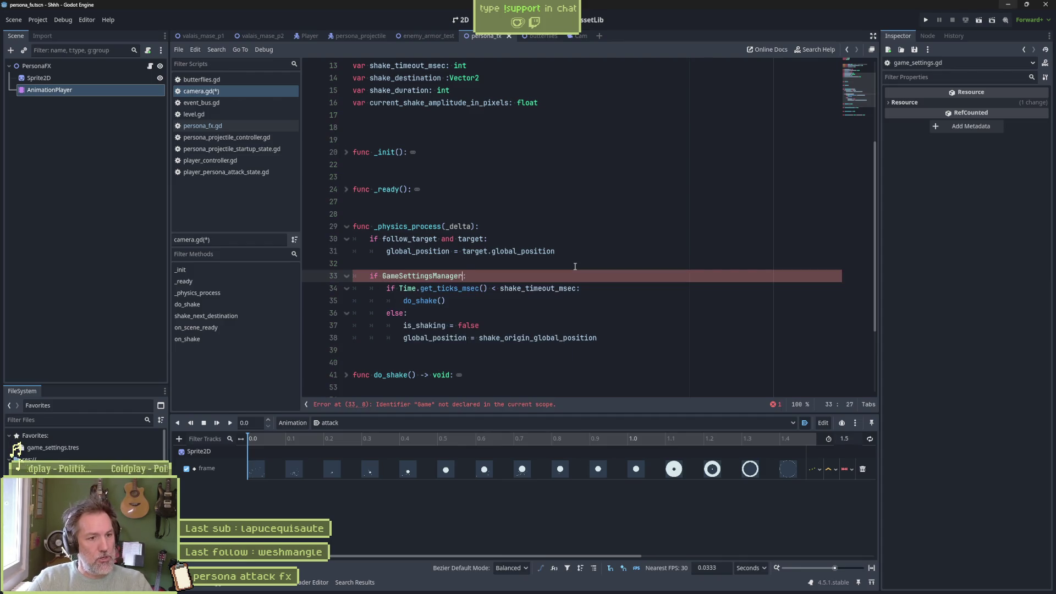
pyautogui.press('Return')
pyautogui.write('> 0.0')
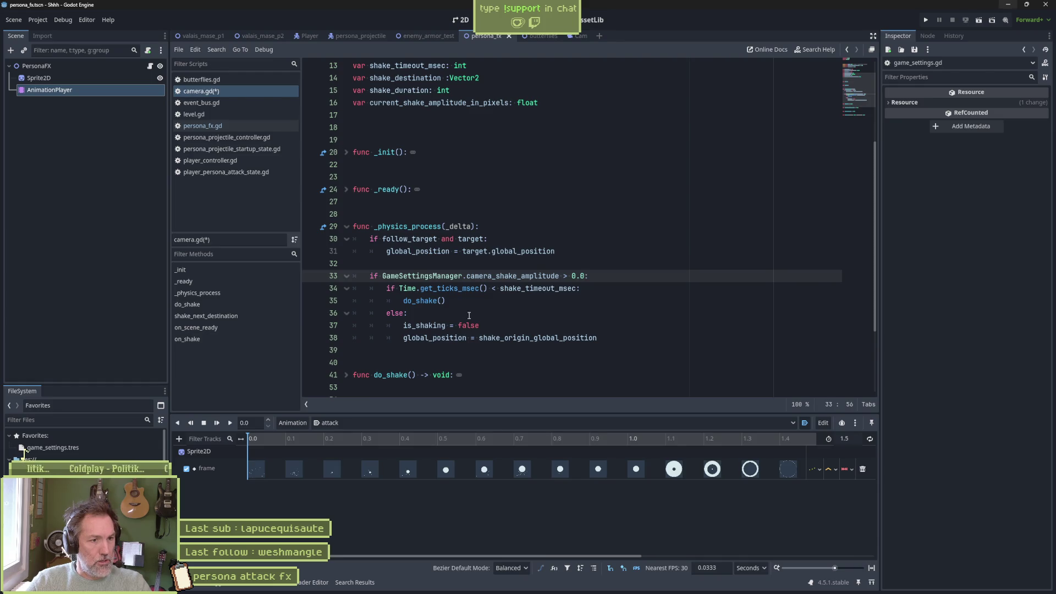
# Insert a do_shake() call inside the new amplitude check.
pyautogui.click(415, 325)
pyautogui.write('#')
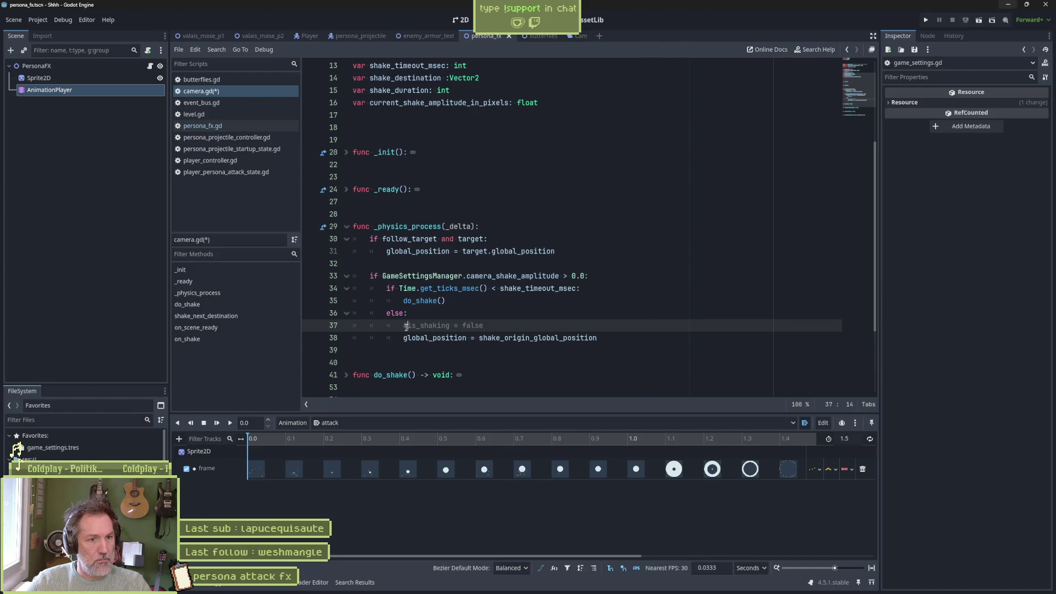
pyautogui.click(487, 289)
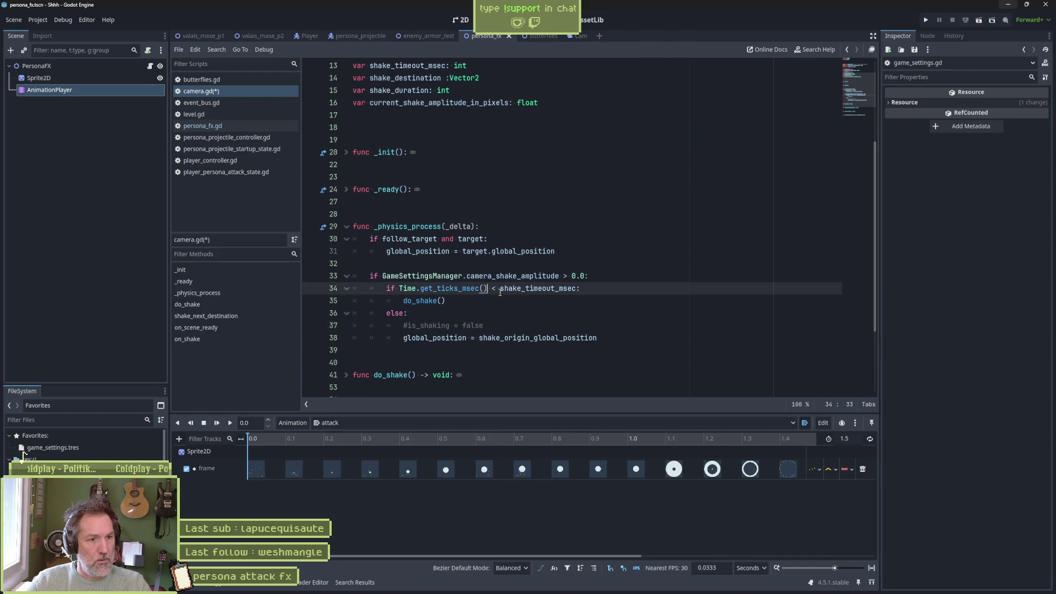
pyautogui.click(550, 306)
pyautogui.hotkey('shift', 'Home')
pyautogui.hotkey('ctrl', 'c')
pyautogui.press('Up')
pyautogui.press('Up')
pyautogui.press('End')
pyautogui.press('Return')
pyautogui.hotkey('ctrl', 'v')
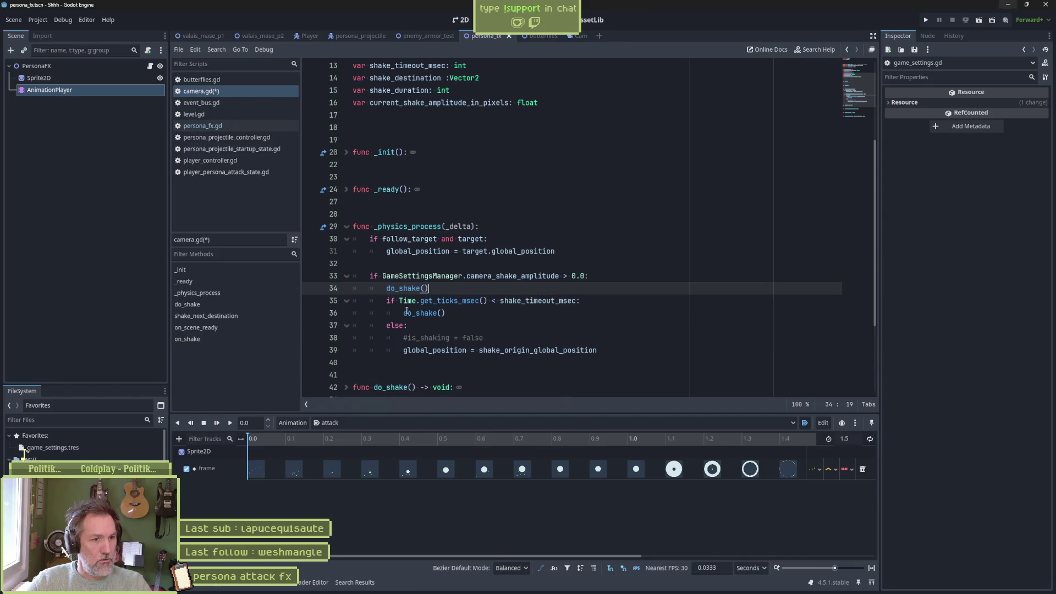
# Comment out the old timeout block on lines 35–39 and save camera.gd.
pyautogui.click(407, 338)
pyautogui.press('BackSpace')
pyautogui.moveTo(479, 300); pyautogui.dragTo(469, 350)
pyautogui.hotkey('ctrl', 'k')
pyautogui.hotkey('ctrl', 's')
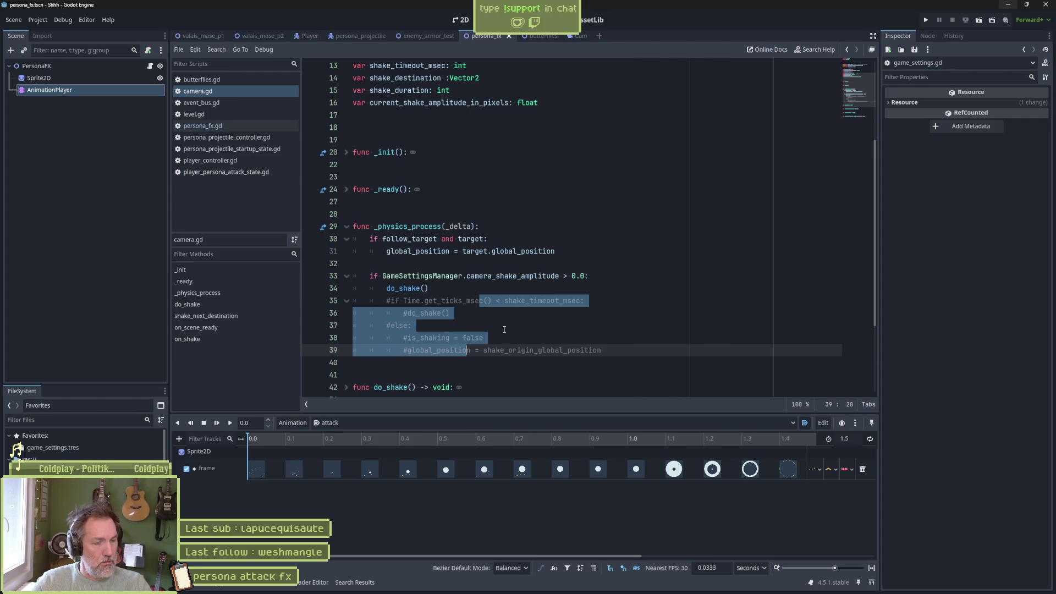
# Unfold on_shake and inspect its shake_next_destination call.
pyautogui.scroll(-3, 511, 319)
pyautogui.scroll(-1, 511, 319)
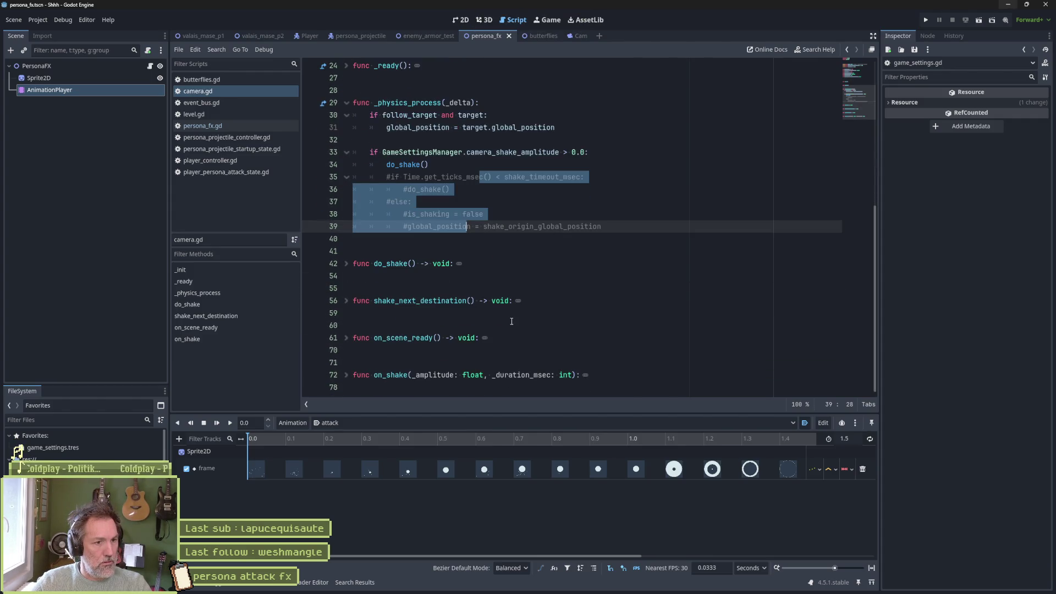
pyautogui.click(346, 374)
pyautogui.scroll(-2, 454, 385)
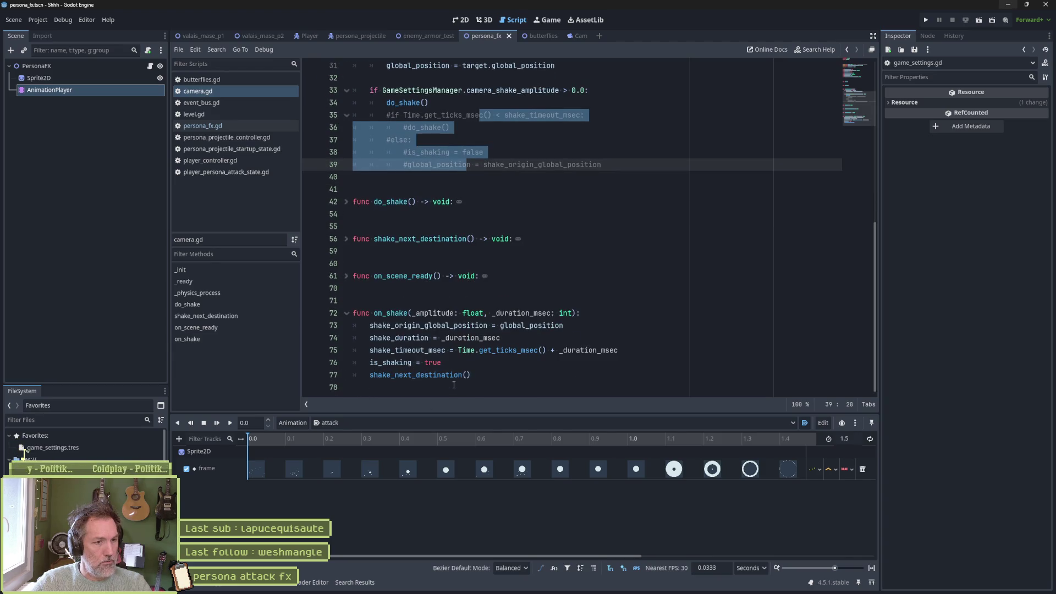
pyautogui.moveTo(453, 385); pyautogui.dragTo(486, 368)
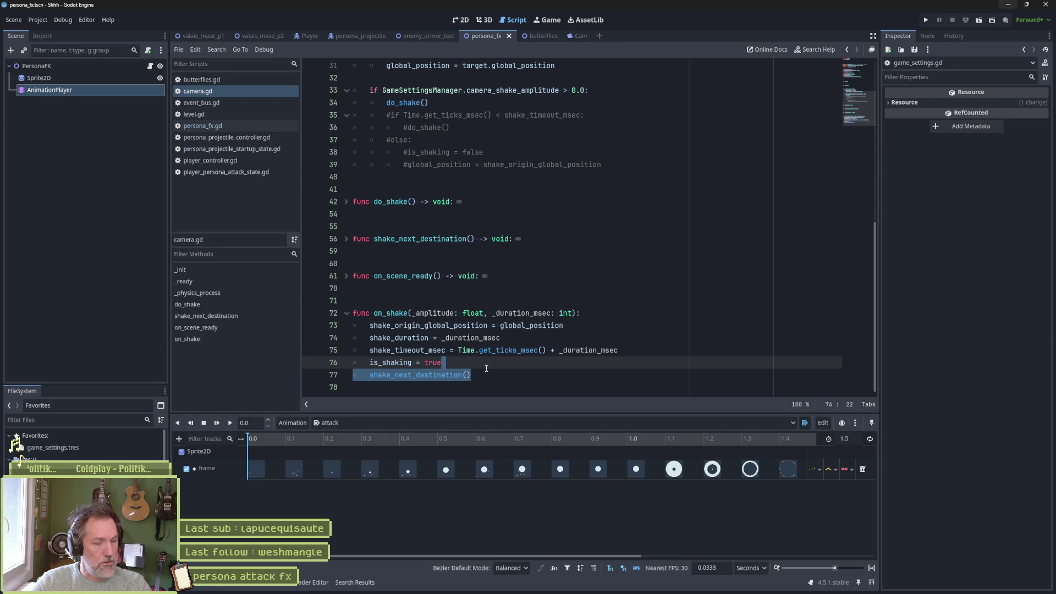
pyautogui.scroll(2, 486, 367)
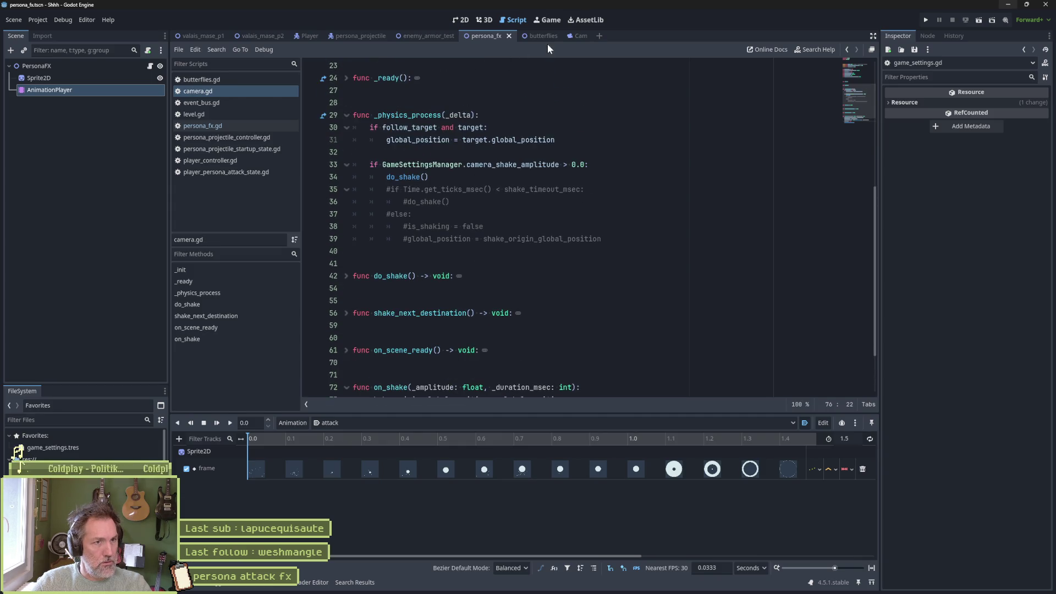
# Close the butterflies, Cam, persona_projectile and Player scene tabs, returning to persona_fx.
pyautogui.middleClick(534, 31)
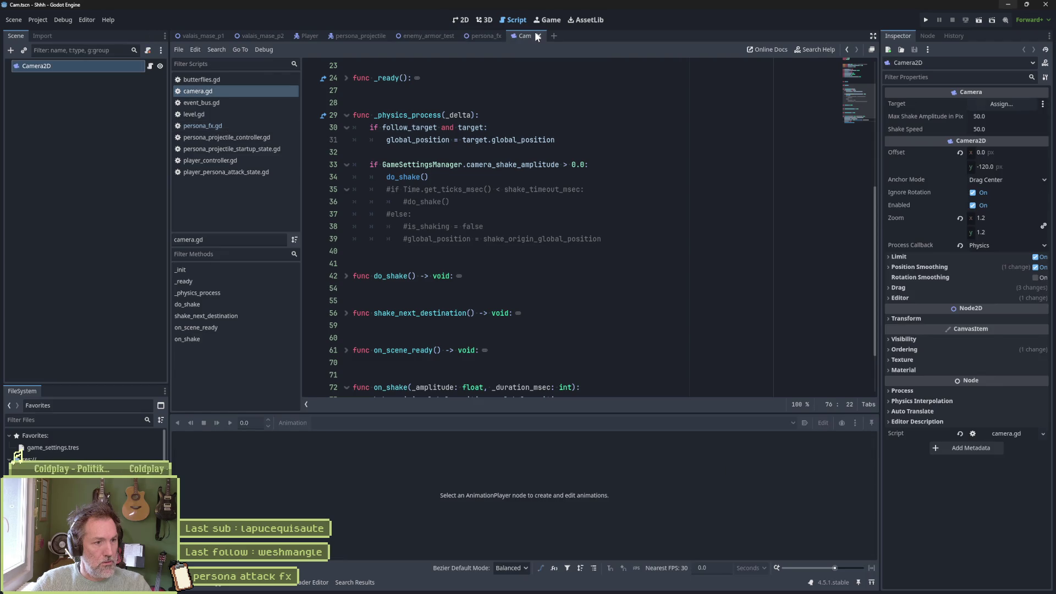
pyautogui.middleClick(526, 36)
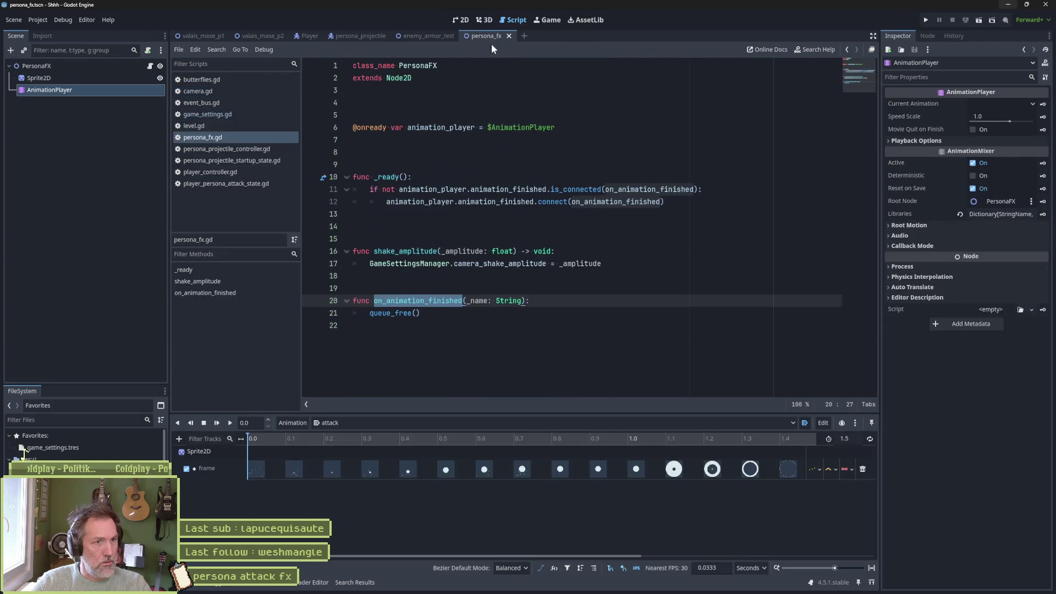
pyautogui.click(434, 36)
pyautogui.click(375, 35)
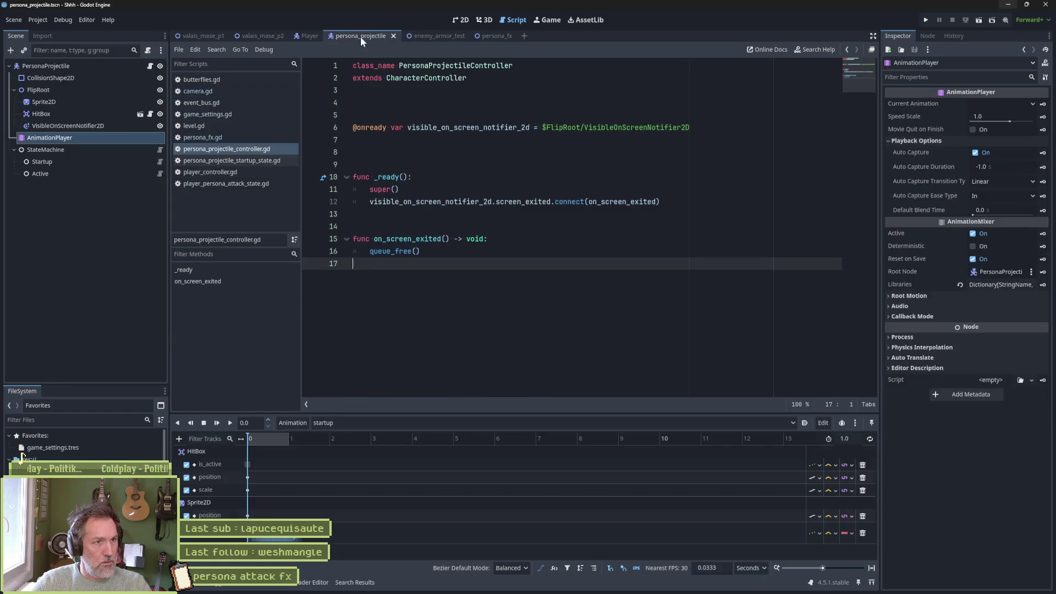
pyautogui.middleClick(359, 35)
pyautogui.middleClick(311, 34)
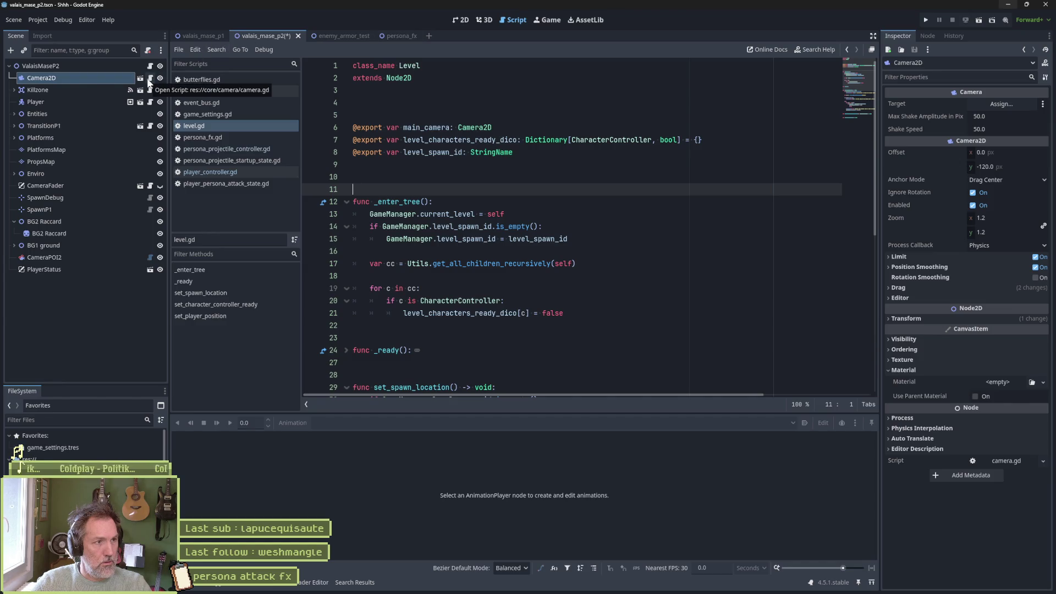
pyautogui.click(400, 34)
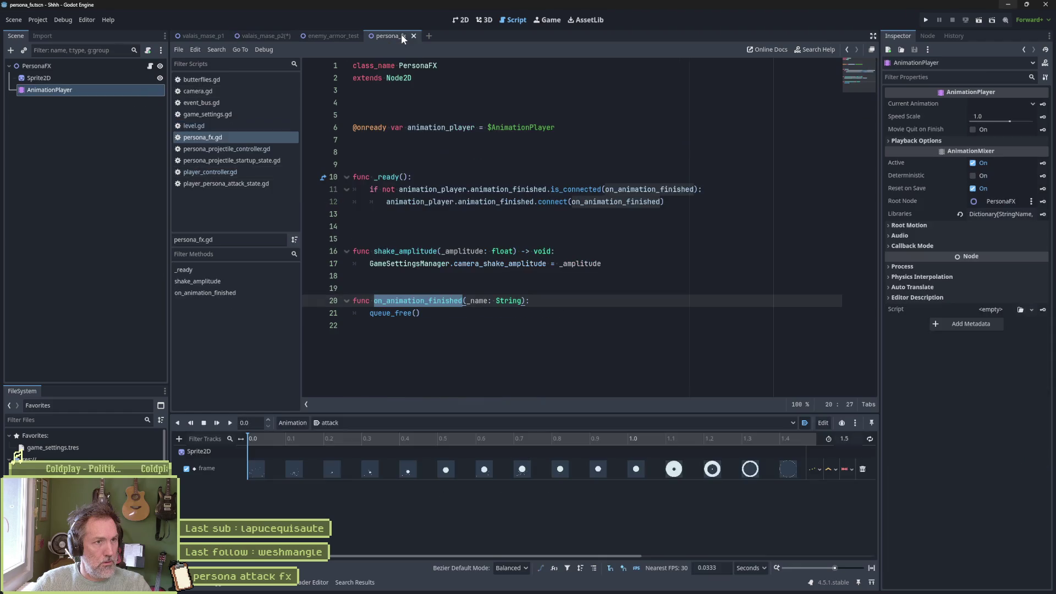
# Add a Call Method track targeting the PersonaFX node to the attack animation.
pyautogui.click(212, 476)
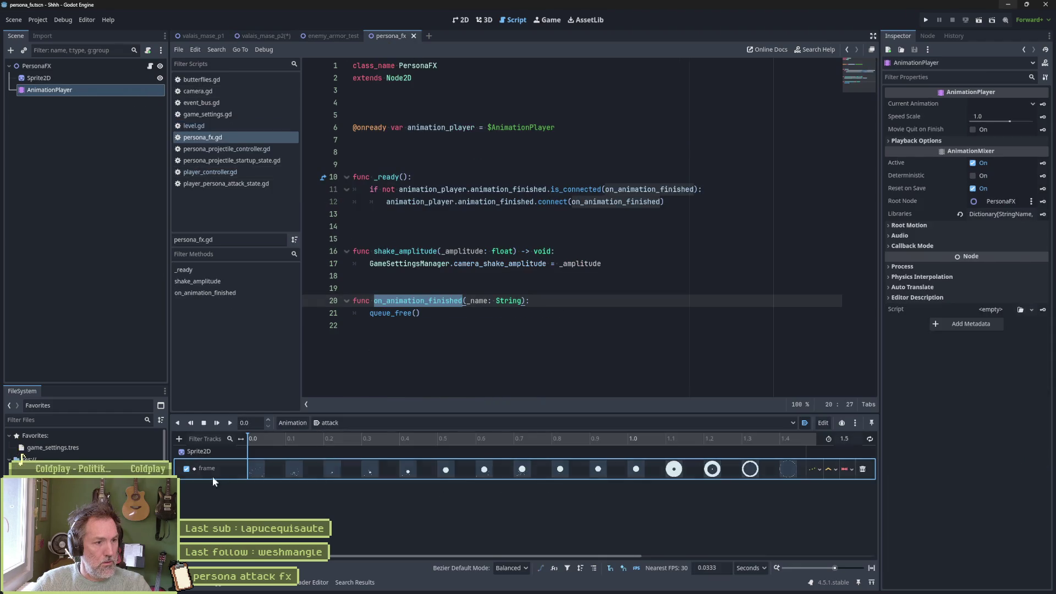
pyautogui.click(178, 438)
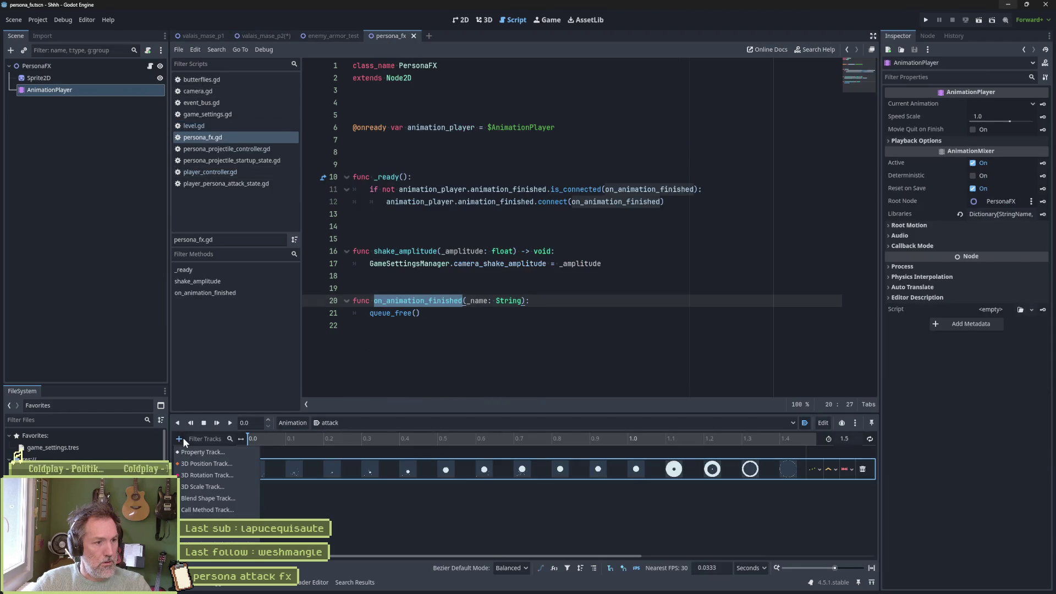
pyautogui.click(224, 510)
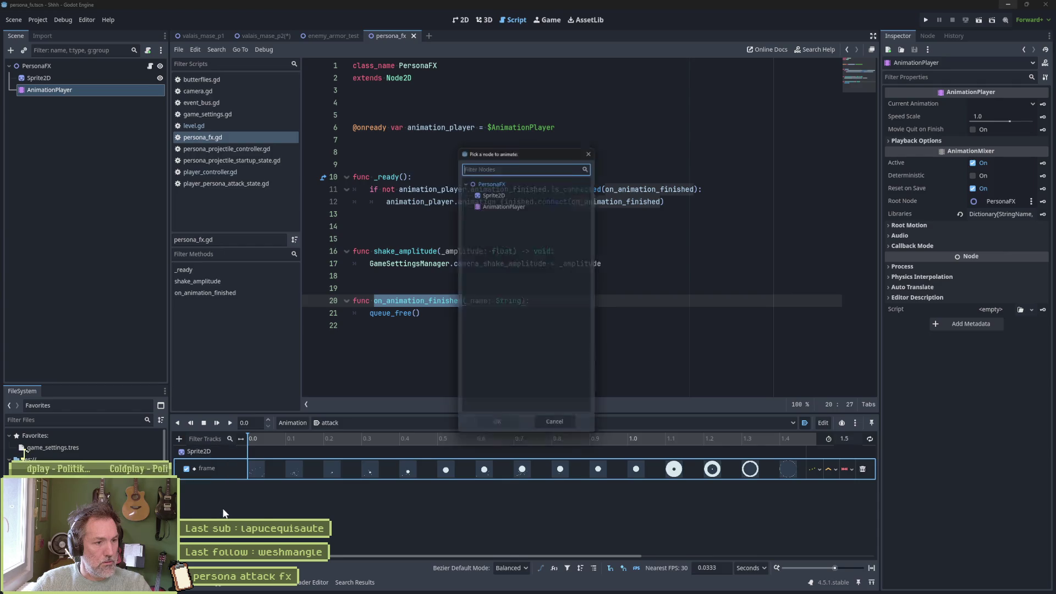
pyautogui.click(507, 179)
pyautogui.click(509, 429)
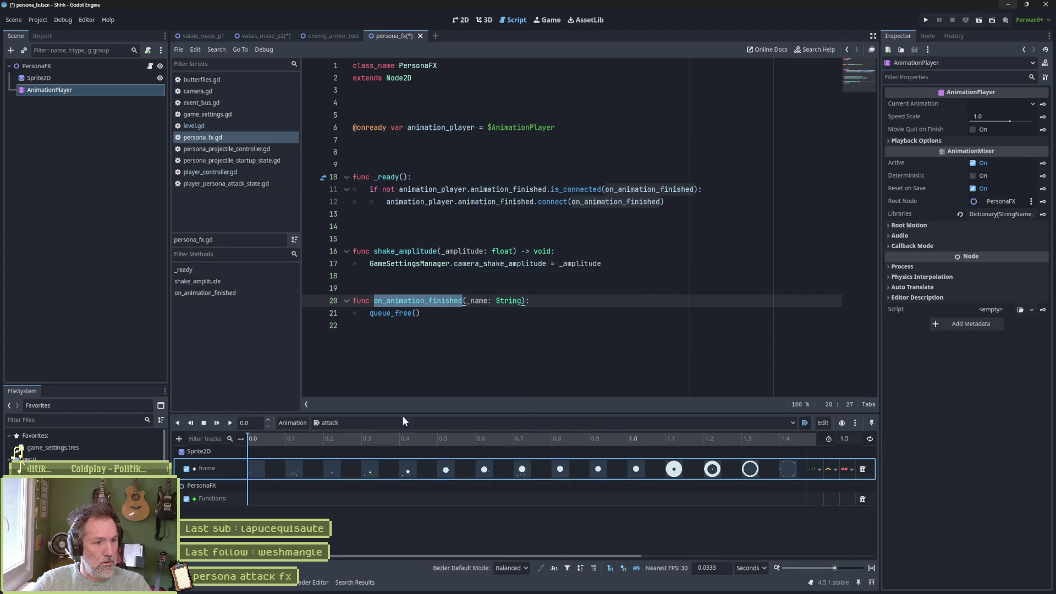
# Insert a shake_amplitude call key at 0.0 on the Functions track.
pyautogui.rightClick(250, 497)
pyautogui.click(269, 504)
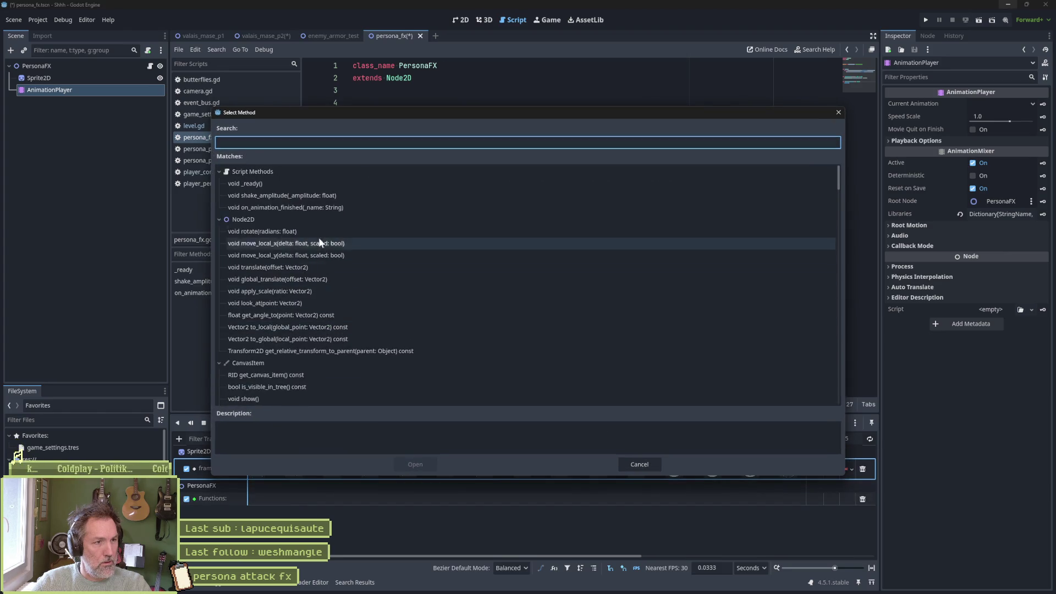
pyautogui.click(324, 197)
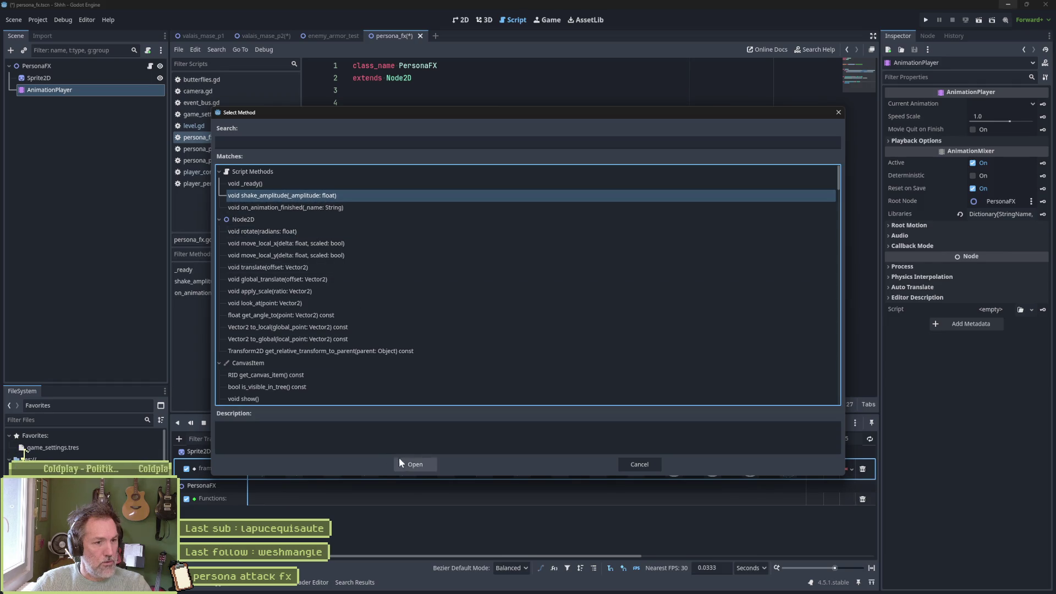
pyautogui.click(398, 463)
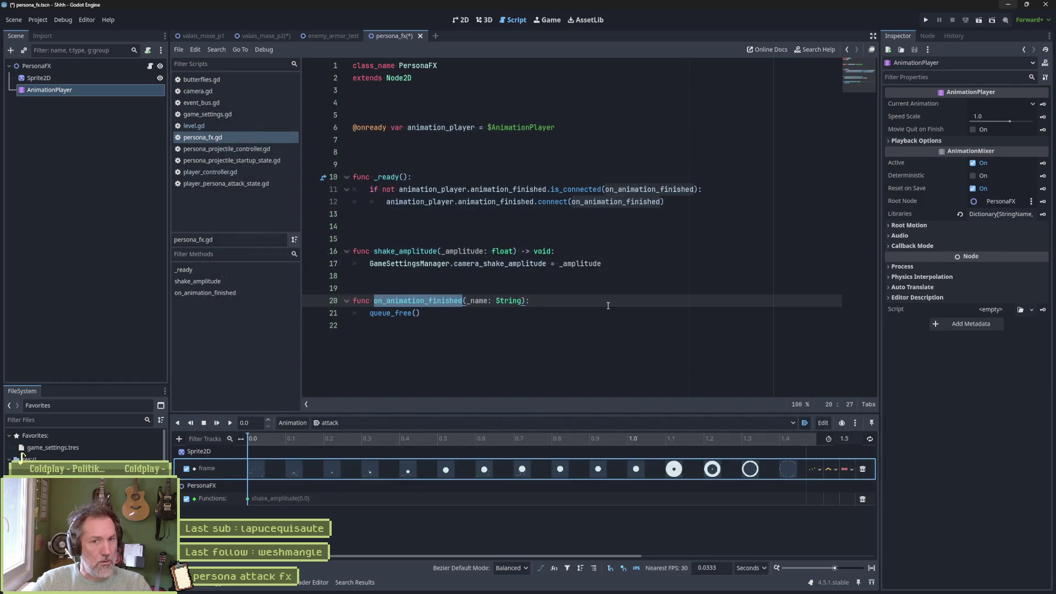
pyautogui.click(248, 498)
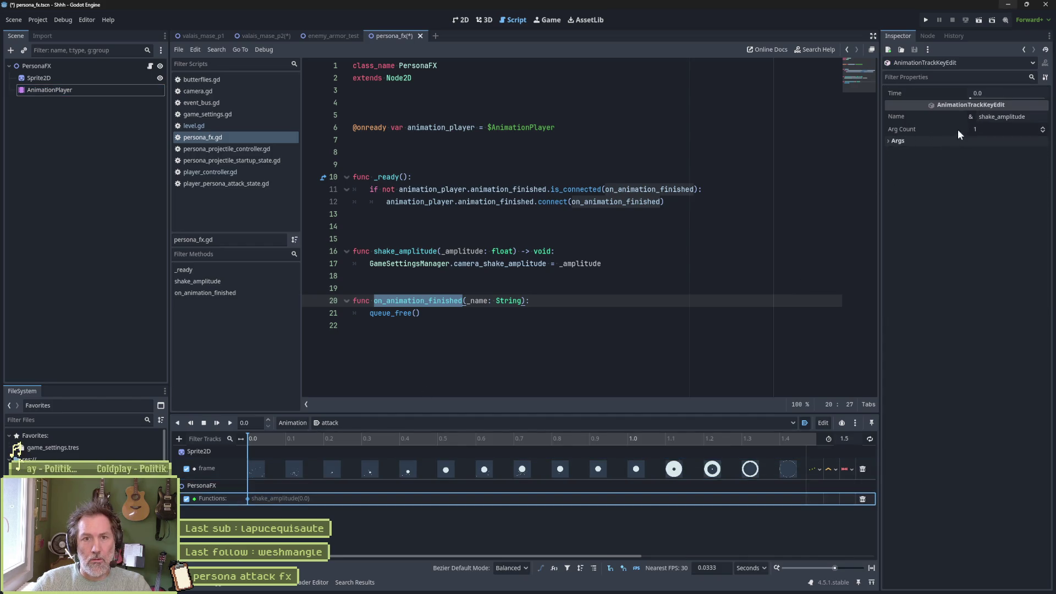
# Set the first shake_amplitude key's amplitude argument to 15.0.
pyautogui.click(915, 141)
pyautogui.click(897, 150)
pyautogui.click(1002, 178)
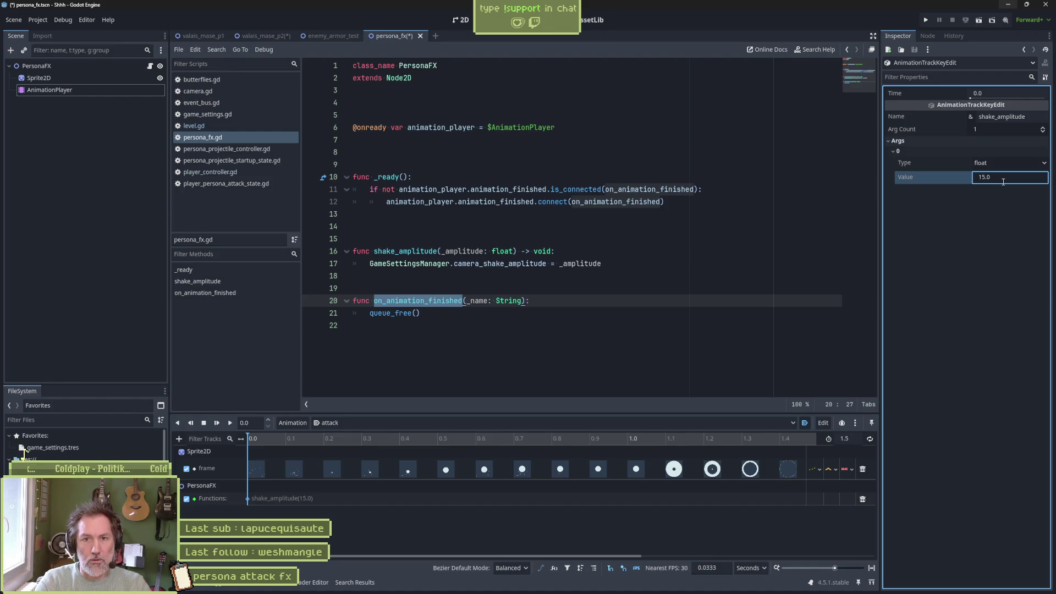
pyautogui.click(249, 500)
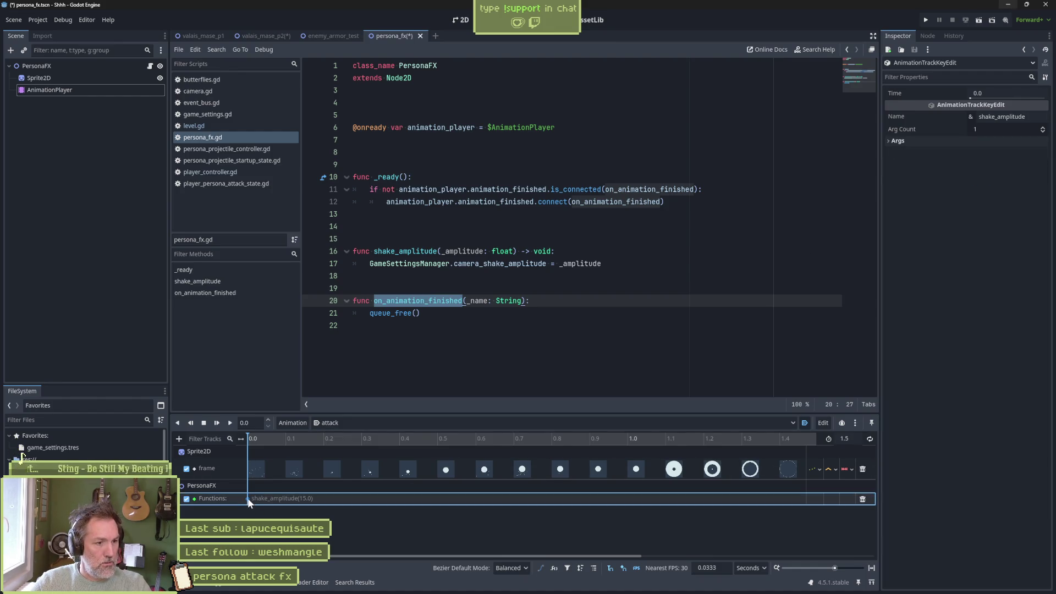
pyautogui.click(436, 500)
# Duplicate the key at about 1.03 s with amplitude 50, then save persona_fx.
pyautogui.click(450, 439)
pyautogui.hotkey('ctrl', 'v')
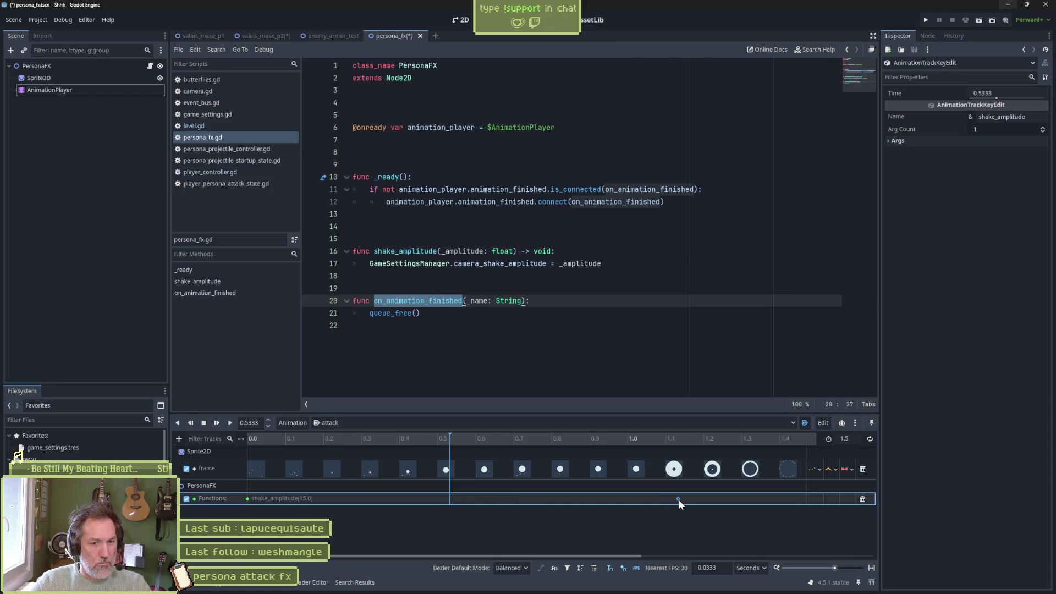
pyautogui.moveTo(674, 500); pyautogui.dragTo(638, 497)
pyautogui.click(941, 140)
pyautogui.click(898, 151)
pyautogui.moveTo(990, 177); pyautogui.dragTo(1019, 183)
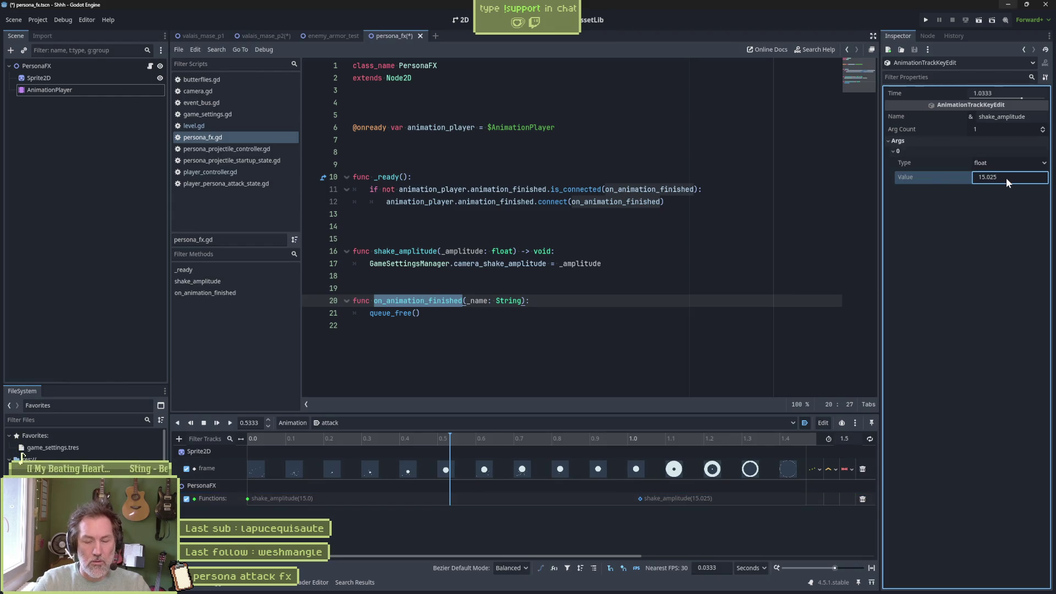
pyautogui.click(1006, 177)
pyautogui.write('50')
pyautogui.press('Return')
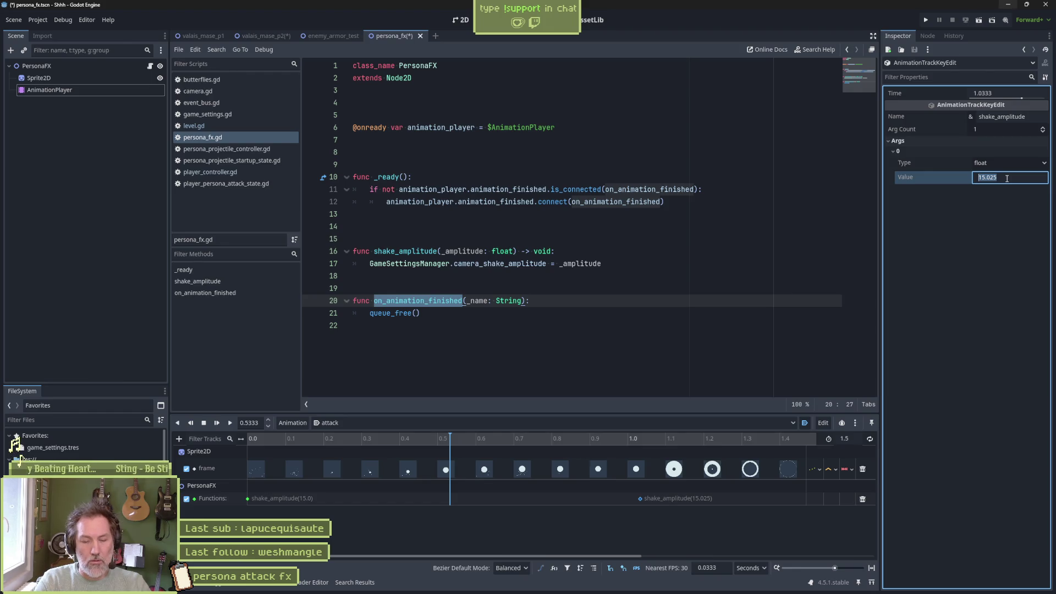
pyautogui.hotkey('ctrl', 's')
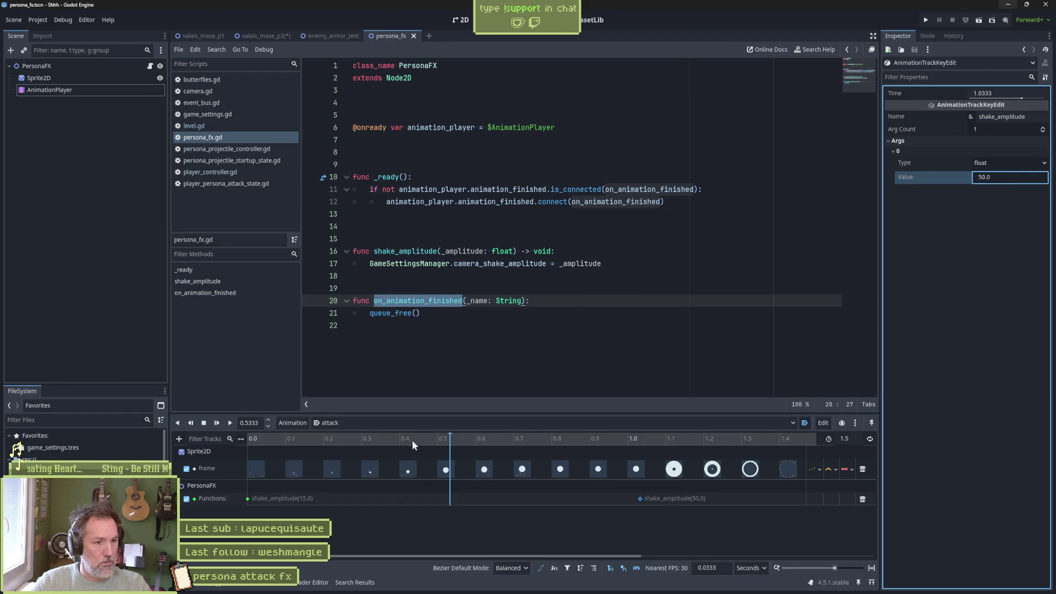
# Move the 15.0 key to about 0.27 s and run enemy_armor_test to test.
pyautogui.moveTo(249, 499)
pyautogui.mouseDown()
pyautogui.moveTo(441, 501)
pyautogui.moveTo(305, 502)
pyautogui.mouseUp()
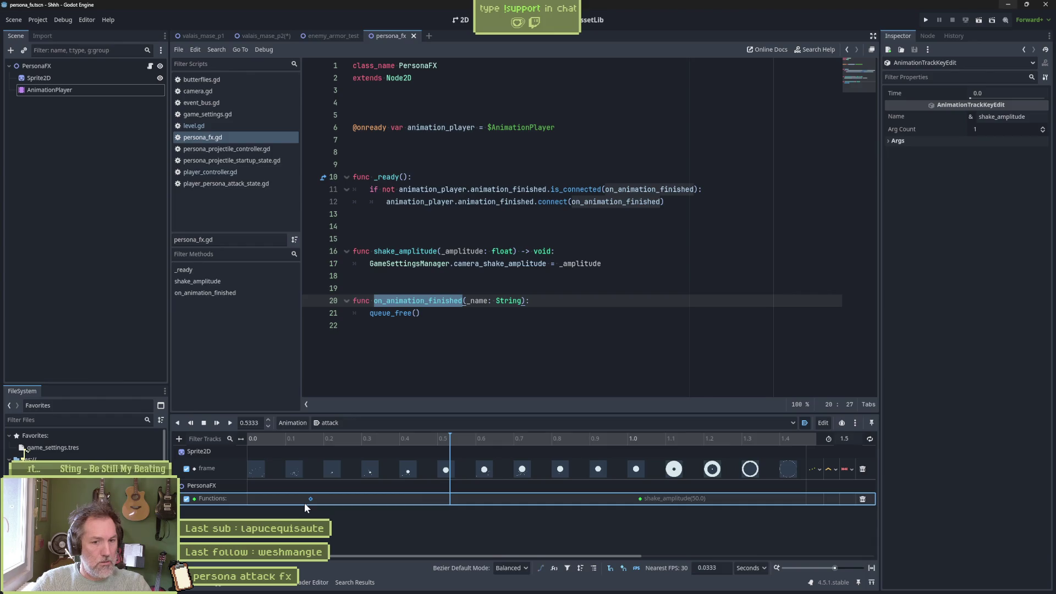
pyautogui.rightClick(260, 499)
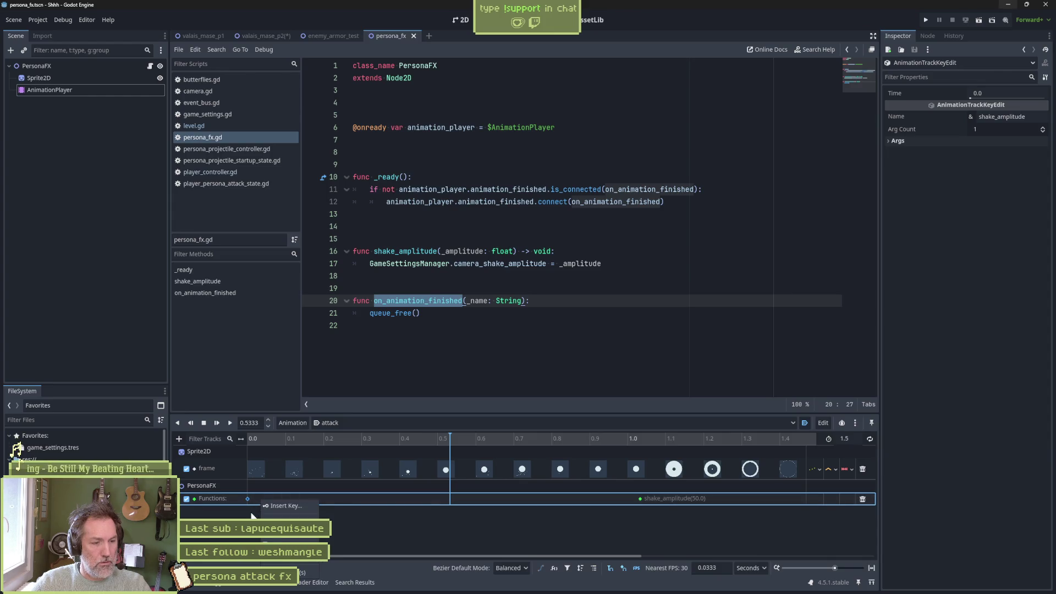
pyautogui.click(252, 515)
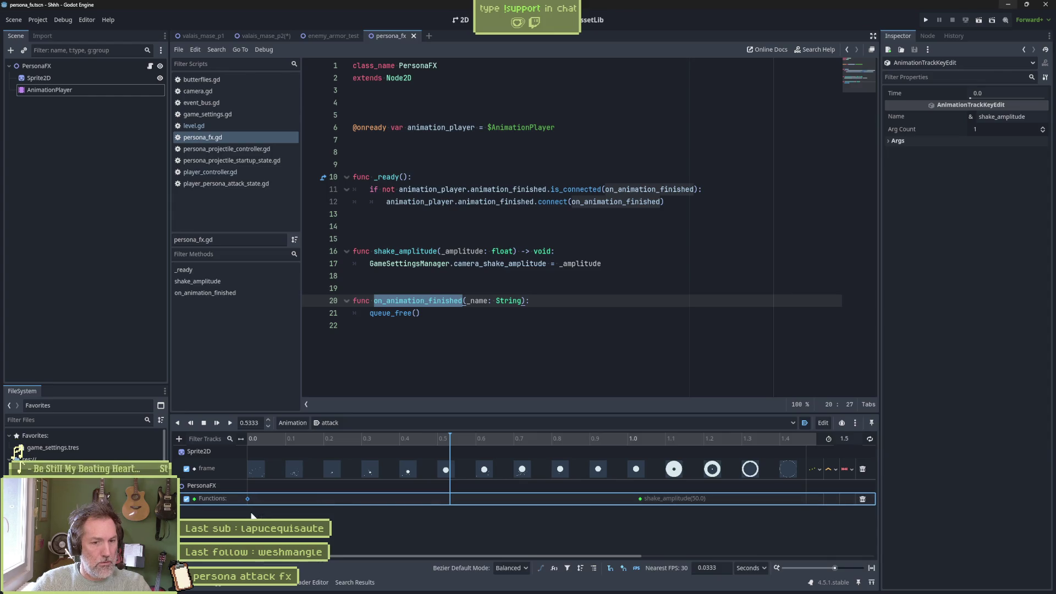
pyautogui.moveTo(248, 497)
pyautogui.mouseDown()
pyautogui.moveTo(427, 502)
pyautogui.moveTo(343, 500)
pyautogui.mouseUp()
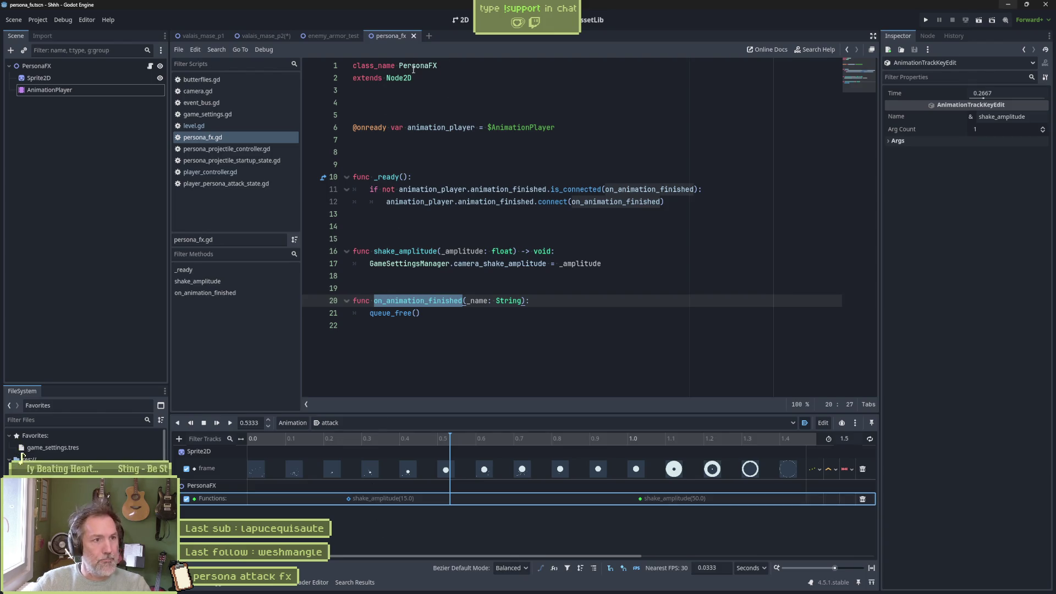
pyautogui.click(339, 36)
pyautogui.press('F6')
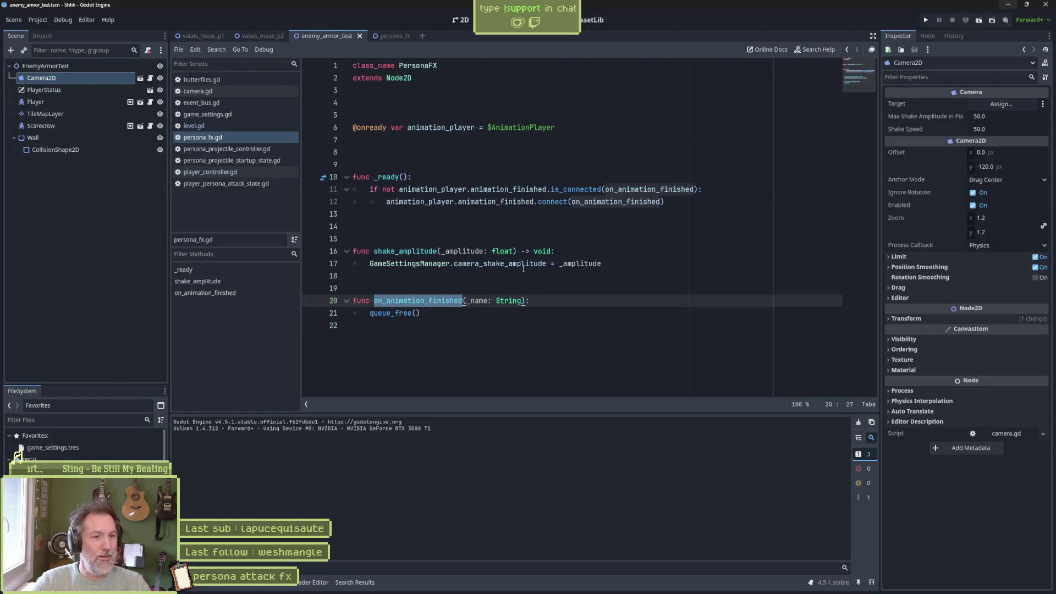
# In persona_fx's attack animation, move the 50.0 shake key to 1.0 s.
pyautogui.moveTo(522, 268)
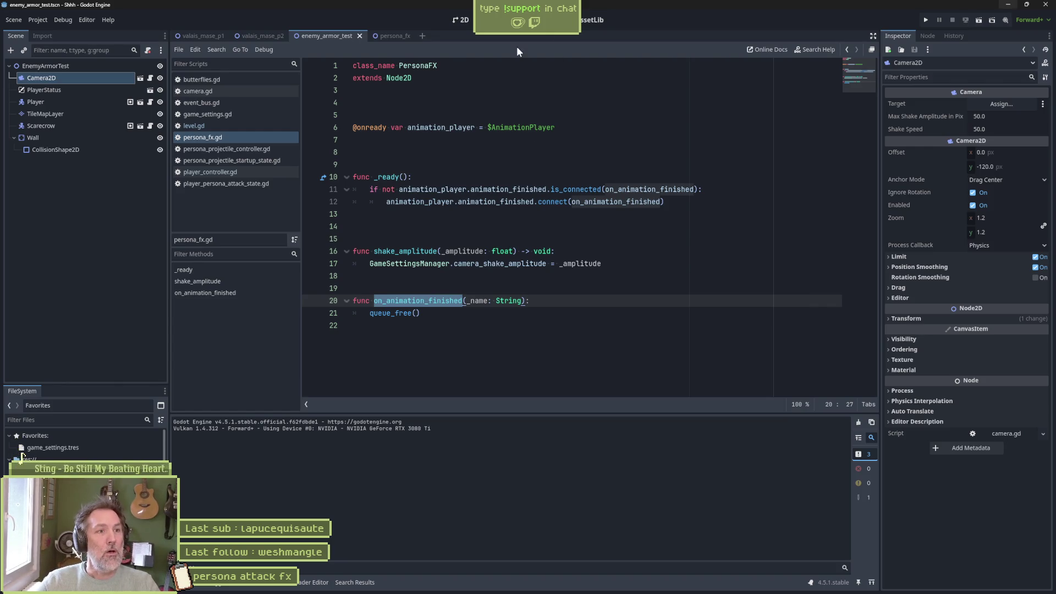
pyautogui.click(410, 35)
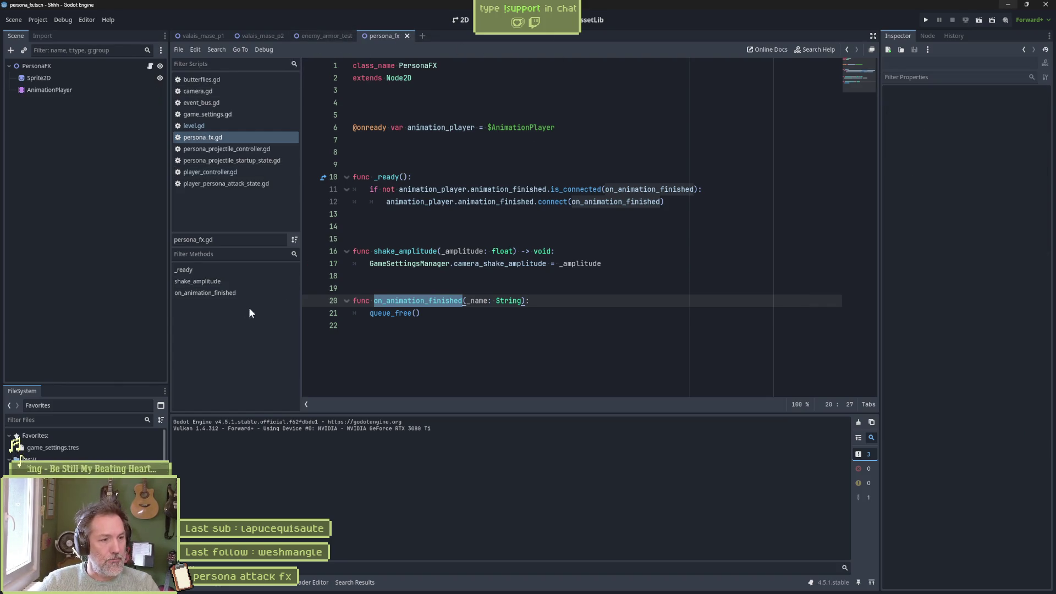
pyautogui.click(77, 91)
pyautogui.moveTo(639, 498)
pyautogui.mouseDown()
pyautogui.moveTo(655, 498)
pyautogui.moveTo(630, 498)
pyautogui.mouseUp()
pyautogui.moveTo(733, 438)
pyautogui.mouseDown()
pyautogui.moveTo(793, 440)
pyautogui.moveTo(778, 443)
pyautogui.mouseUp()
# Insert a shake_amplitude key at 1.4 s with value 0.0 and run the scene.
pyautogui.rightClick(783, 496)
pyautogui.click(802, 514)
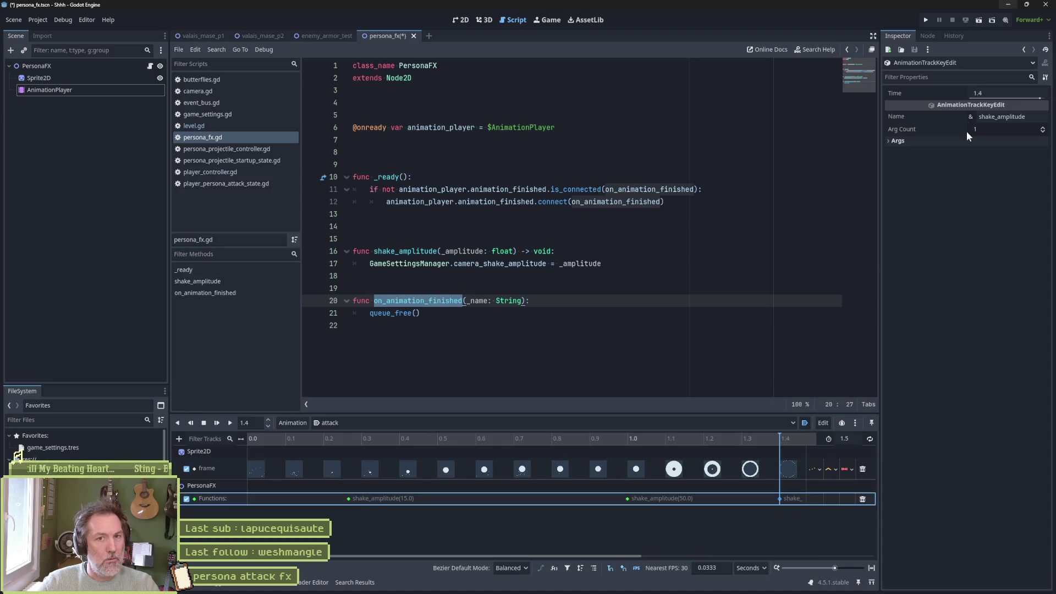
pyautogui.click(963, 141)
pyautogui.click(961, 153)
pyautogui.click(993, 177)
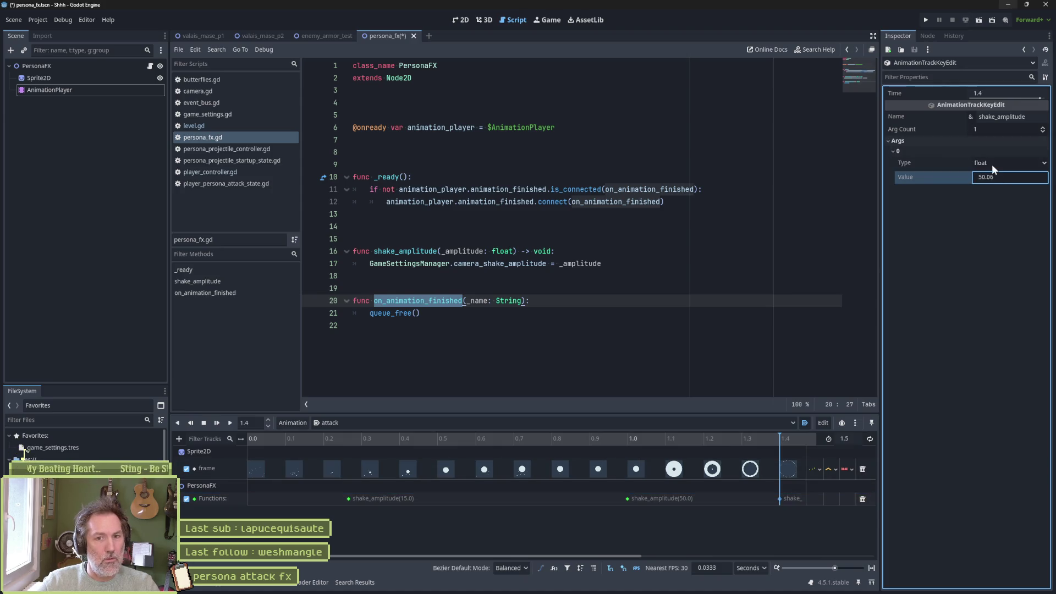
pyautogui.hotkey('ctrl', 'a')
pyautogui.press('Escape')
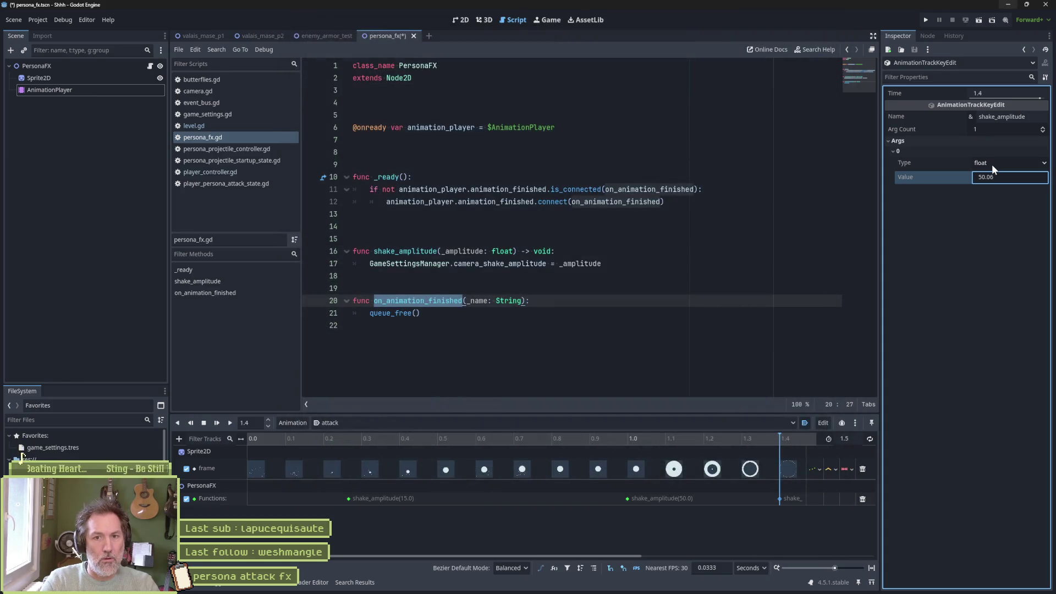
pyautogui.write('0.0')
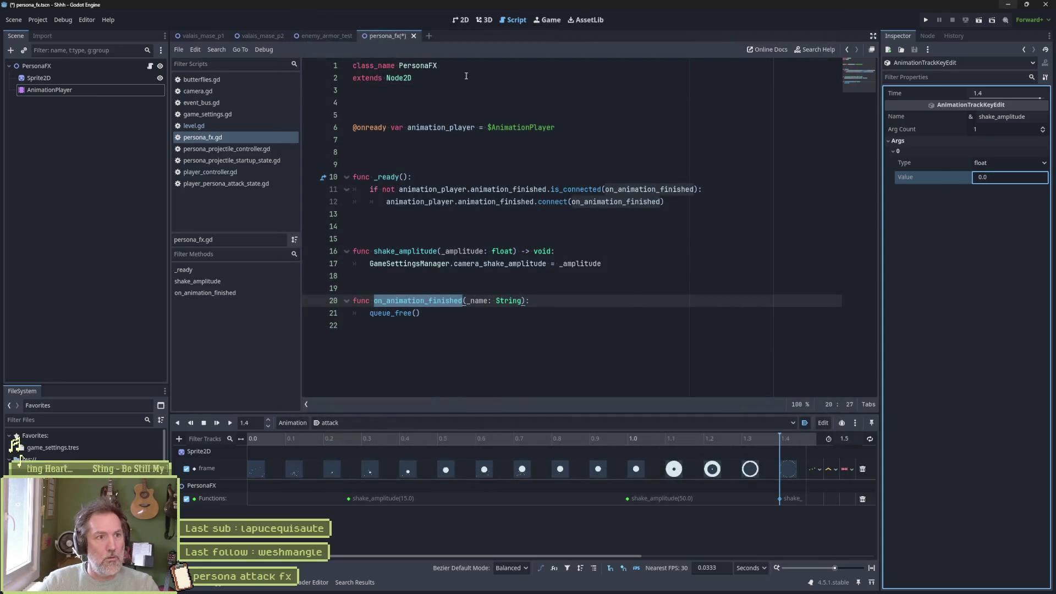
pyautogui.press('F6')
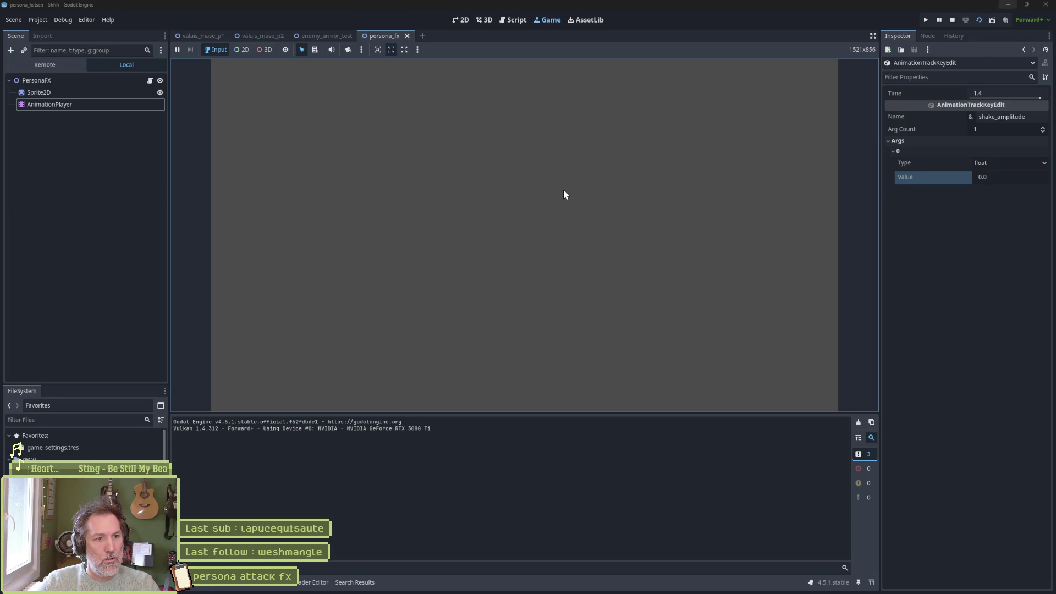
# Close the running game, rerun enemy_armor_test with F6, then stop it with F8.
pyautogui.click(327, 36)
pyautogui.press('F6')
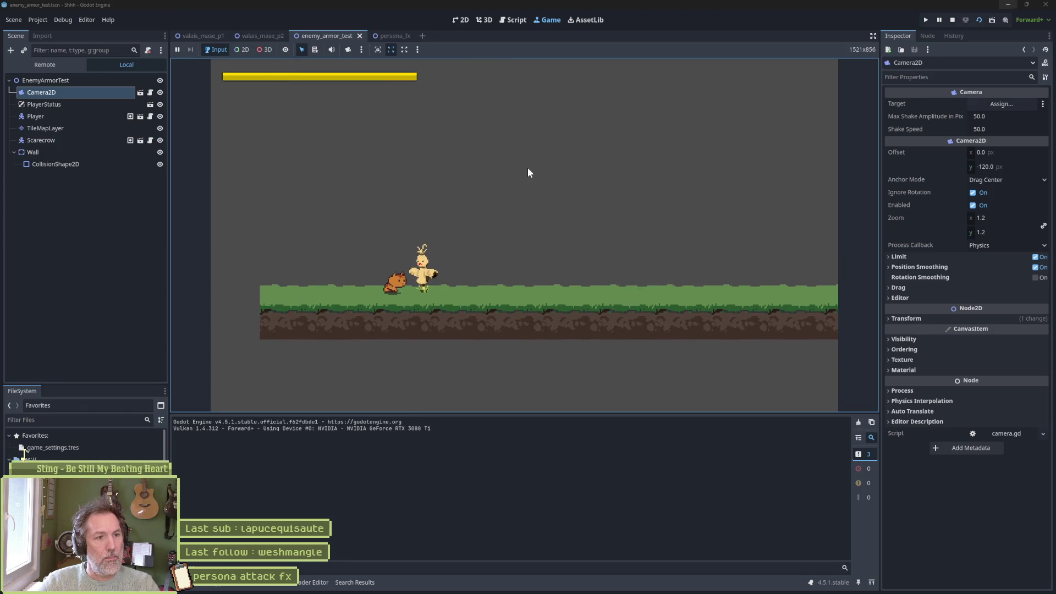
pyautogui.press('F8')
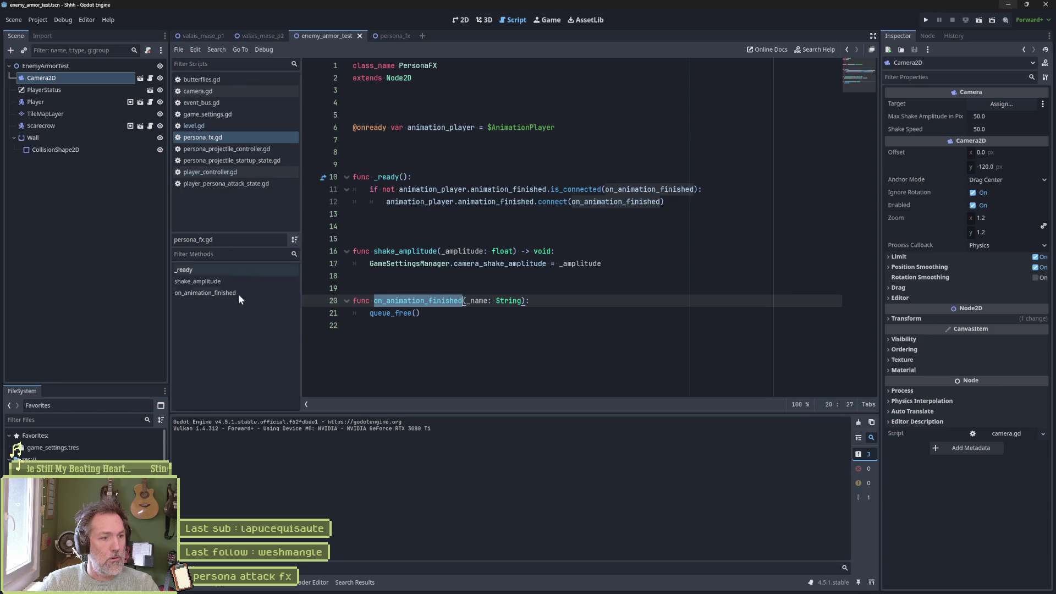
# Lower the first shake key's amplitude from 15.0 to 5.0 and review the 50.0 key.
pyautogui.click(385, 36)
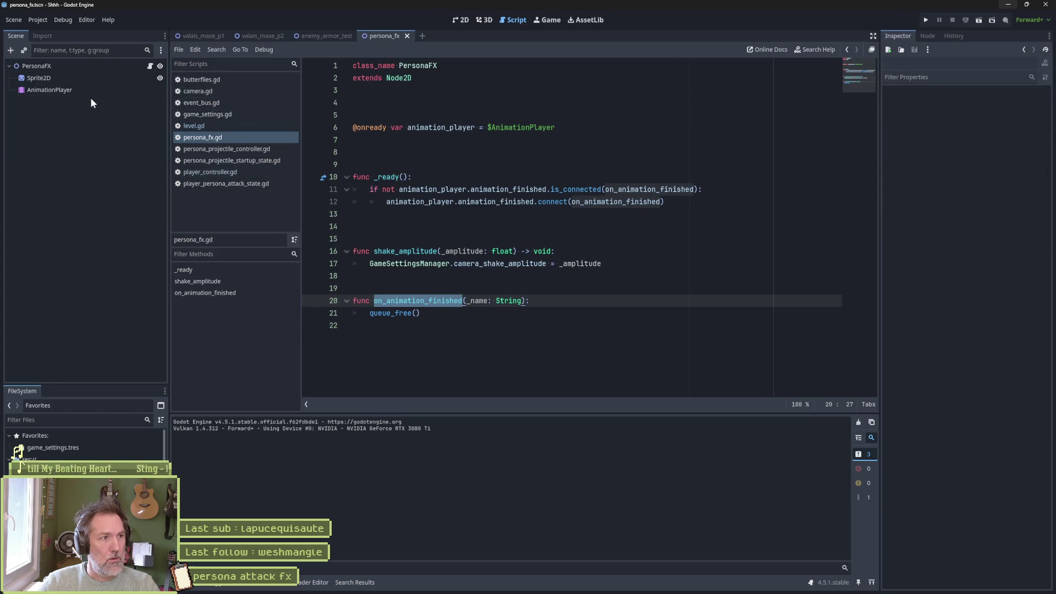
pyautogui.click(66, 90)
pyautogui.click(348, 498)
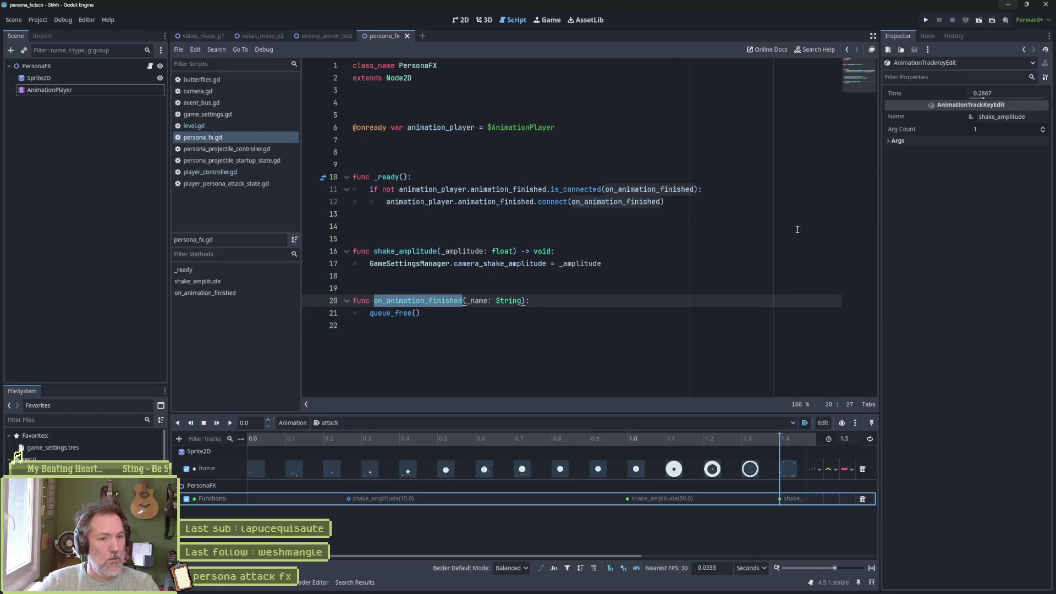
pyautogui.click(986, 150)
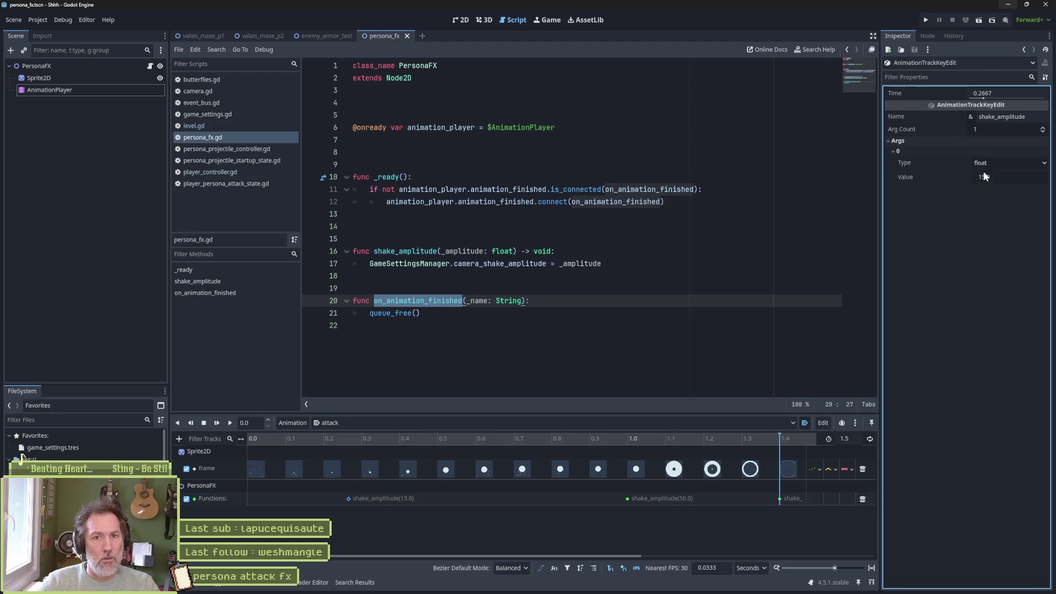
pyautogui.click(1014, 179)
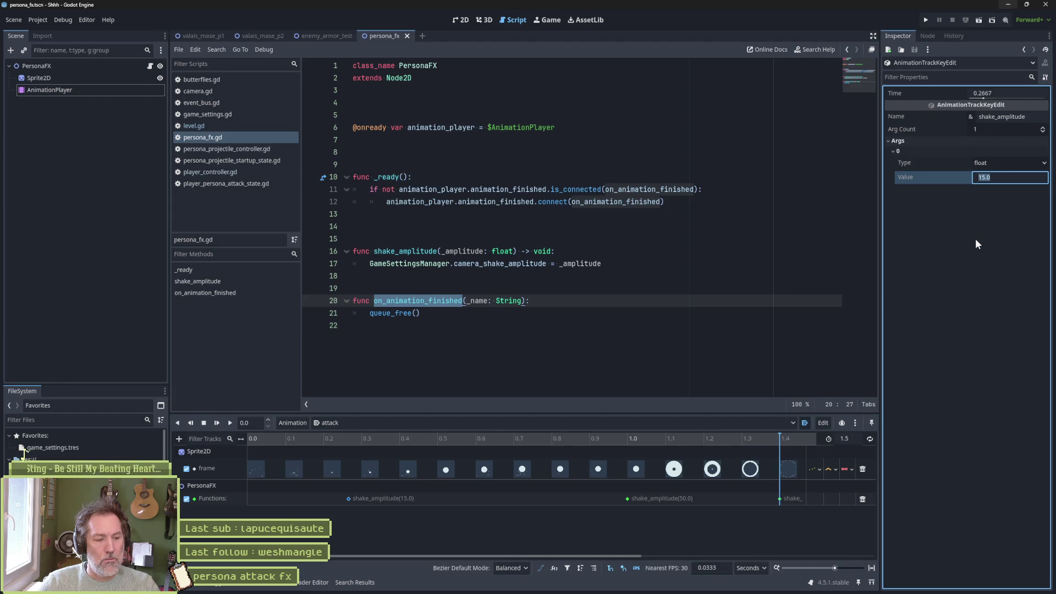
pyautogui.write('5.0')
pyautogui.press('Return')
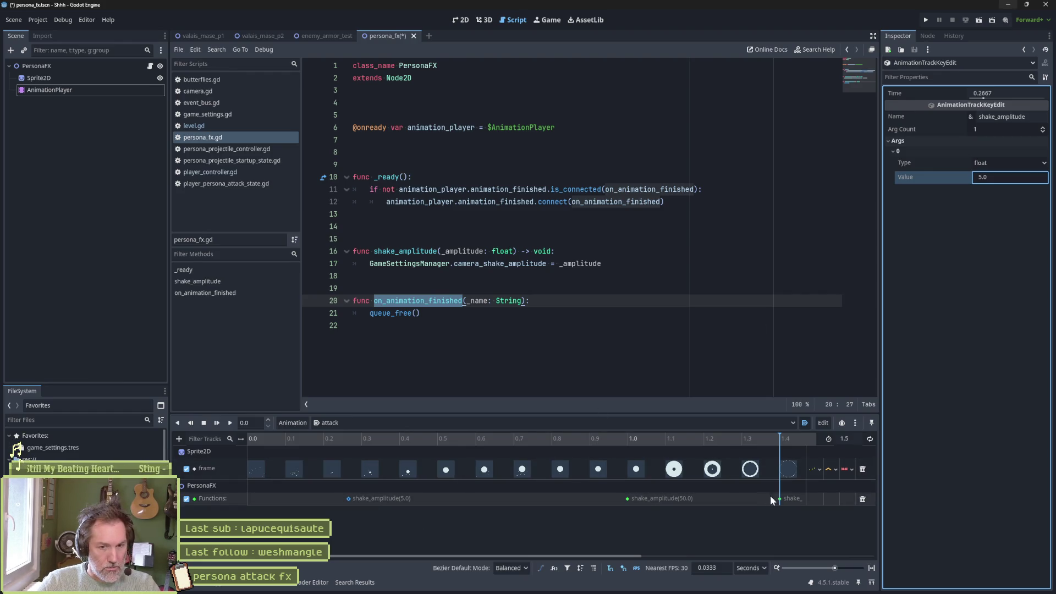
pyautogui.moveTo(742, 439); pyautogui.dragTo(342, 442)
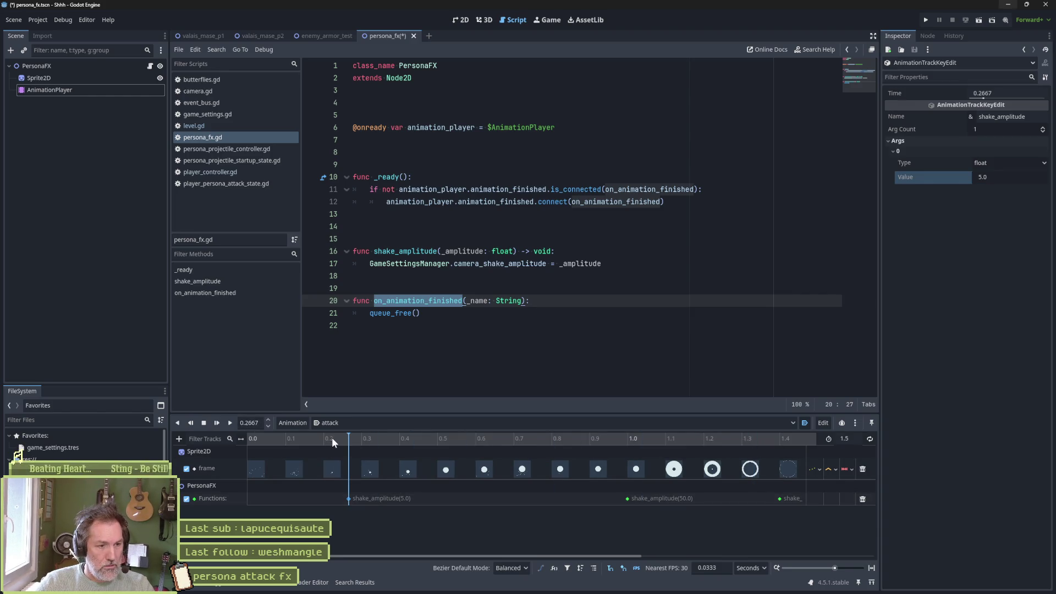
pyautogui.moveTo(358, 437); pyautogui.dragTo(639, 442)
pyautogui.click(627, 498)
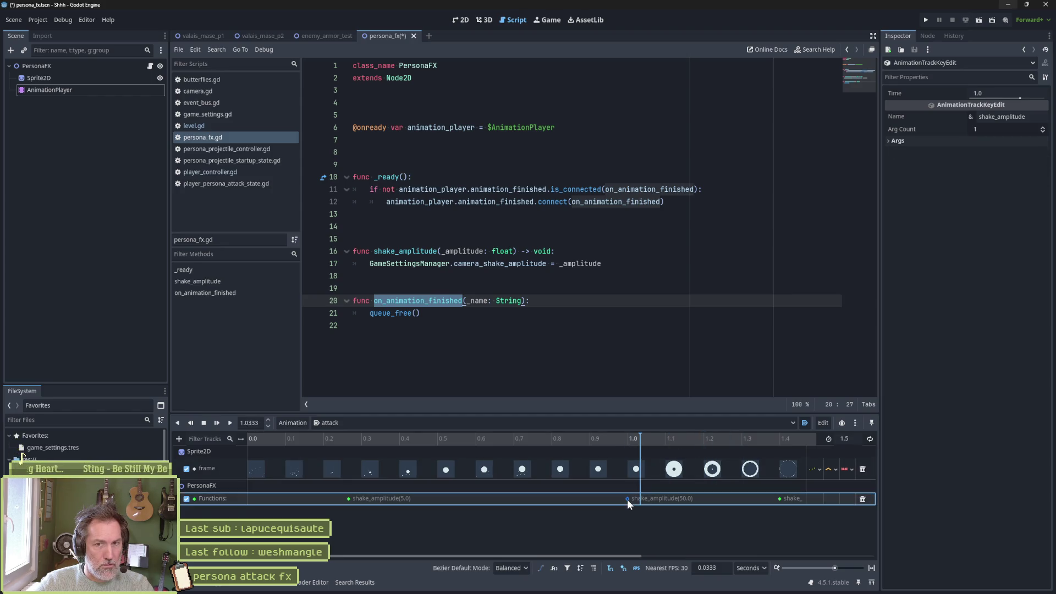
# Run enemy_armor_test, trigger two cat attacks to watch the shake, then stop.
pyautogui.click(311, 36)
pyautogui.press('F6')
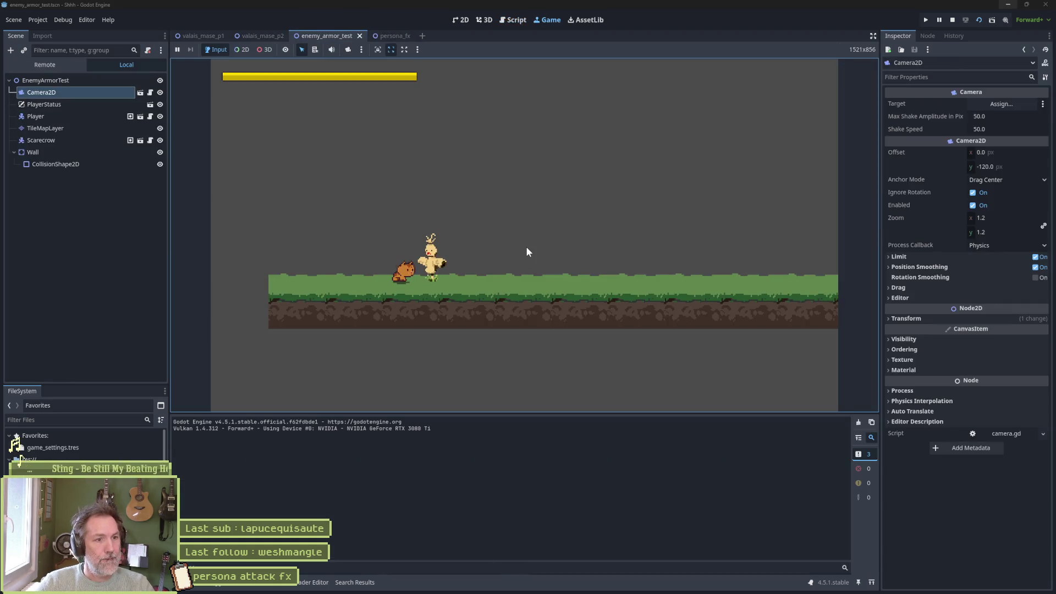
pyautogui.click(526, 245)
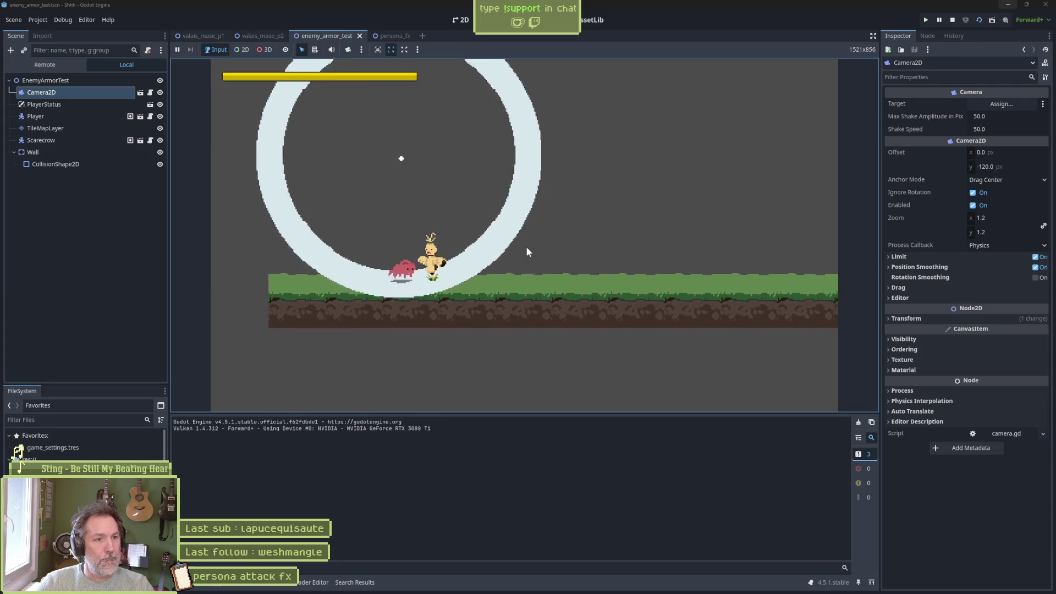
pyautogui.click(522, 256)
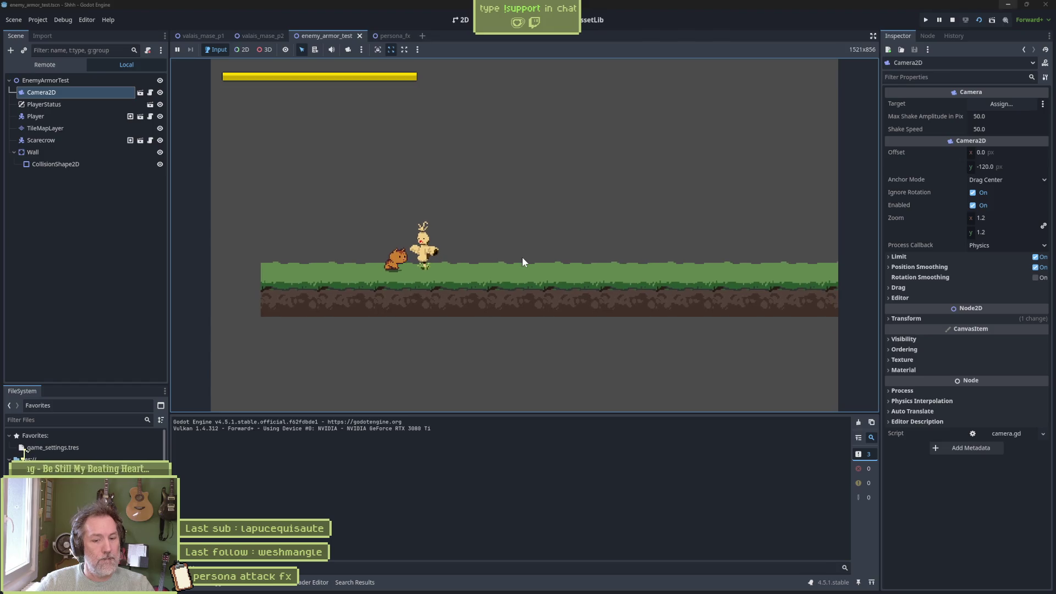
pyautogui.press('F8')
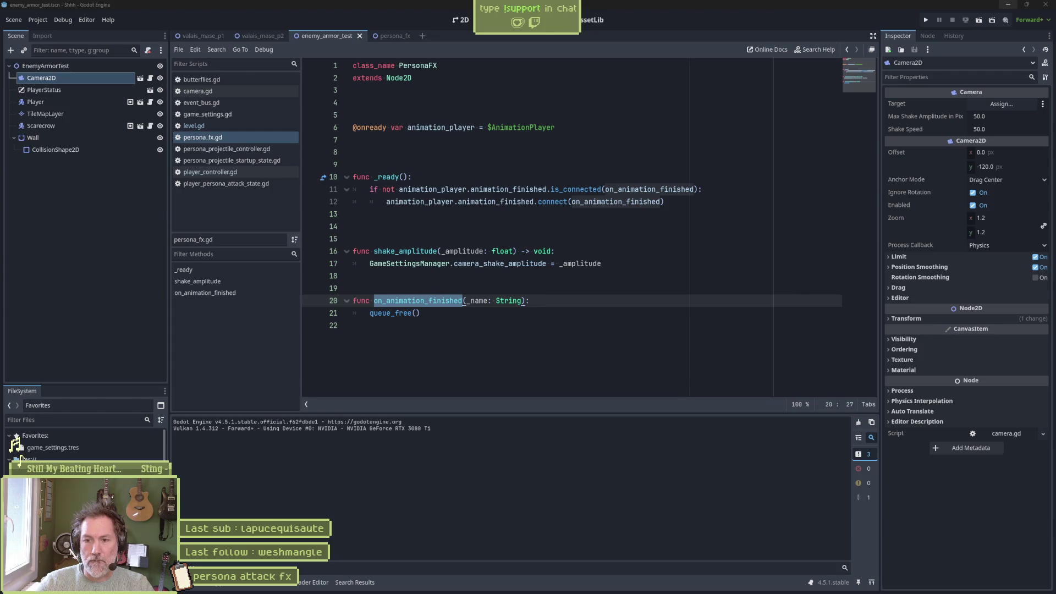
# Clear the script selection and open the PersonaFX AnimationPlayer's attack animation.
pyautogui.click(577, 352)
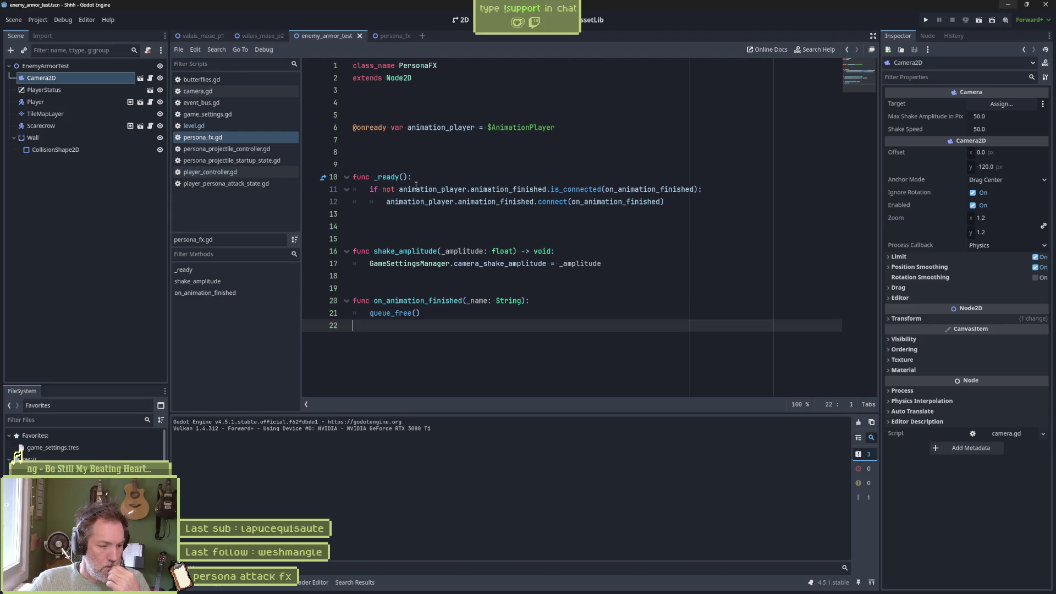
pyautogui.moveTo(424, 192)
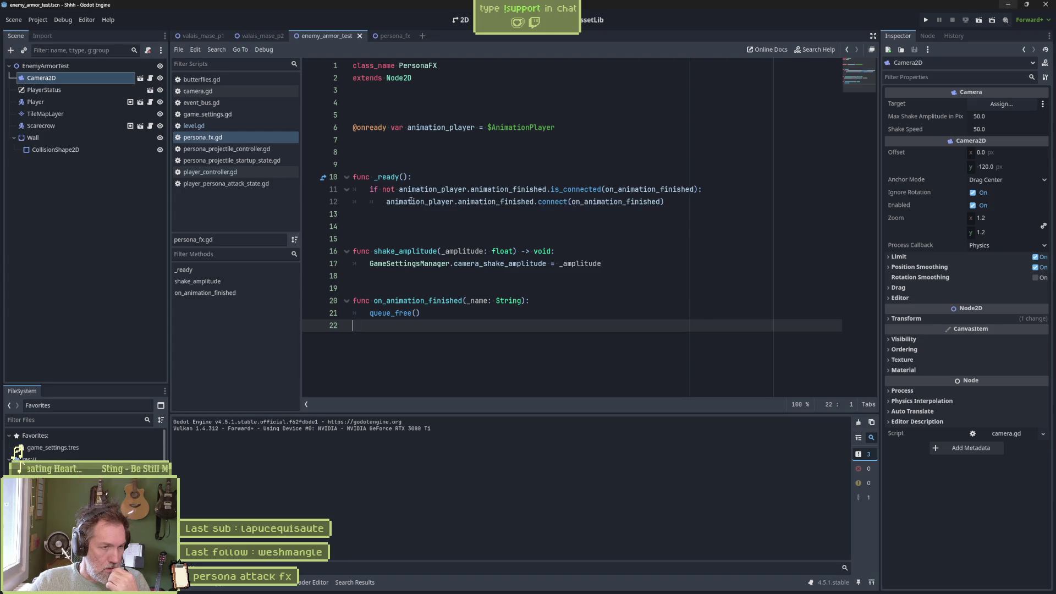
pyautogui.click(396, 39)
pyautogui.click(94, 90)
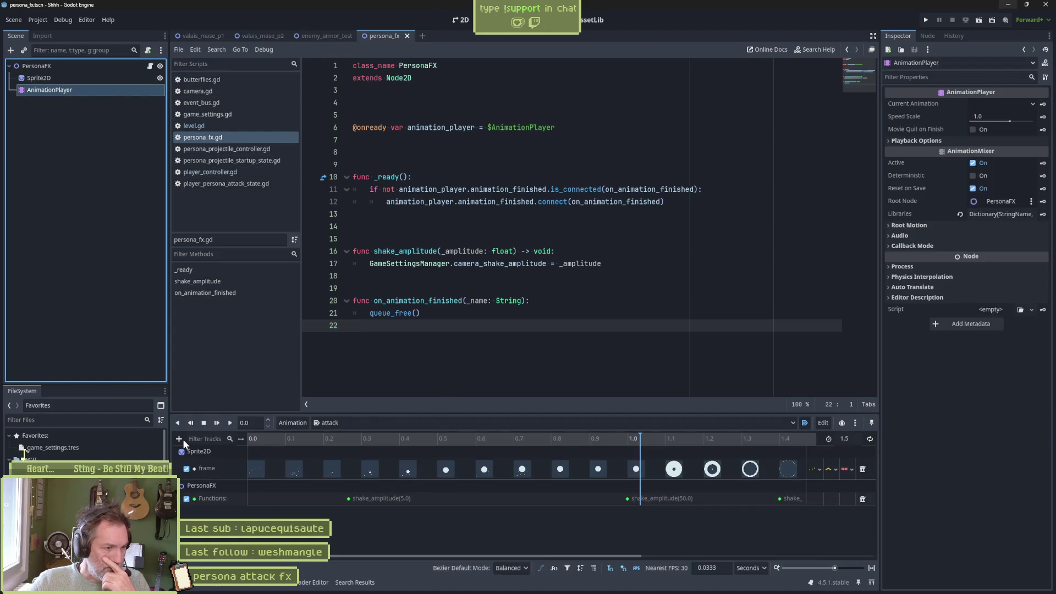
pyautogui.click(183, 440)
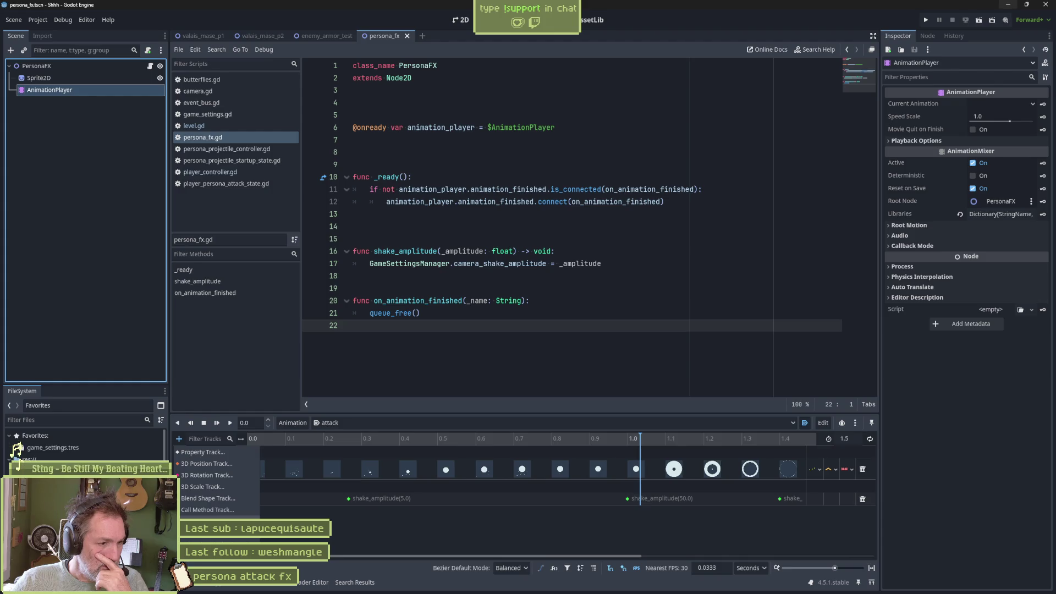
pyautogui.click(203, 452)
pyautogui.click(490, 178)
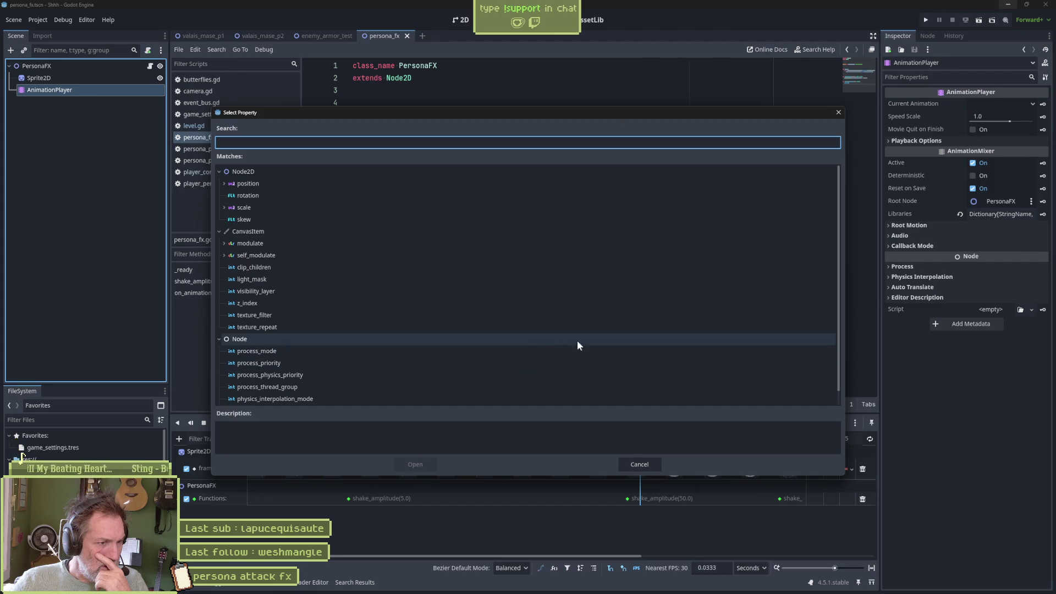
pyautogui.scroll(-1, 679, 313)
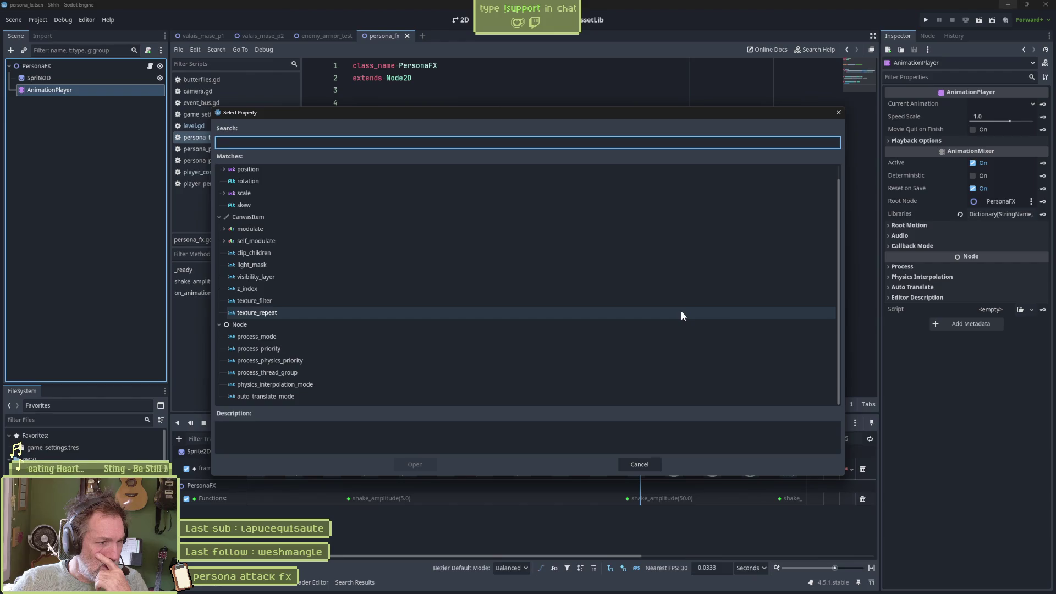
pyautogui.scroll(1, 680, 315)
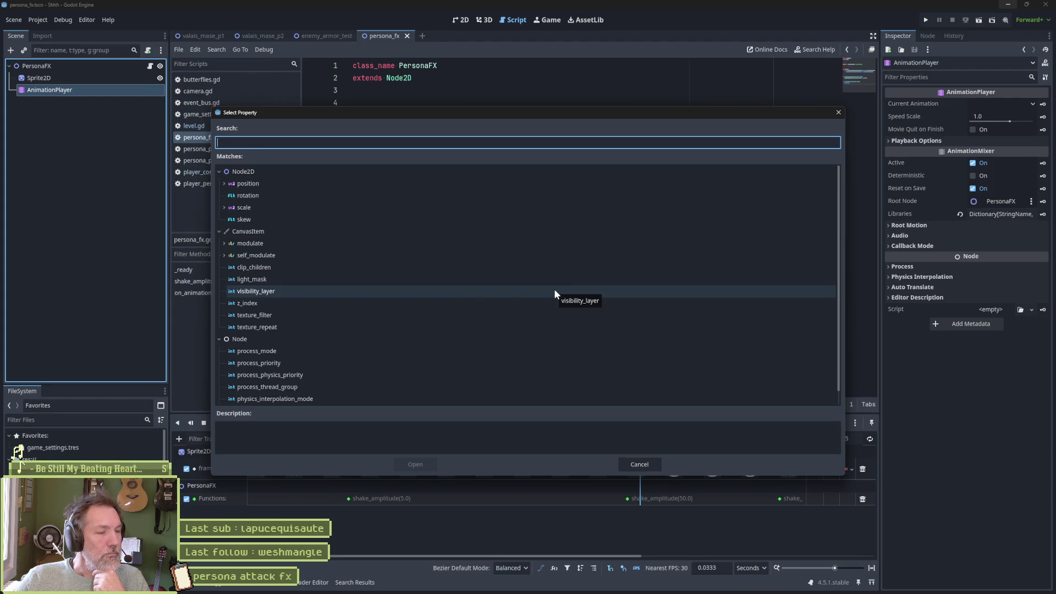
pyautogui.scroll(-1, 554, 291)
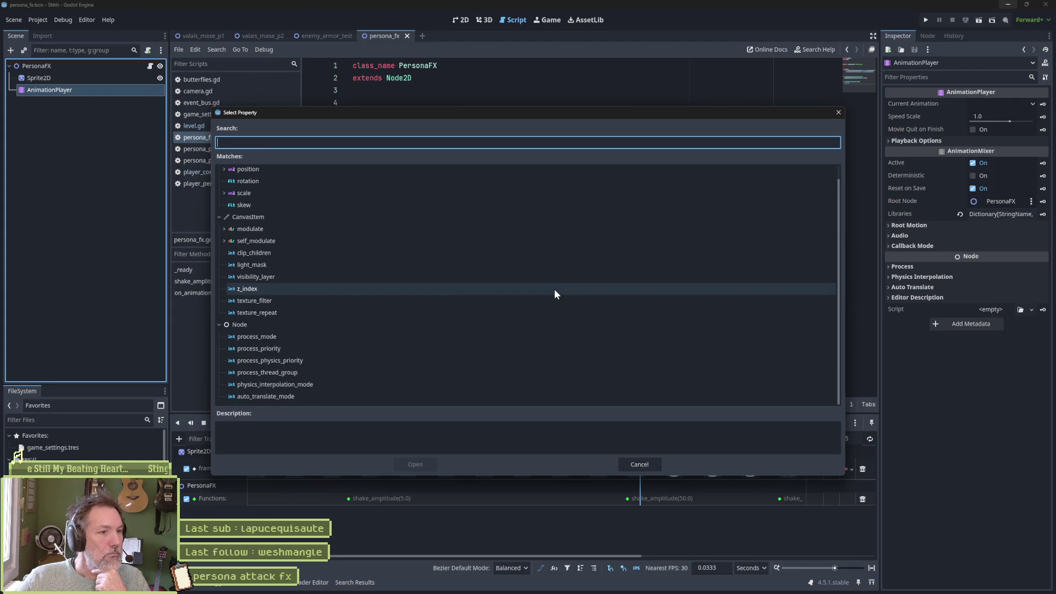
pyautogui.click(635, 464)
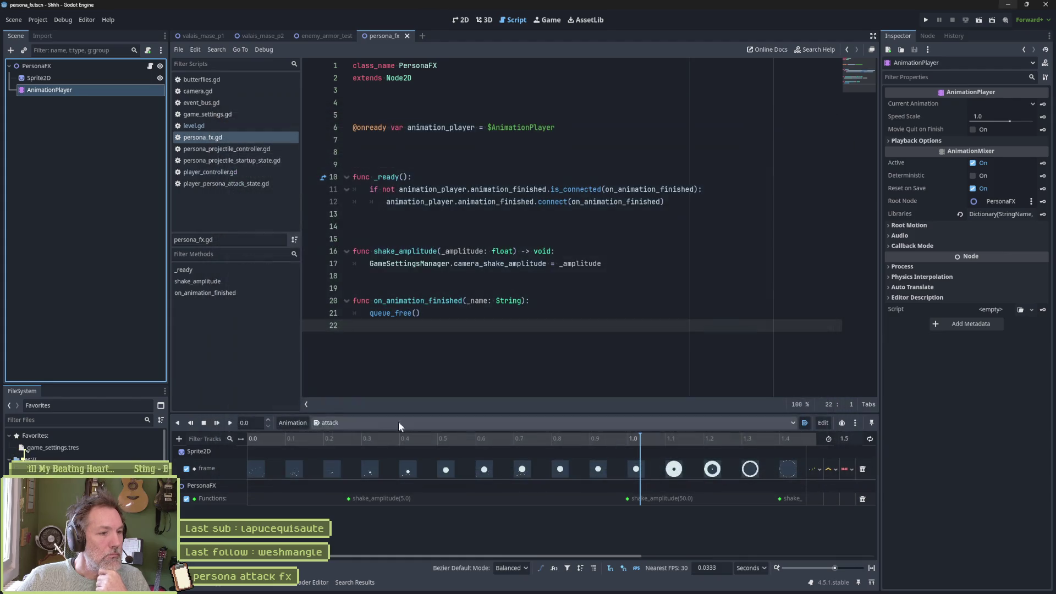
pyautogui.click(179, 438)
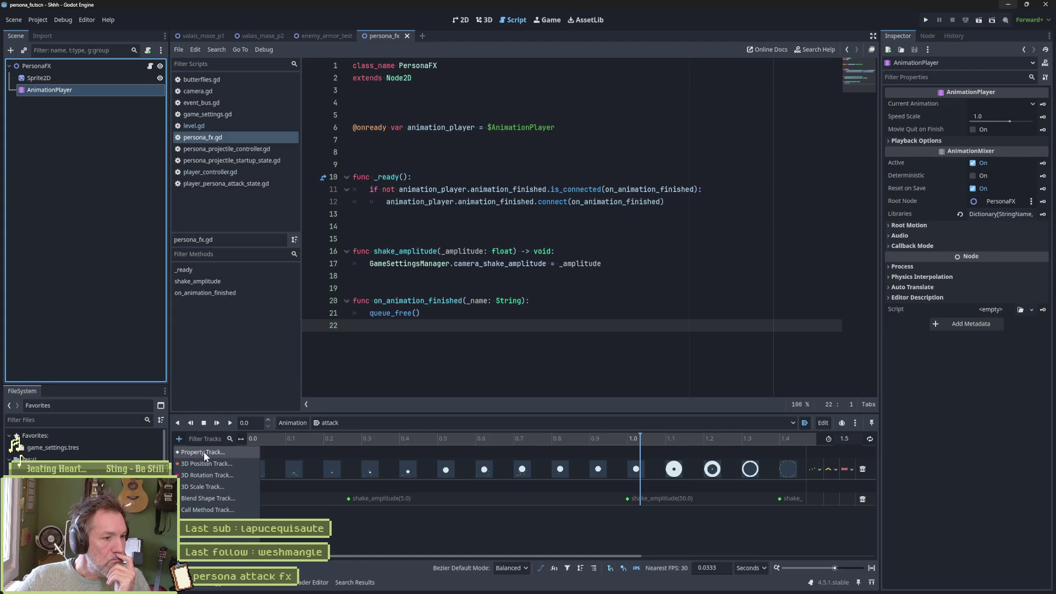
pyautogui.click(203, 452)
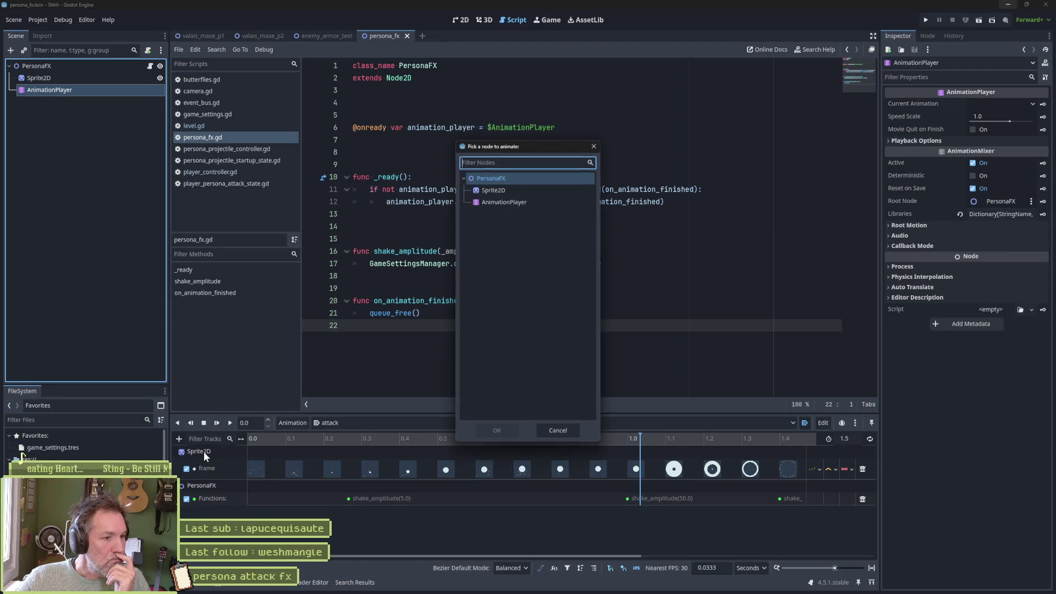
pyautogui.click(506, 177)
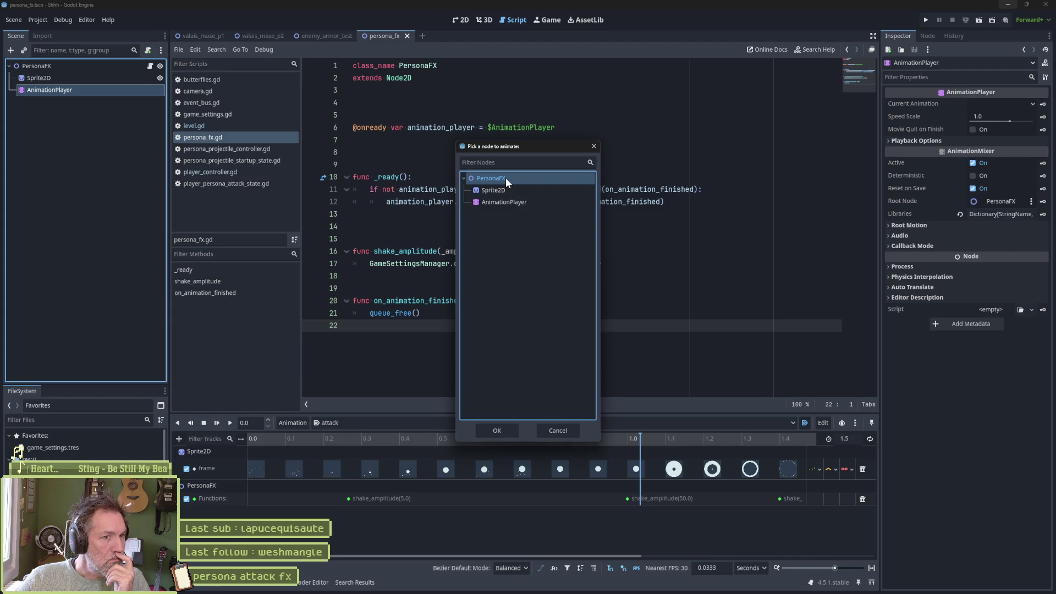
pyautogui.click(506, 427)
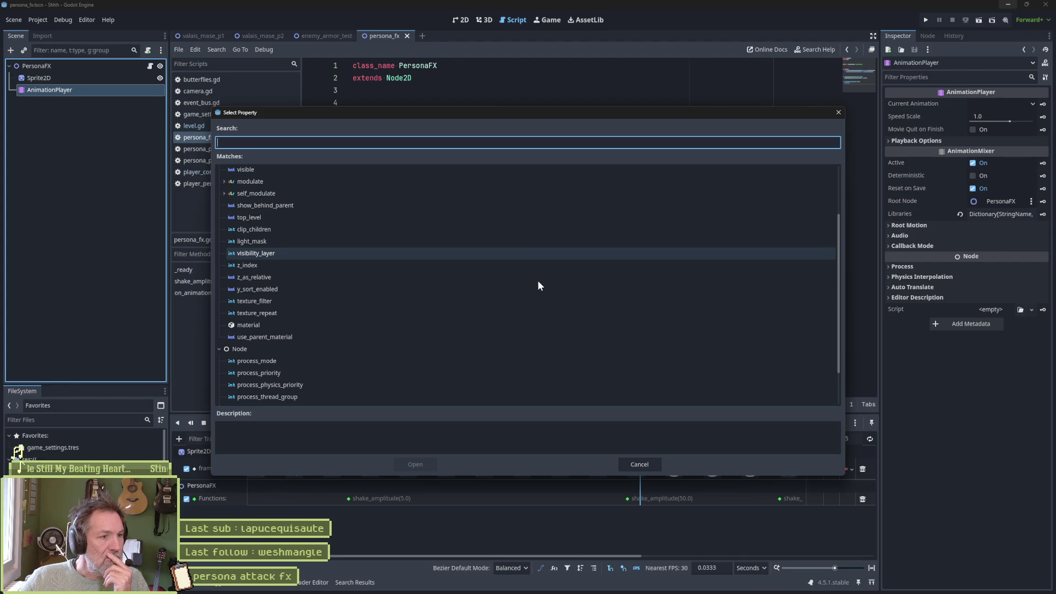
pyautogui.scroll(-3, 538, 283)
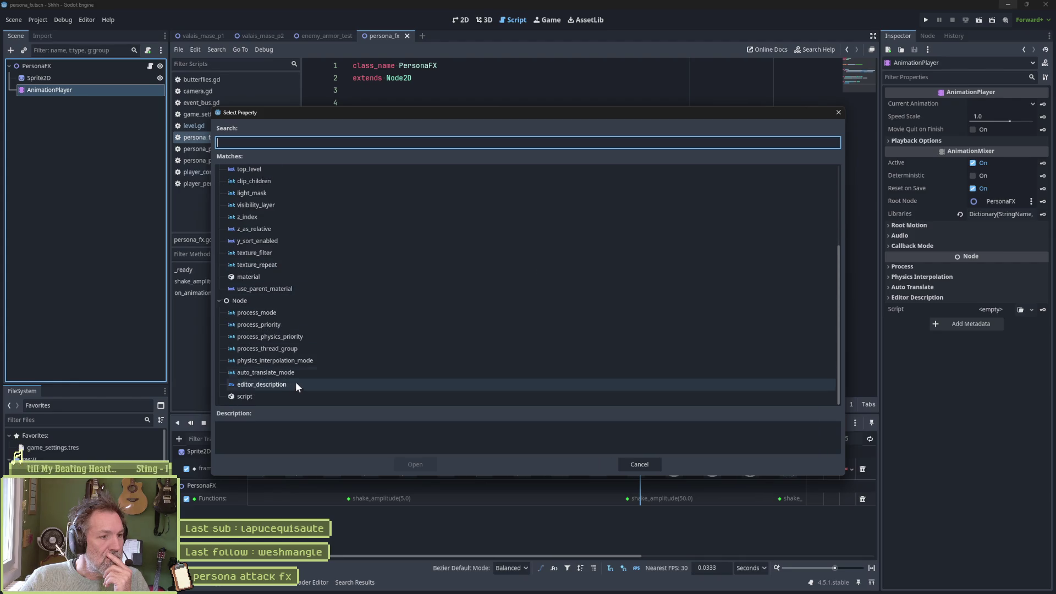
pyautogui.click(285, 394)
pyautogui.click(427, 465)
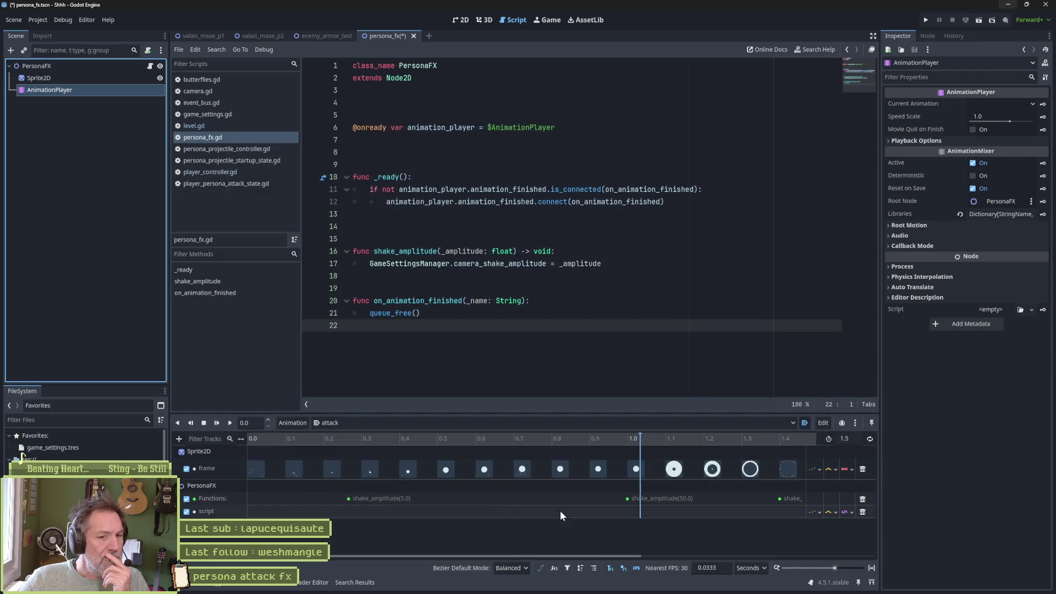
pyautogui.click(862, 511)
# Review the 5.0 and 50.0 shake keys and move the 50.0 key to 1.1 s.
pyautogui.click(502, 500)
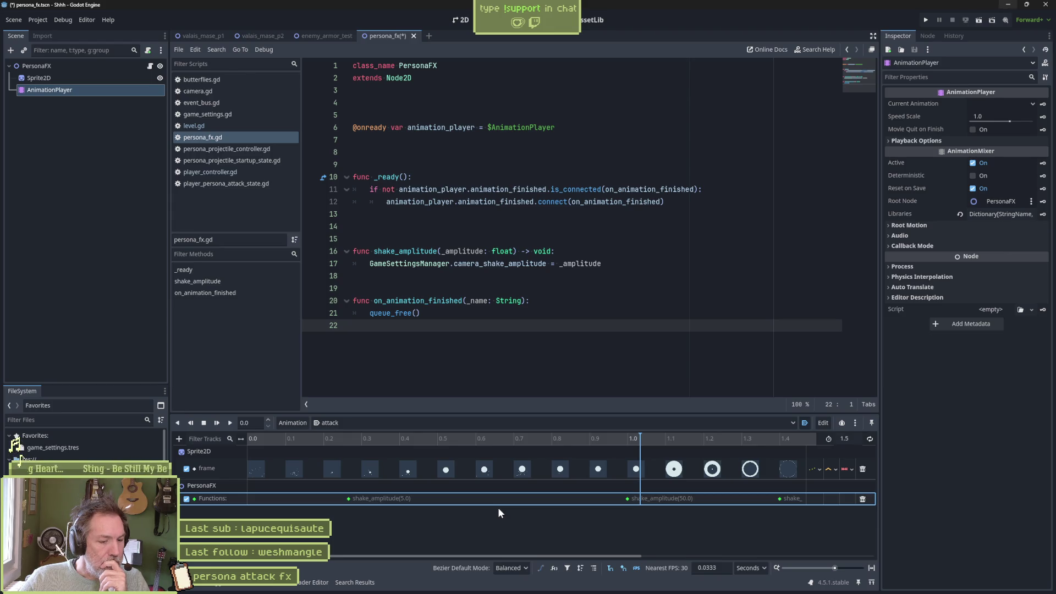
pyautogui.click(626, 499)
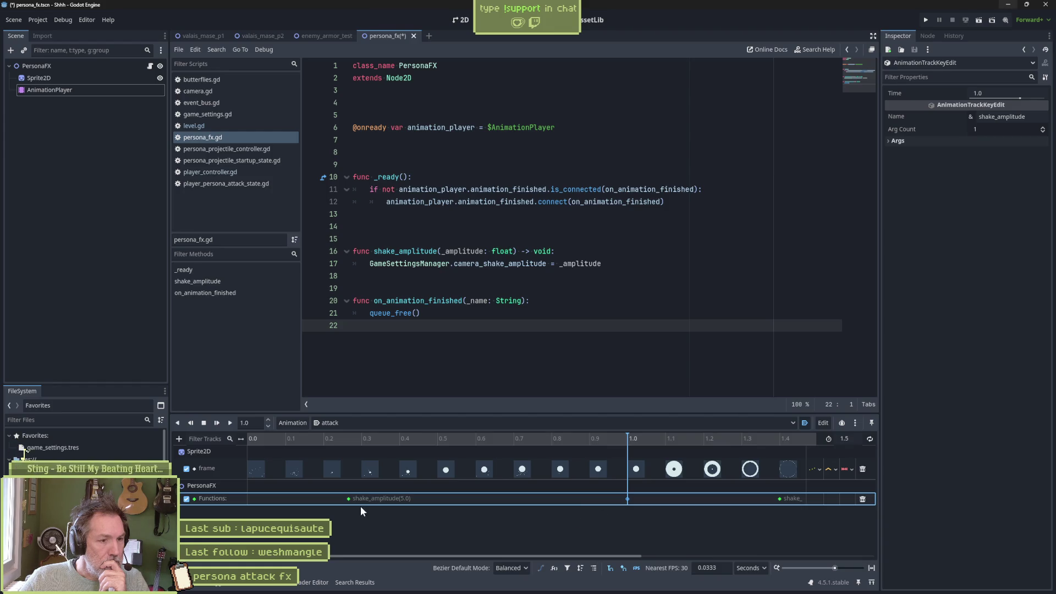
pyautogui.click(348, 499)
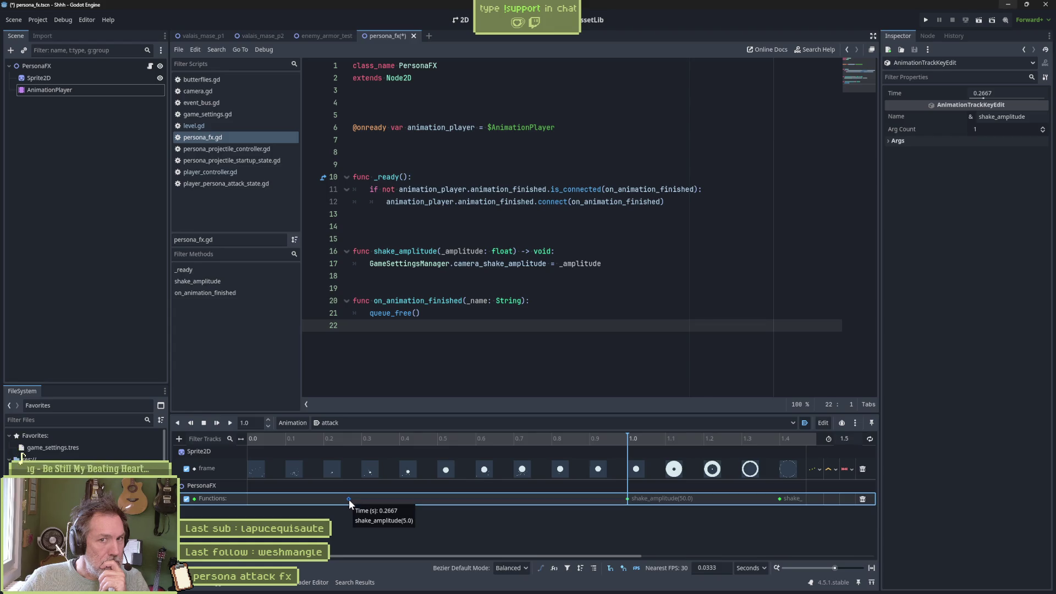
pyautogui.click(927, 141)
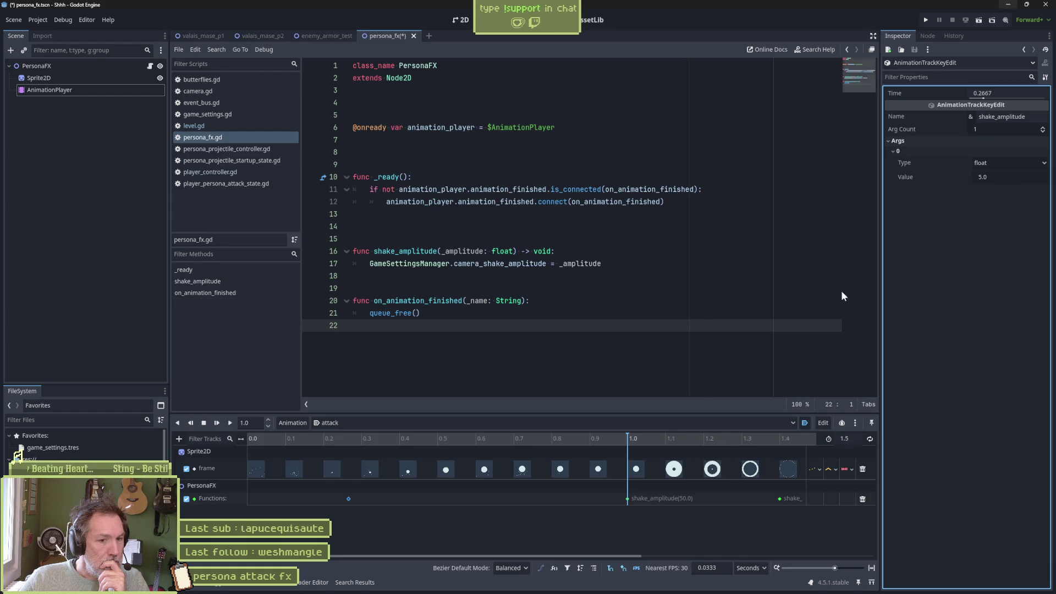
pyautogui.click(627, 498)
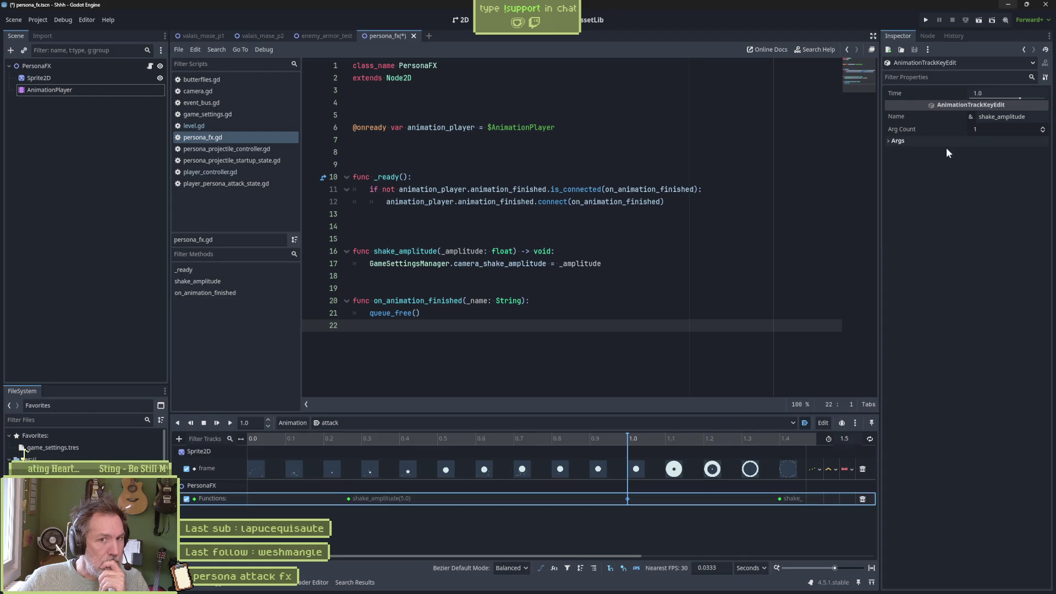
pyautogui.click(988, 176)
pyautogui.write('15.0')
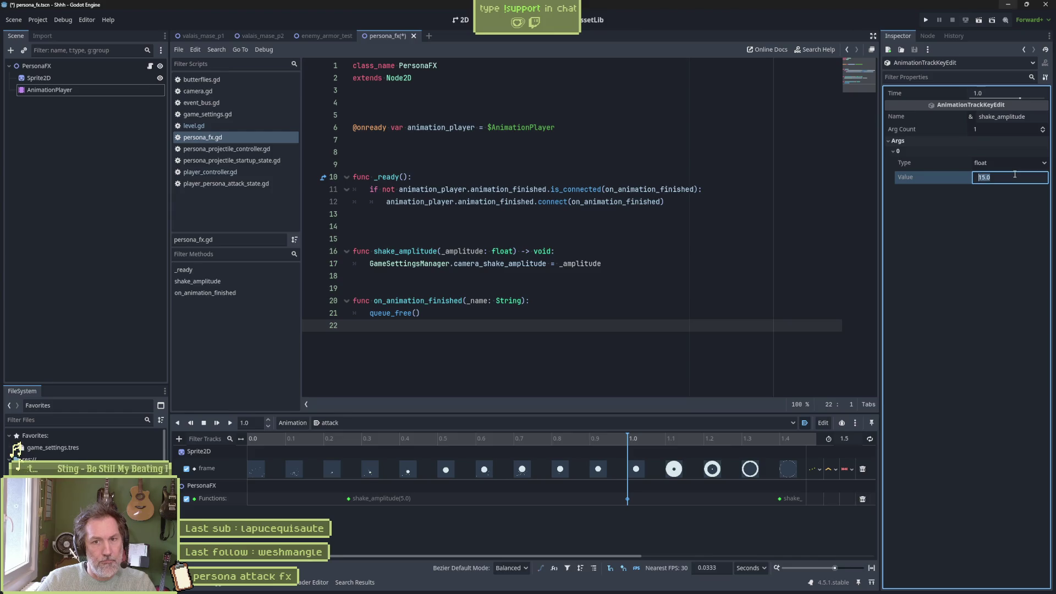
pyautogui.write('50.0')
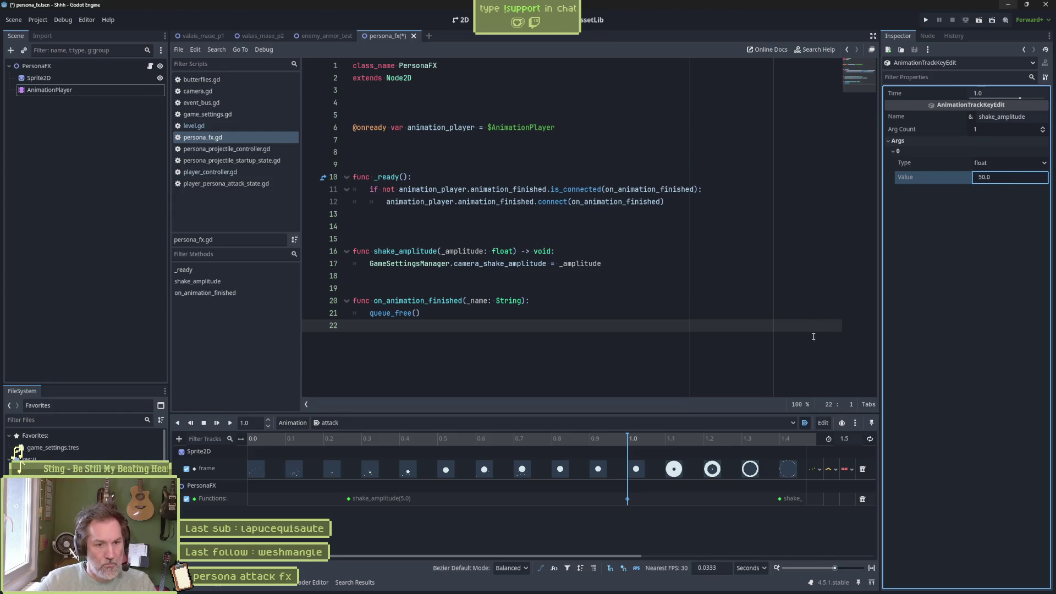
pyautogui.click(627, 499)
pyautogui.moveTo(668, 496); pyautogui.dragTo(670, 496)
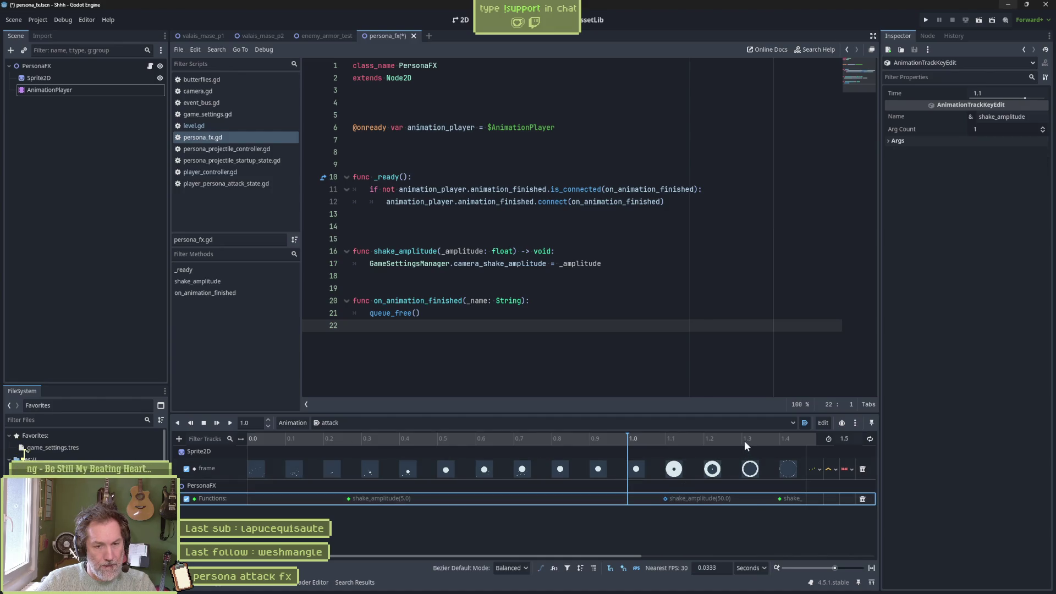
# Paste a shake_amplitude key at 1.2 s with amplitude 15, then run enemy_armor_test.
pyautogui.moveTo(737, 444); pyautogui.dragTo(709, 451)
pyautogui.click(707, 499)
pyautogui.hotkey('ctrl', 'v')
pyautogui.click(954, 142)
pyautogui.click(990, 176)
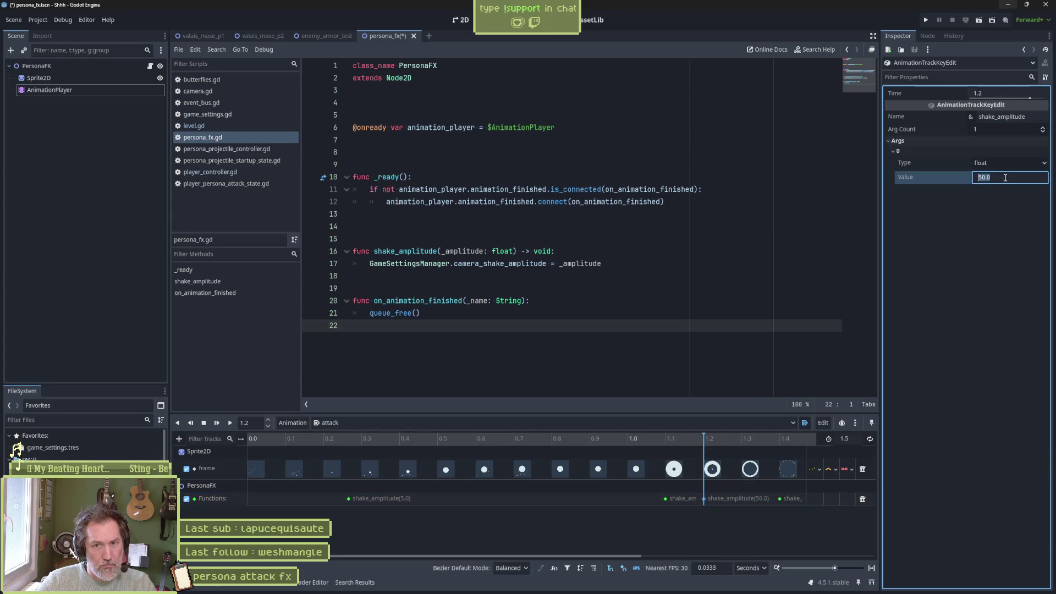
pyautogui.write('15')
pyautogui.press('Return')
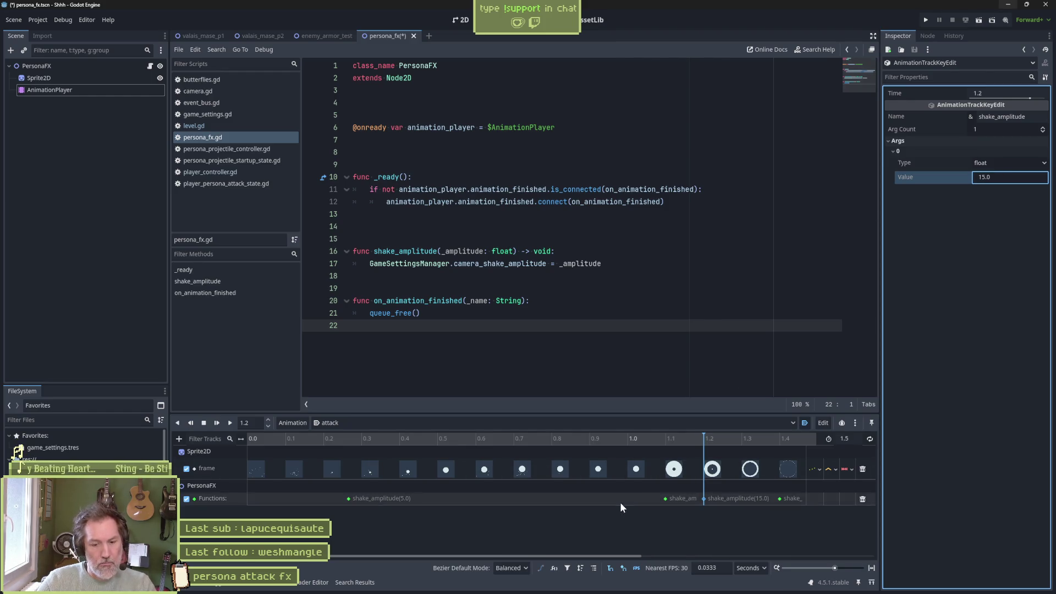
pyautogui.click(328, 35)
pyautogui.press('F6')
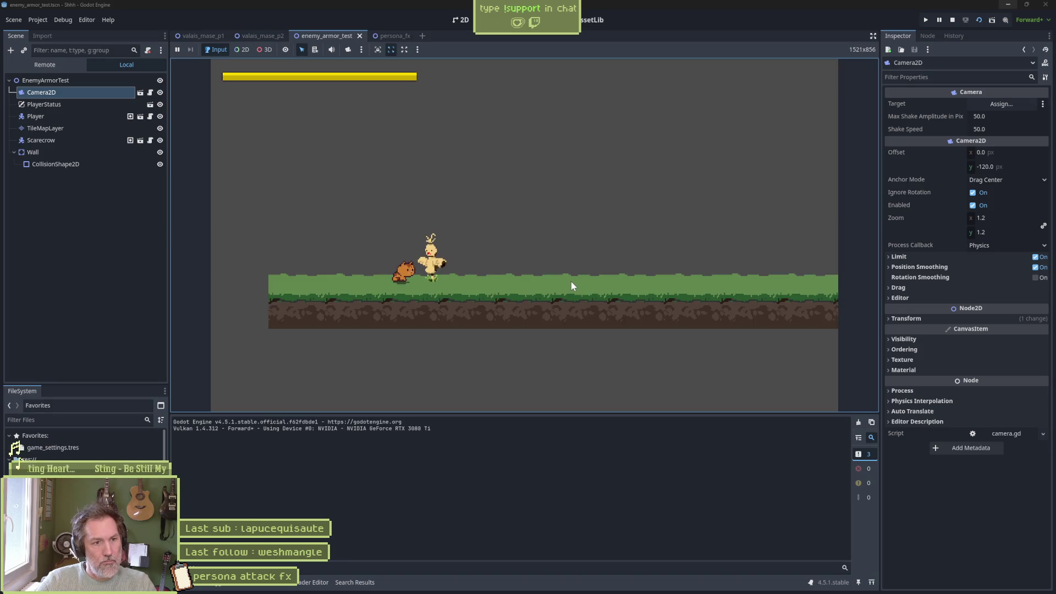
# Trigger a cat attack, stop the game, and show persona_fx's attack animation timeline.
pyautogui.click(570, 282)
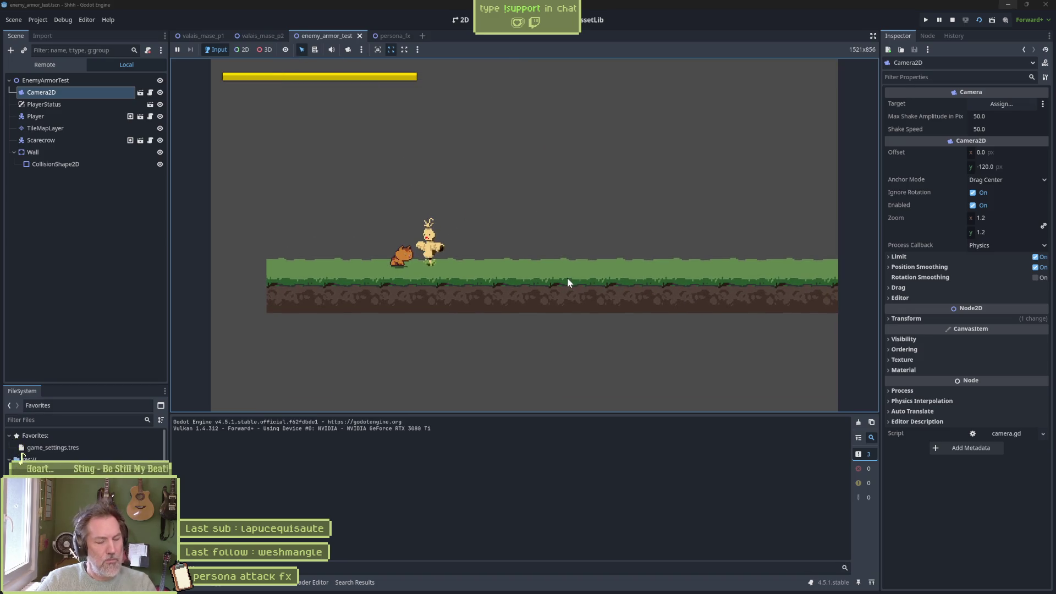
pyautogui.press('F8')
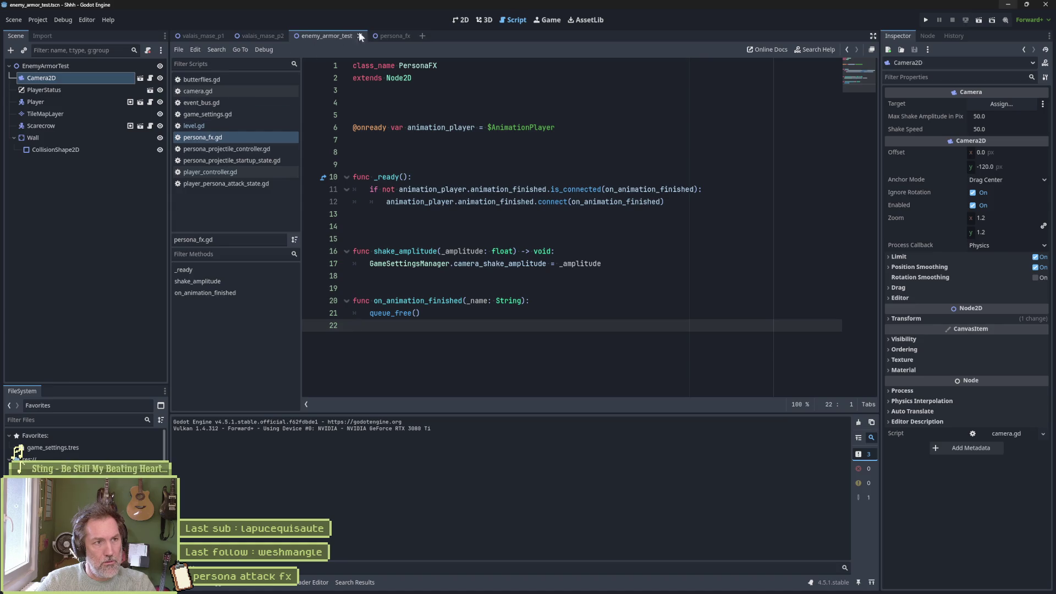
pyautogui.click(387, 35)
pyautogui.click(83, 89)
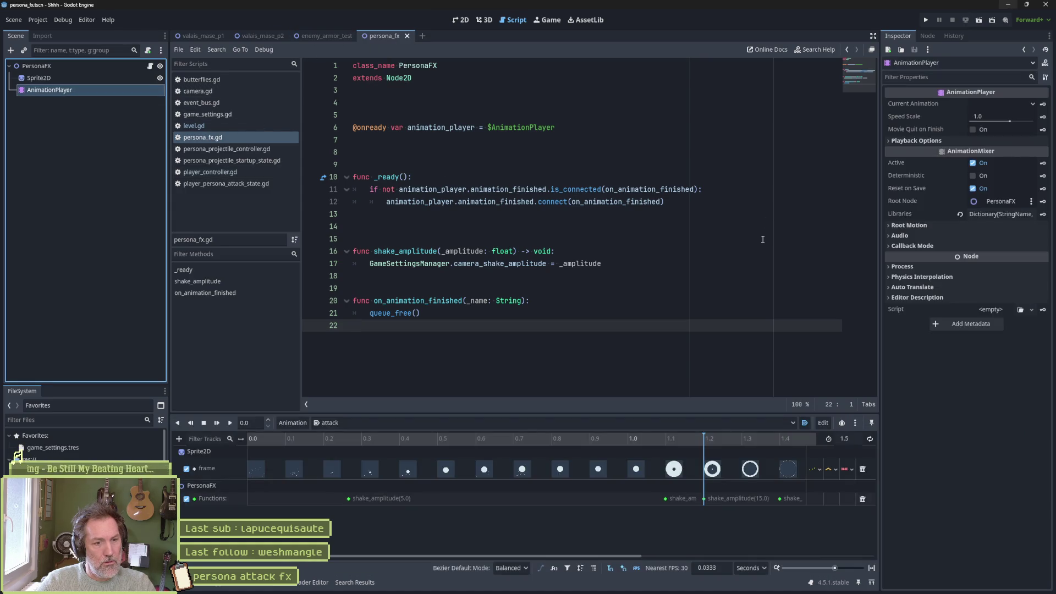
pyautogui.moveTo(588, 590)
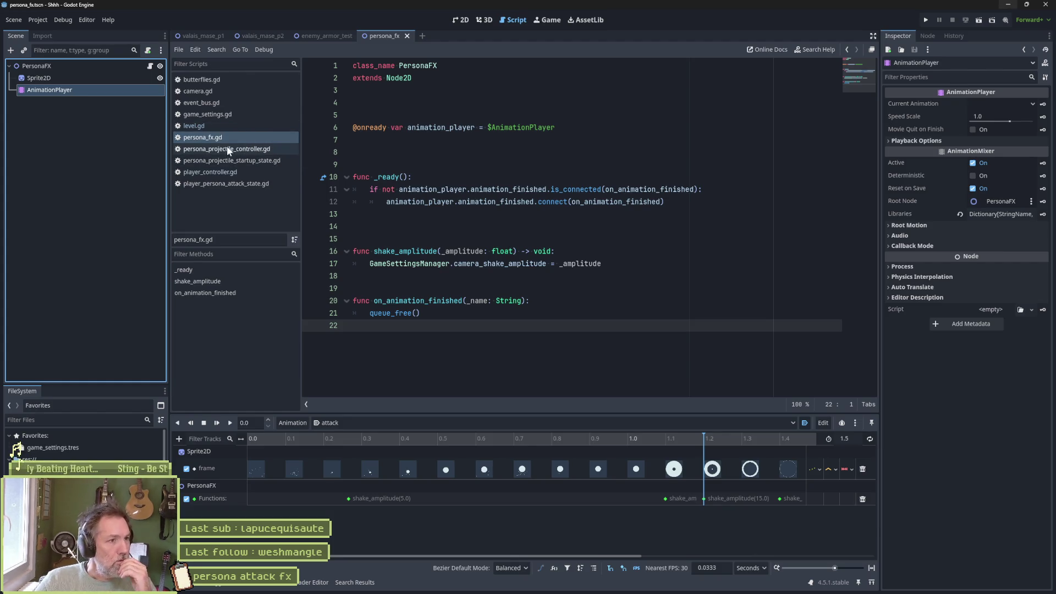
# Open camera.gd, unfold do_shake, and uncomment the print_debug line 48.
pyautogui.click(219, 91)
pyautogui.click(347, 276)
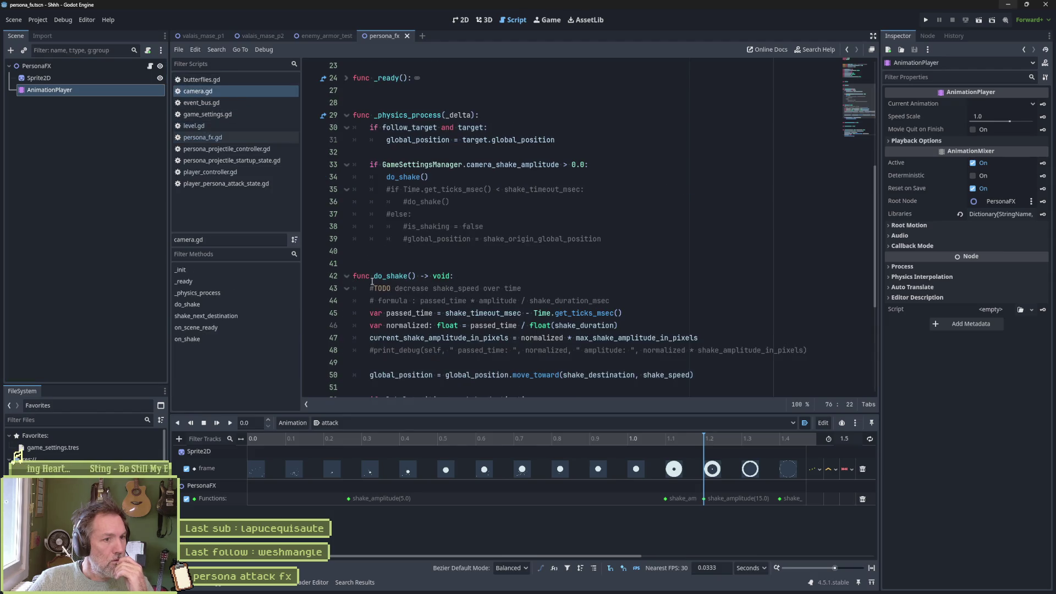
pyautogui.scroll(-4, 551, 313)
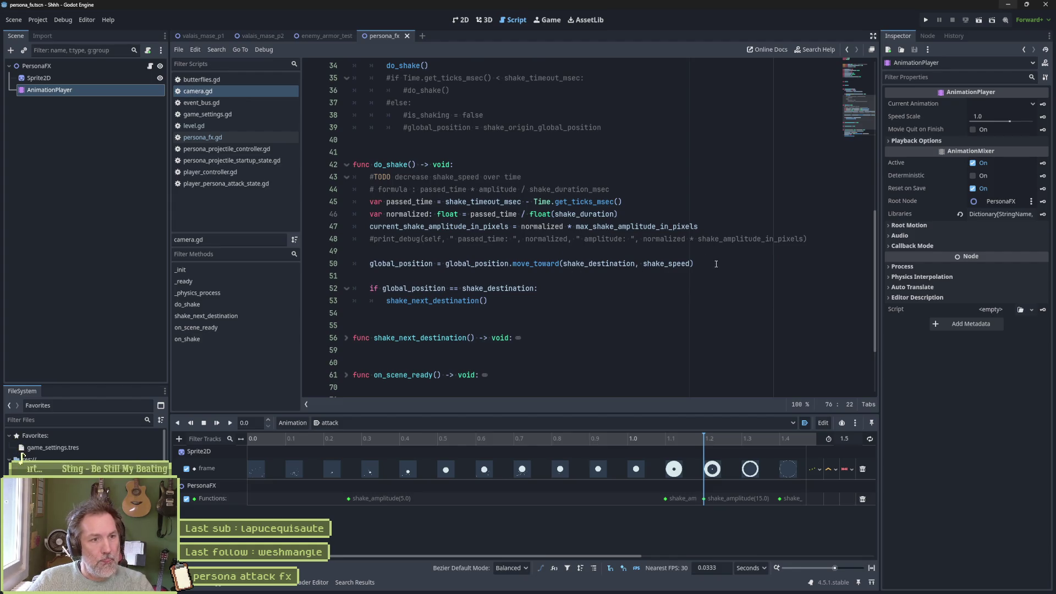
pyautogui.click(373, 238)
pyautogui.press('BackSpace')
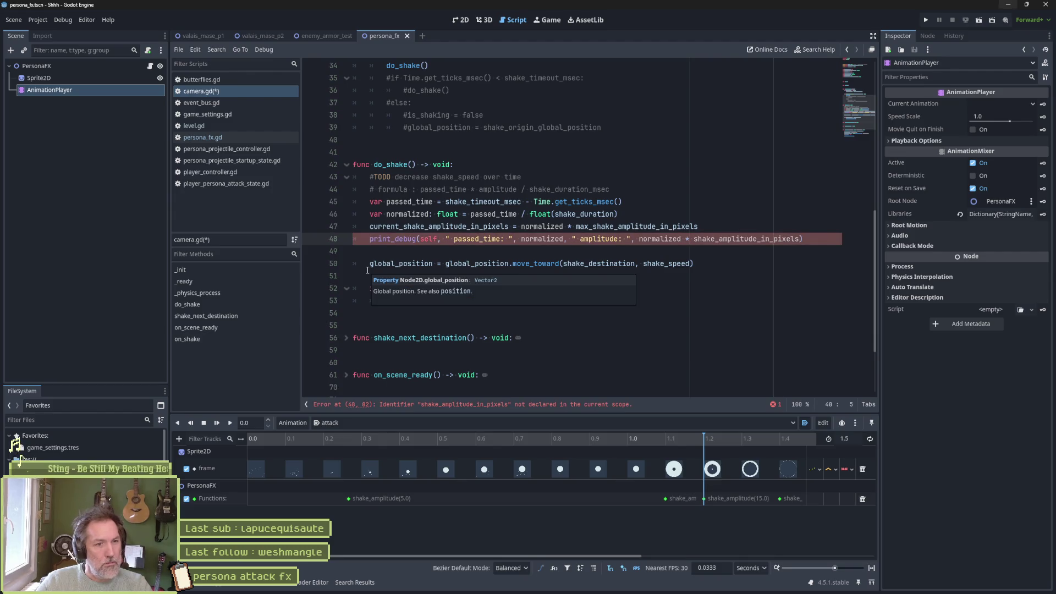
# Make the print_debug output current_shake_amplitude_in_pixels instead of passed_time and normalized, then save.
pyautogui.doubleClick(411, 201)
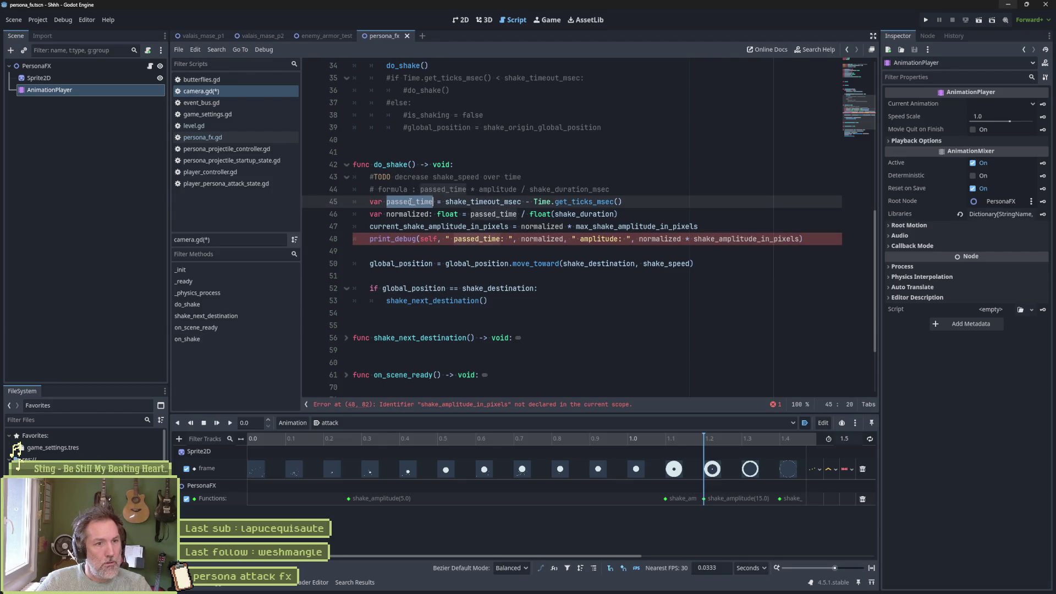
pyautogui.hotkey('ctrl', 'c')
pyautogui.click(546, 238)
pyautogui.hotkey('ctrl', 'v')
pyautogui.doubleClick(546, 239)
pyautogui.hotkey('ctrl', 'v')
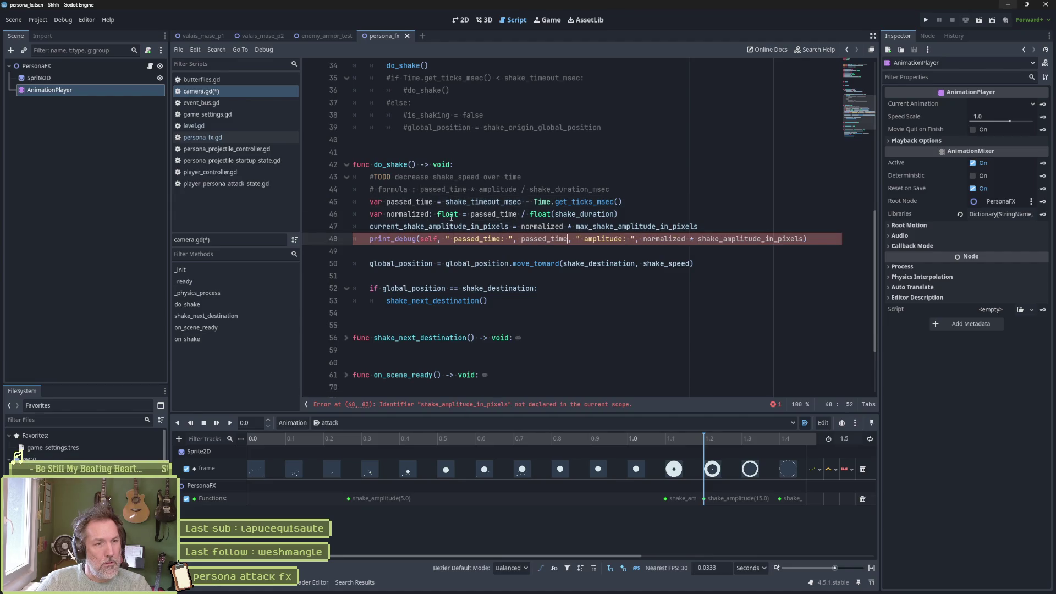
pyautogui.doubleClick(416, 214)
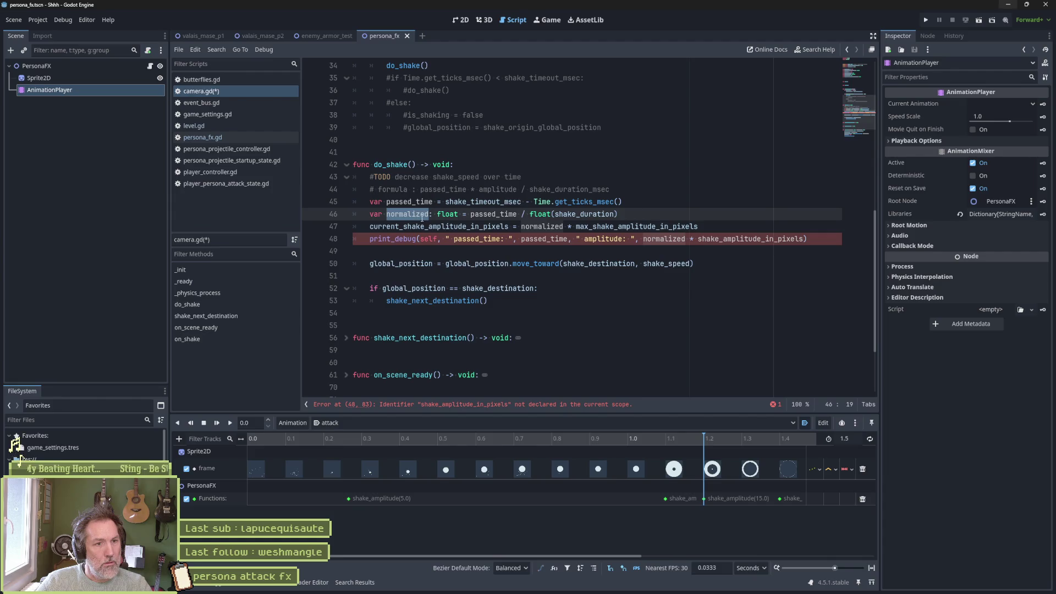
pyautogui.moveTo(446, 240); pyautogui.dragTo(576, 239)
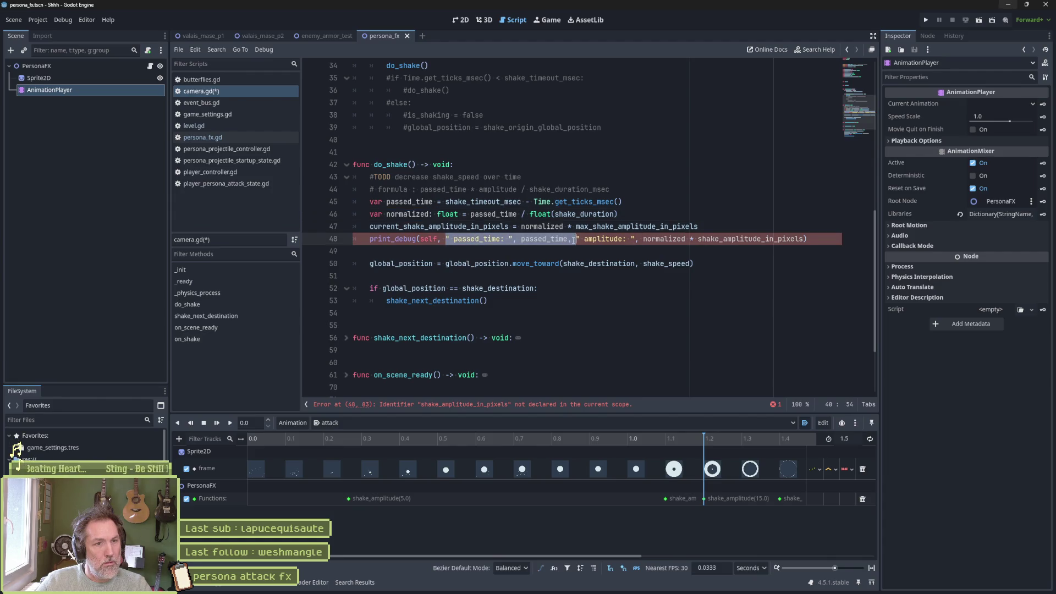
pyautogui.press('BackSpace')
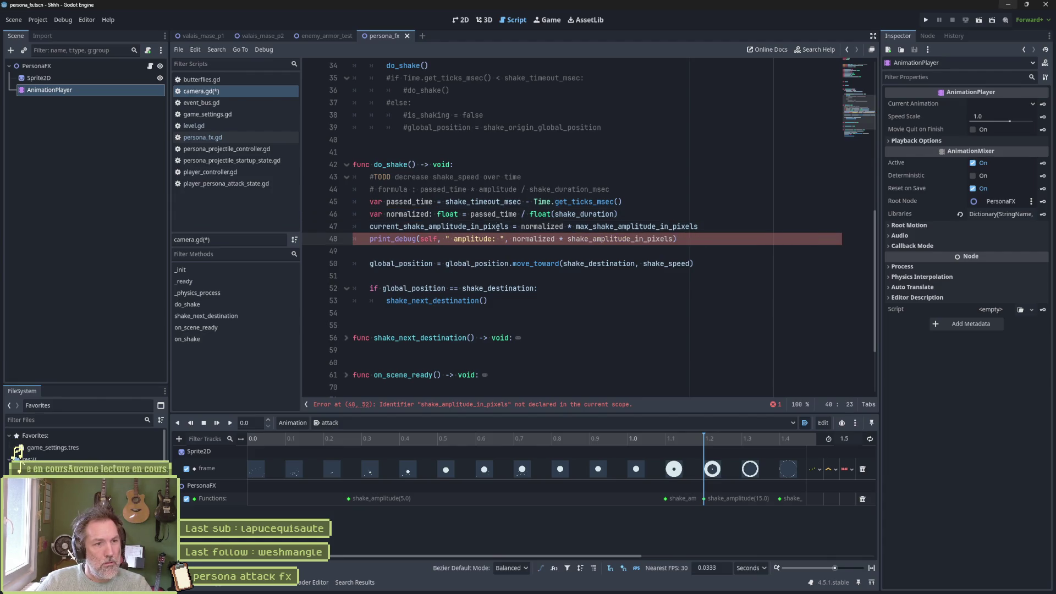
pyautogui.doubleClick(494, 227)
pyautogui.hotkey('ctrl', 'c')
pyautogui.moveTo(512, 238); pyautogui.dragTo(671, 238)
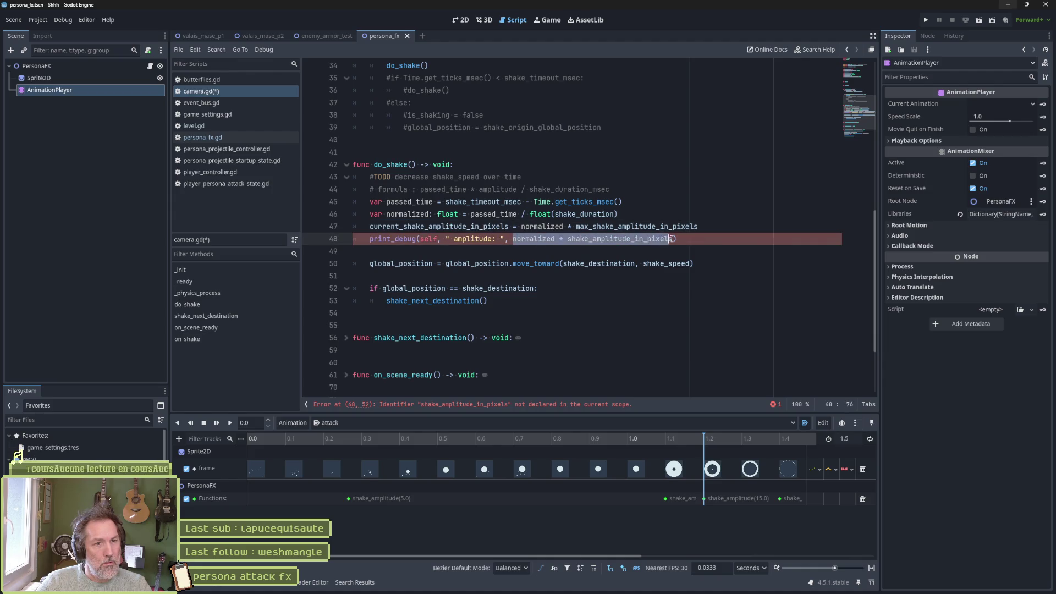
pyautogui.hotkey('ctrl', 'v')
pyautogui.hotkey('ctrl', 's')
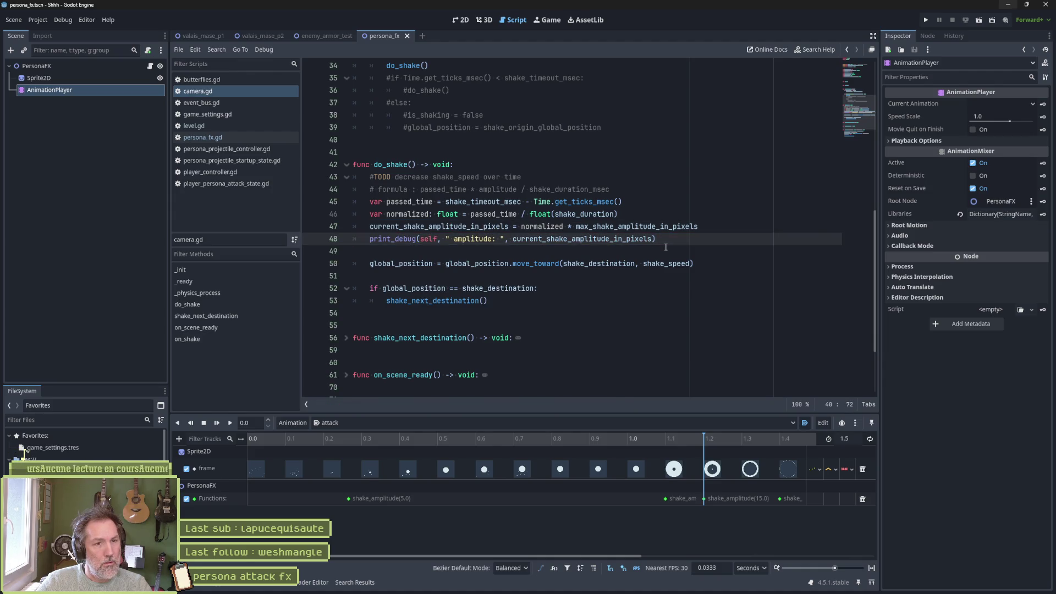
# Review the max_shake_amplitude_in_pixels term and the new print argument.
pyautogui.doubleClick(642, 227)
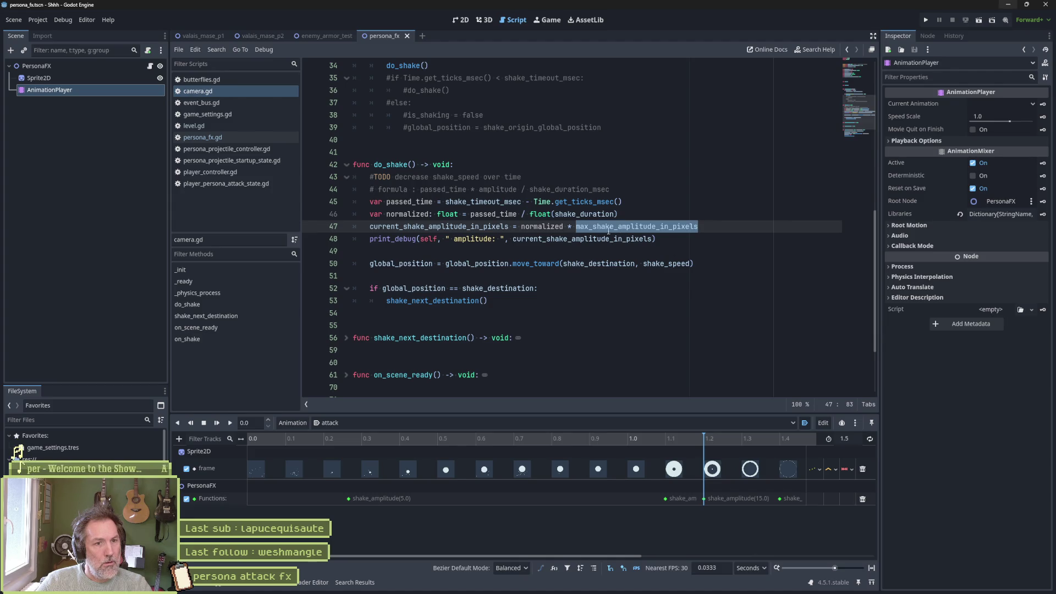
pyautogui.click(564, 227)
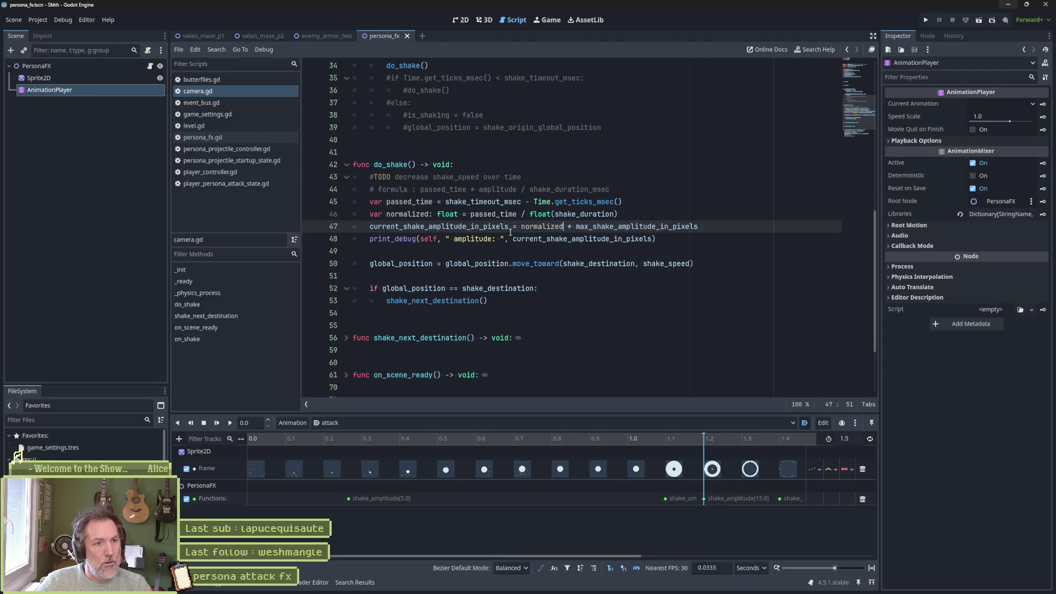
pyautogui.doubleClick(557, 239)
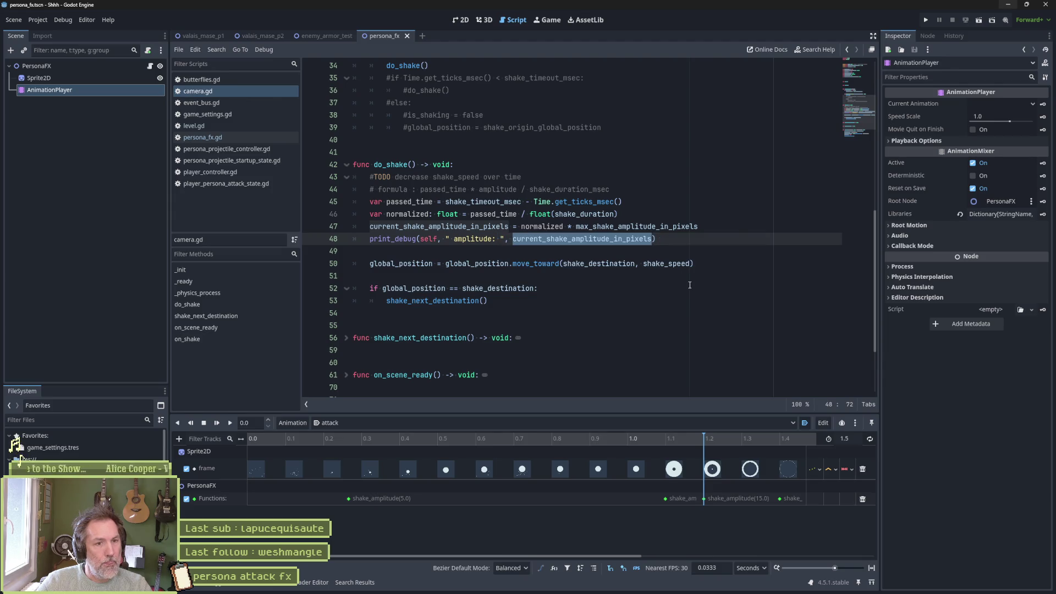
pyautogui.scroll(-2, 388, 306)
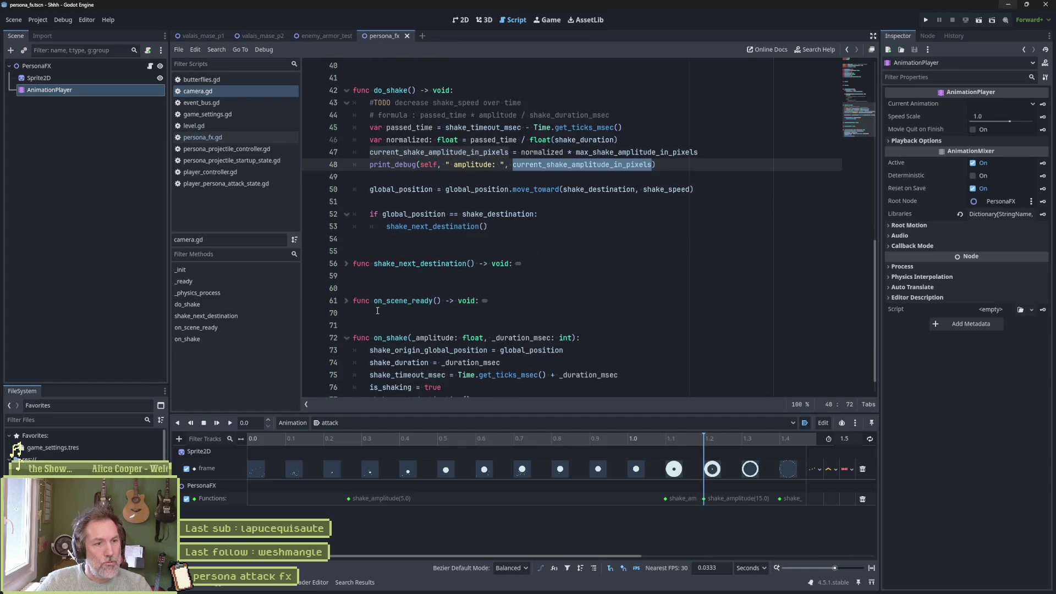
pyautogui.scroll(-1, 374, 310)
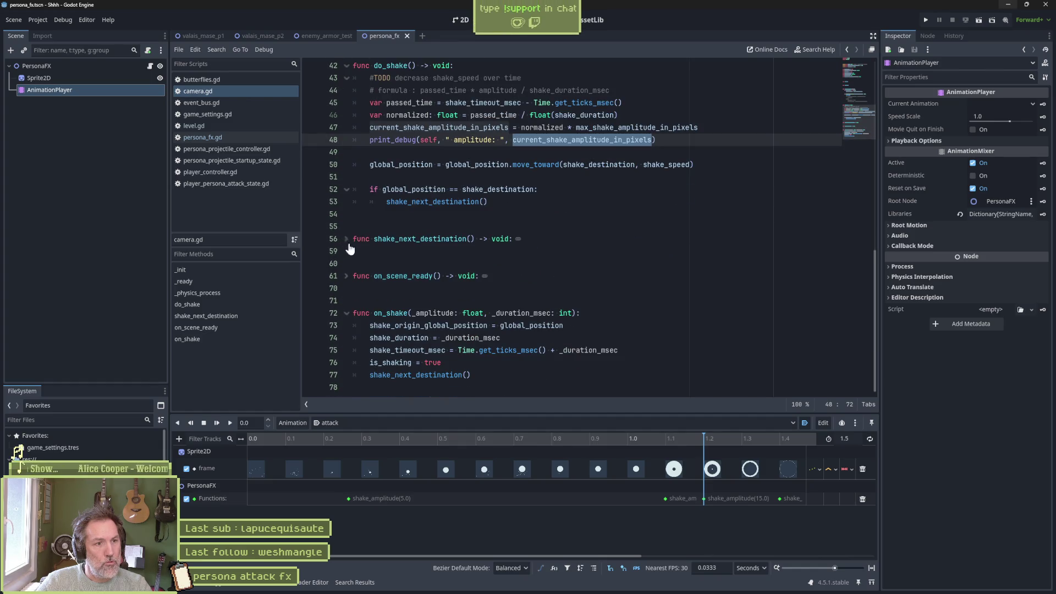
# Inspect shake_destination and unfold the shake_next_destination function.
pyautogui.scroll(2, 567, 274)
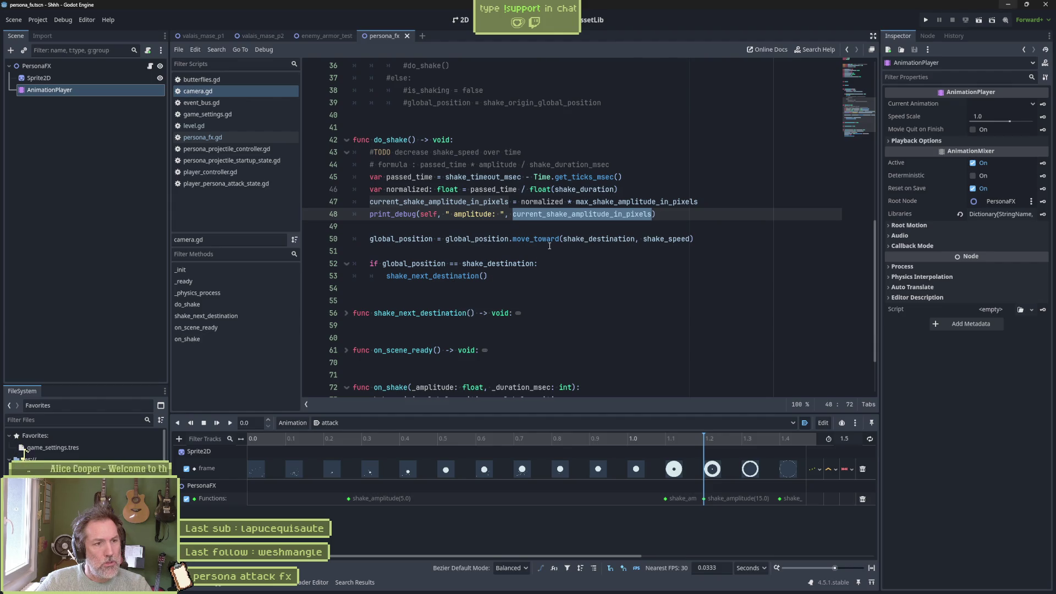
pyautogui.doubleClick(607, 239)
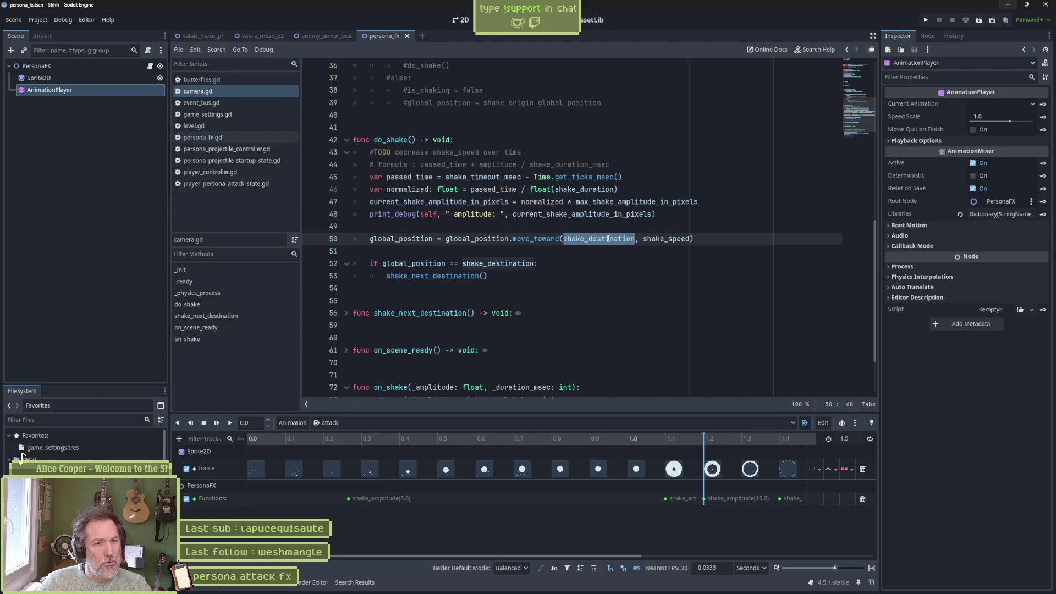
pyautogui.moveTo(606, 239)
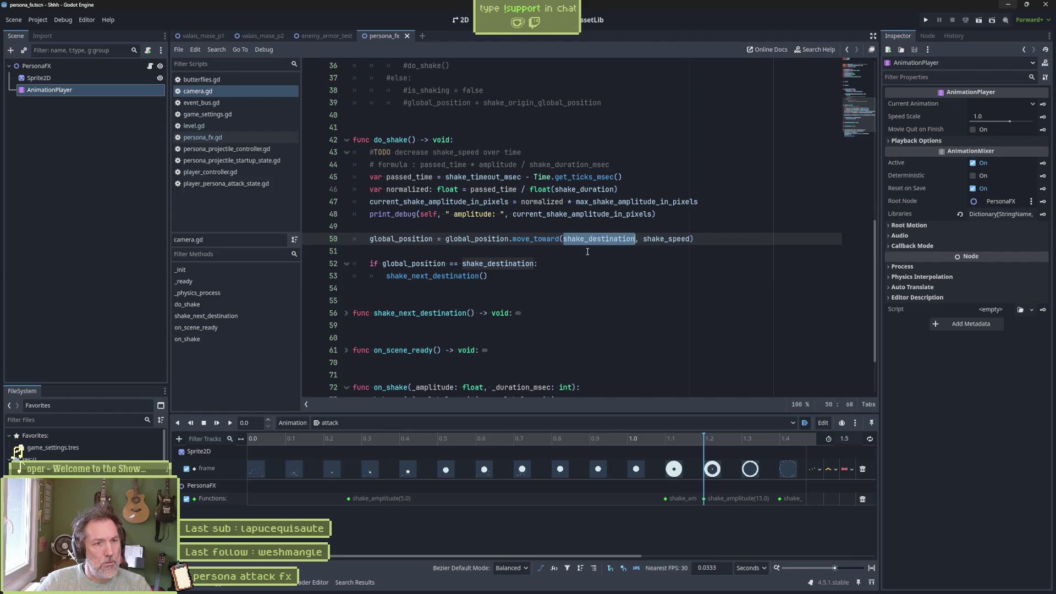
pyautogui.scroll(4, 585, 247)
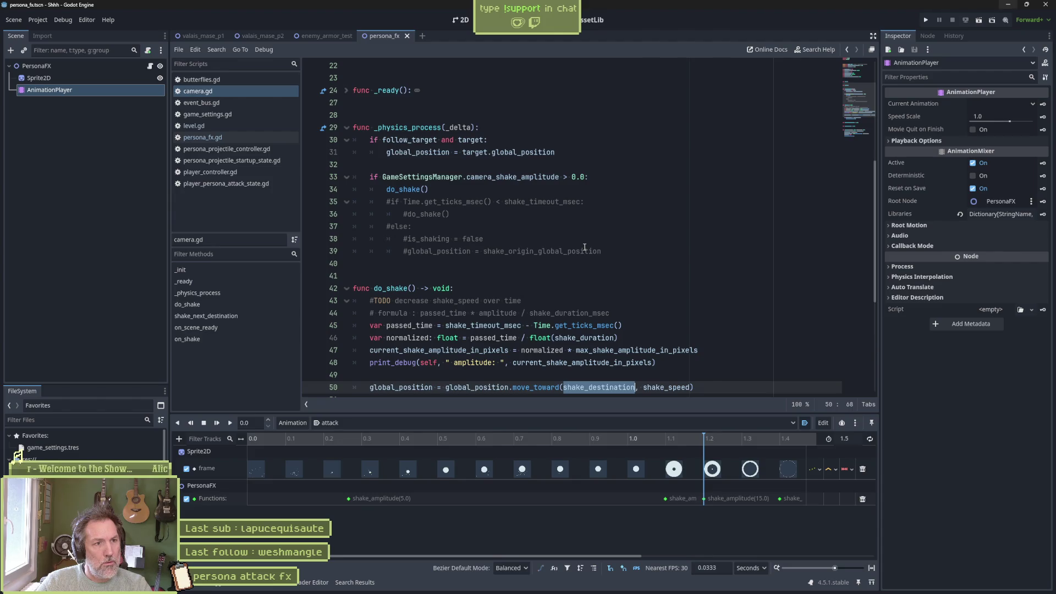
pyautogui.scroll(-6, 584, 247)
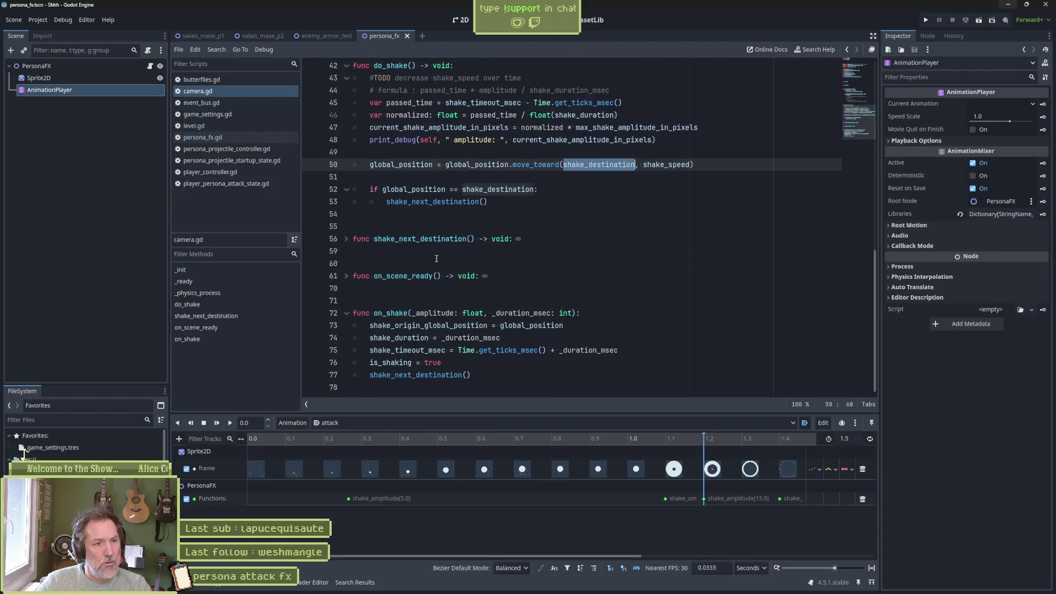
pyautogui.click(346, 240)
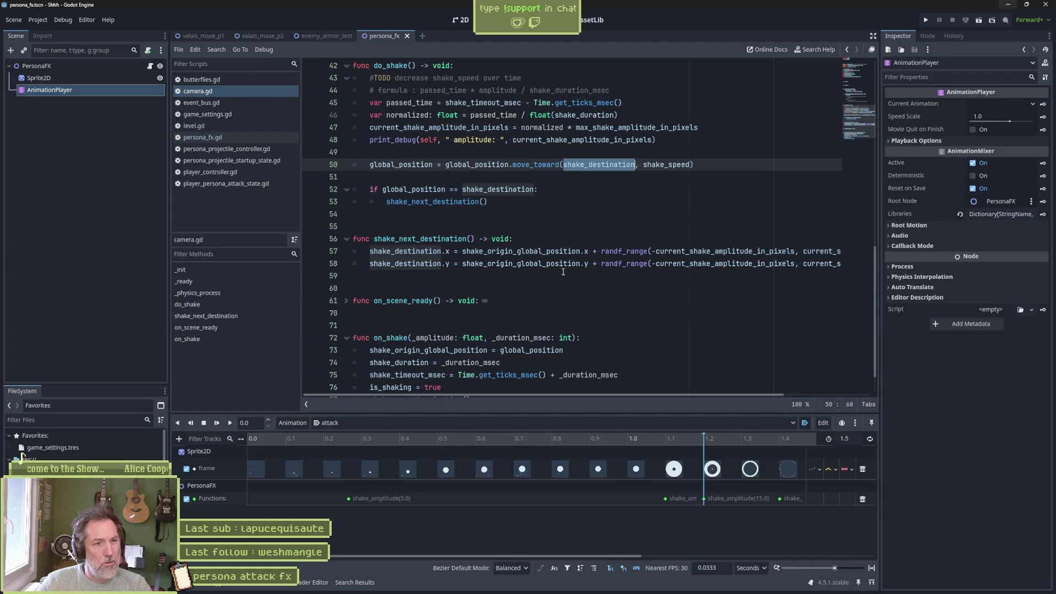
pyautogui.moveTo(586, 394); pyautogui.dragTo(673, 405)
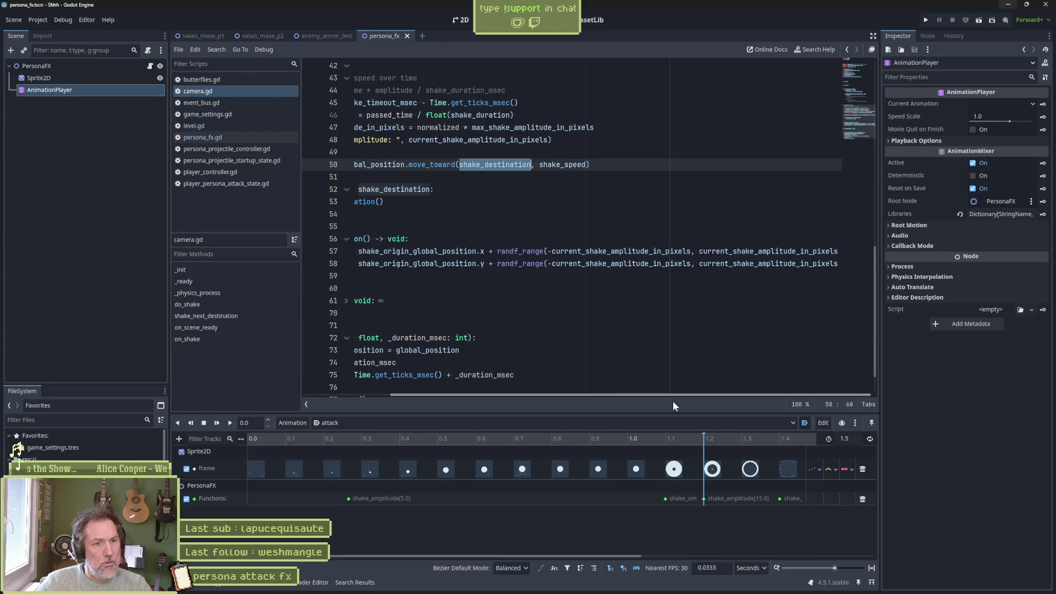
pyautogui.moveTo(674, 406); pyautogui.dragTo(654, 404)
# Use GameSettingsManager.camera_shake_amplitude for both random bounds on line 57.
pyautogui.doubleClick(679, 251)
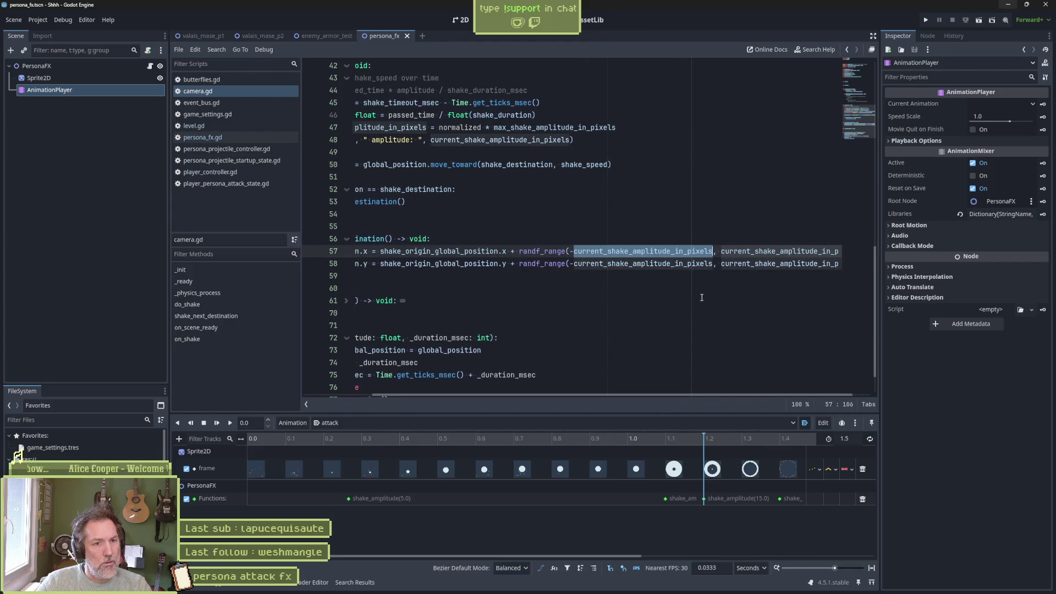
pyautogui.write('Game,')
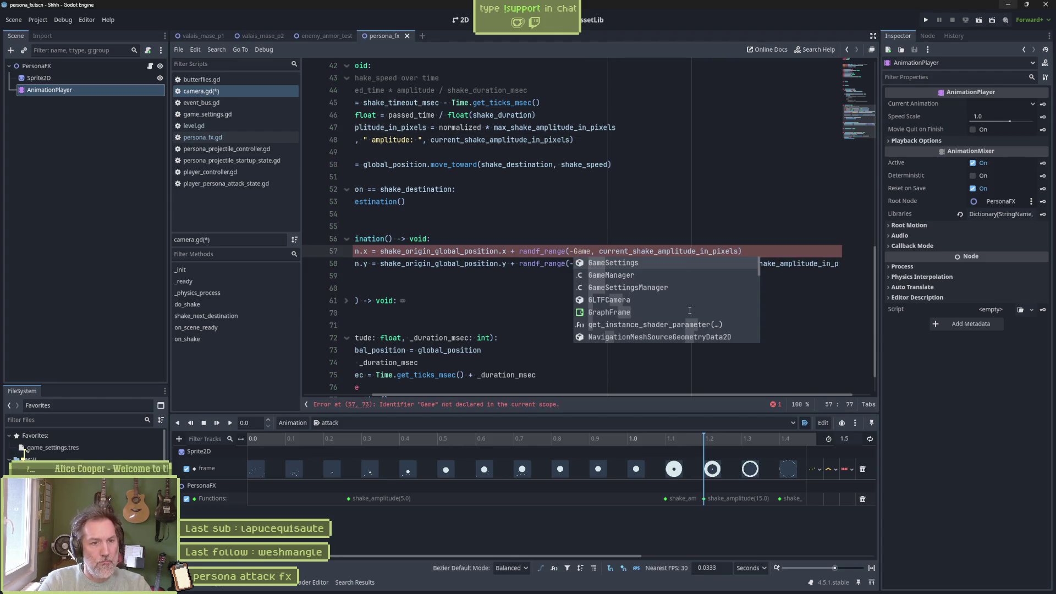
pyautogui.press('Down')
pyautogui.press('Down')
pyautogui.press('Return')
pyautogui.write('.')
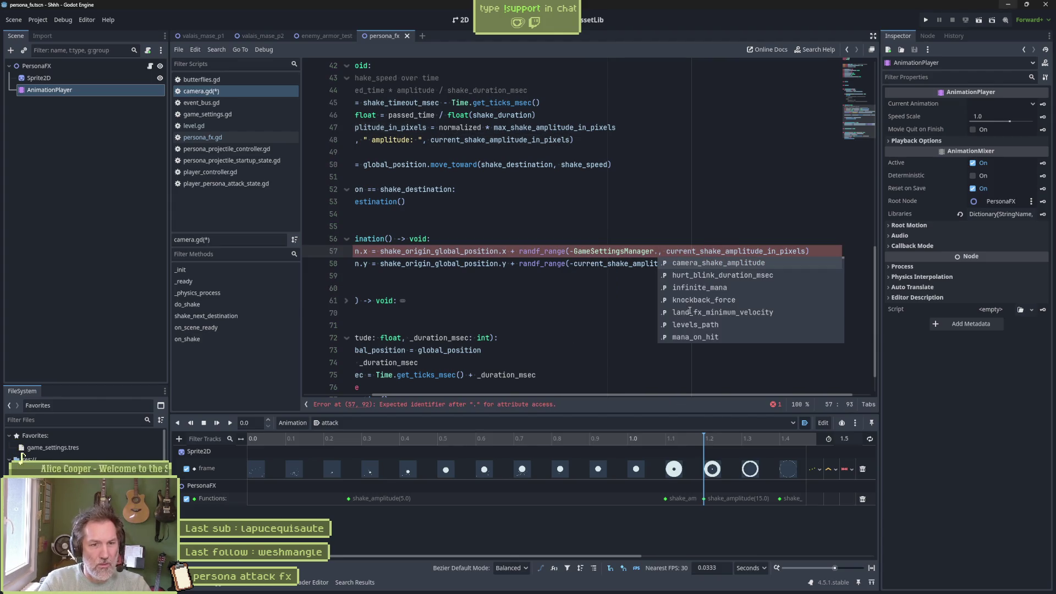
pyautogui.press('Return')
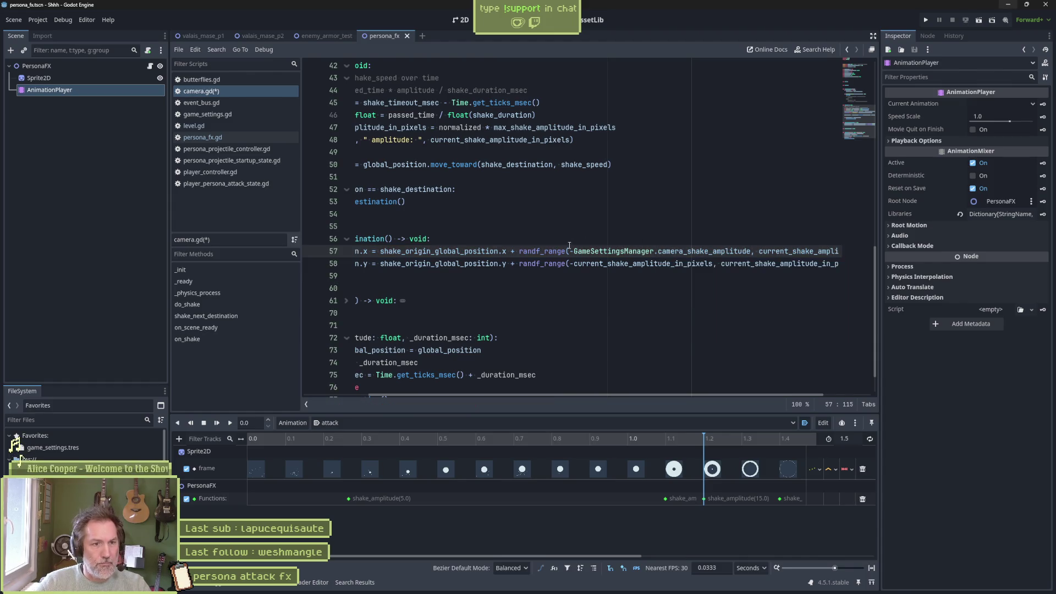
pyautogui.hotkey('ctrl', 'shift', 'Left')
pyautogui.hotkey('ctrl', 'shift', 'Left')
pyautogui.hotkey('ctrl', 'shift', 'Left')
pyautogui.hotkey('ctrl', 'c')
pyautogui.doubleClick(797, 251)
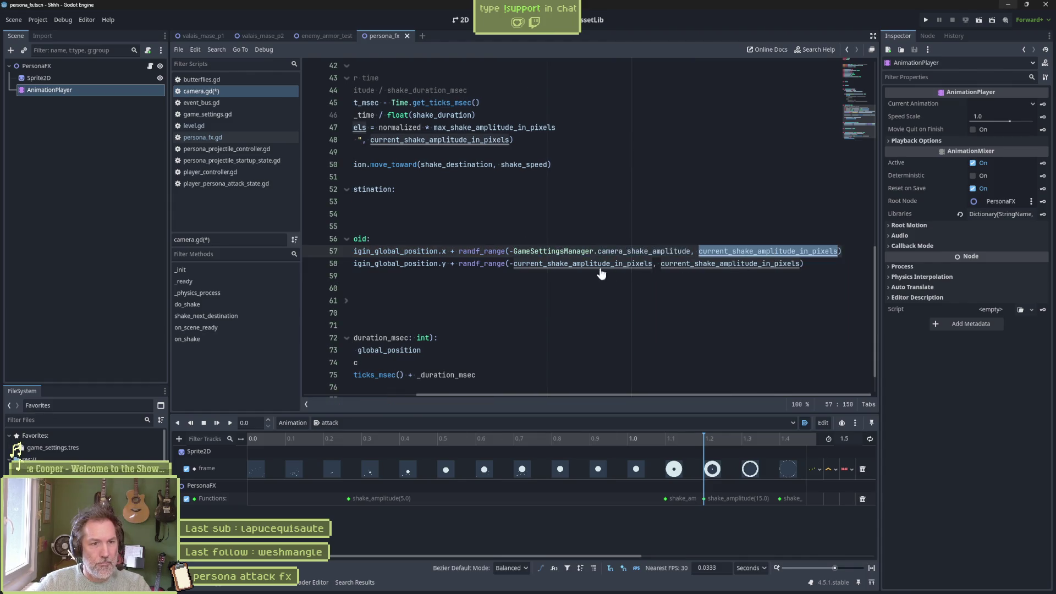
pyautogui.hotkey('ctrl', 'v')
# Replace current_shake_amplitude_in_pixels on line 58 with GameSettingsManager.camera_shake_amplitude, then run the project.
pyautogui.doubleClick(597, 263)
pyautogui.hotkey('ctrl', 'v')
pyautogui.doubleClick(545, 263)
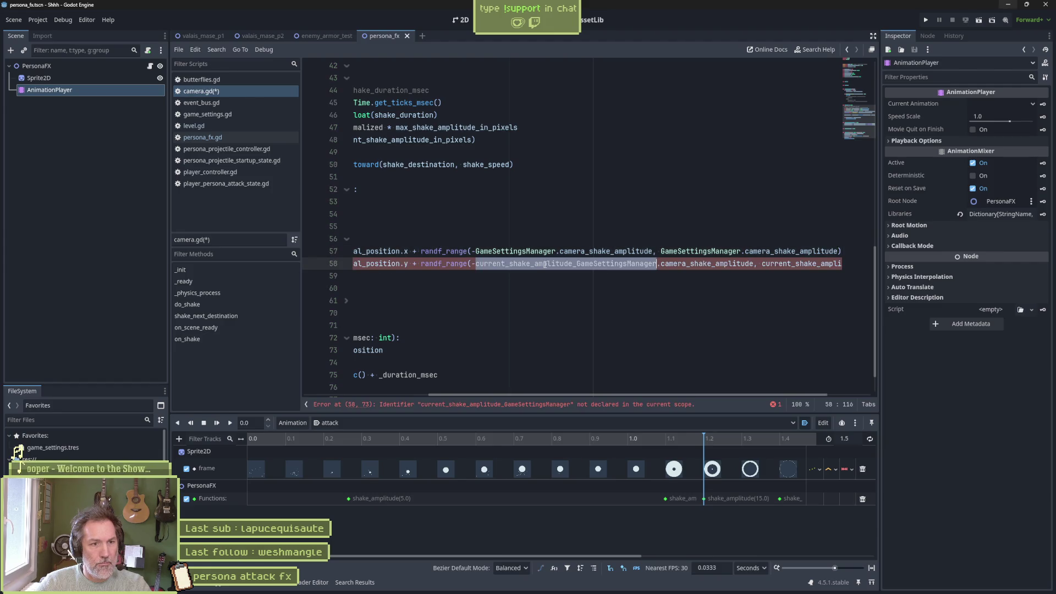
pyautogui.hotkey('ctrl', 'v')
pyautogui.doubleClick(647, 263)
pyautogui.press('BackSpace')
pyautogui.hotkey('ctrl', 'z')
pyautogui.hotkey('ctrl', 'z')
pyautogui.moveTo(660, 264); pyautogui.dragTo(800, 269)
pyautogui.hotkey('ctrl', 'v')
pyautogui.press('F5')
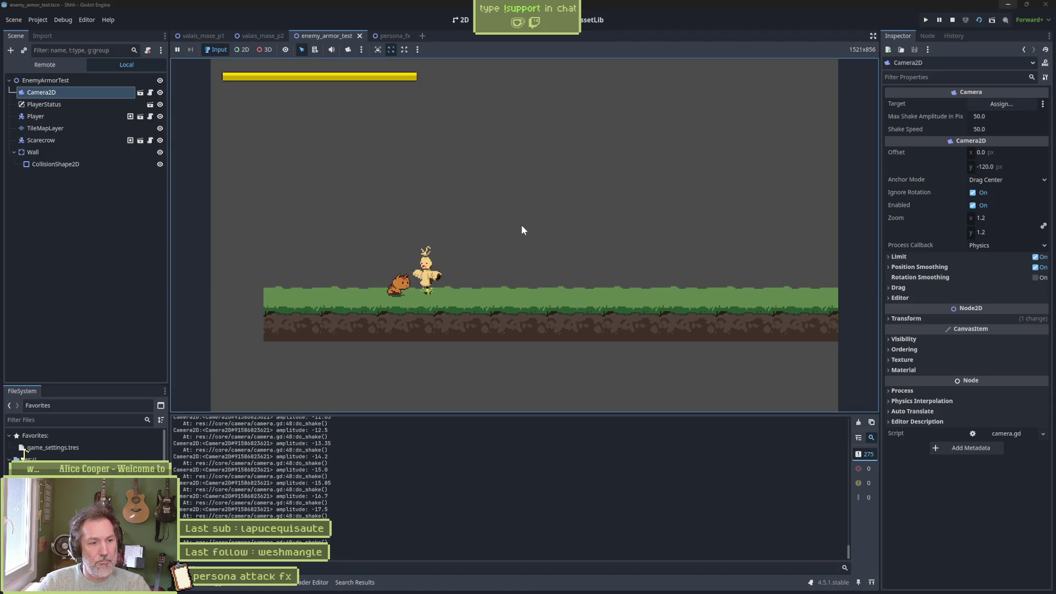
# Watch the amplitude logs in the debugger output, then return to camera.gd.
pyautogui.moveTo(847, 553)
pyautogui.mouseDown()
pyautogui.moveTo(840, 418)
pyautogui.moveTo(846, 488)
pyautogui.moveTo(827, 552)
pyautogui.mouseUp()
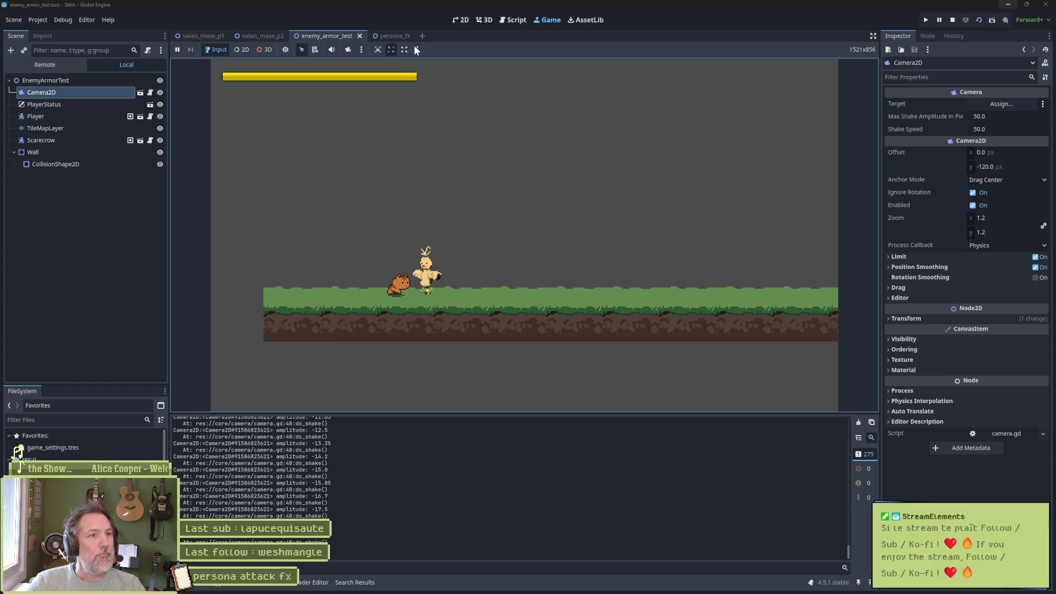
pyautogui.click(516, 23)
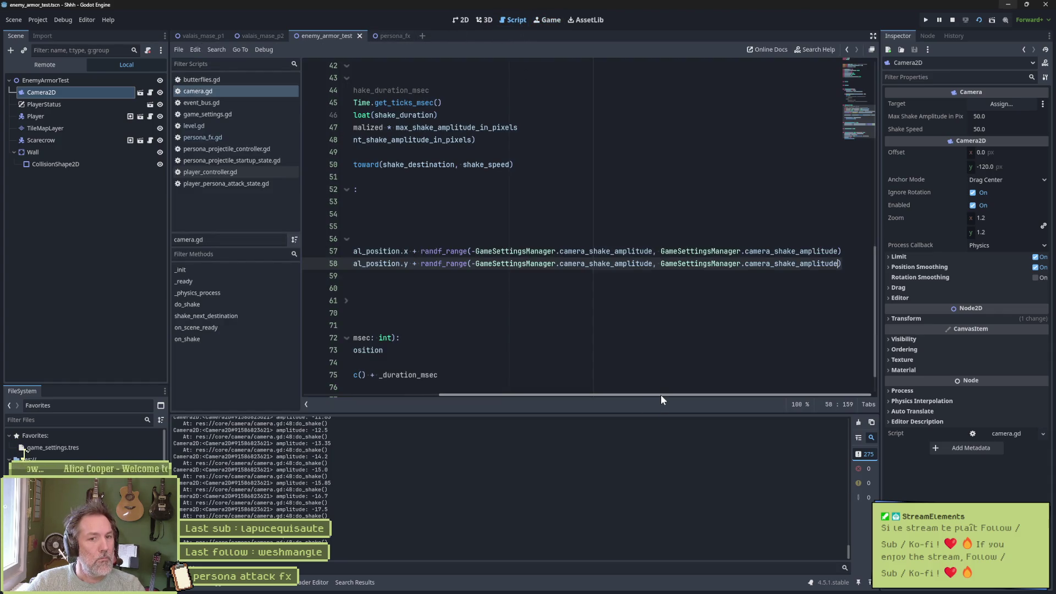
# Delete the print_debug line and the formula comment from camera.gd, then save.
pyautogui.moveTo(661, 394); pyautogui.dragTo(487, 394)
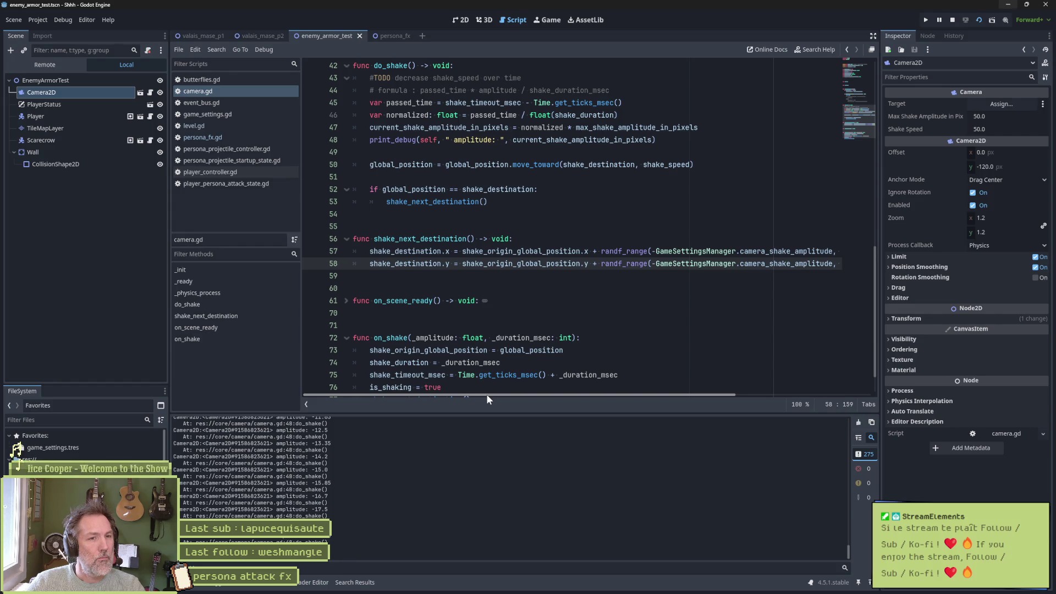
pyautogui.click(520, 143)
pyautogui.hotkey('ctrl', 'shift', 'k')
pyautogui.click(507, 92)
pyautogui.hotkey('ctrl', 'shift', 'k')
pyautogui.hotkey('ctrl', 's')
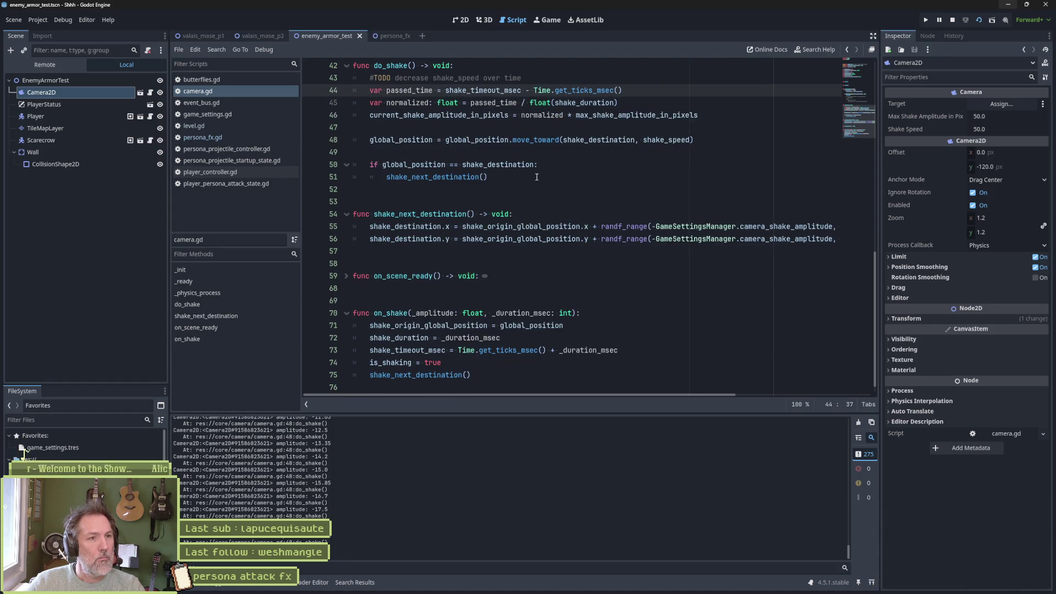
# Fold and unfold camera.gd's functions to locate current_shake_amplitude_in_pixels in do_shake.
pyautogui.doubleClick(493, 116)
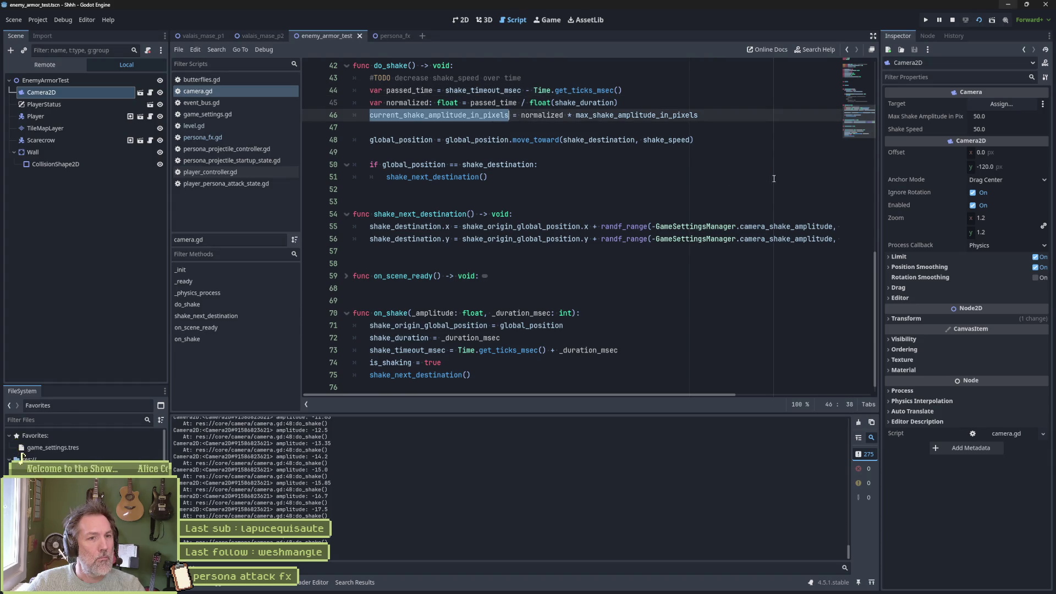
pyautogui.scroll(5, 751, 178)
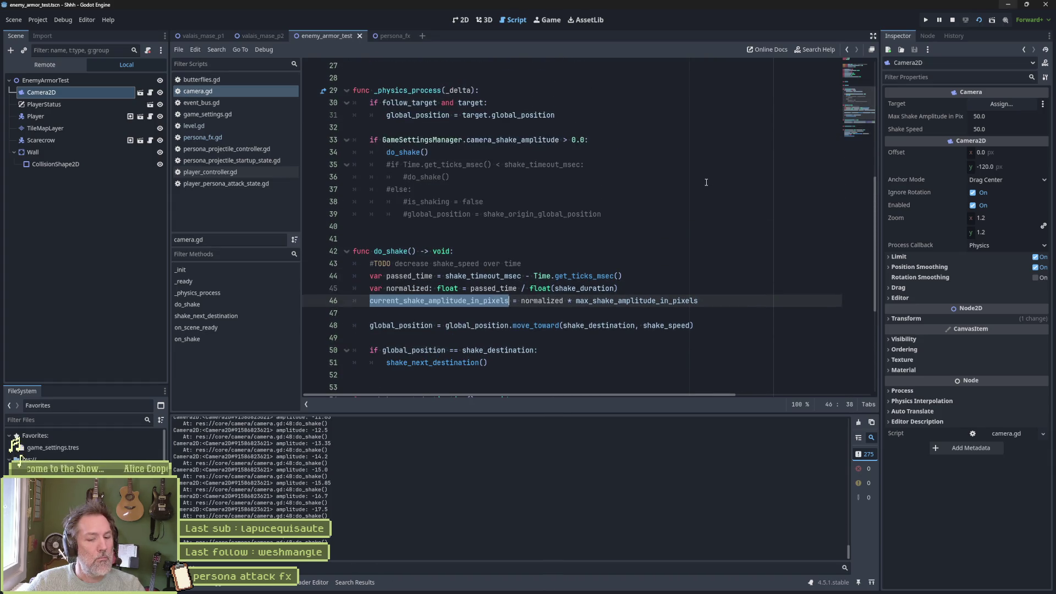
pyautogui.hotkey('ctrl', 'alt', 'f')
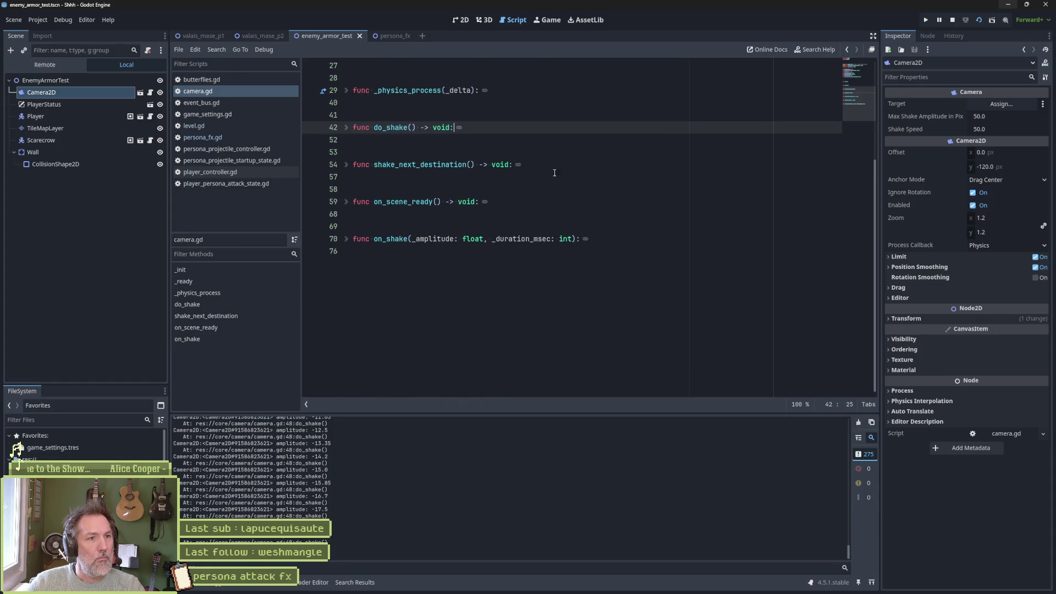
pyautogui.click(346, 127)
pyautogui.doubleClick(450, 175)
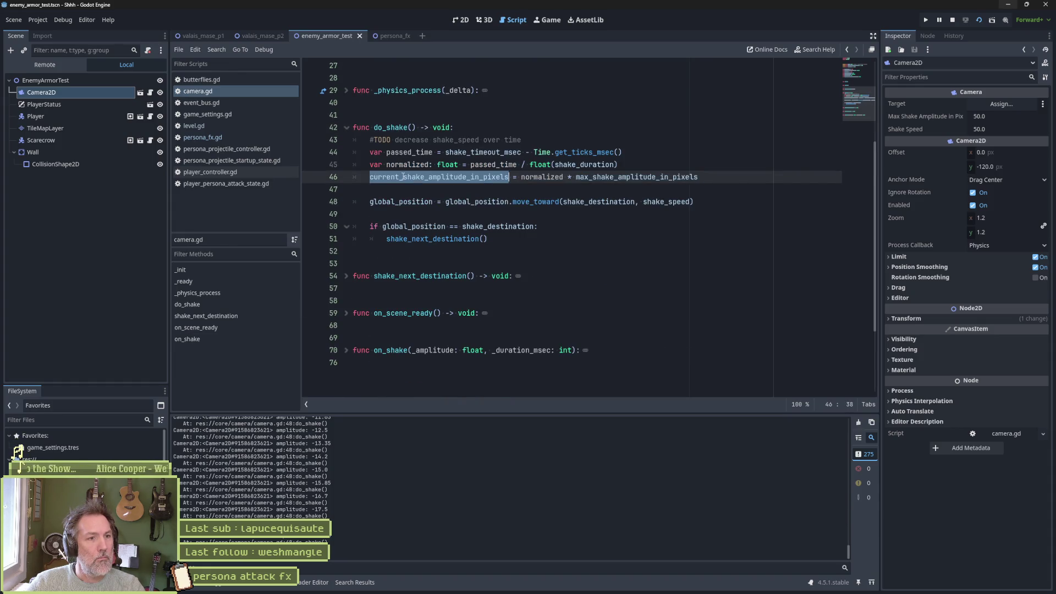
pyautogui.hotkey('ctrl', 'alt', 'shift', 'f')
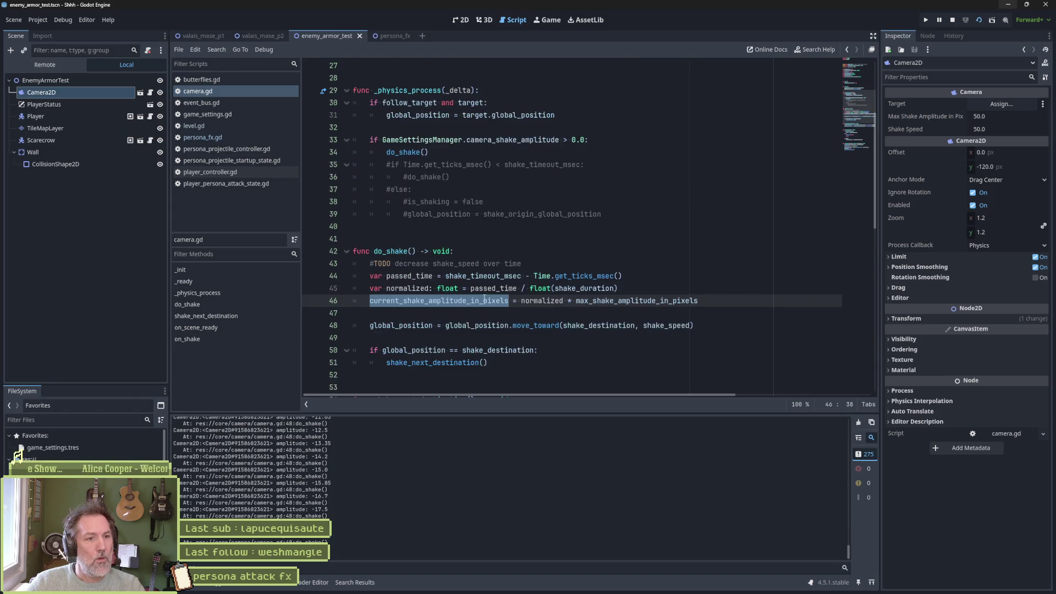
pyautogui.moveTo(485, 297); pyautogui.dragTo(487, 297)
# Use Find in Files to list every use of current_shake_amplitude_in_pixels.
pyautogui.hotkey('ctrl', 'shift', 'f')
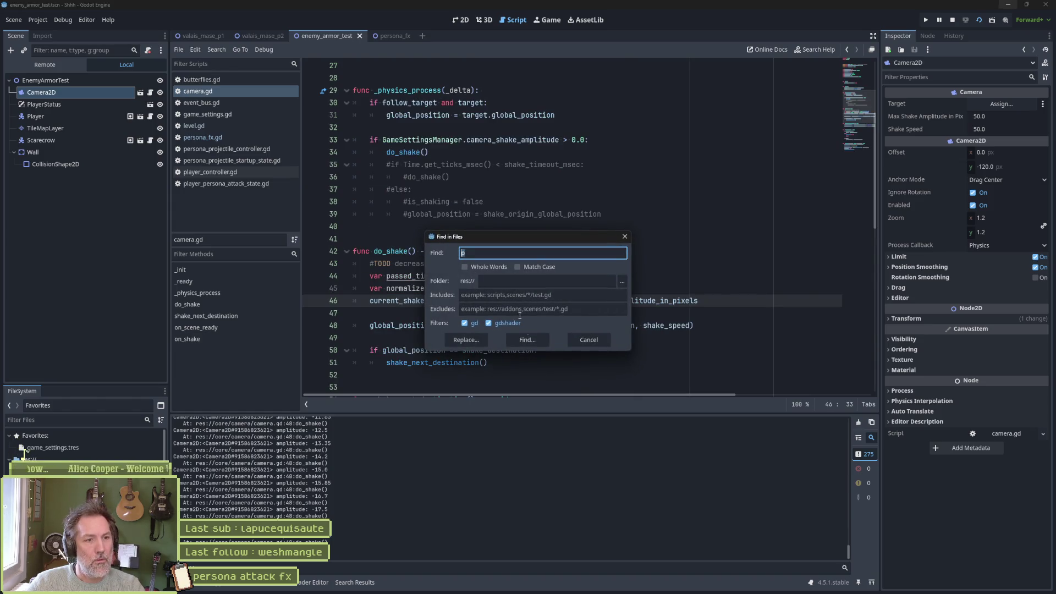
pyautogui.click(587, 340)
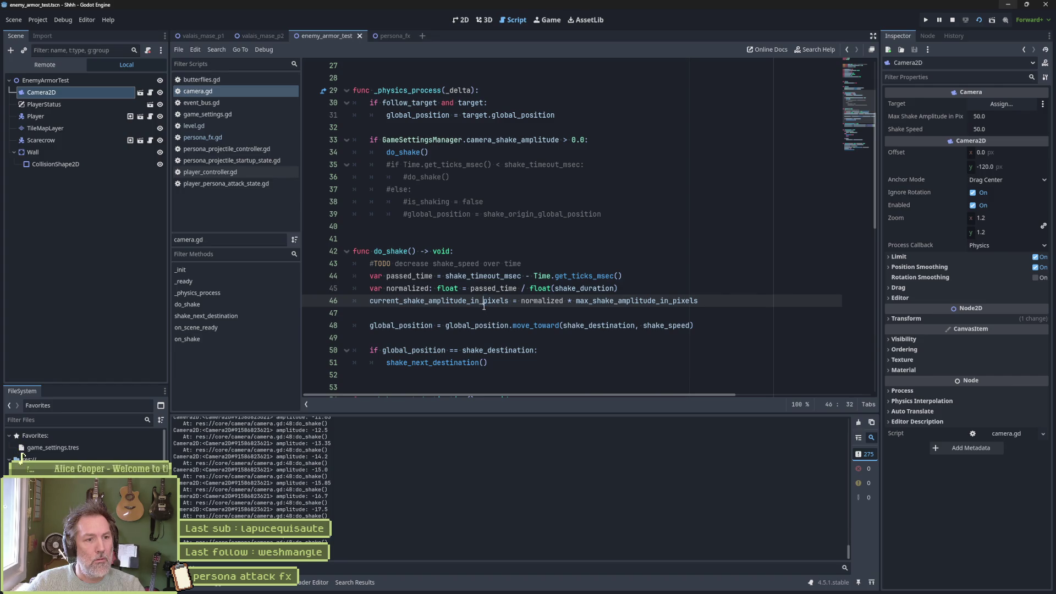
pyautogui.doubleClick(484, 301)
pyautogui.hotkey('ctrl', 'shift', 'f')
pyautogui.click(537, 339)
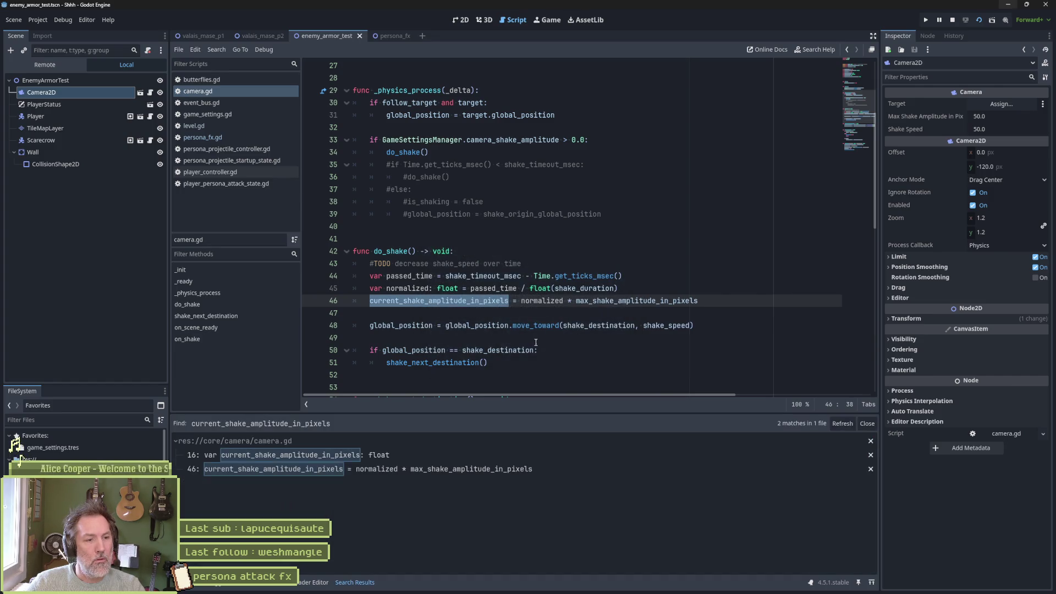
# Delete the current_shake_amplitude_in_pixels assignment and its unused declaration on line 16.
pyautogui.click(514, 301)
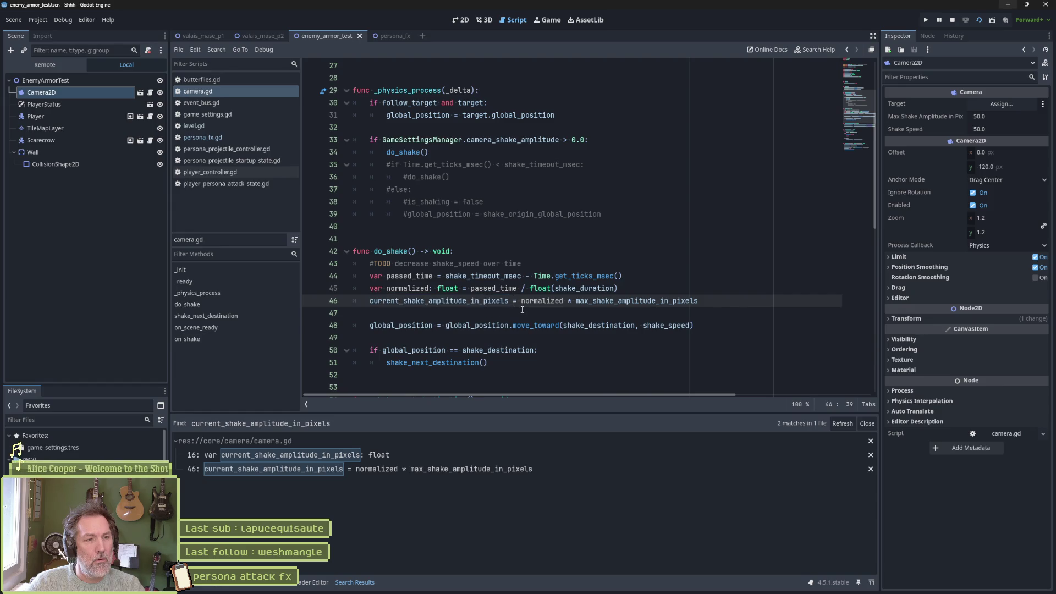
pyautogui.hotkey('ctrl', 'shift', 'k')
pyautogui.scroll(15, 458, 279)
pyautogui.click(459, 253)
pyautogui.hotkey('ctrl', 'shift', 'k')
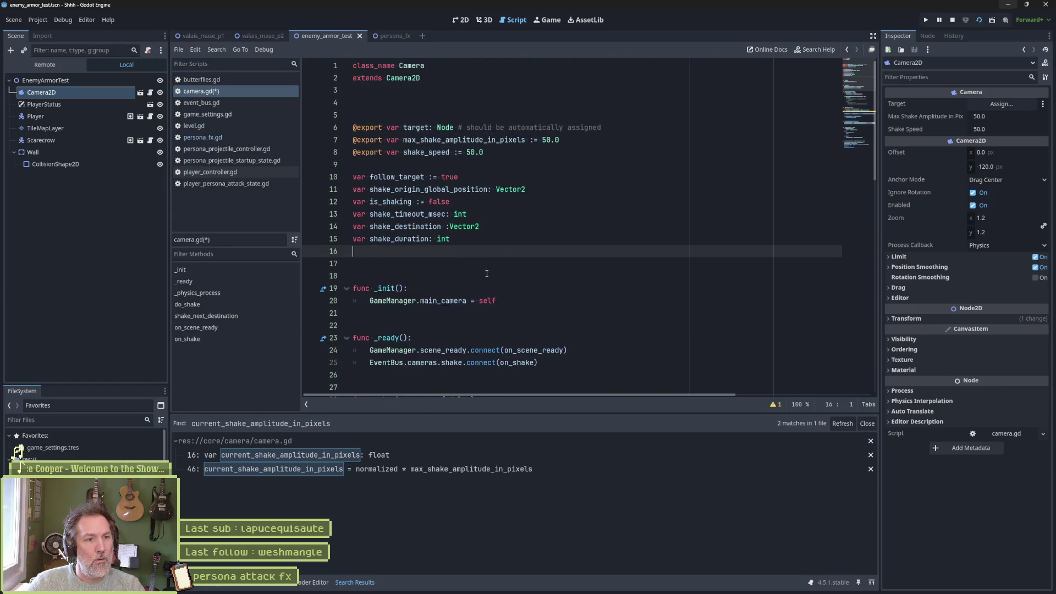
# Remove the normalized and passed_time calculation lines and the leftover blank line.
pyautogui.scroll(-6, 514, 292)
pyautogui.click(550, 375)
pyautogui.scroll(-3, 593, 306)
pyautogui.hotkey('ctrl', 'shift', 'k')
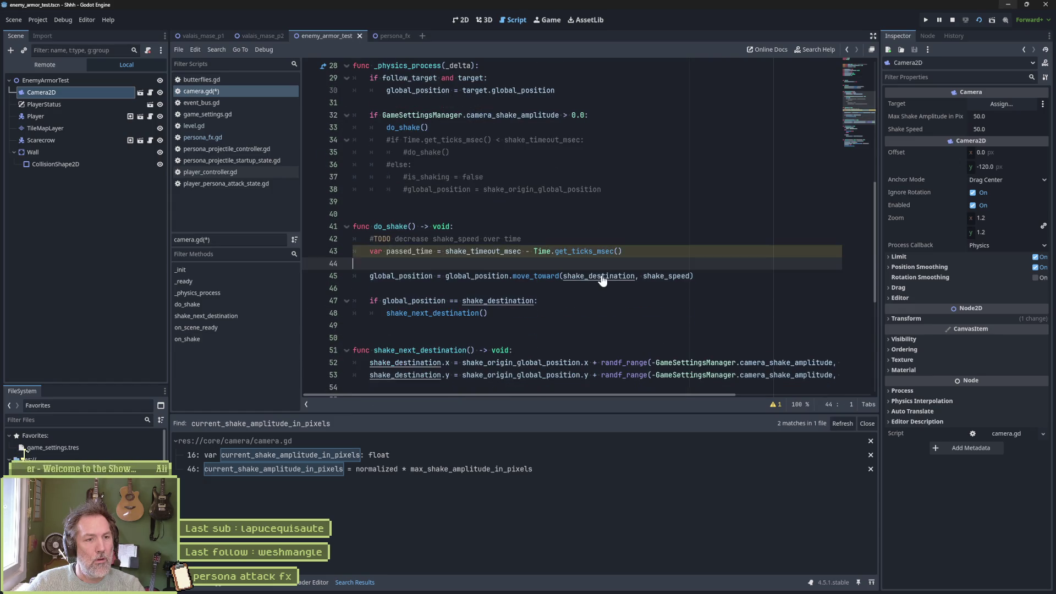
pyautogui.click(635, 249)
pyautogui.hotkey('ctrl', 'shift', 'k')
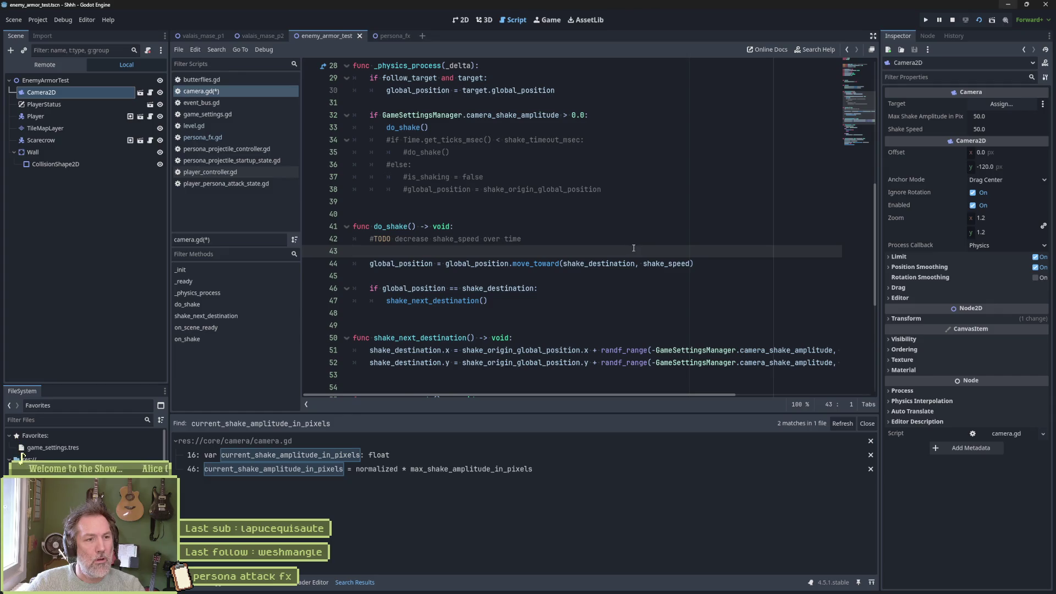
pyautogui.hotkey('ctrl', 'shift', 'k')
# Delete the commented-out timeout block and the TODO comment, then run the scene to test.
pyautogui.click(560, 140)
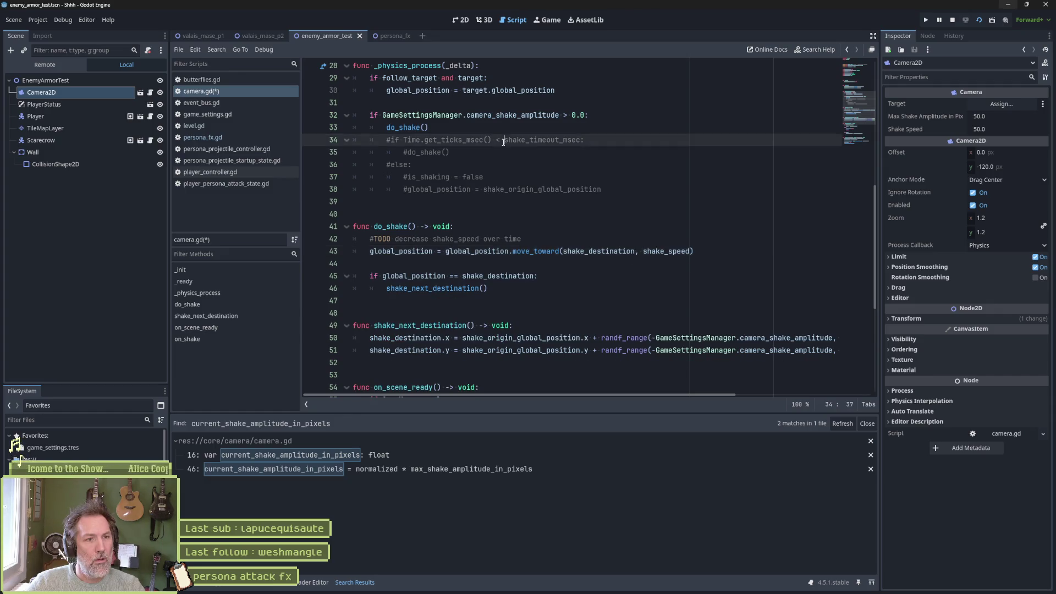
pyautogui.hotkey('ctrl', 'shift', 'k')
pyautogui.hotkey('ctrl', 'shift', 'k')
pyautogui.hotkey('ctrl', 'shift', 'k')
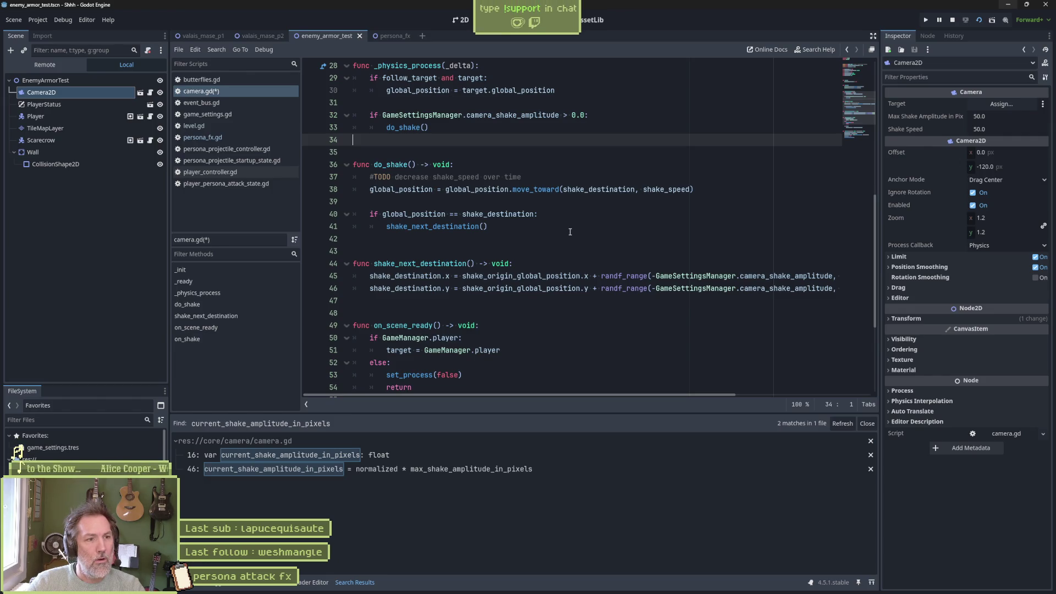
pyautogui.click(534, 176)
pyautogui.hotkey('ctrl', 'shift', 'k')
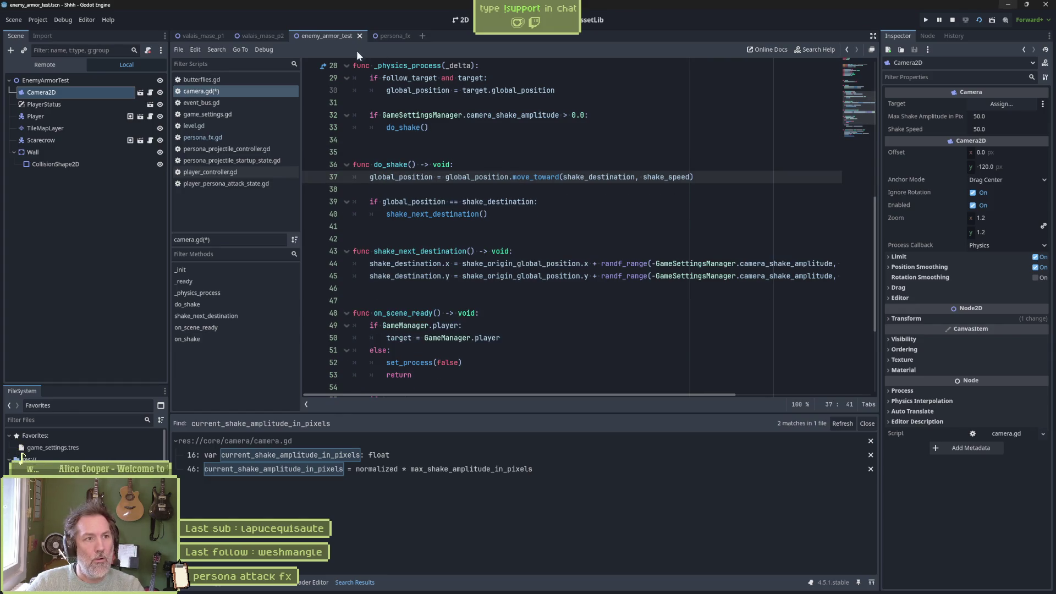
pyautogui.press('F6')
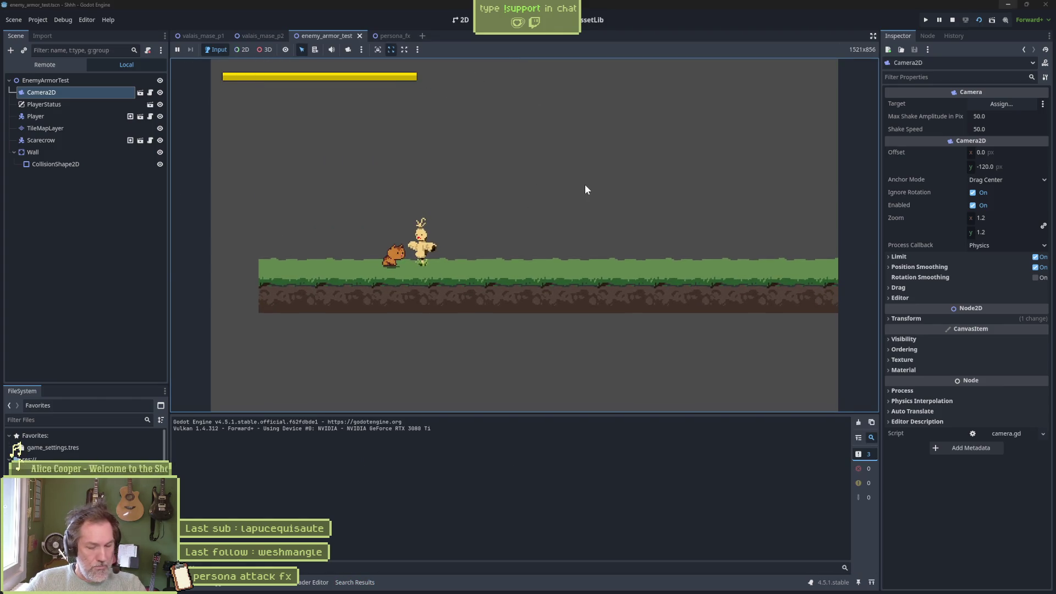
# Stop the running game with F8 and return to the simplified camera.gd.
pyautogui.press('F8')
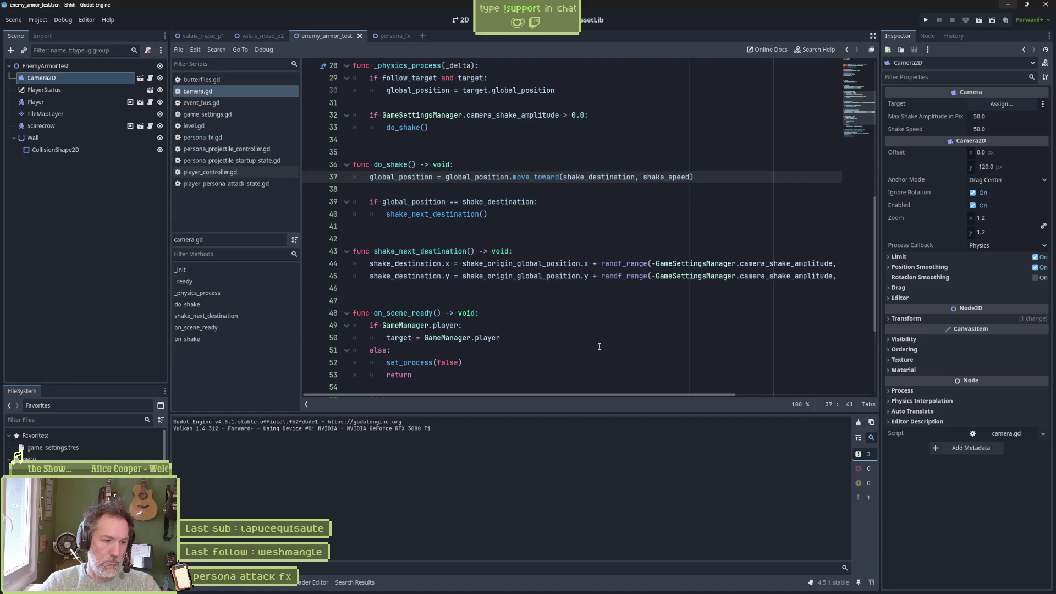
# Ask Perplexity whether a curve track in Godot's AnimationPlayer can drive a function parameter.
pyautogui.moveTo(469, 585)
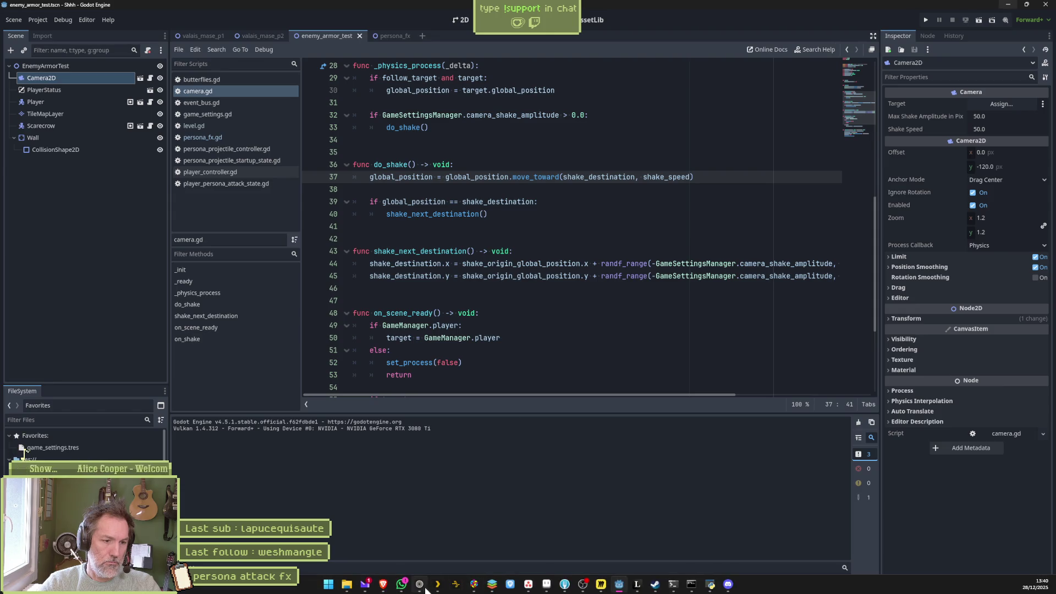
pyautogui.click(425, 587)
pyautogui.click(470, 559)
pyautogui.write('in godot, ')
pyautogui.write(' curve as a track in an ani')
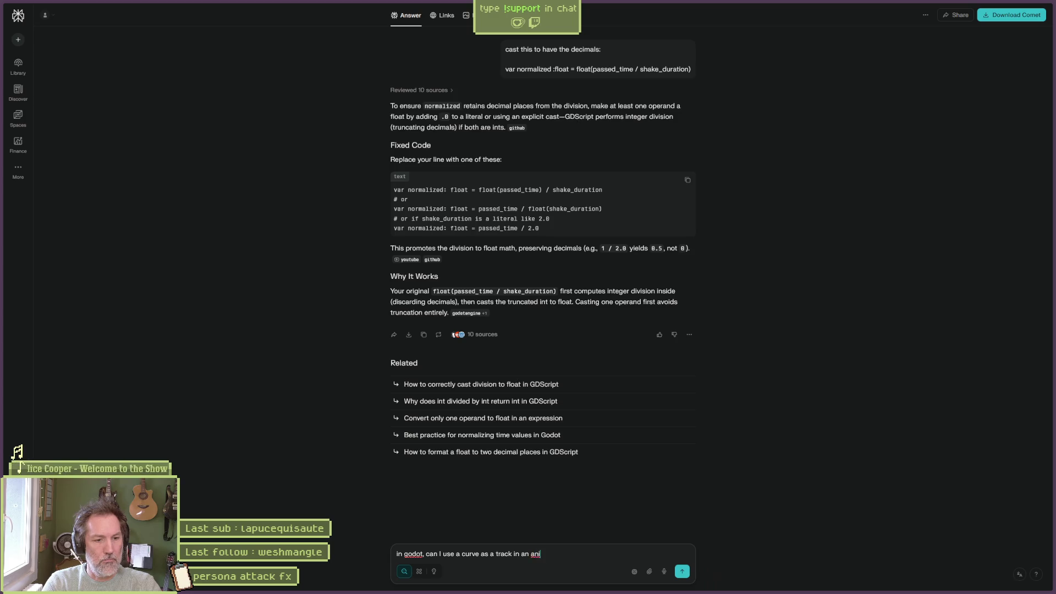
pyautogui.write('tion playe')
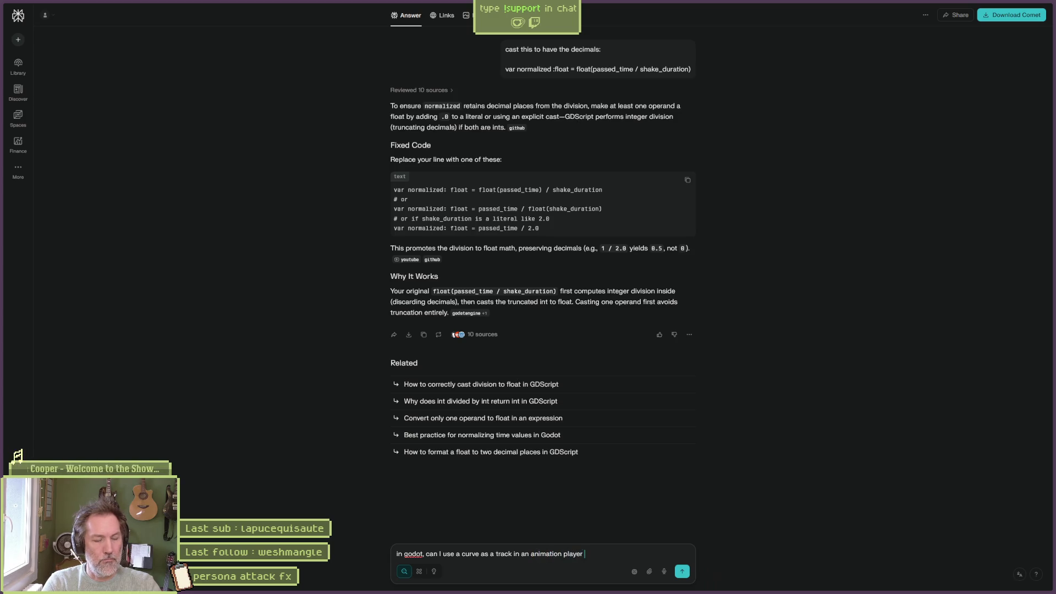
pyautogui.write('rive a')
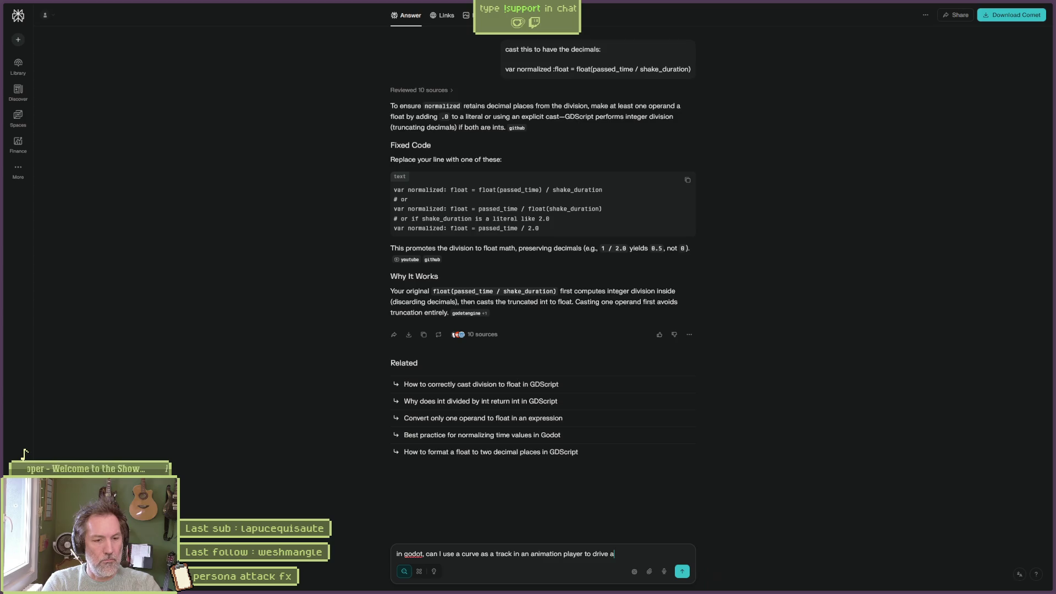
pyautogui.write('c param')
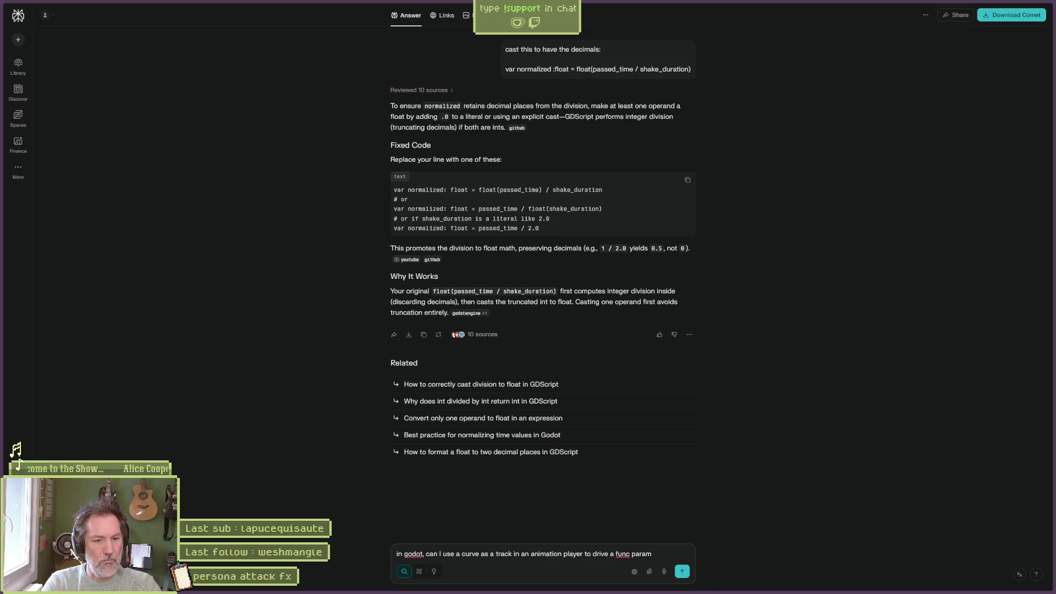
pyautogui.press('Return')
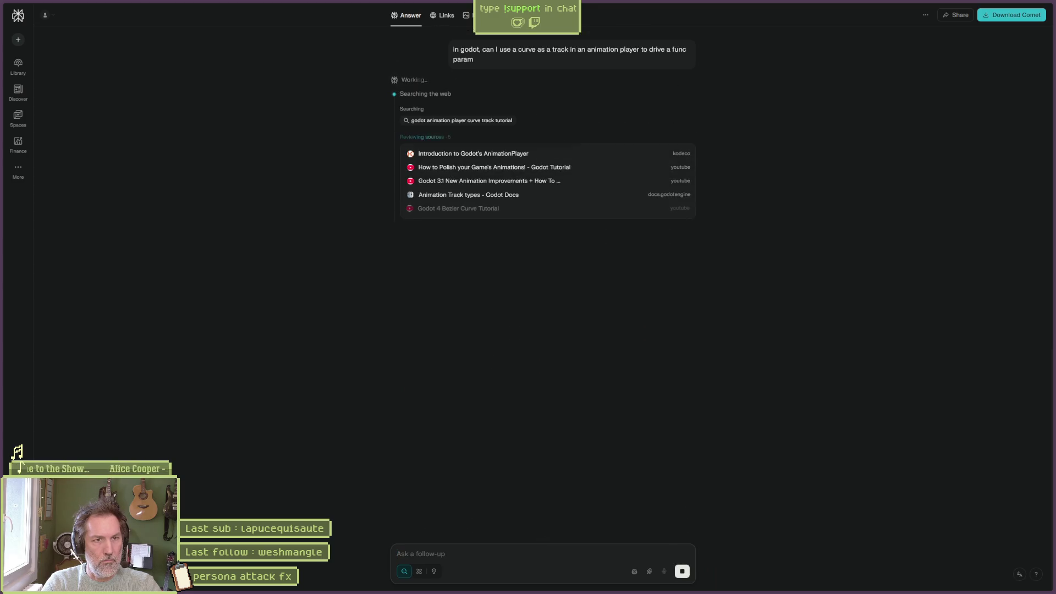
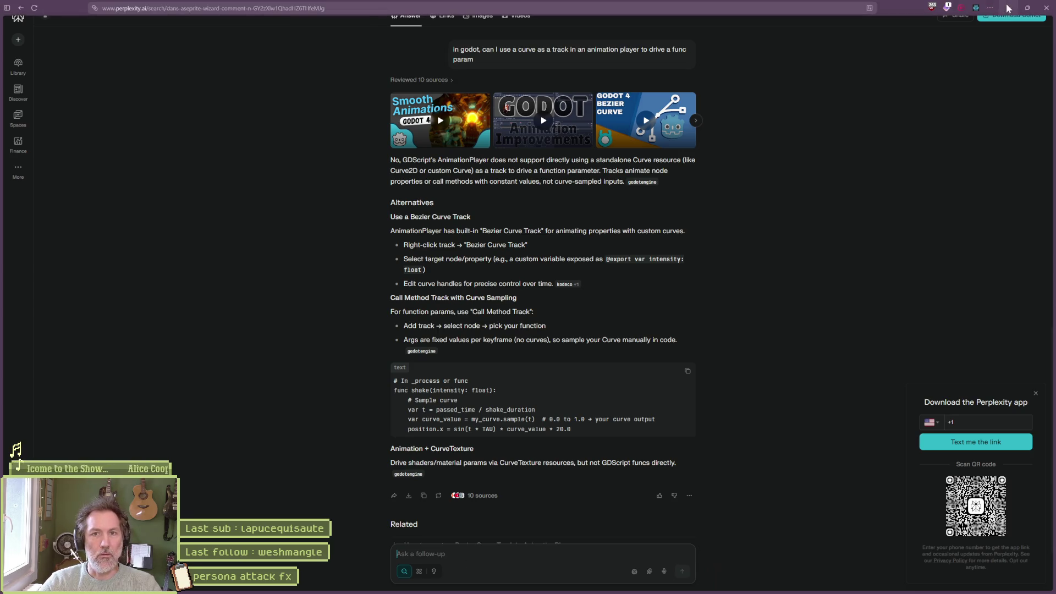
# Switch from the Perplexity answer back to the Godot editor.
pyautogui.hotkey('alt', 'Tab')
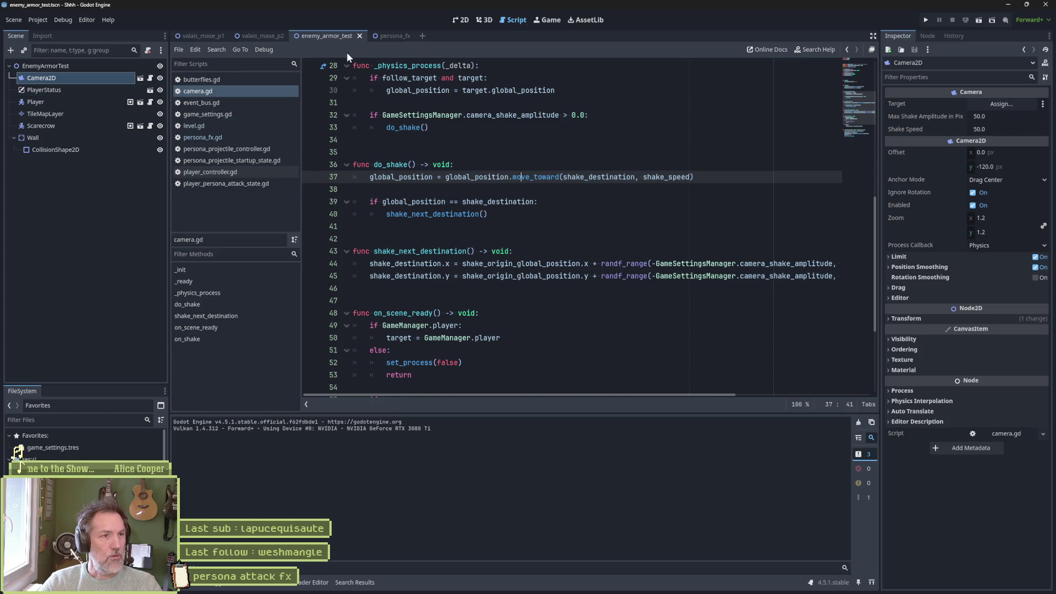
pyautogui.click(394, 36)
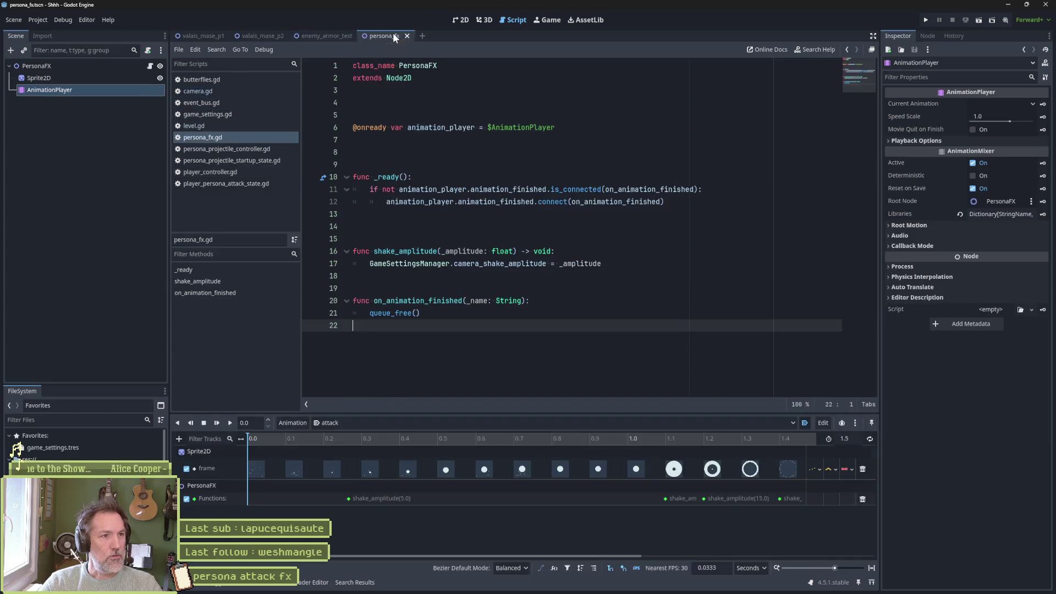
pyautogui.click(148, 66)
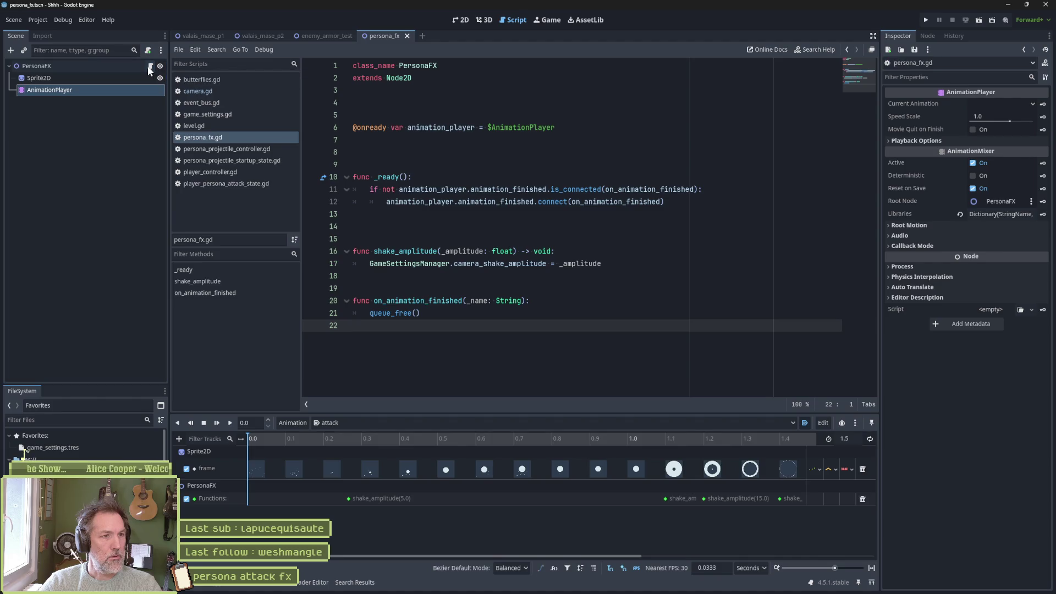
pyautogui.click(466, 128)
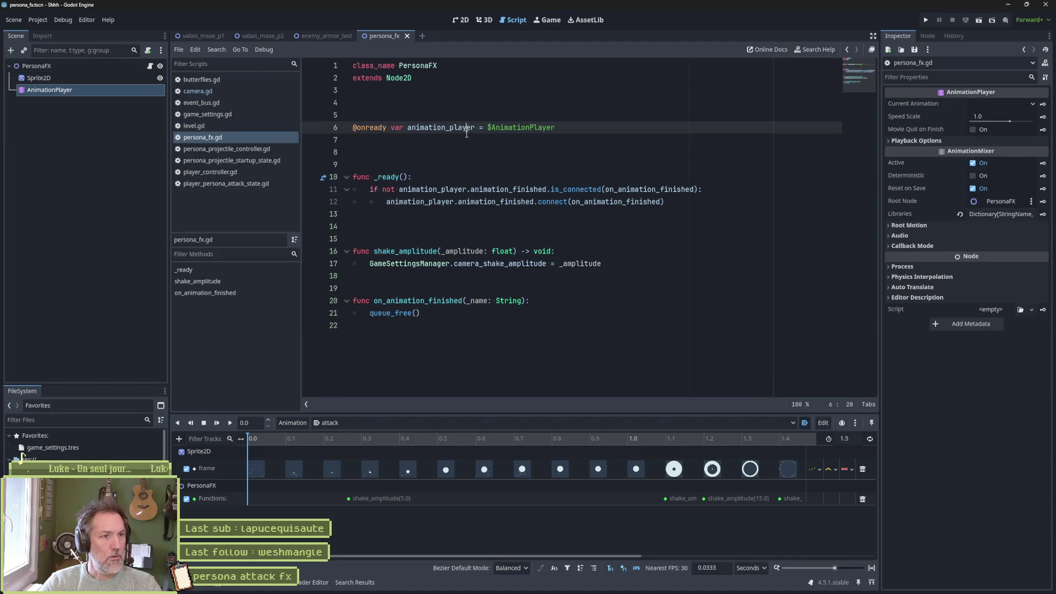
pyautogui.press('Return')
pyautogui.write('@export')
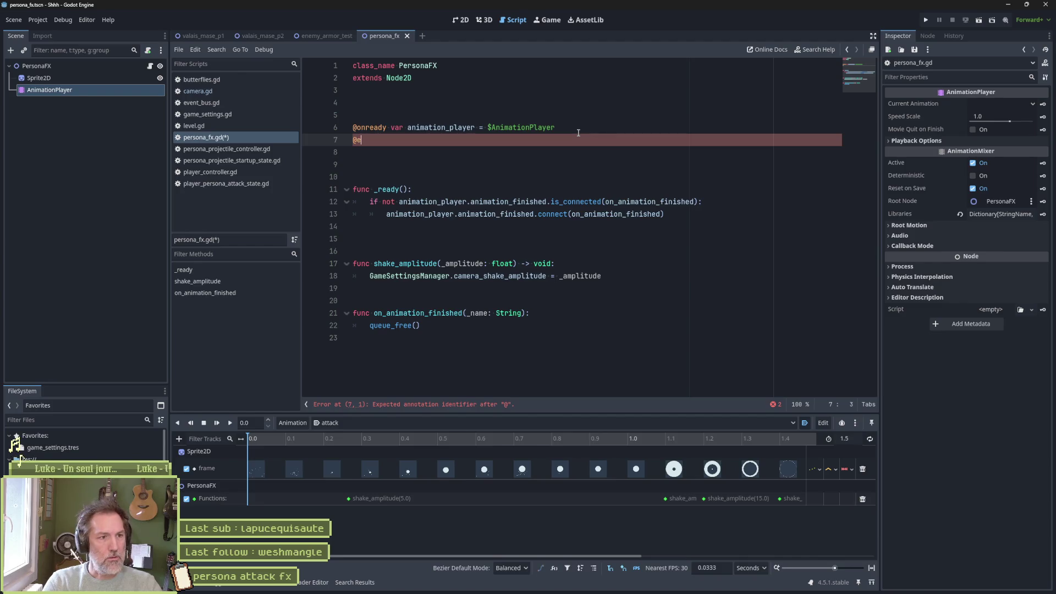
pyautogui.write('v ar cam')
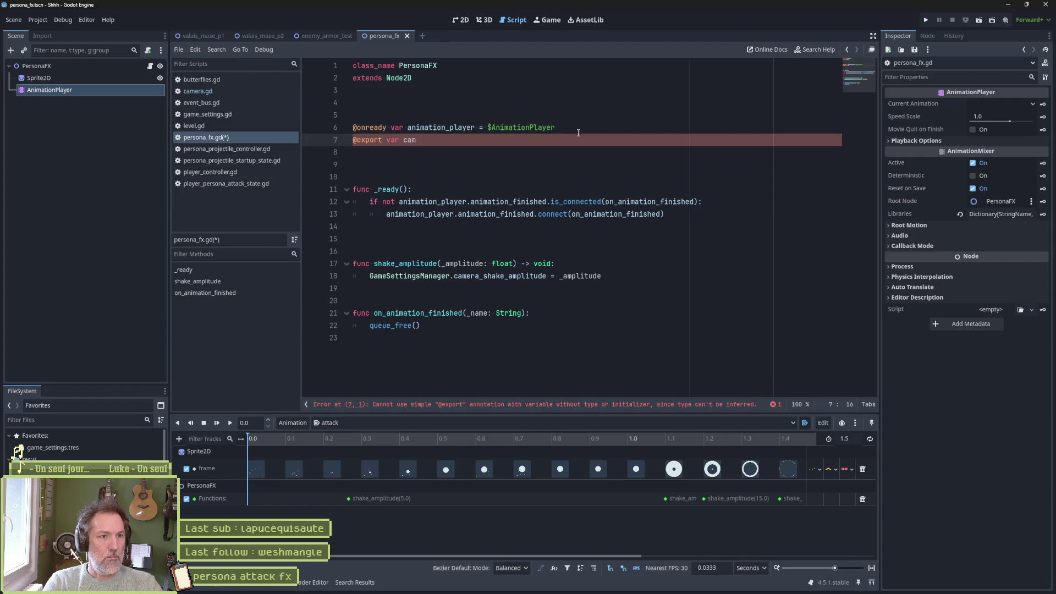
pyautogui.write('ke_amplitude:')
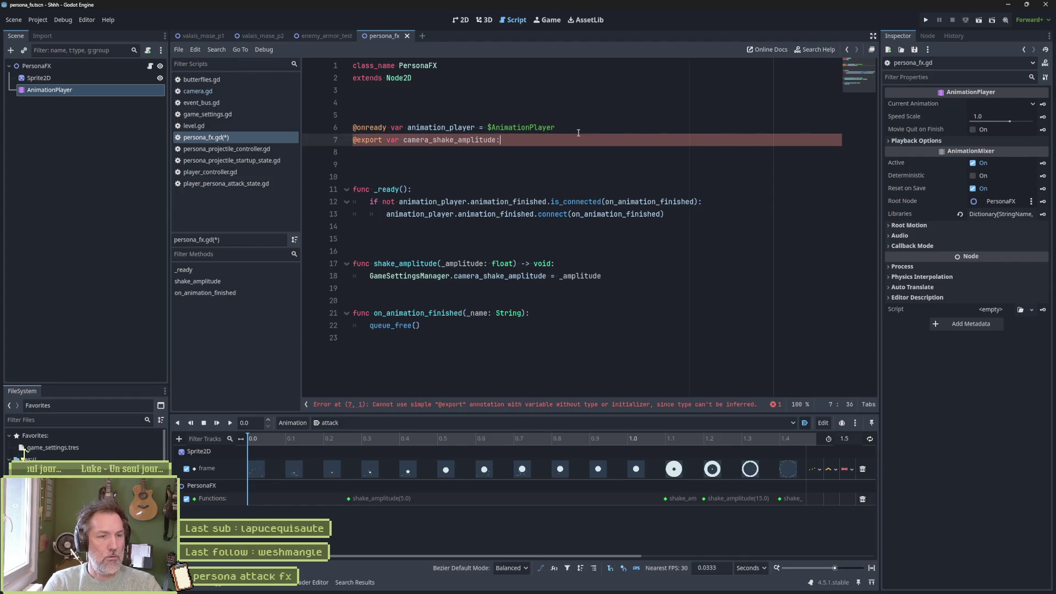
pyautogui.write(' float')
pyautogui.hotkey('ctrl', 's')
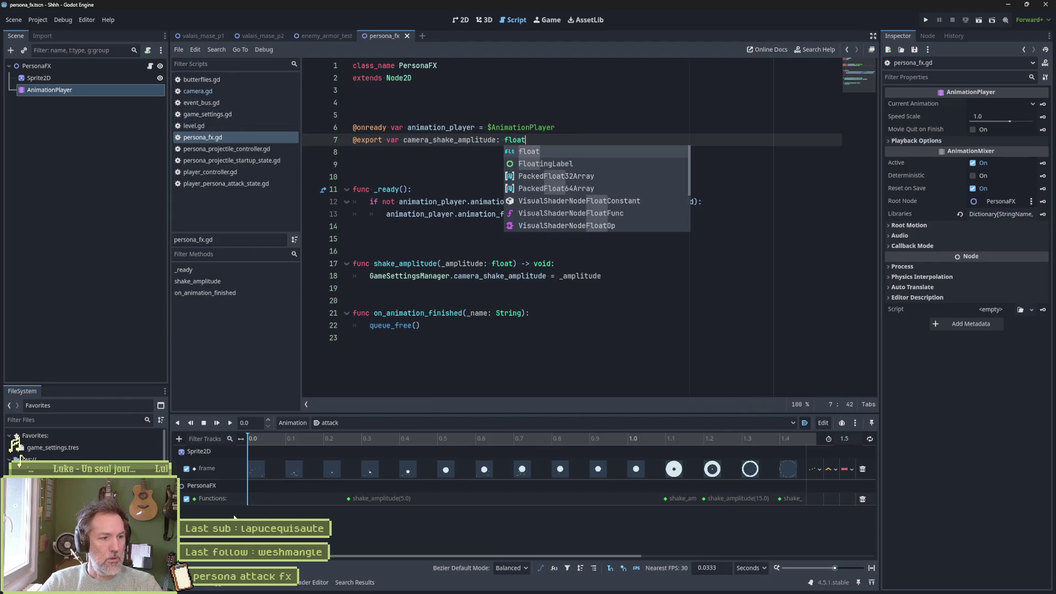
pyautogui.click(179, 438)
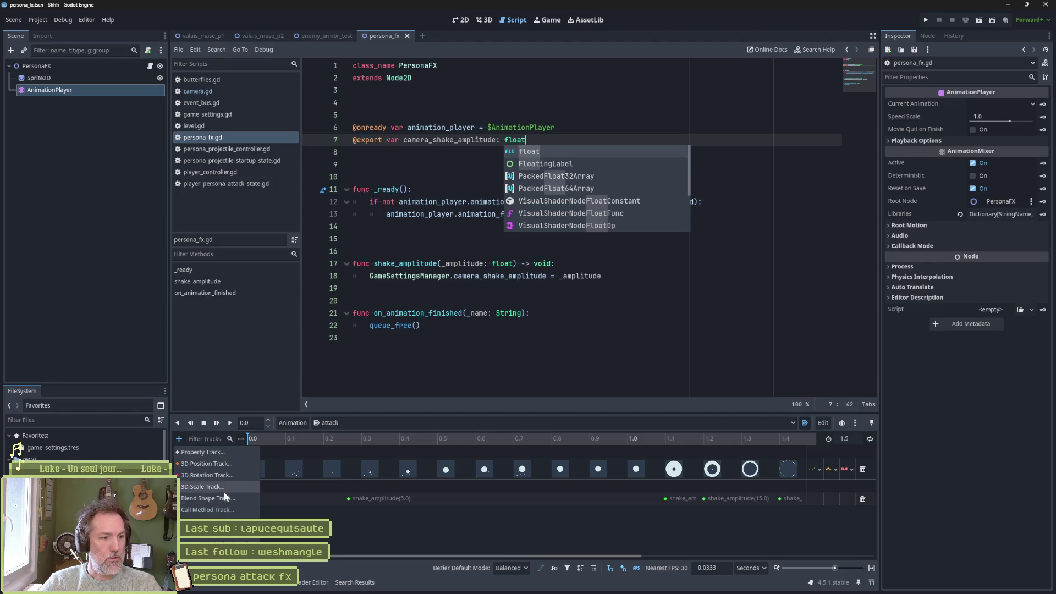
# Create a Bezier Curve Track on the PersonaFX node bound to its camera_shake_amplitude property.
pyautogui.click(207, 510)
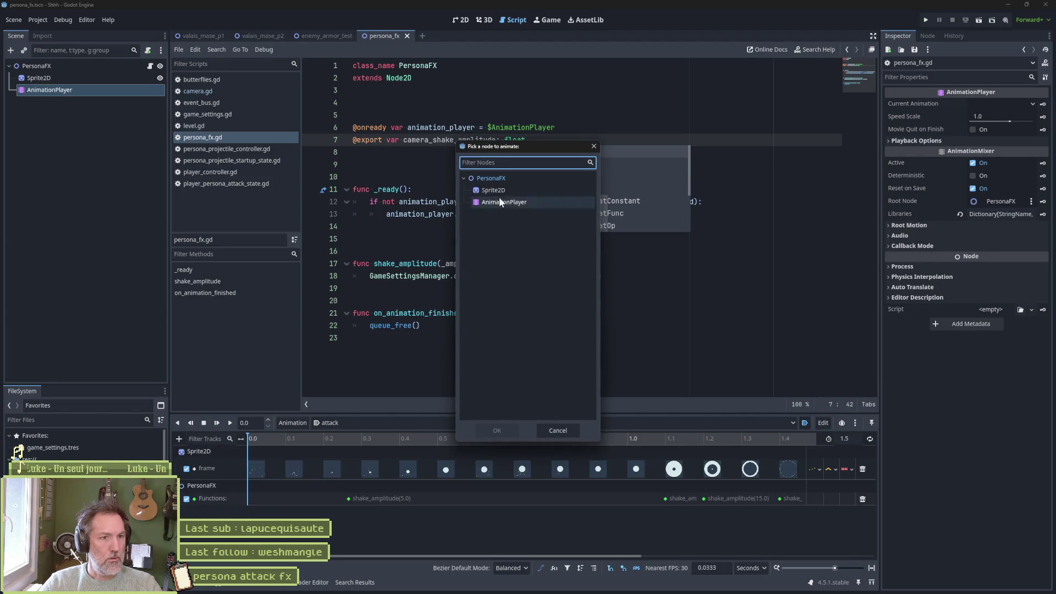
pyautogui.click(492, 179)
pyautogui.click(497, 429)
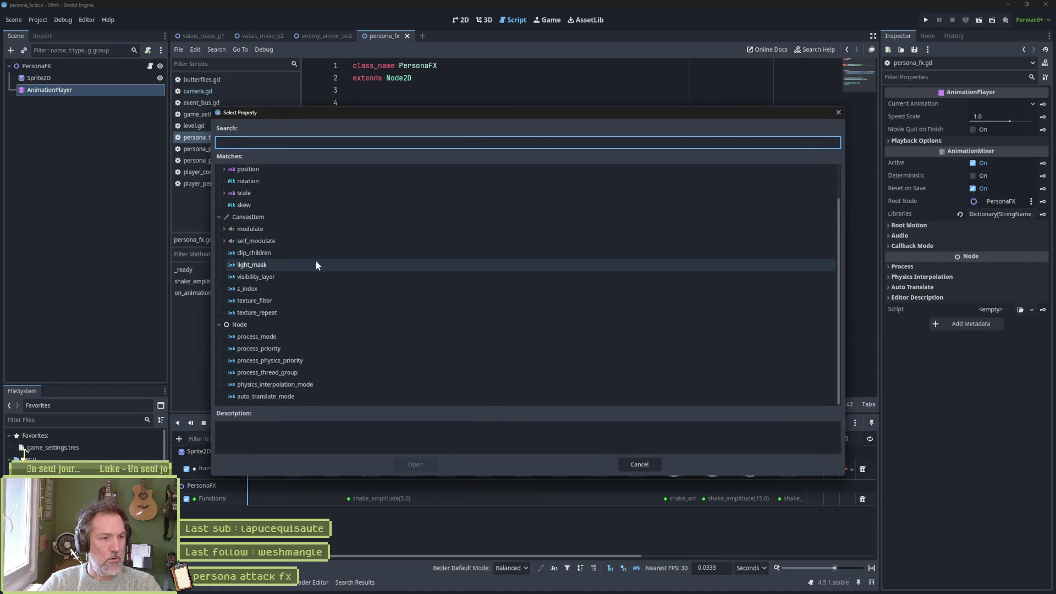
pyautogui.write('ca')
pyautogui.click(415, 465)
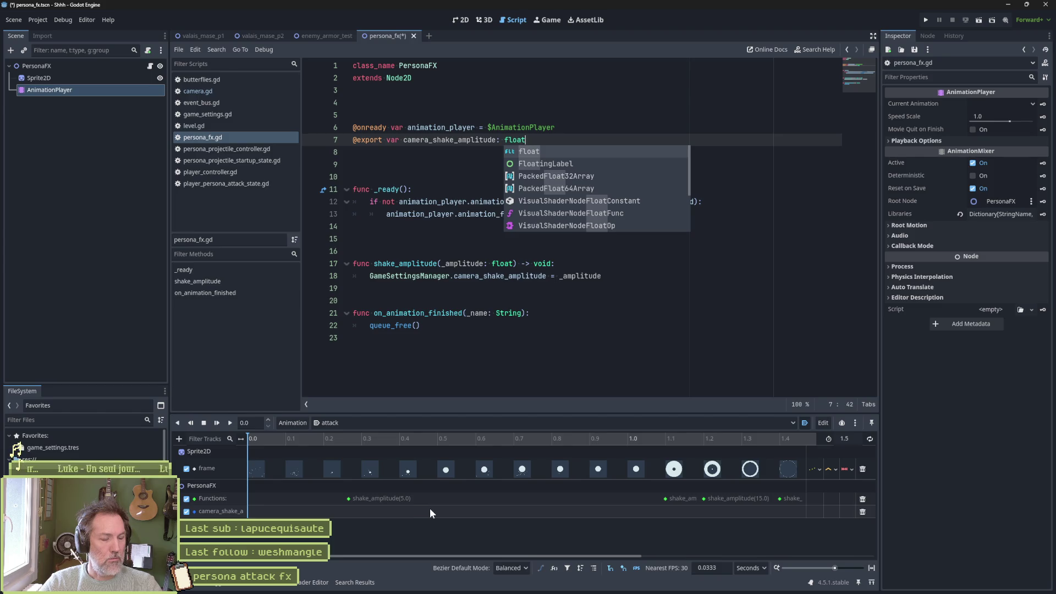
pyautogui.click(251, 512)
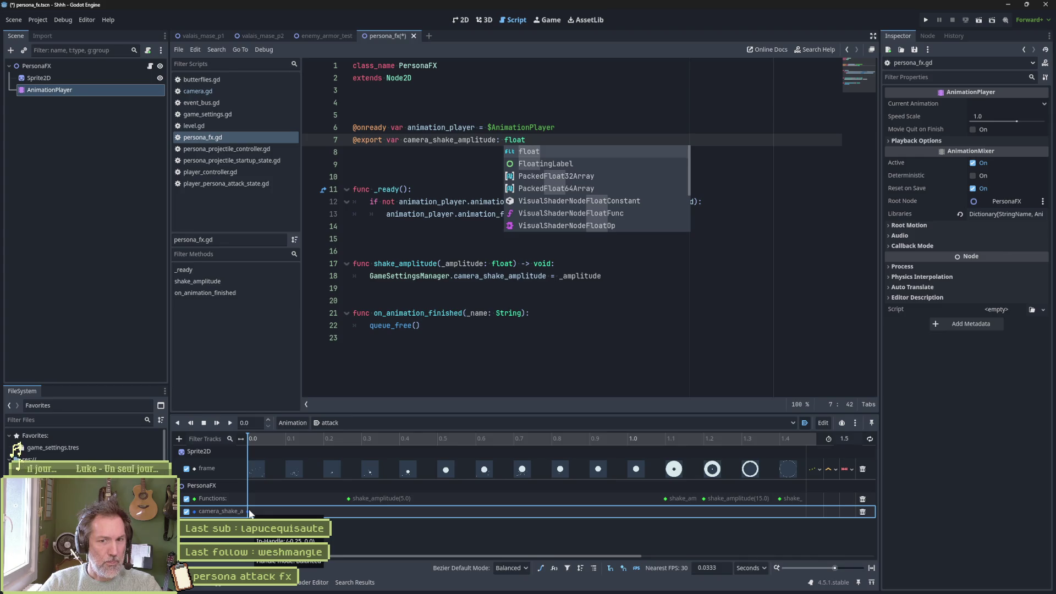
# Insert keys on the camera shake track at about 0.27 s, 1.0 s and 1.4 s.
pyautogui.click(541, 571)
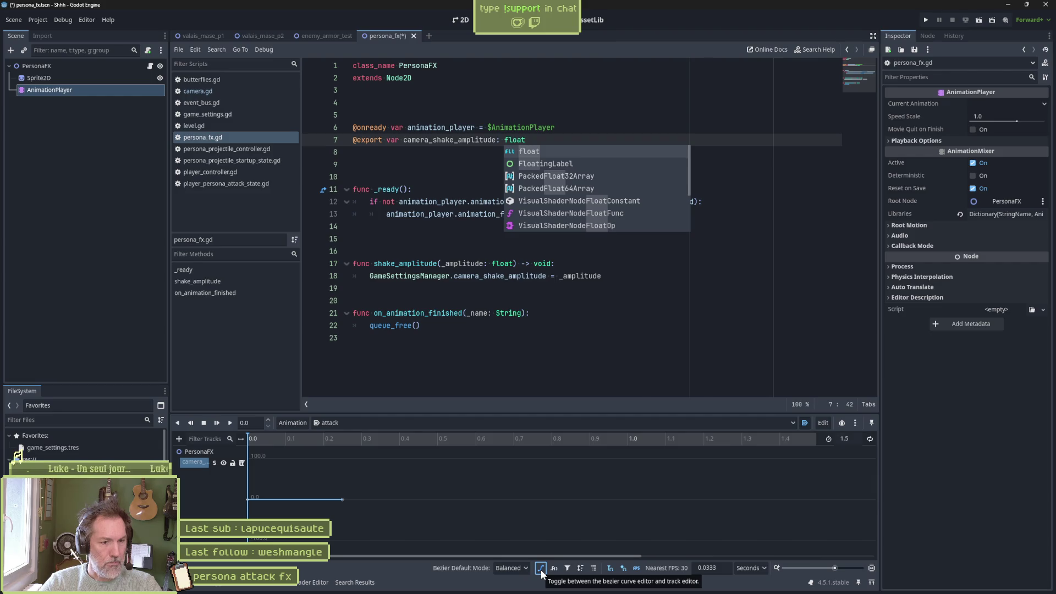
pyautogui.click(542, 571)
pyautogui.rightClick(347, 511)
pyautogui.click(356, 517)
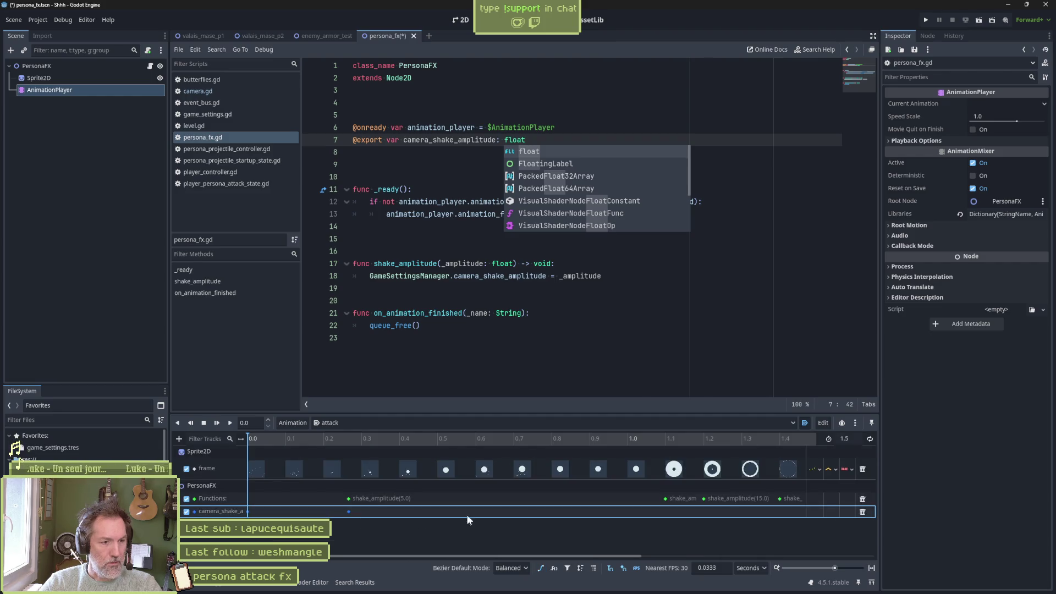
pyautogui.rightClick(664, 512)
pyautogui.click(686, 517)
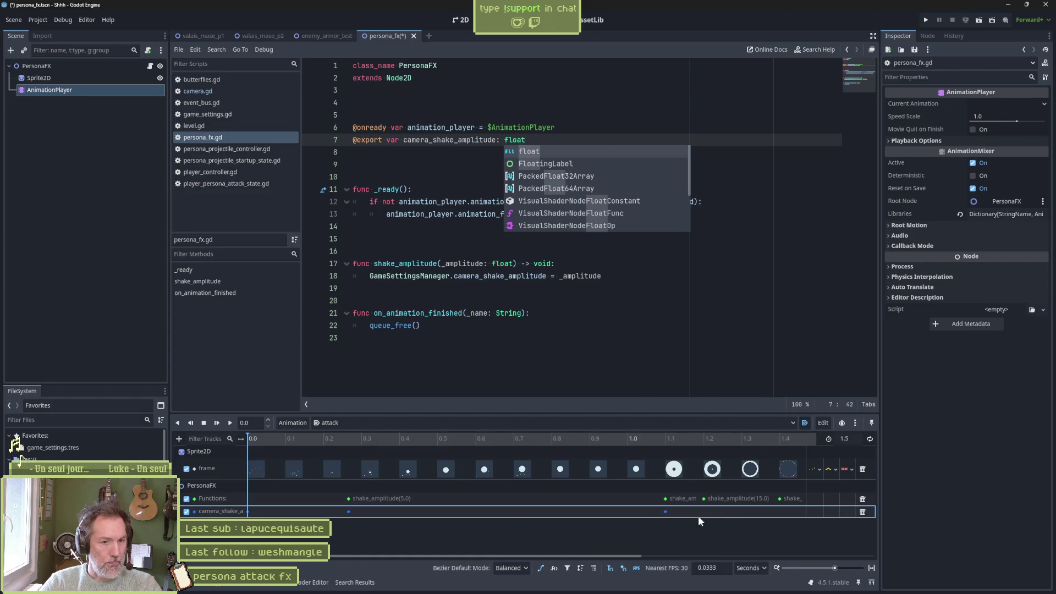
pyautogui.click(787, 520)
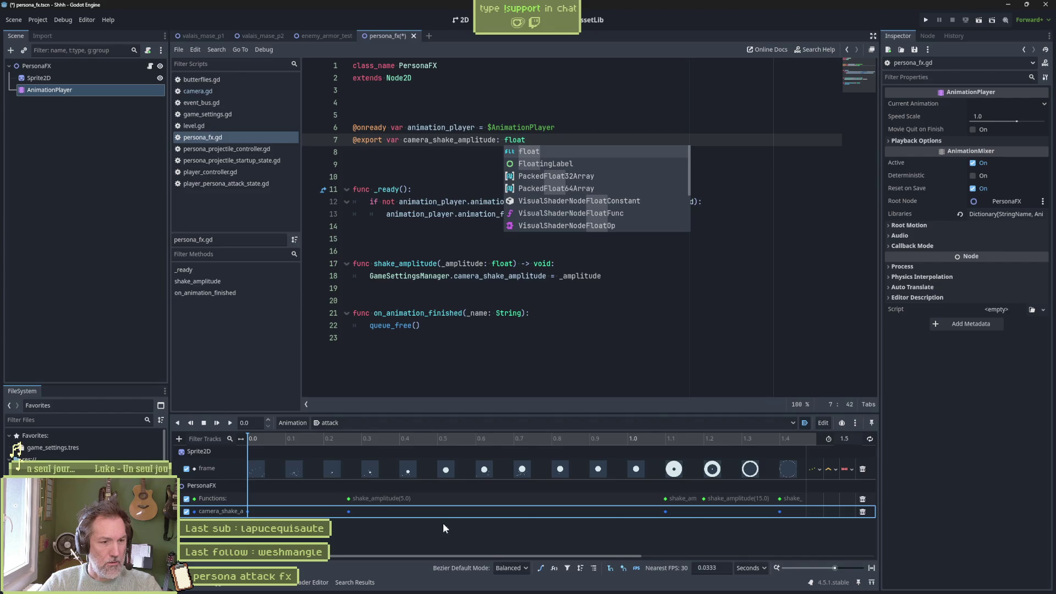
# Shape the curve to 30 at 0.2667 s, peaking at 1.1 s, then save the scene.
pyautogui.click(540, 568)
pyautogui.click(348, 499)
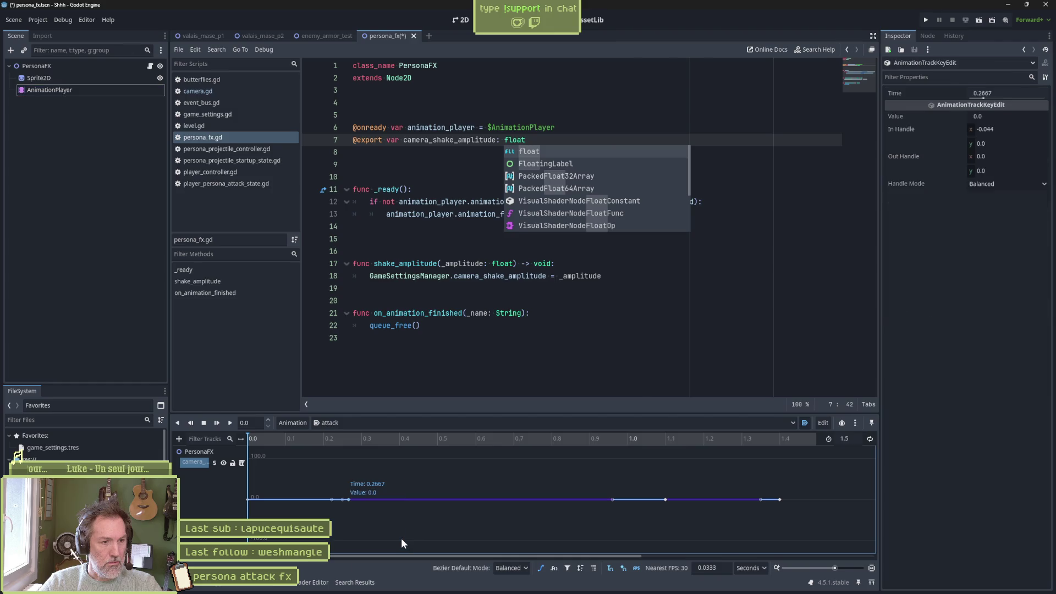
pyautogui.moveTo(344, 498); pyautogui.dragTo(349, 480)
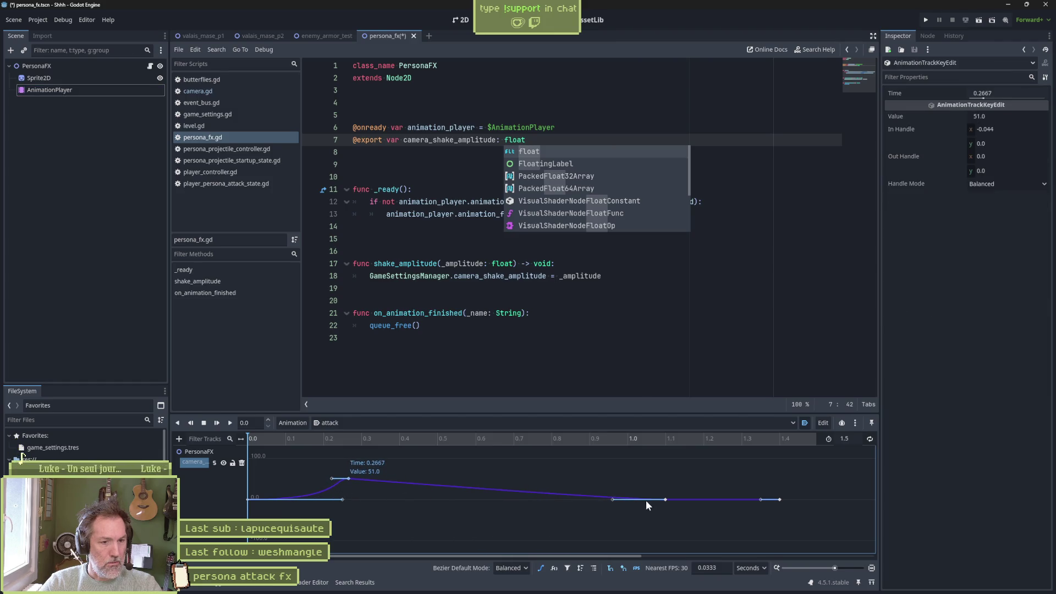
pyautogui.moveTo(665, 498); pyautogui.dragTo(665, 463)
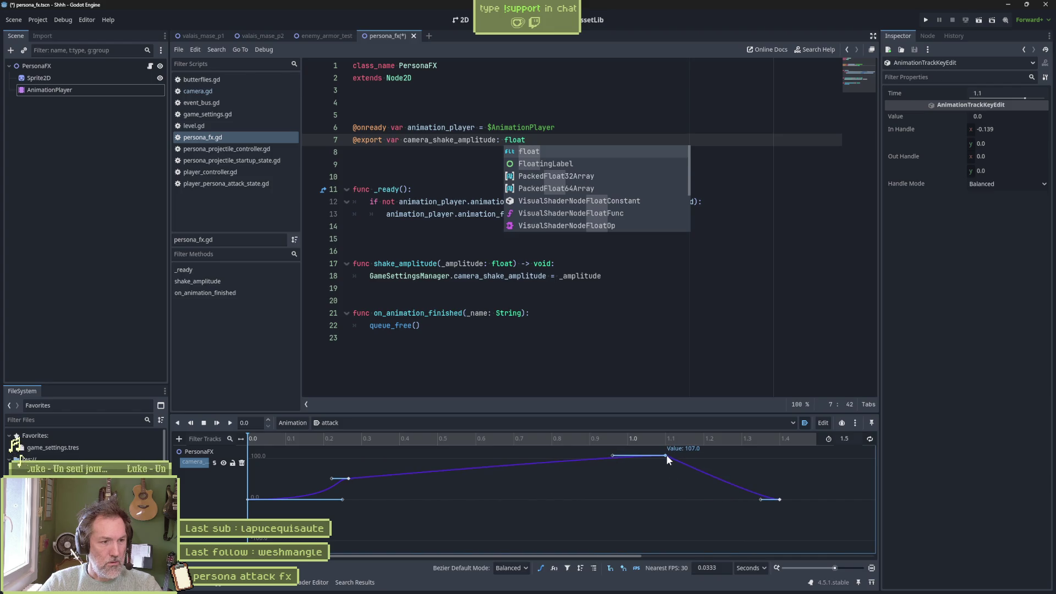
pyautogui.moveTo(344, 479); pyautogui.dragTo(348, 487)
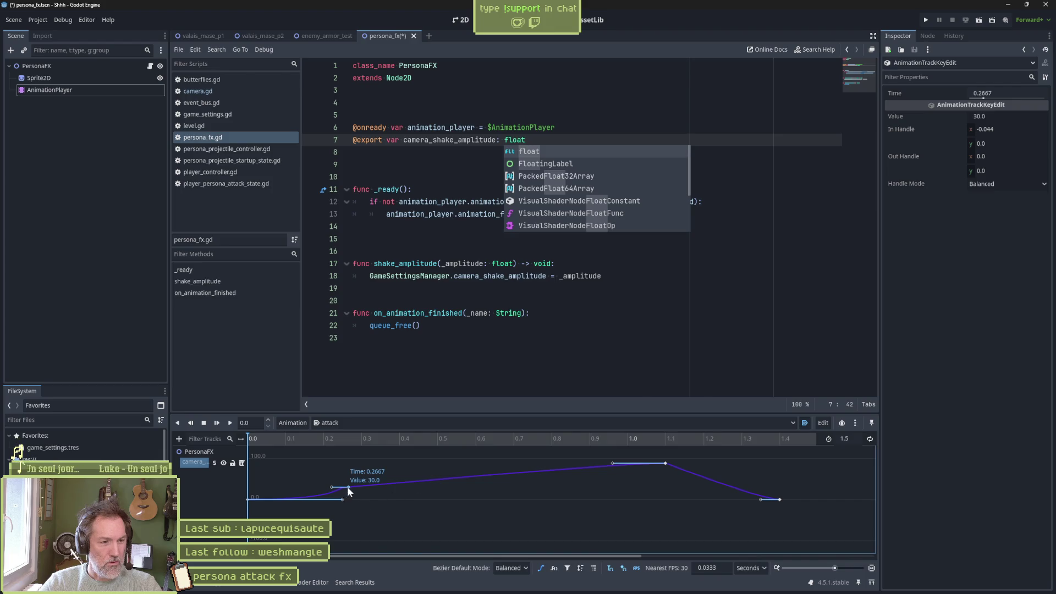
pyautogui.moveTo(611, 463); pyautogui.dragTo(616, 503)
pyautogui.moveTo(763, 503); pyautogui.dragTo(730, 500)
pyautogui.hotkey('ctrl', 's')
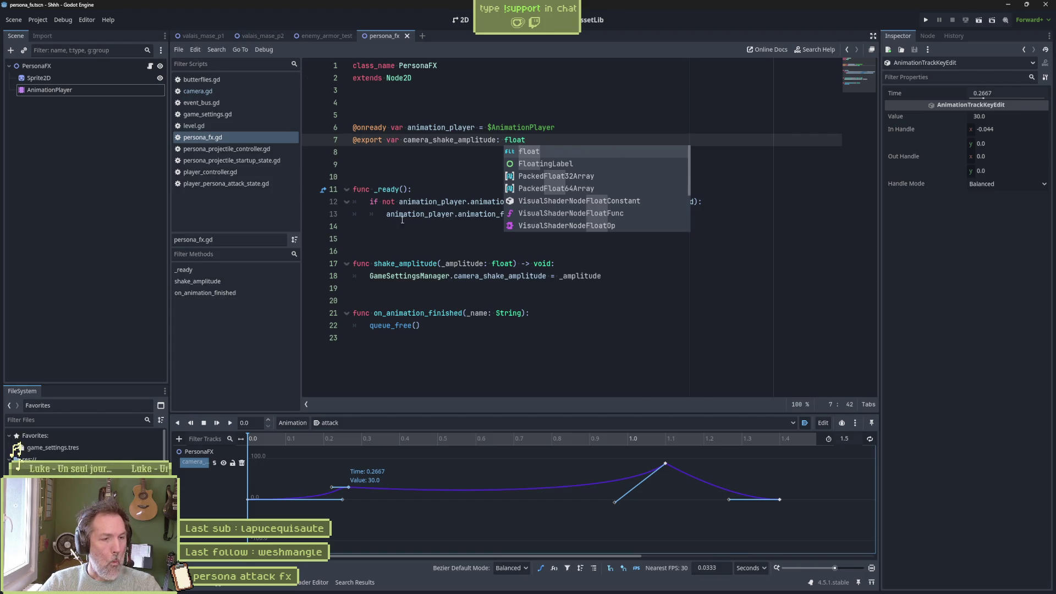
pyautogui.click(435, 272)
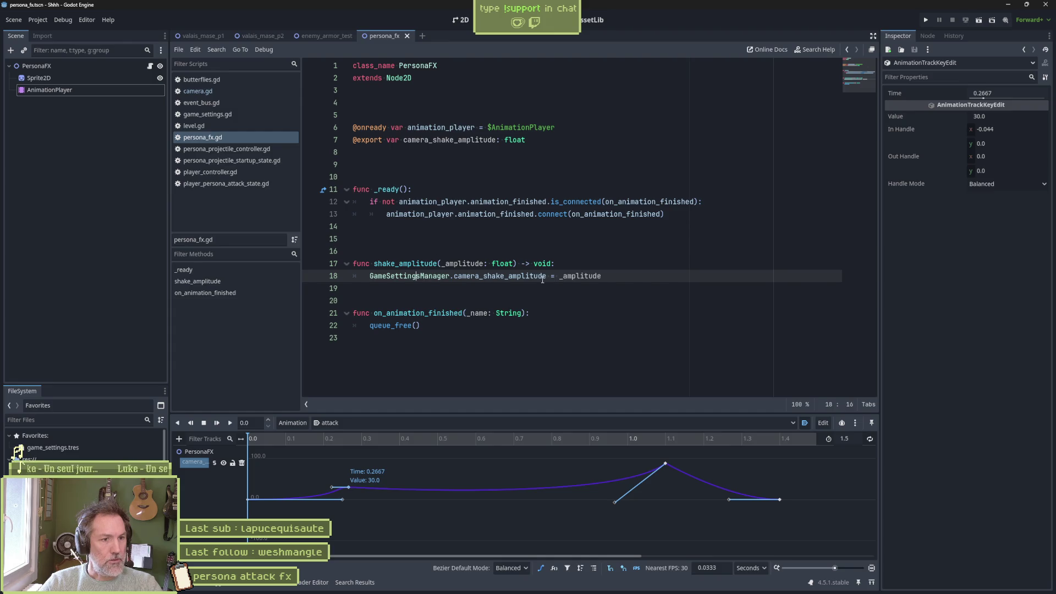
# Add a _process(_delta) function containing the copied GameSettingsManager shake amplitude assignment.
pyautogui.moveTo(611, 276); pyautogui.dragTo(627, 264)
pyautogui.hotkey('ctrl', 'c')
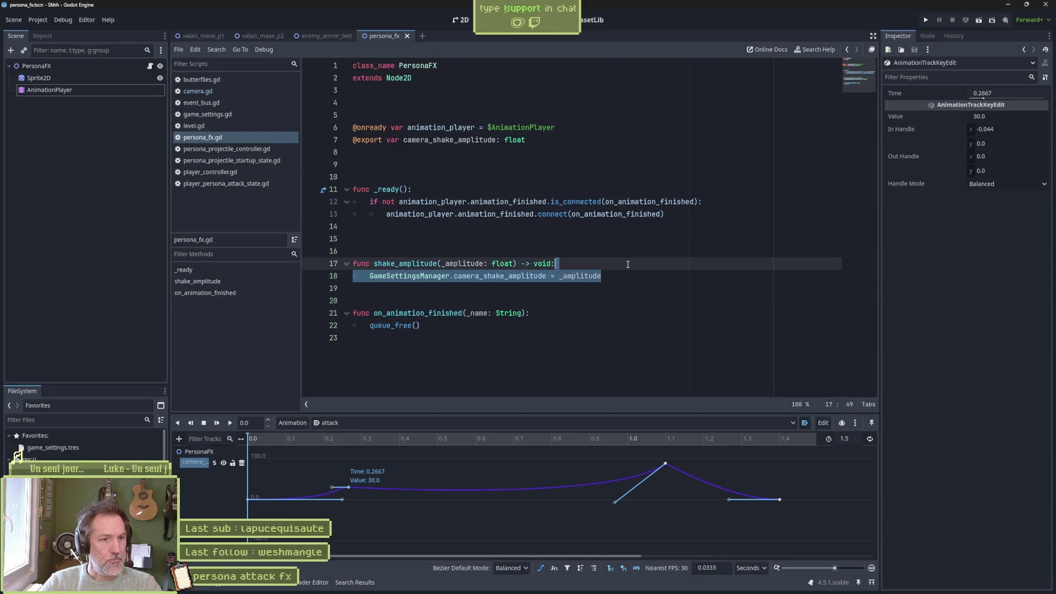
pyautogui.click(654, 227)
pyautogui.press('Return')
pyautogui.press('Return')
pyautogui.press('Return')
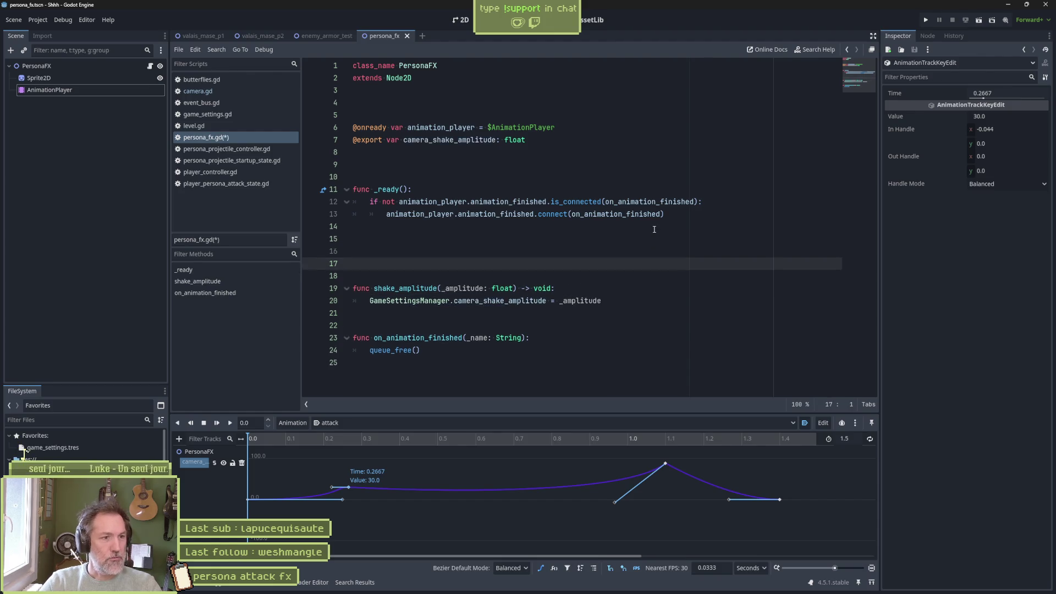
pyautogui.press('Up')
pyautogui.write('func _')
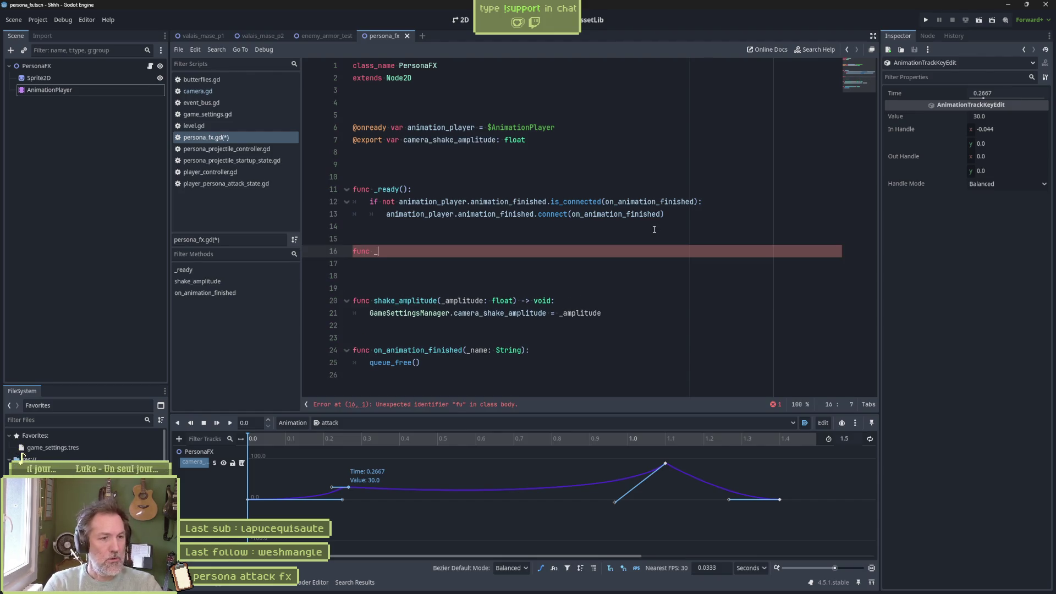
pyautogui.press('Return')
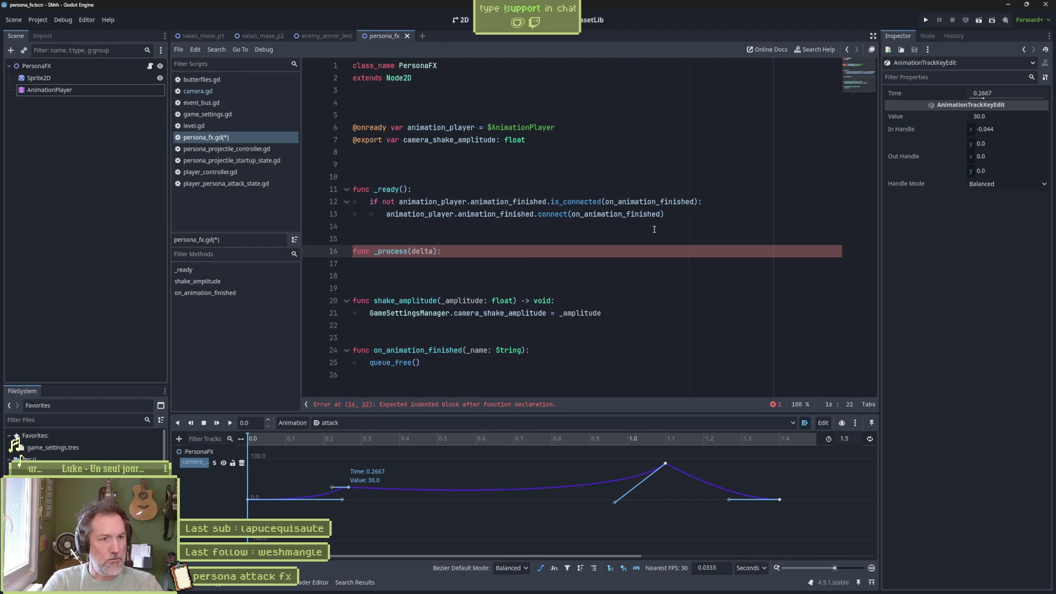
pyautogui.write('_')
pyautogui.press('Return')
pyautogui.hotkey('ctrl', 'v')
# Make the assignment use camera_shake_amplitude instead of _amplitude, and save the script.
pyautogui.click(444, 132)
pyautogui.click(440, 139)
pyautogui.doubleClick(439, 141)
pyautogui.hotkey('ctrl', 'c')
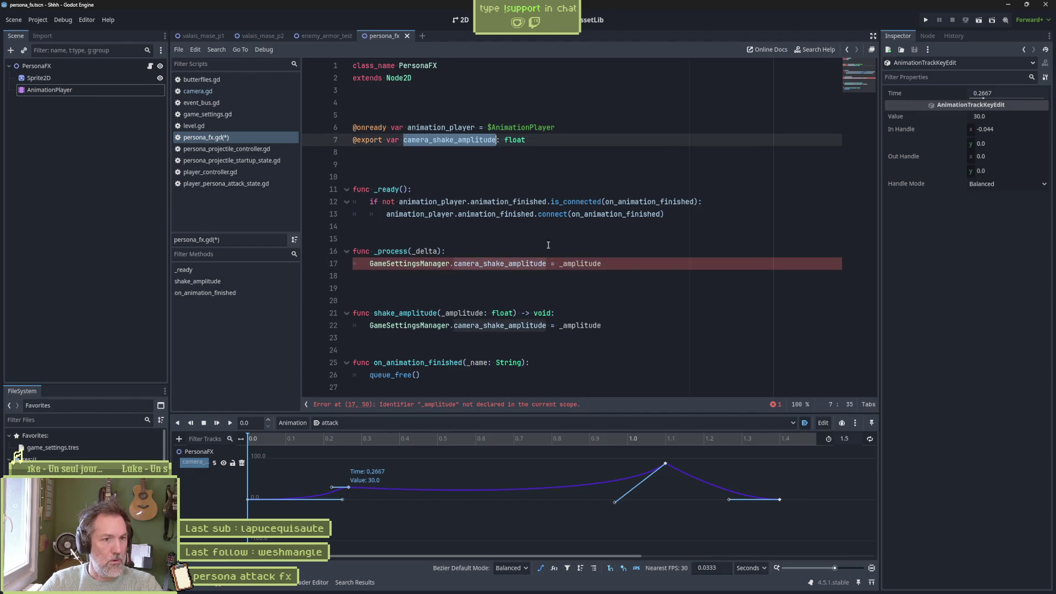
pyautogui.doubleClick(581, 263)
pyautogui.hotkey('ctrl', 'v')
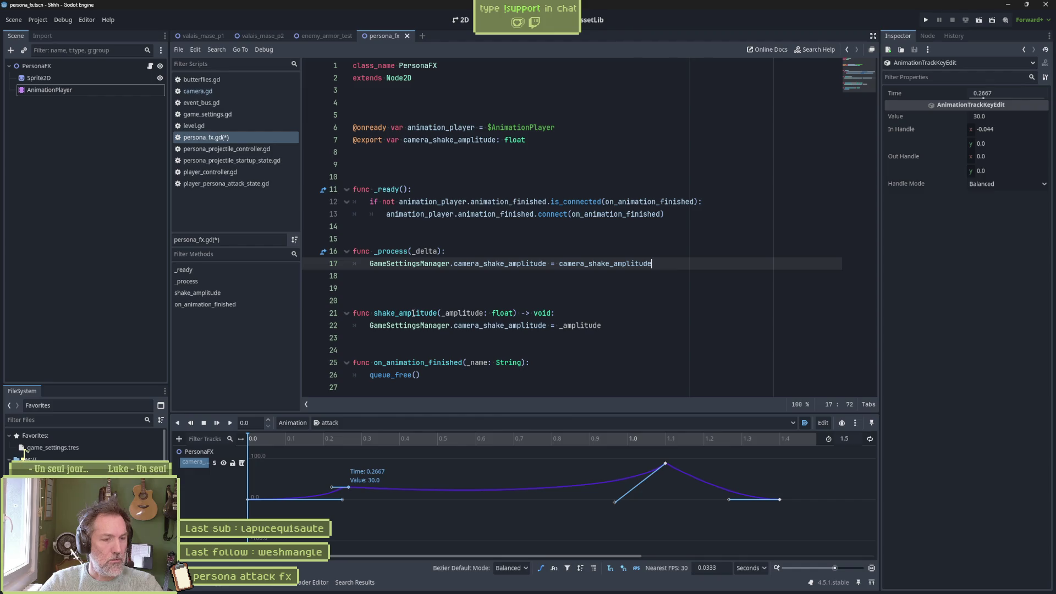
pyautogui.hotkey('ctrl', 's')
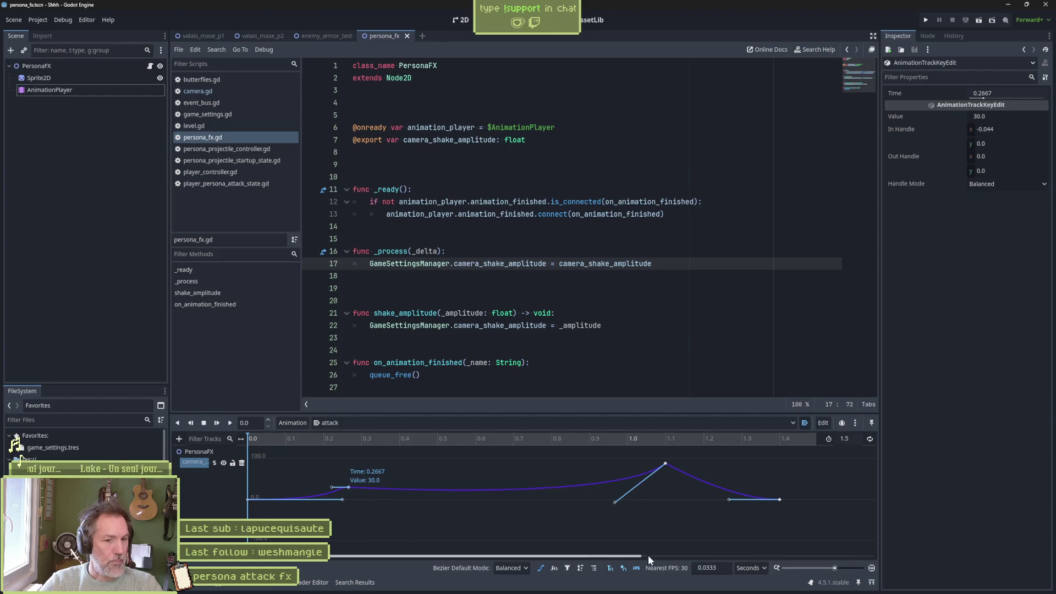
# Delete the Functions track from the attack animation and move to the enemy_armor_test scene.
pyautogui.click(540, 568)
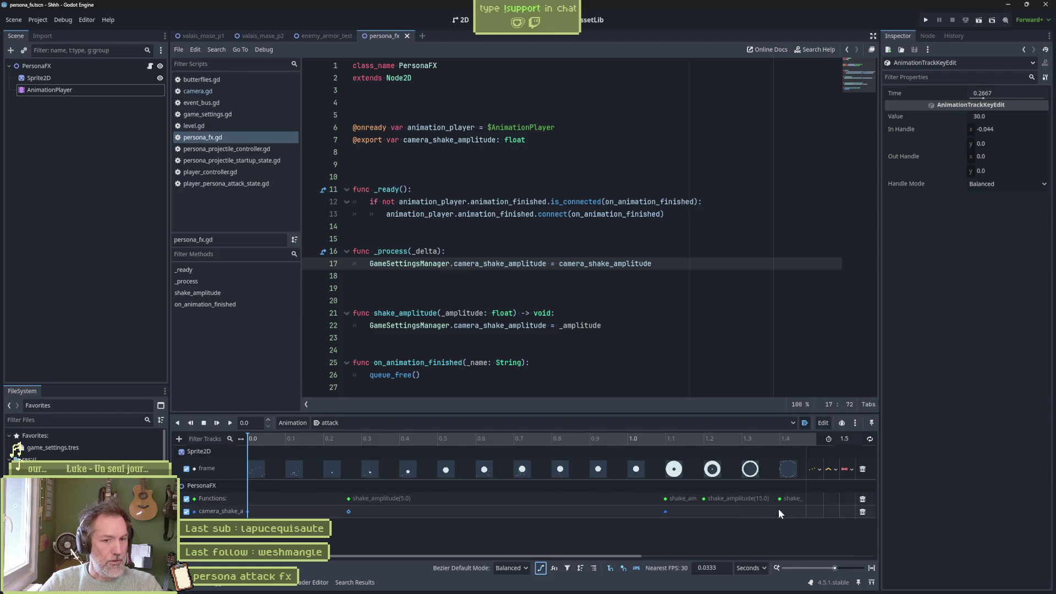
pyautogui.click(862, 499)
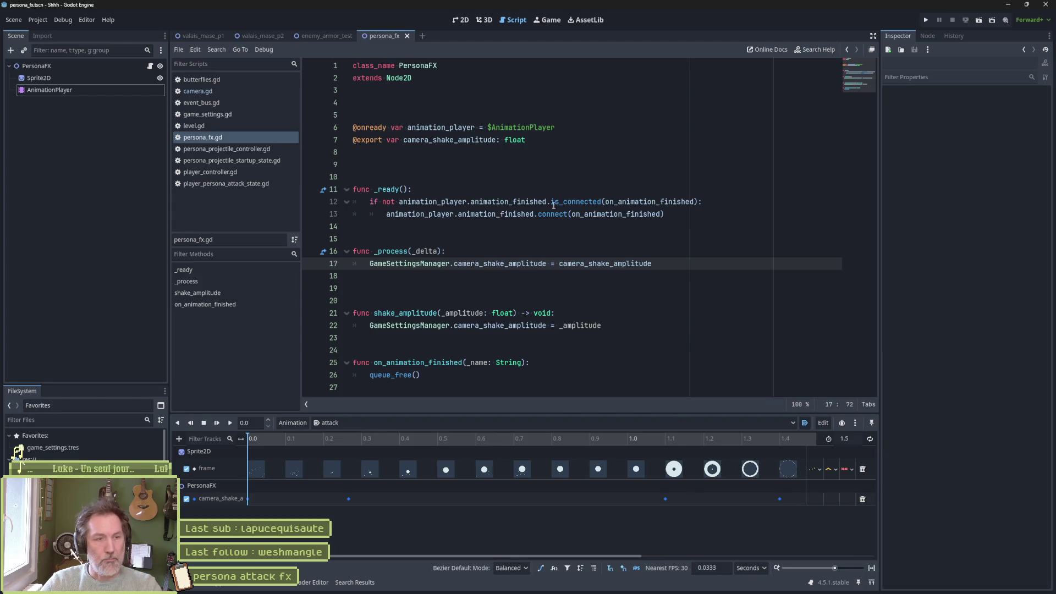
pyautogui.click(324, 36)
pyautogui.press('F6')
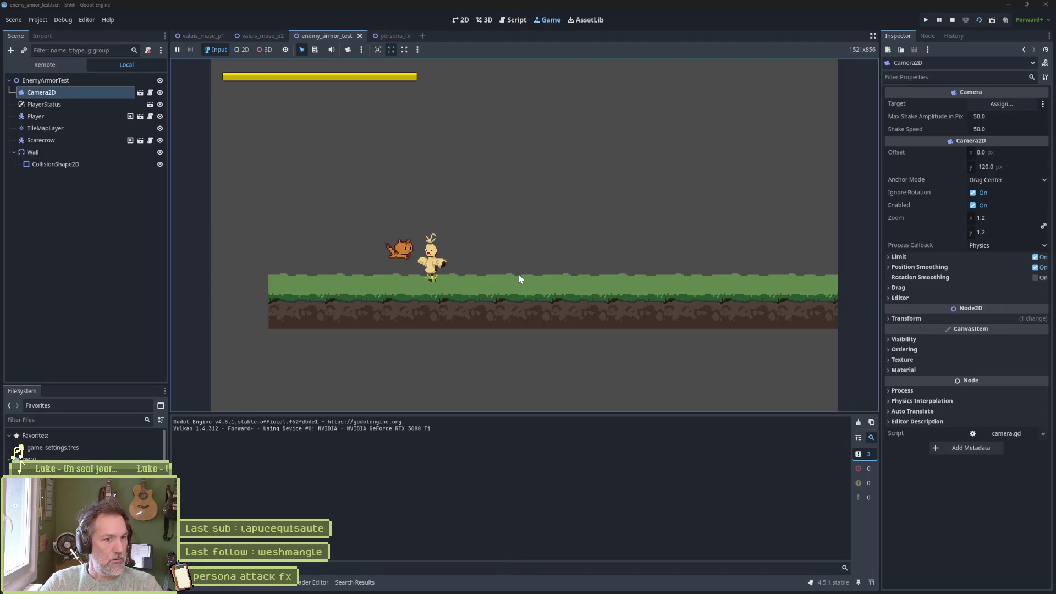
pyautogui.click(518, 273)
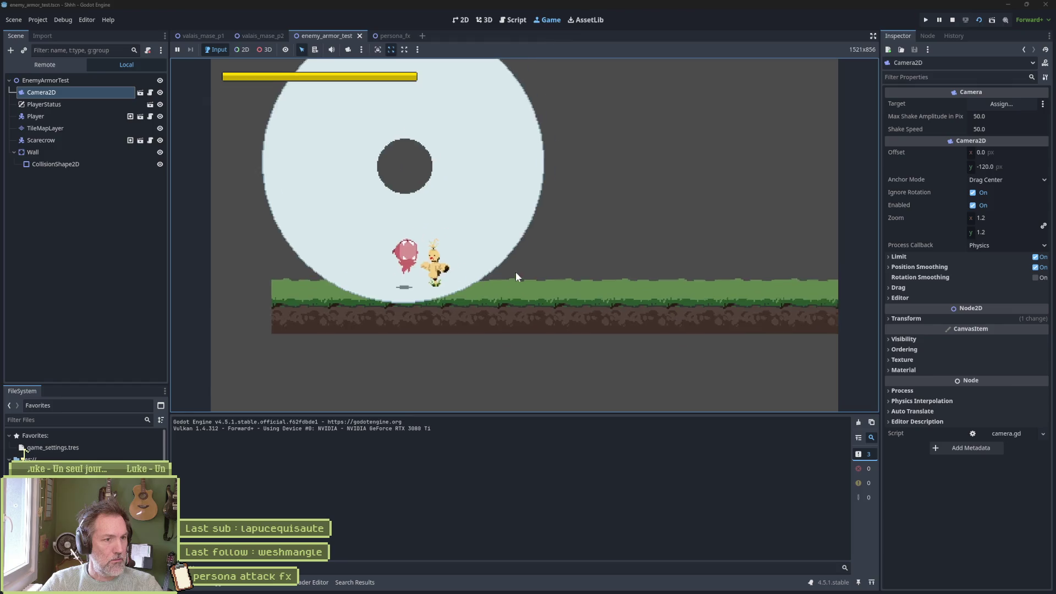
pyautogui.press('F8')
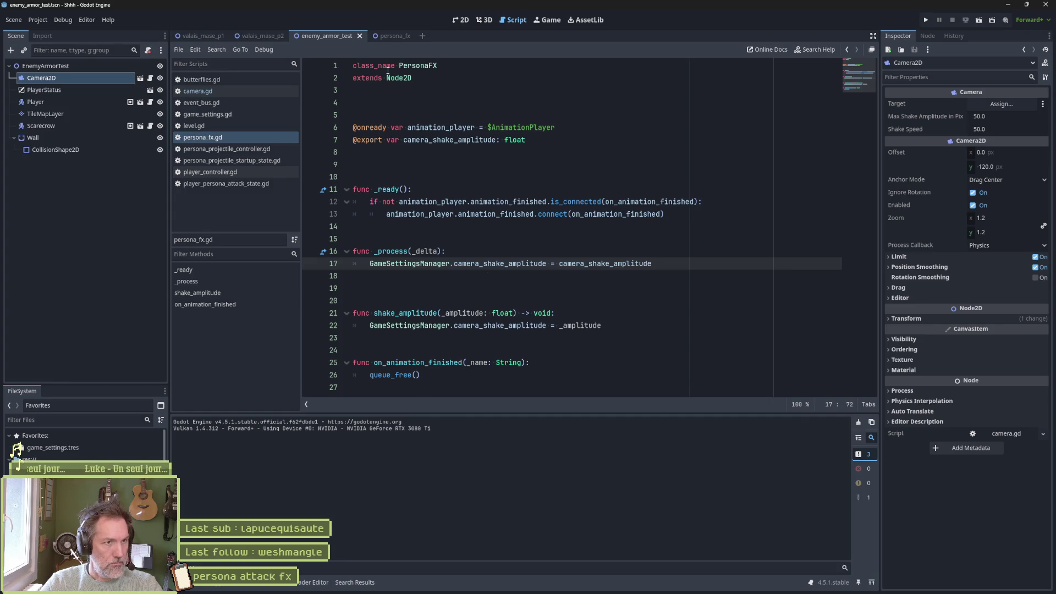
pyautogui.click(384, 36)
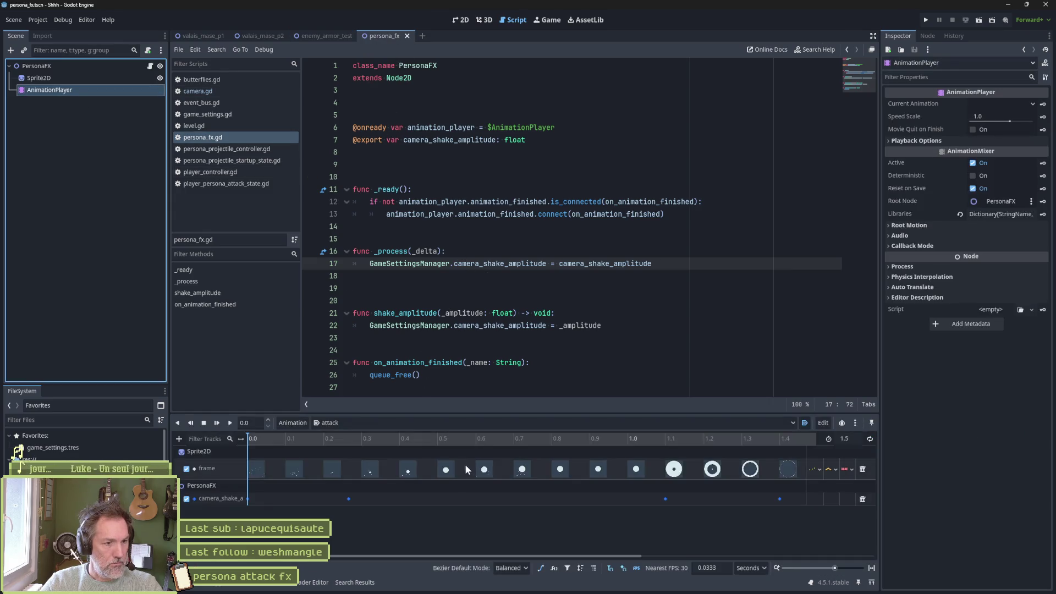